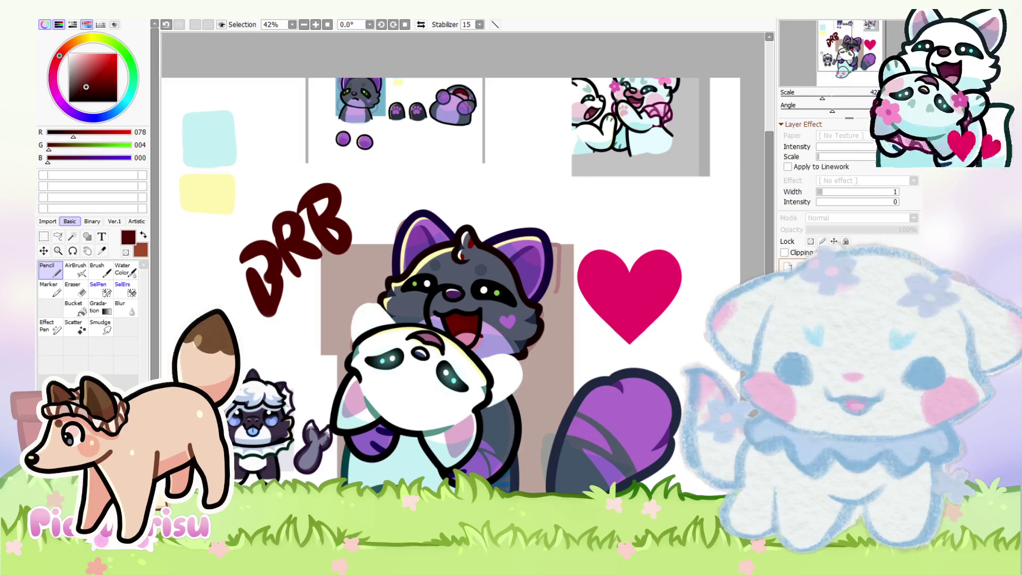
# Step: Undo the white patches on the panda's arms and select a layer in the Layer panel
pyautogui.hotkey('ctrl', 'z')
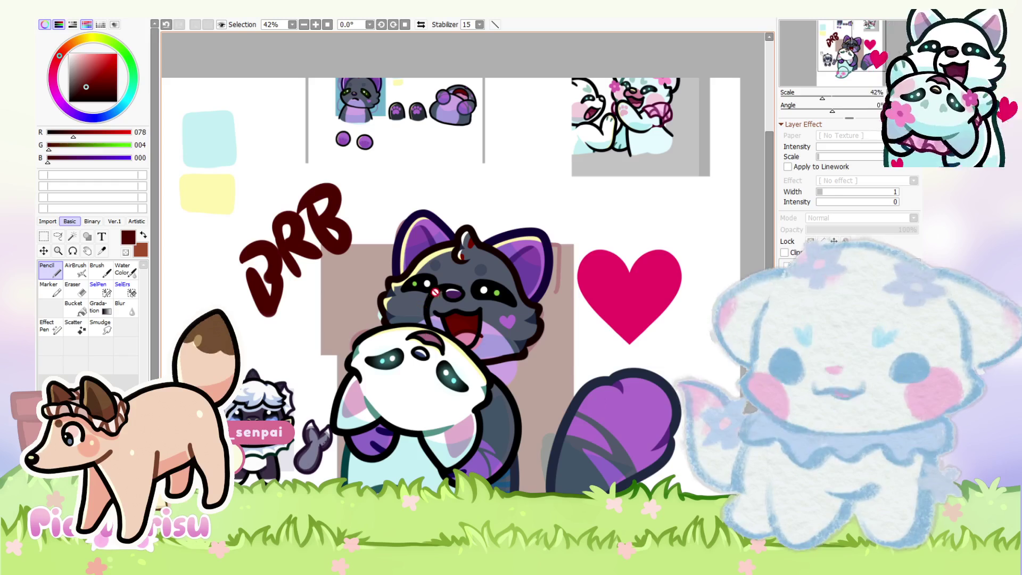
pyautogui.click(840, 298)
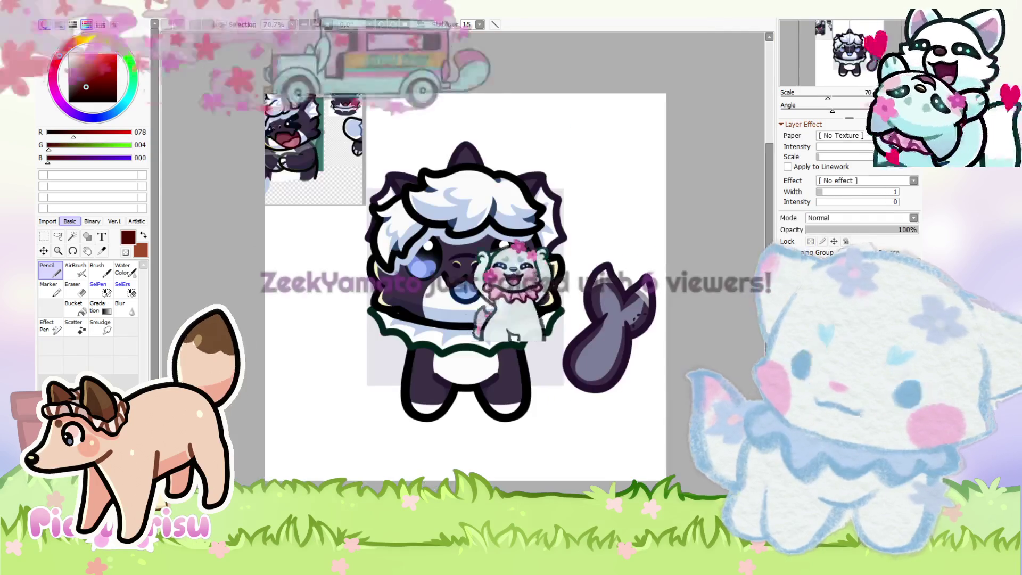
# Step: Lasso the DRB lettering, delete it, and clear the selection
pyautogui.scroll(-1, 524, 380)
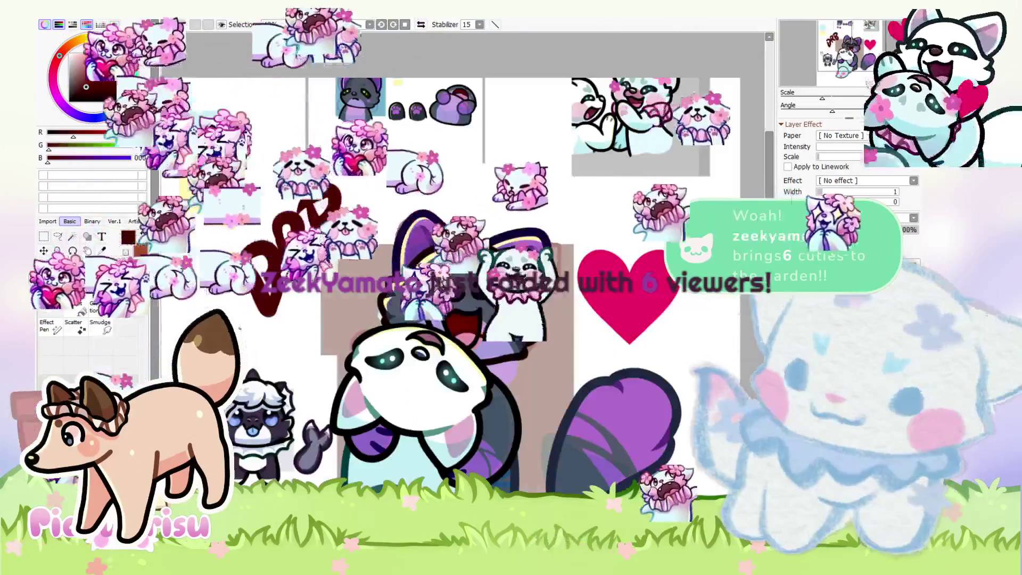
pyautogui.scroll(-2, 441, 333)
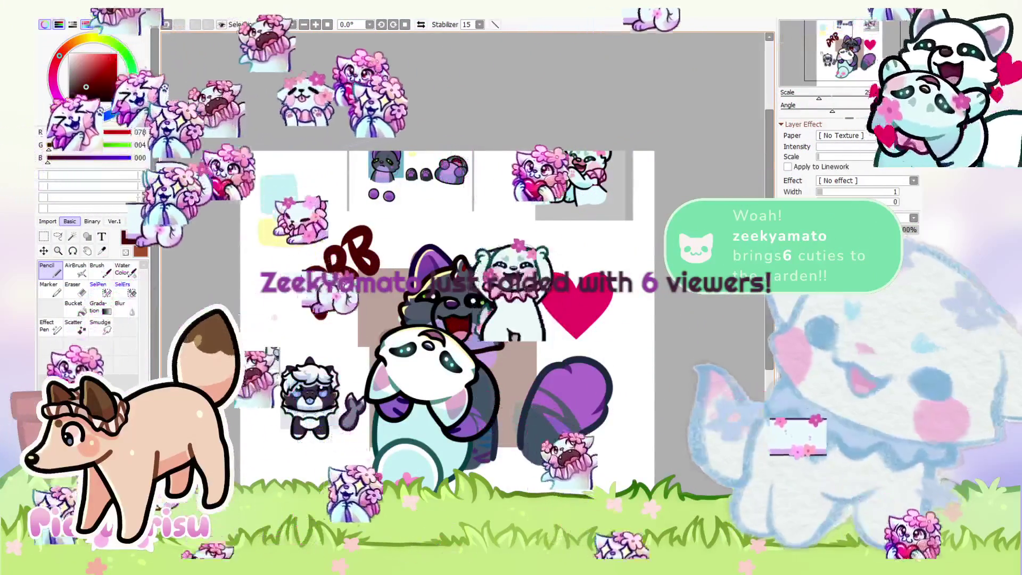
pyautogui.scroll(2, 442, 319)
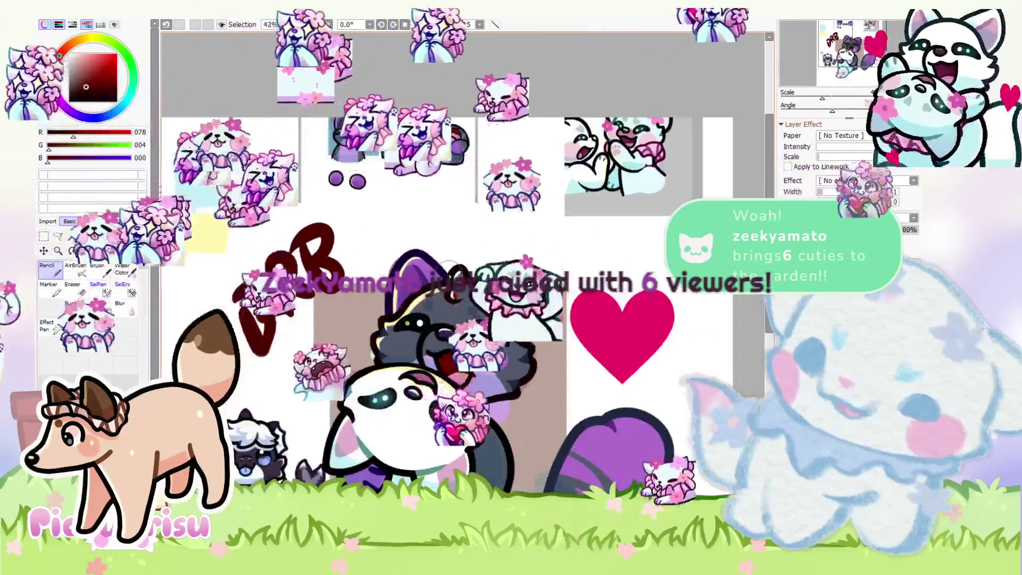
pyautogui.scroll(-1, 360, 270)
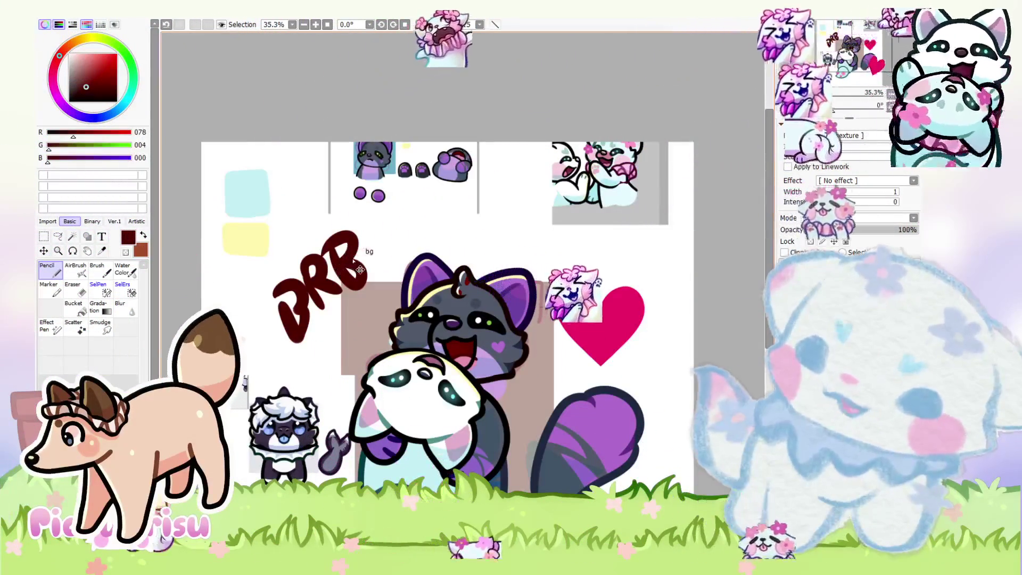
pyautogui.scroll(2, 254, 286)
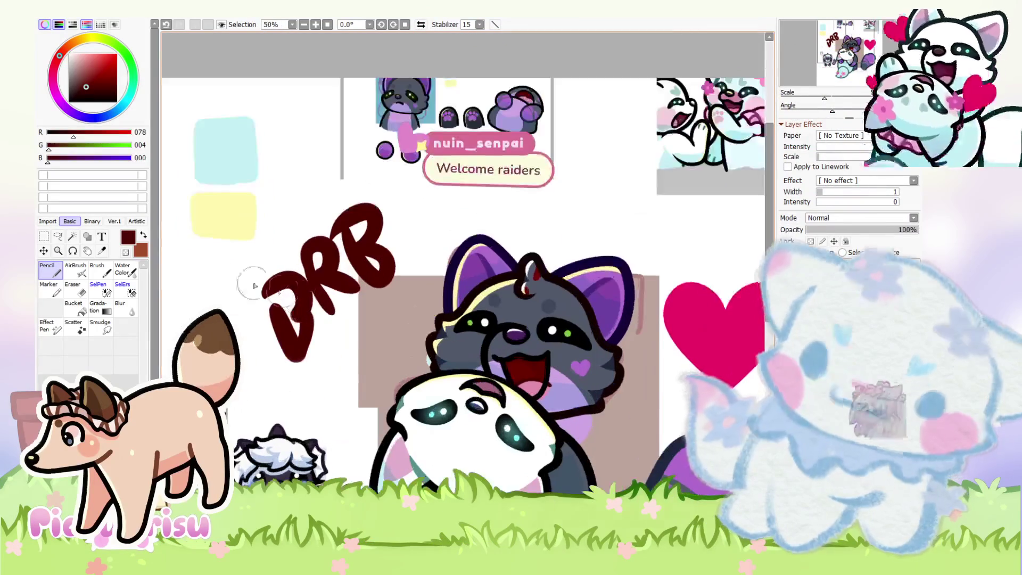
pyautogui.click(58, 236)
pyautogui.moveTo(316, 347)
pyautogui.mouseDown()
pyautogui.moveTo(334, 318)
pyautogui.moveTo(388, 289)
pyautogui.moveTo(277, 180)
pyautogui.moveTo(294, 365)
pyautogui.mouseUp()
pyautogui.scroll(-1, 332, 301)
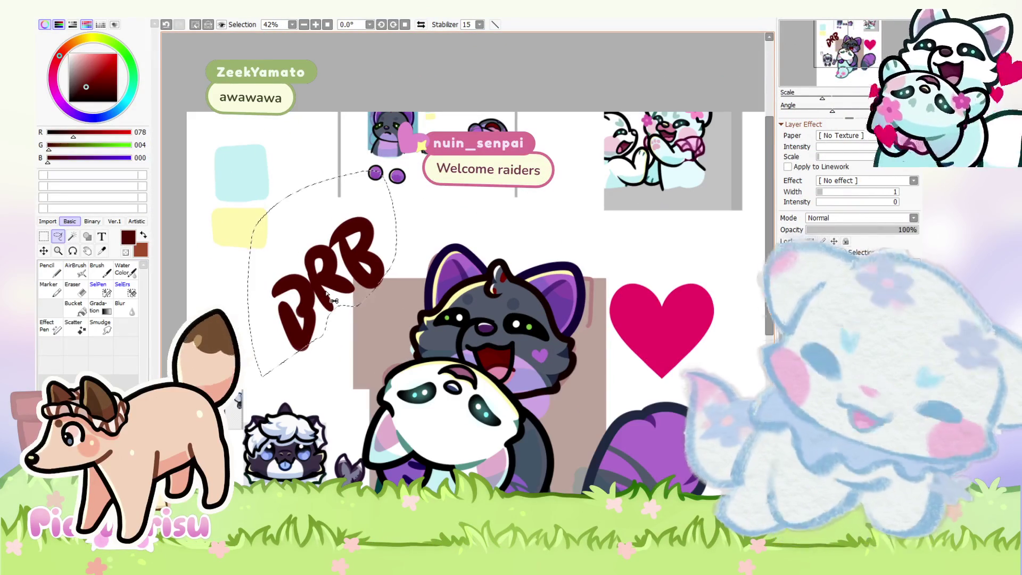
pyautogui.press('Delete')
pyautogui.scroll(-2, 570, 320)
pyautogui.hotkey('ctrl', 'd')
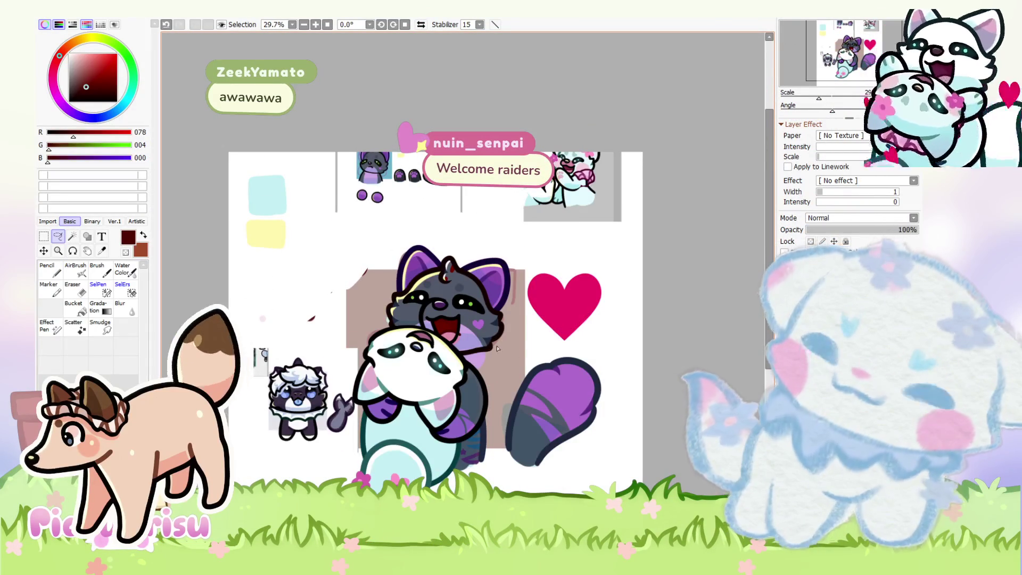
pyautogui.scroll(2, 497, 348)
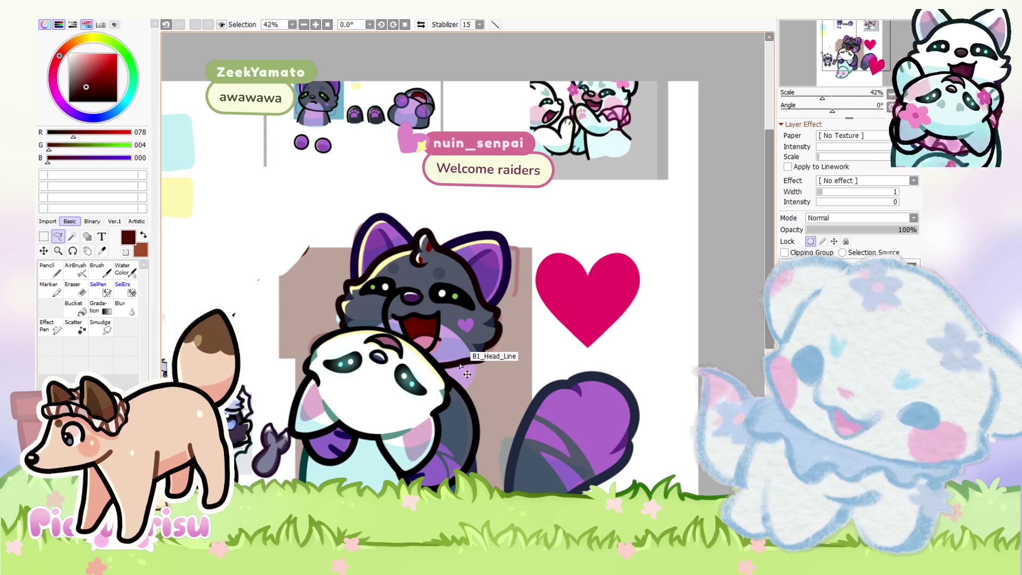
# Step: Lock layer transparency, then remove the white panda head and the pale yellow stroke
pyautogui.click(810, 243)
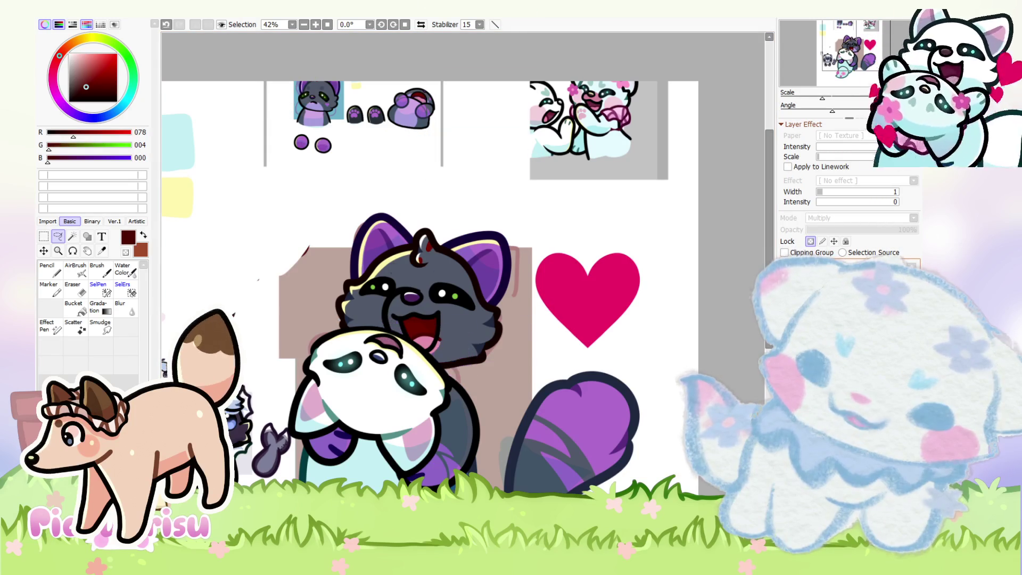
pyautogui.press('Delete')
pyautogui.hotkey('ctrl', 'z')
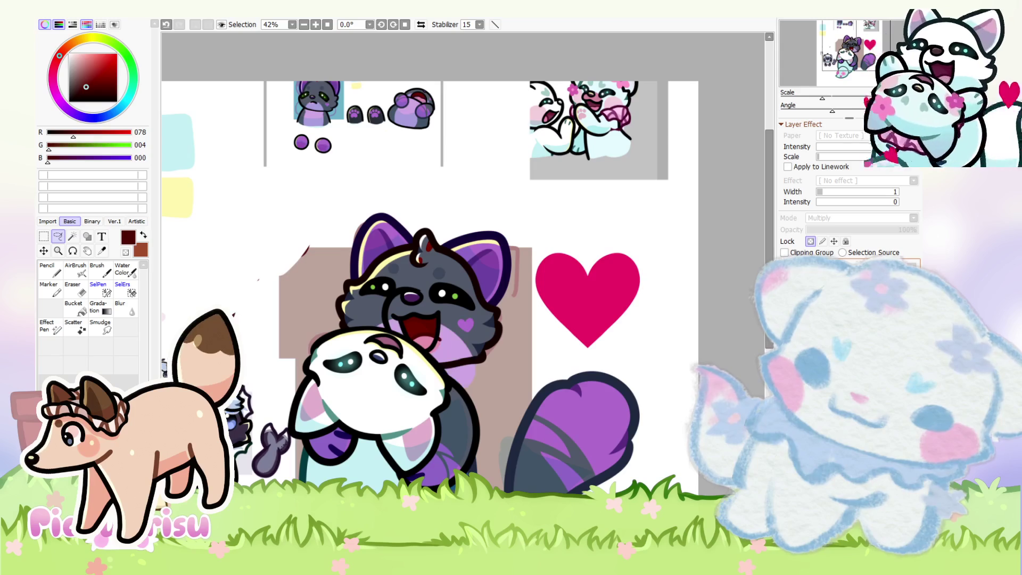
pyautogui.scroll(1, 436, 366)
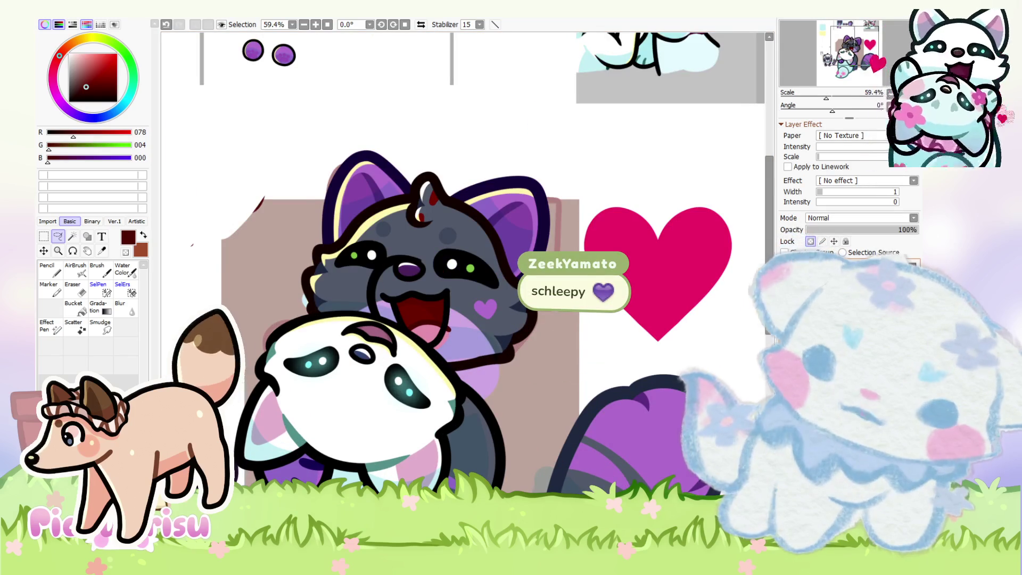
pyautogui.press('Delete')
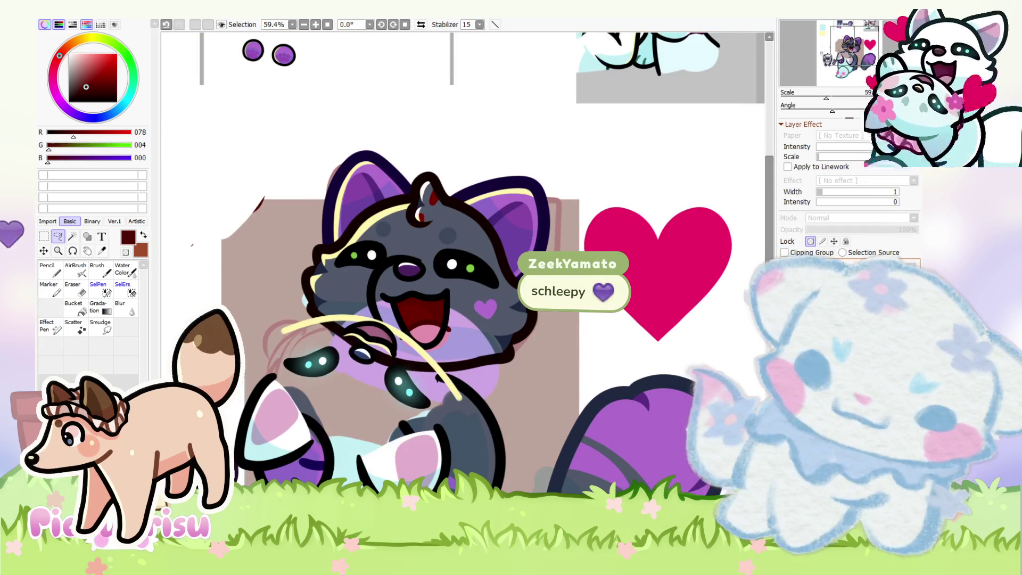
pyautogui.press('Delete')
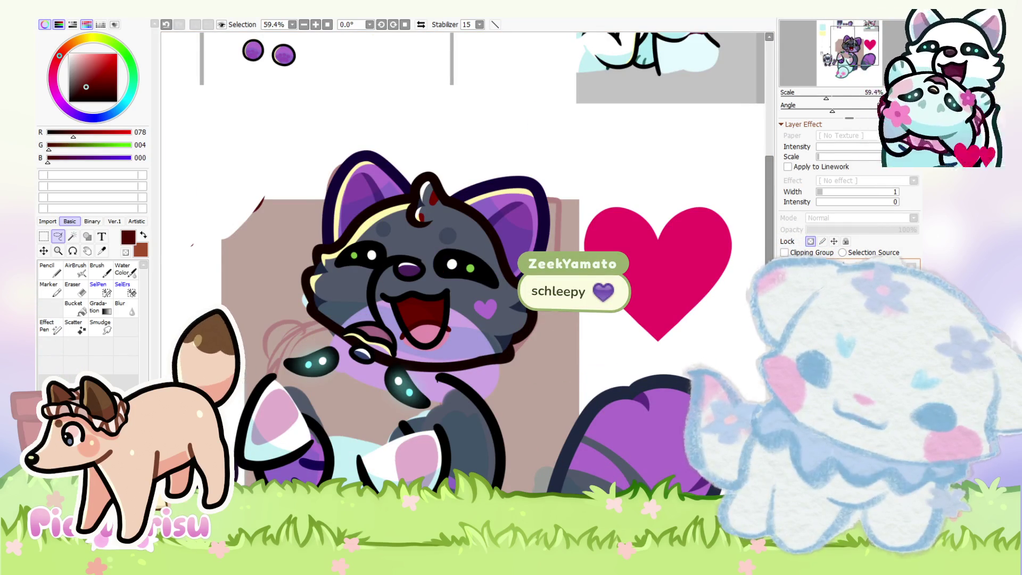
pyautogui.scroll(-2, 453, 365)
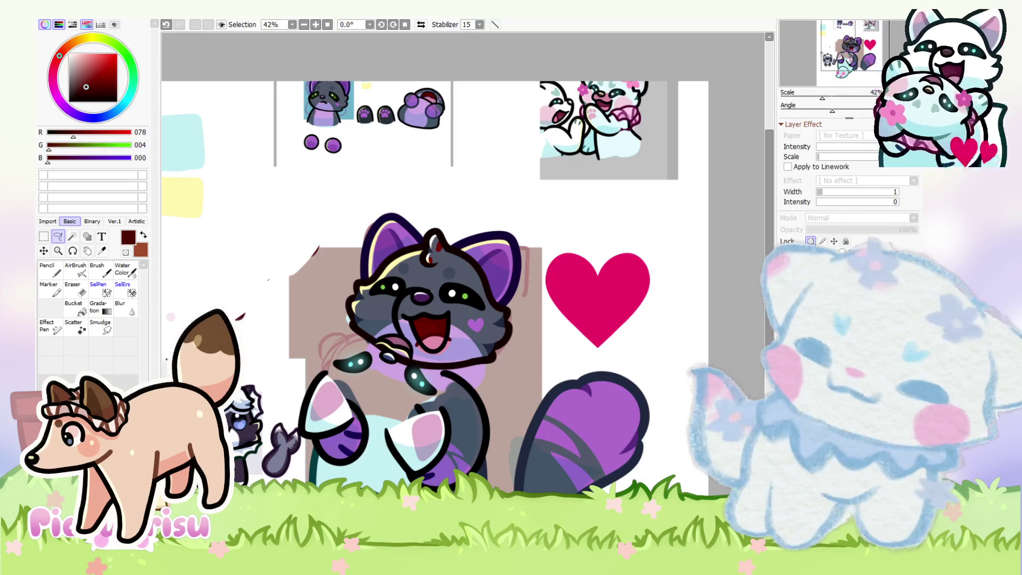
# Step: Erase part of the raccoon's lower-right cheek outline with the Eraser
pyautogui.scroll(3, 490, 330)
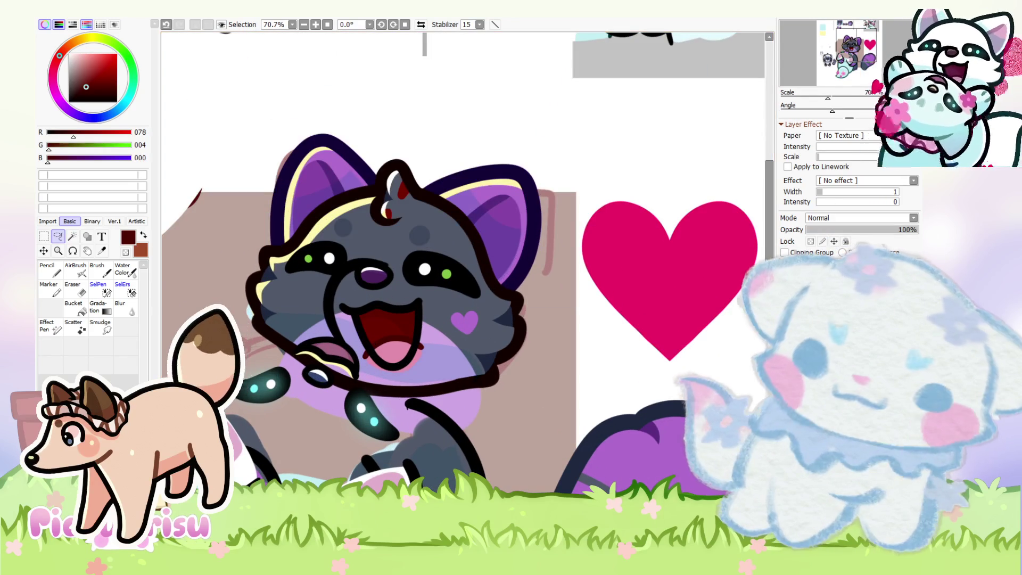
pyautogui.scroll(1, 564, 347)
pyautogui.press('e')
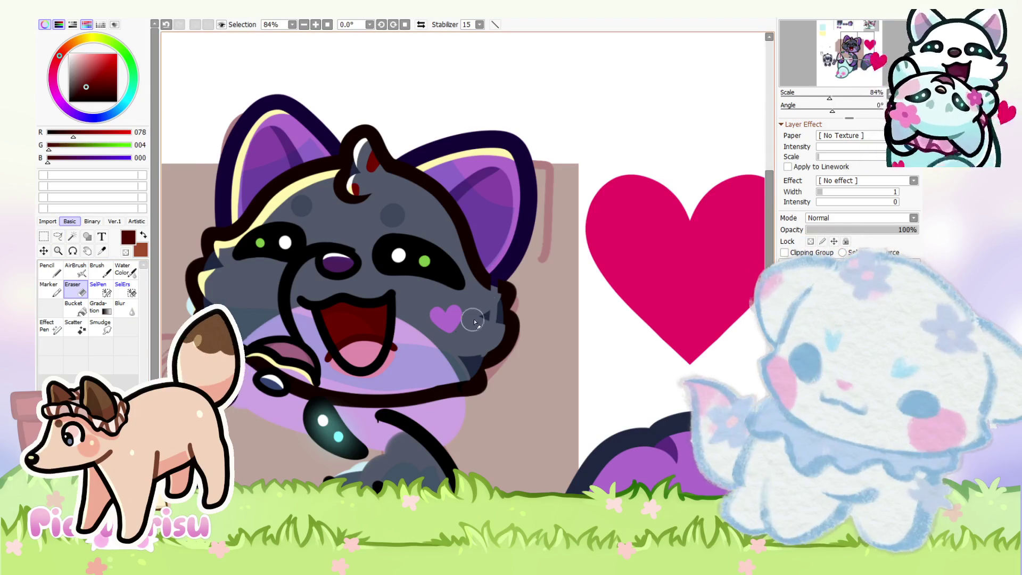
pyautogui.moveTo(495, 348); pyautogui.dragTo(473, 402)
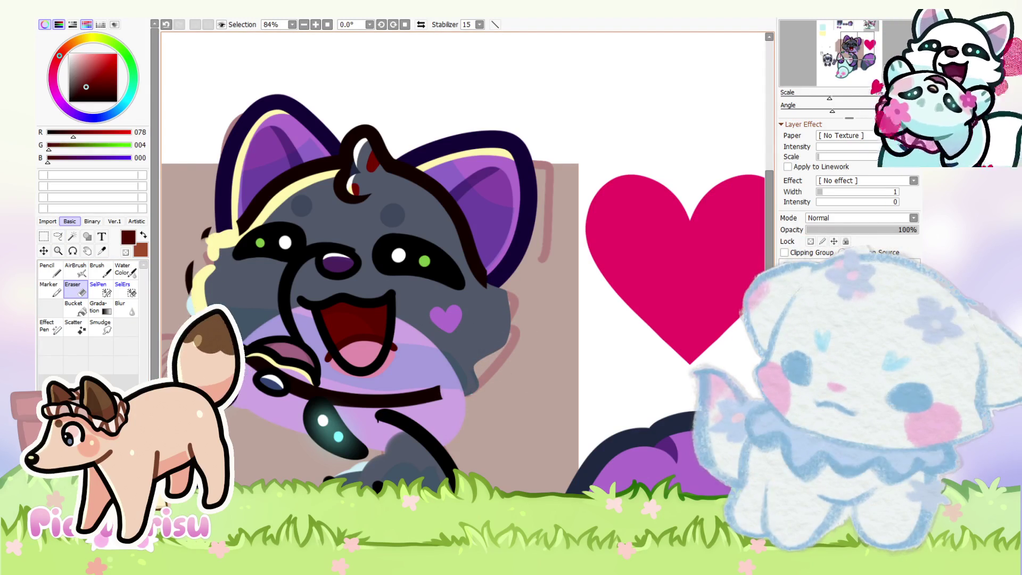
pyautogui.scroll(2, 230, 237)
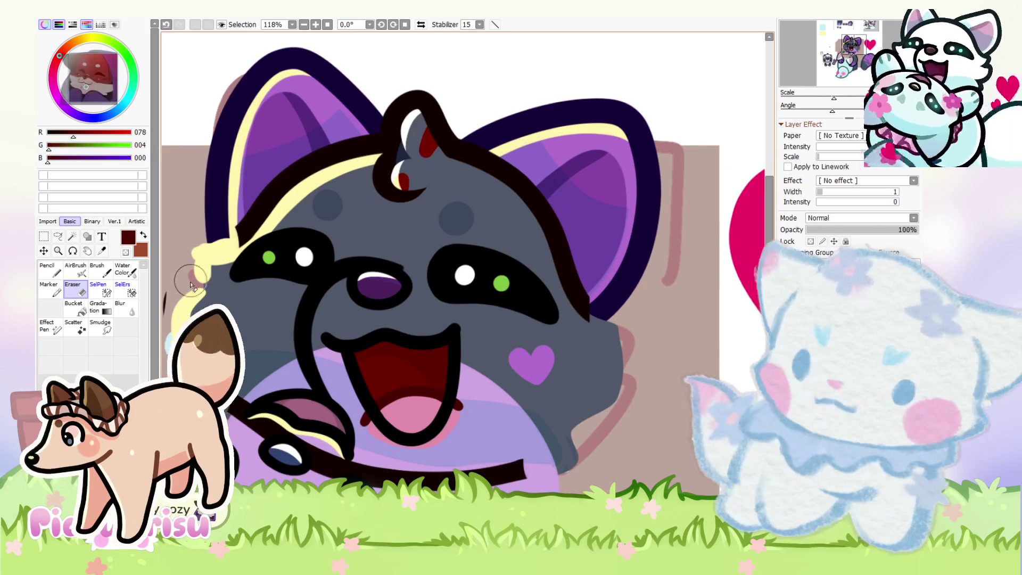
pyautogui.scroll(-3, 253, 250)
pyautogui.scroll(3, 221, 250)
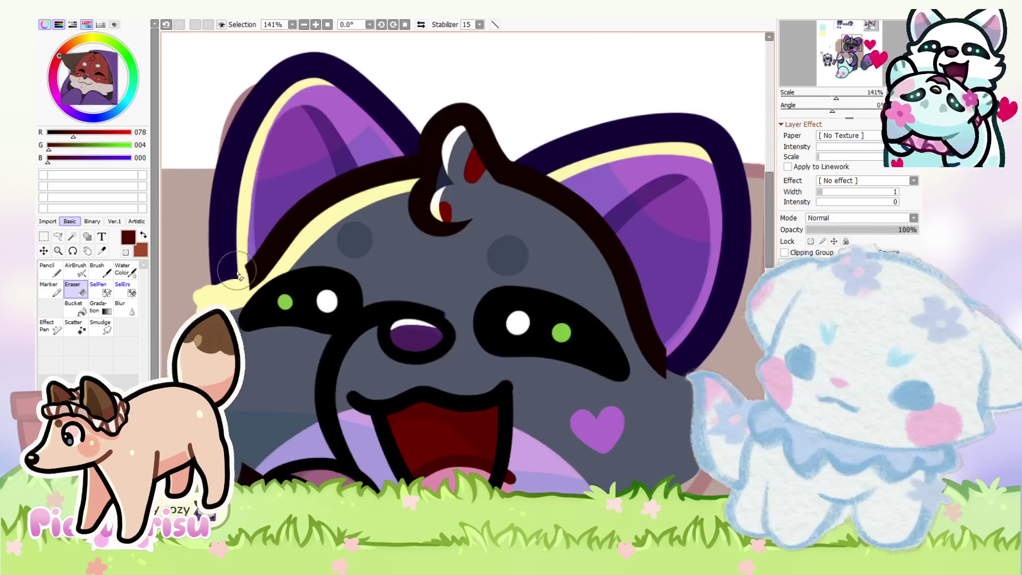
pyautogui.scroll(-2, 365, 209)
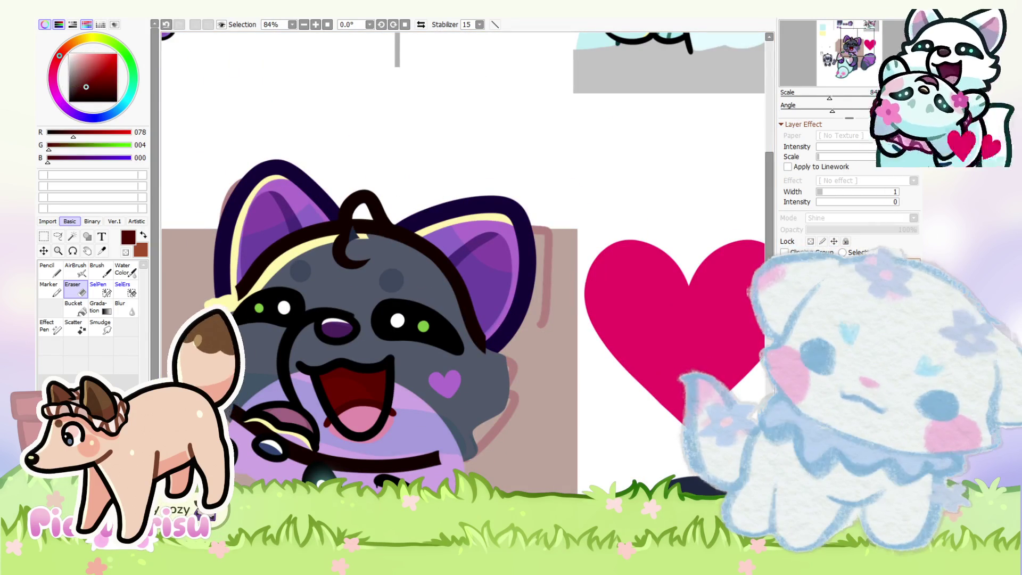
# Step: Remove the black curl on the raccoon's head and sample the ear's purple as drawing colour
pyautogui.click(787, 277)
pyautogui.scroll(2, 488, 347)
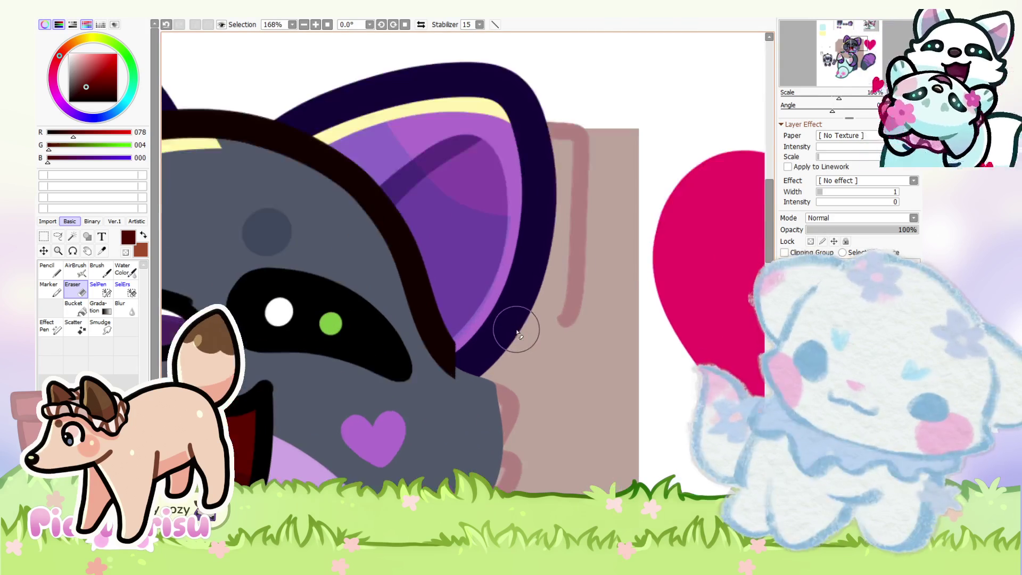
pyautogui.scroll(1, 433, 246)
pyautogui.keyDown('alt'); pyautogui.click(433, 247); pyautogui.keyUp('alt')
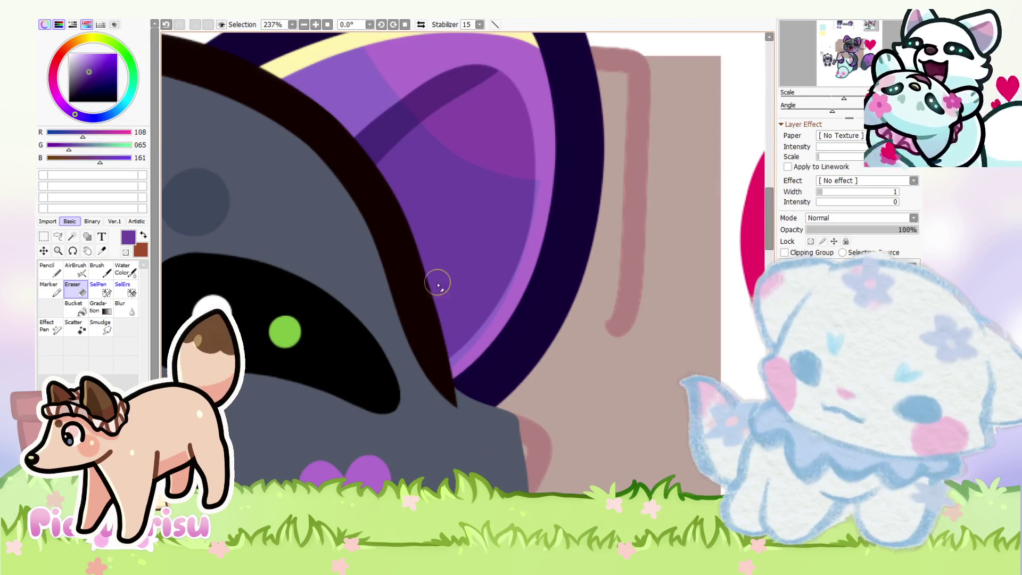
pyautogui.scroll(-2, 451, 376)
pyautogui.scroll(2, 259, 345)
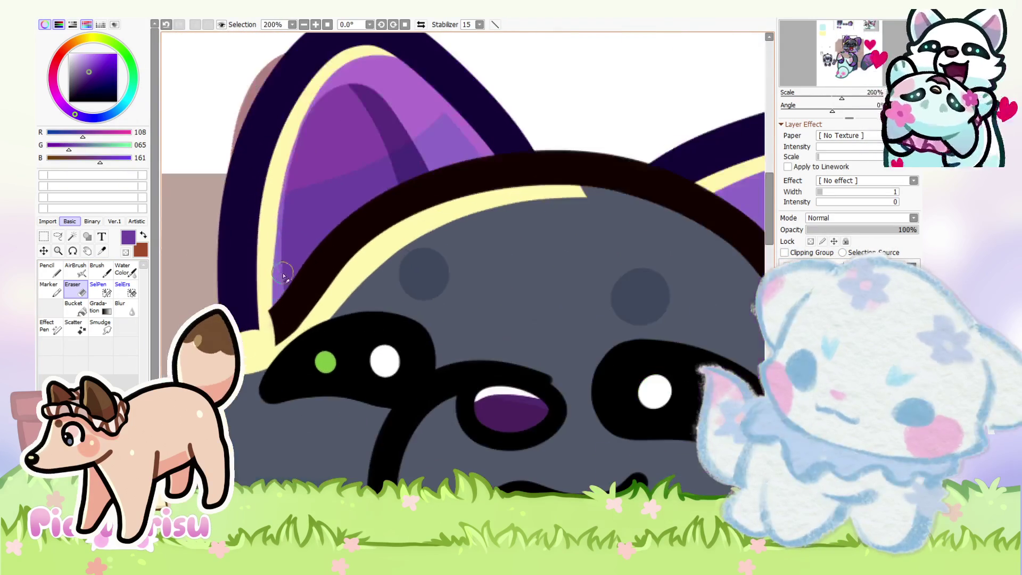
pyautogui.scroll(-5, 174, 285)
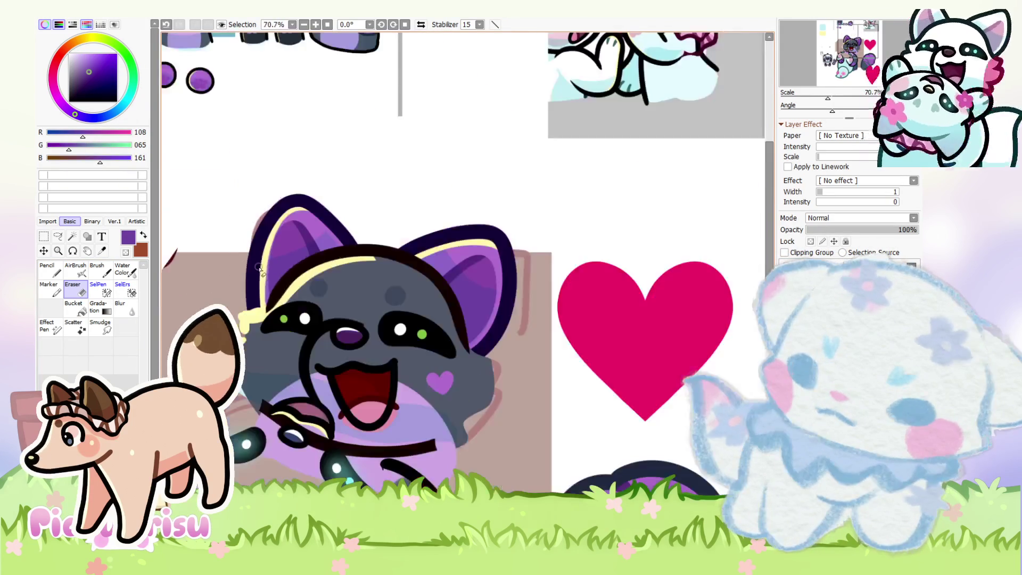
pyautogui.press('n')
pyautogui.scroll(-1, 319, 320)
pyautogui.scroll(2, 361, 326)
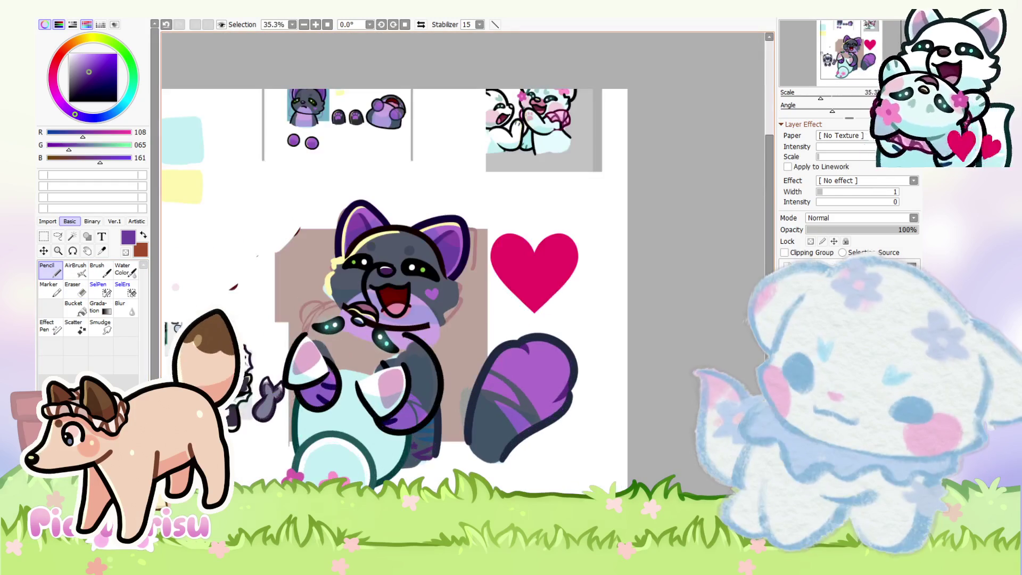
# Step: Sample the near-black outline colour and try several cheek-fluff strokes, undoing each attempt
pyautogui.scroll(6, 361, 323)
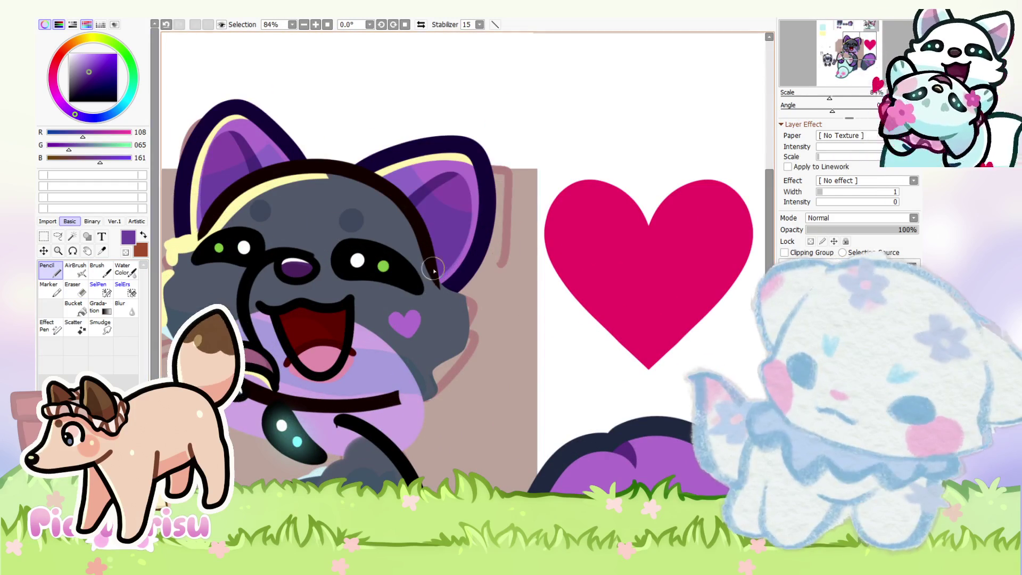
pyautogui.rightClick(433, 268)
pyautogui.scroll(1, 435, 304)
pyautogui.moveTo(434, 304)
pyautogui.mouseDown()
pyautogui.moveTo(511, 330)
pyautogui.moveTo(425, 410)
pyautogui.moveTo(457, 457)
pyautogui.moveTo(367, 452)
pyautogui.mouseUp()
pyautogui.scroll(-4, 320, 268)
pyautogui.scroll(4, 321, 268)
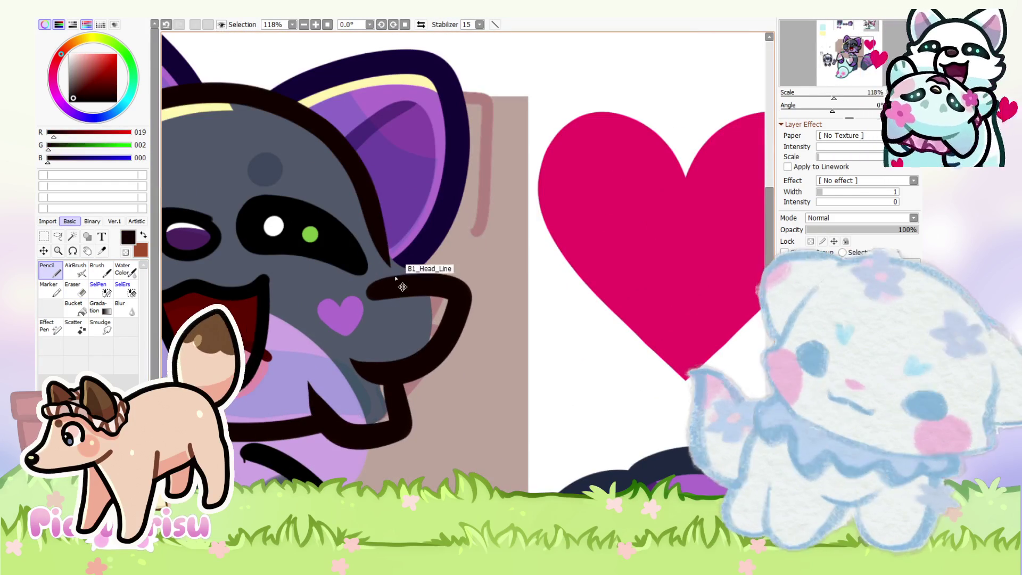
pyautogui.hotkey('ctrl', 'z')
pyautogui.hotkey('ctrl', 'z')
pyautogui.moveTo(387, 273)
pyautogui.mouseDown()
pyautogui.moveTo(413, 342)
pyautogui.moveTo(383, 347)
pyautogui.mouseUp()
pyautogui.hotkey('ctrl', 'z')
pyautogui.moveTo(381, 279)
pyautogui.mouseDown()
pyautogui.moveTo(364, 345)
pyautogui.moveTo(404, 405)
pyautogui.moveTo(336, 353)
pyautogui.moveTo(393, 383)
pyautogui.moveTo(321, 347)
pyautogui.mouseUp()
pyautogui.hotkey('ctrl', 'z')
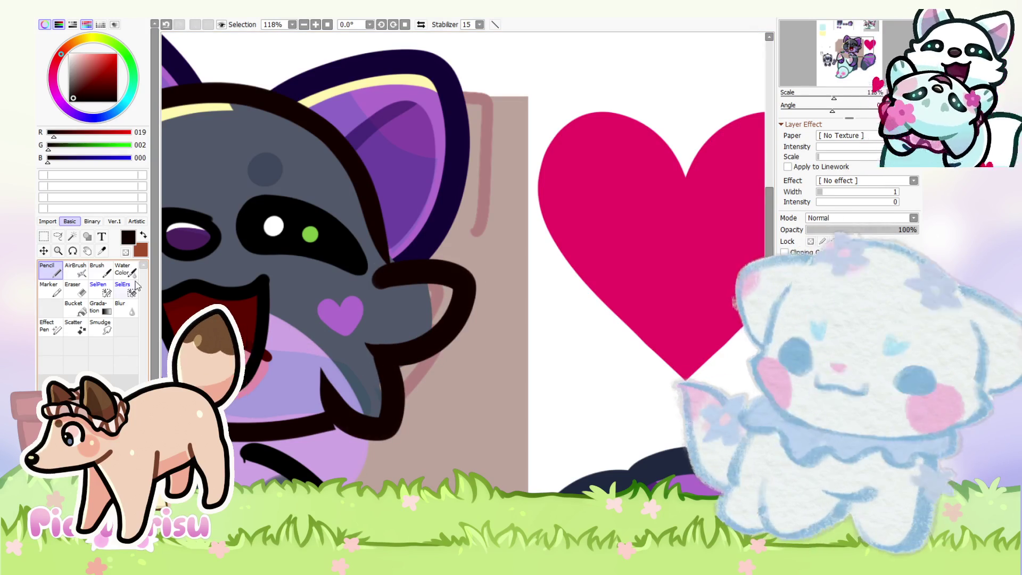
# Step: Draw a dark stroke filling the gap where the arm outline meets the cheek
pyautogui.scroll(4, 343, 228)
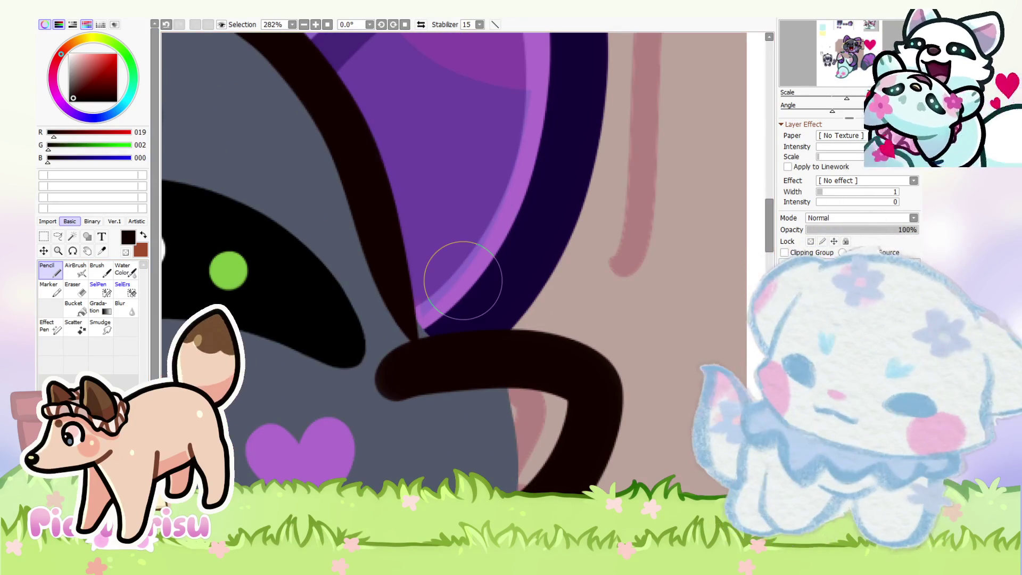
pyautogui.scroll(1, 355, 239)
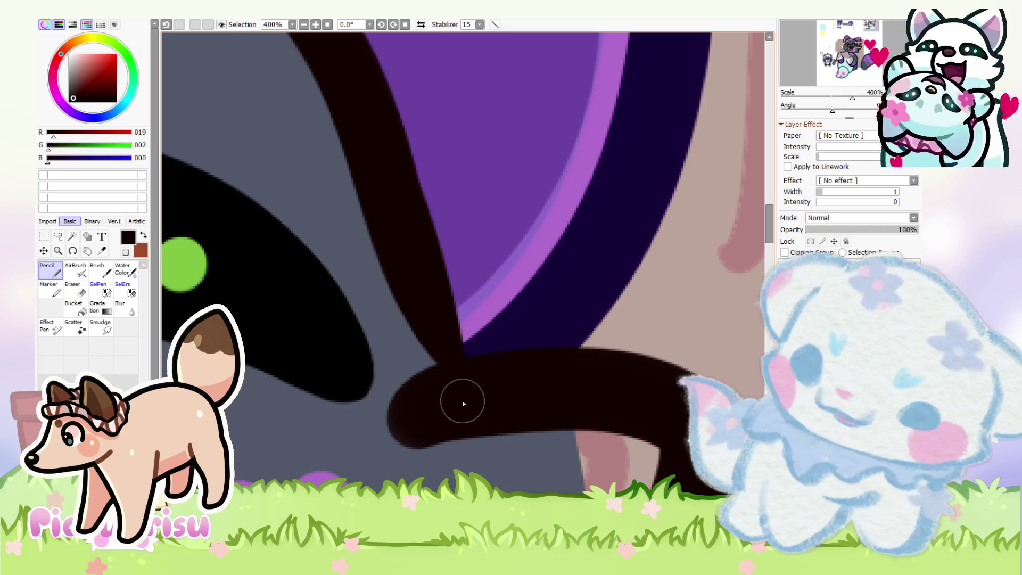
pyautogui.moveTo(418, 376); pyautogui.dragTo(389, 290)
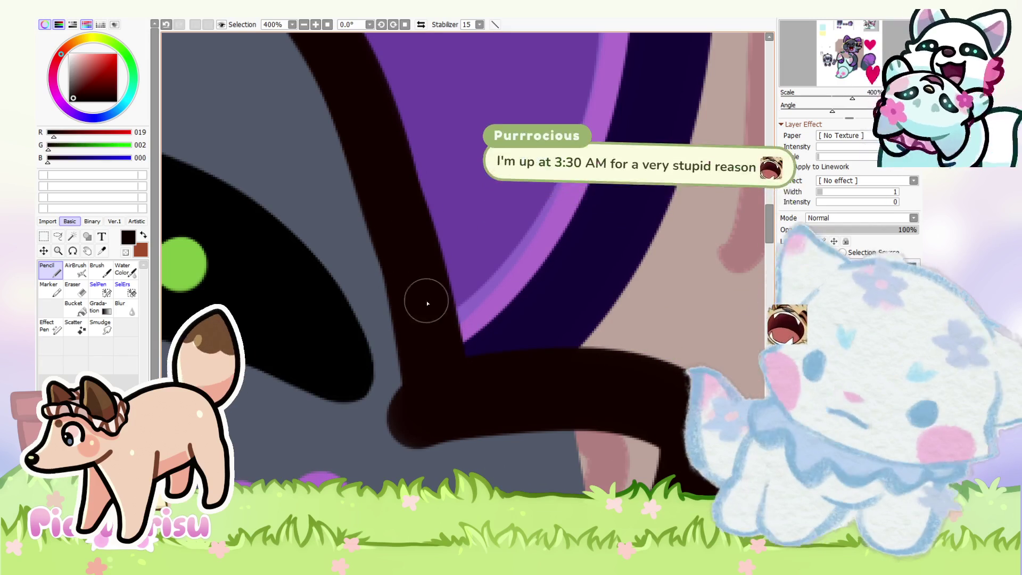
pyautogui.scroll(1, 399, 255)
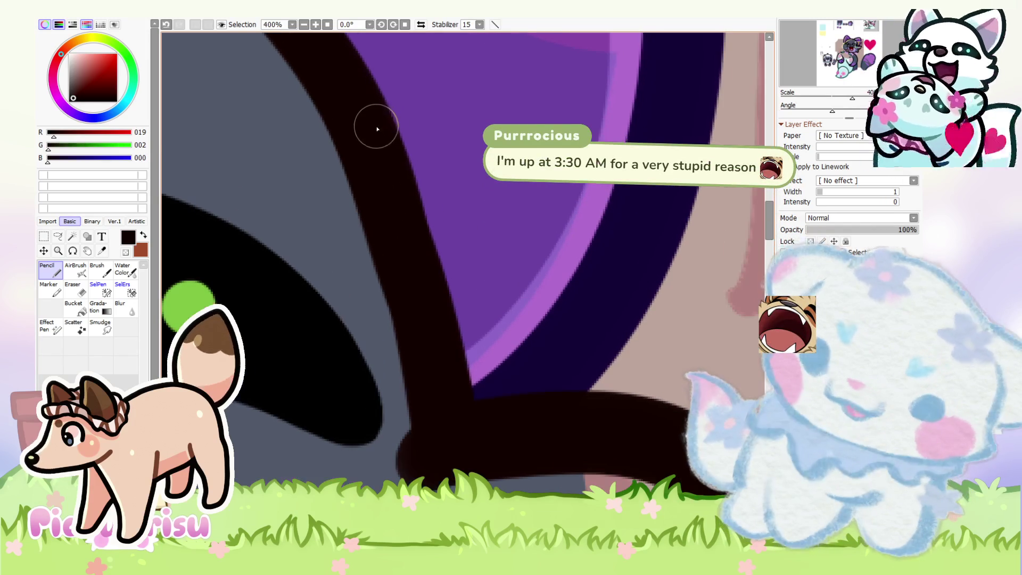
pyautogui.scroll(1, 415, 266)
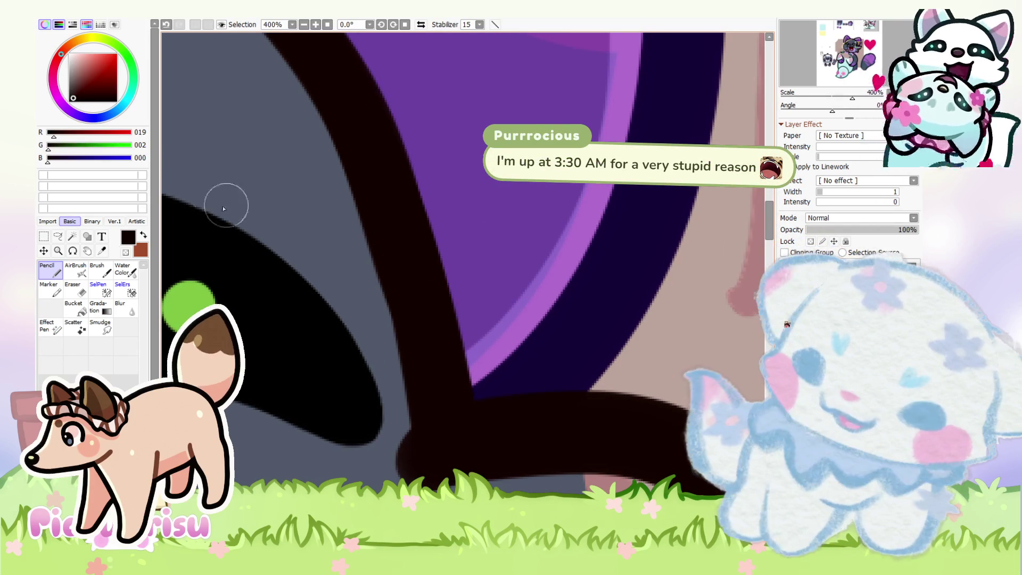
# Step: Tidy the arm-to-cheek join with the Eraser
pyautogui.press('e')
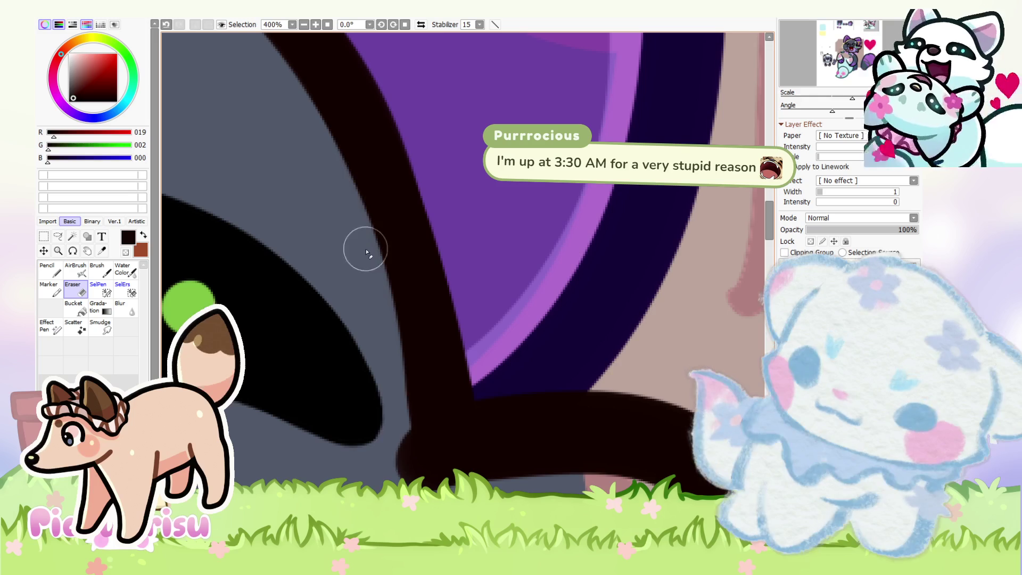
pyautogui.scroll(-3, 376, 351)
pyautogui.scroll(3, 458, 352)
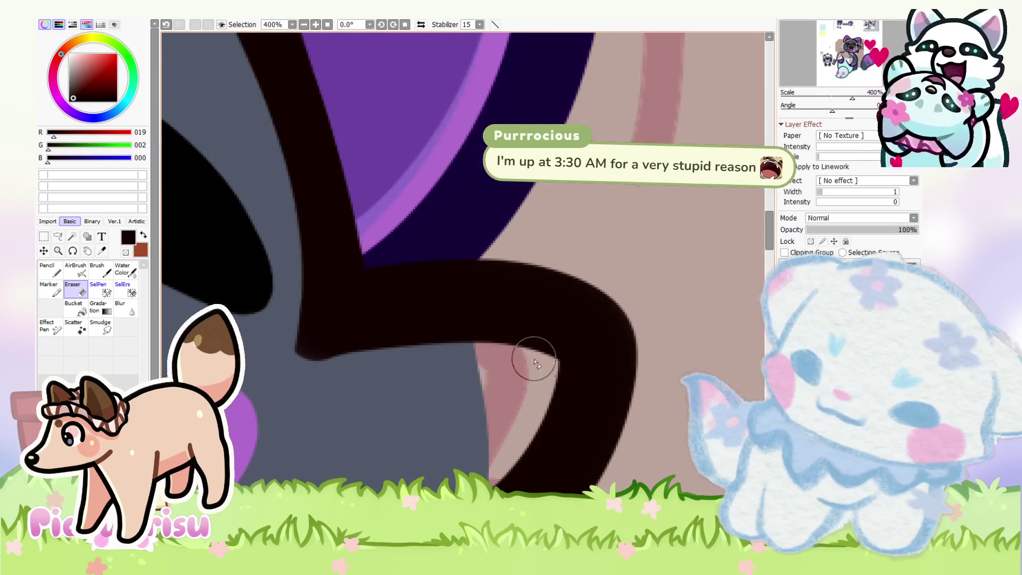
pyautogui.scroll(-3, 346, 344)
pyautogui.scroll(3, 383, 417)
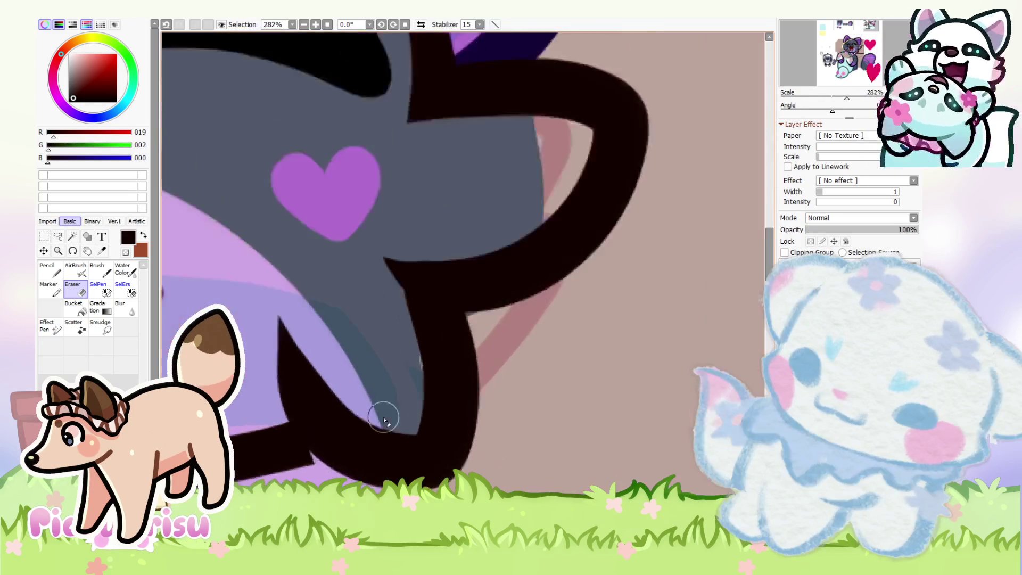
pyautogui.scroll(-2, 365, 214)
pyautogui.scroll(1, 410, 264)
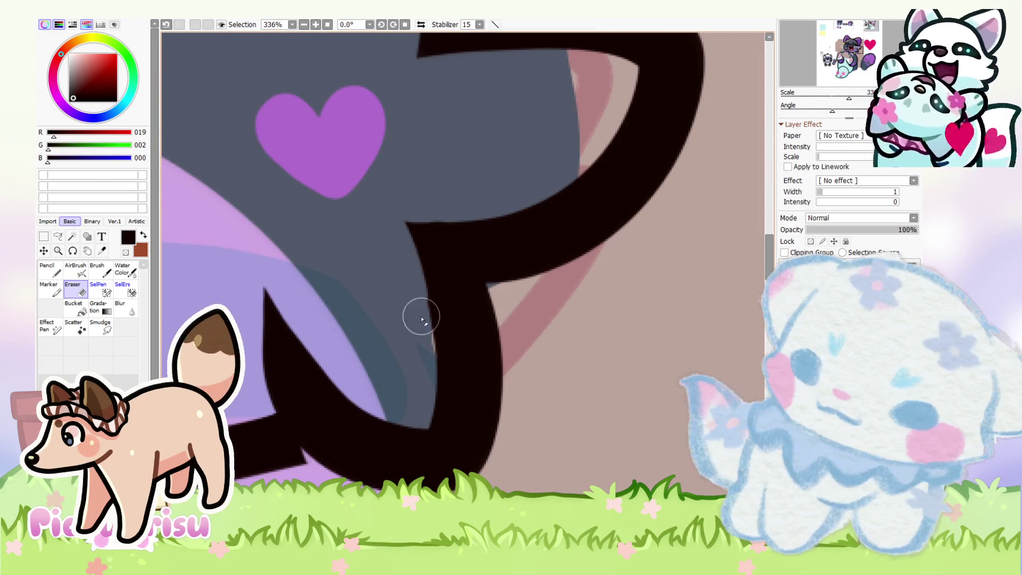
pyautogui.scroll(-8, 350, 384)
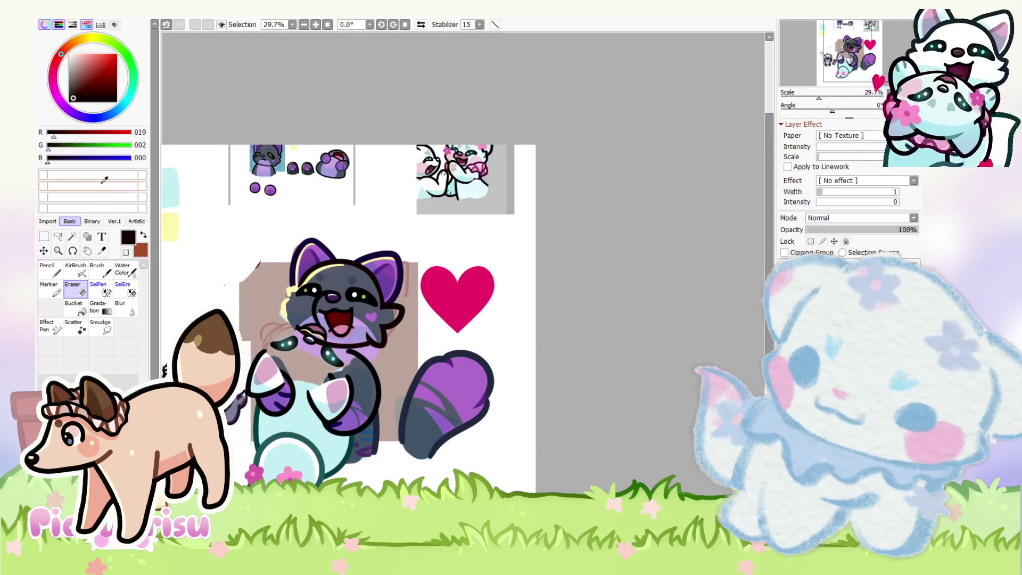
pyautogui.scroll(2, 325, 326)
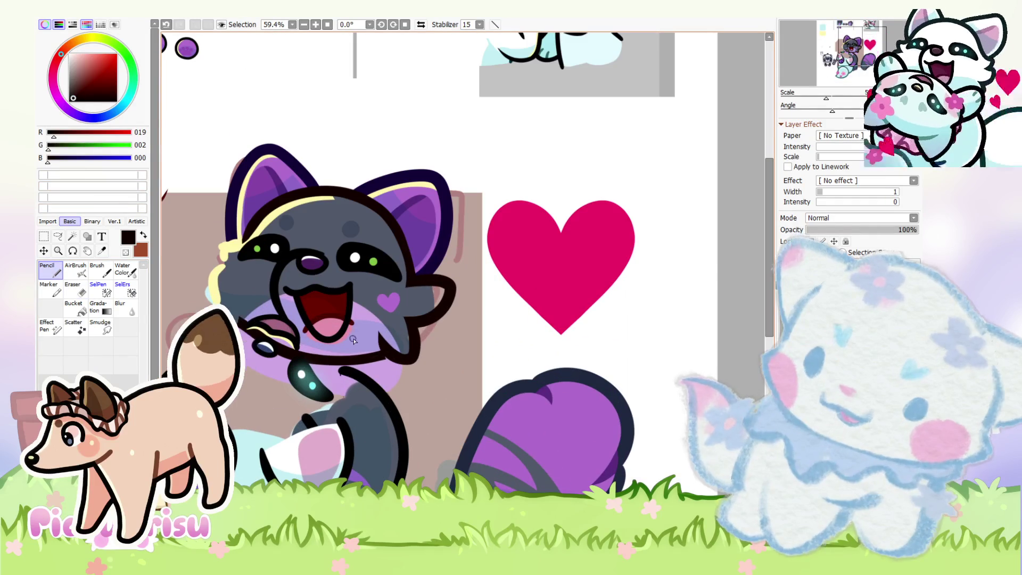
pyautogui.scroll(1, 467, 275)
pyautogui.press('l')
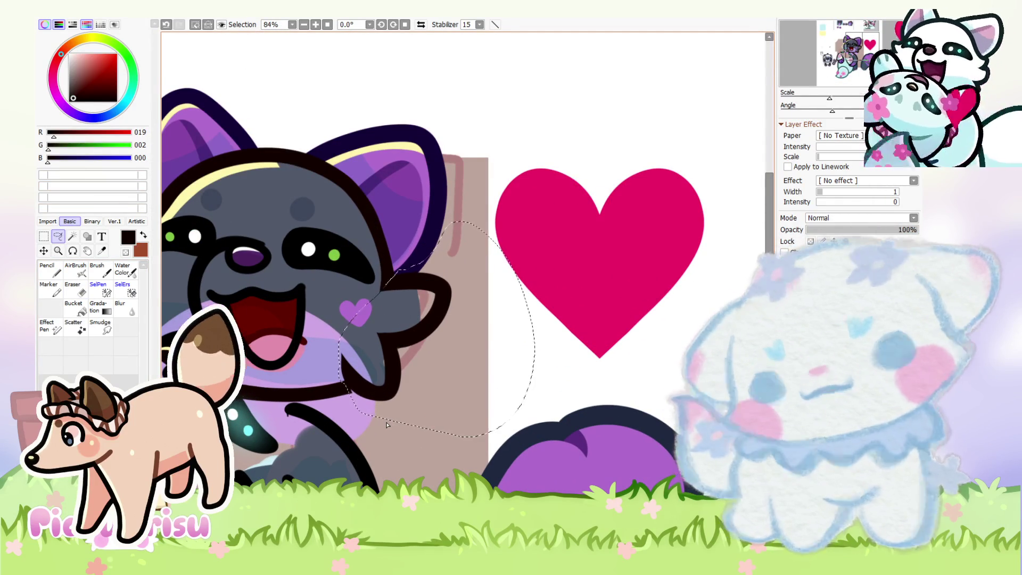
# Step: Rotate the selected raised arm slightly clockwise with Ctrl+T and apply the transform
pyautogui.hotkey('ctrl', 't')
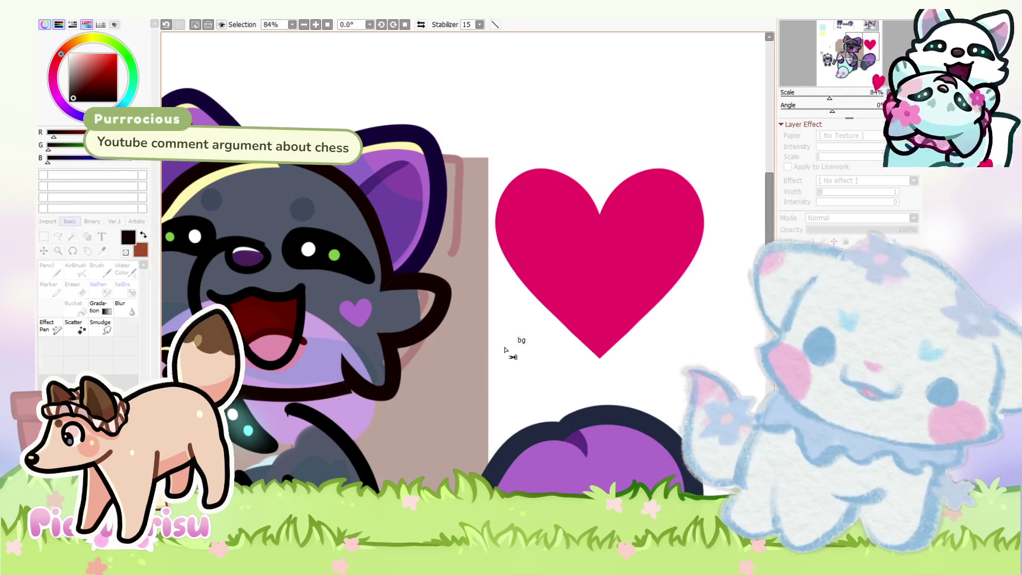
pyautogui.moveTo(502, 337)
pyautogui.mouseDown()
pyautogui.moveTo(495, 319)
pyautogui.moveTo(499, 328)
pyautogui.mouseUp()
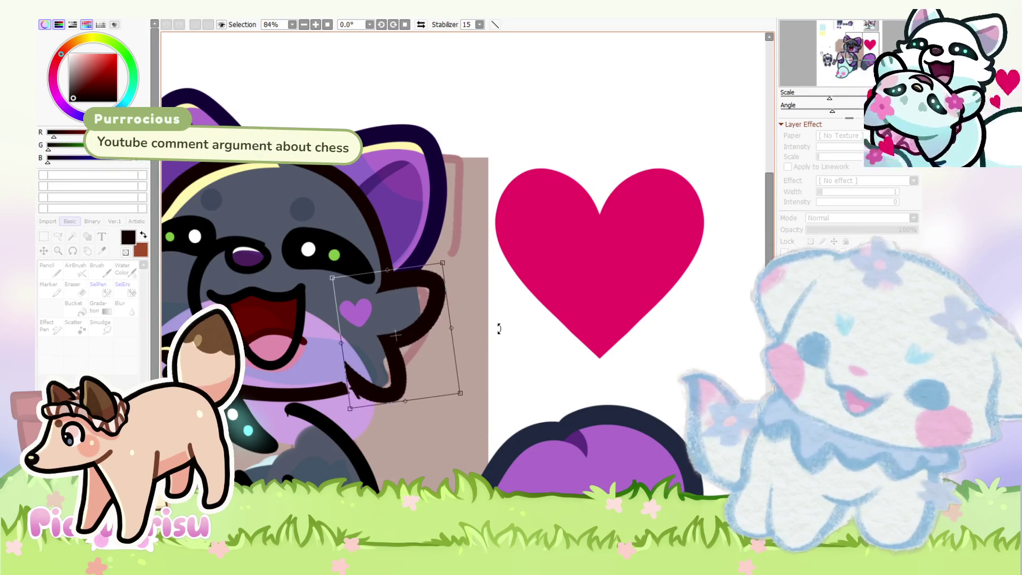
pyautogui.press('Return')
pyautogui.scroll(-2, 522, 383)
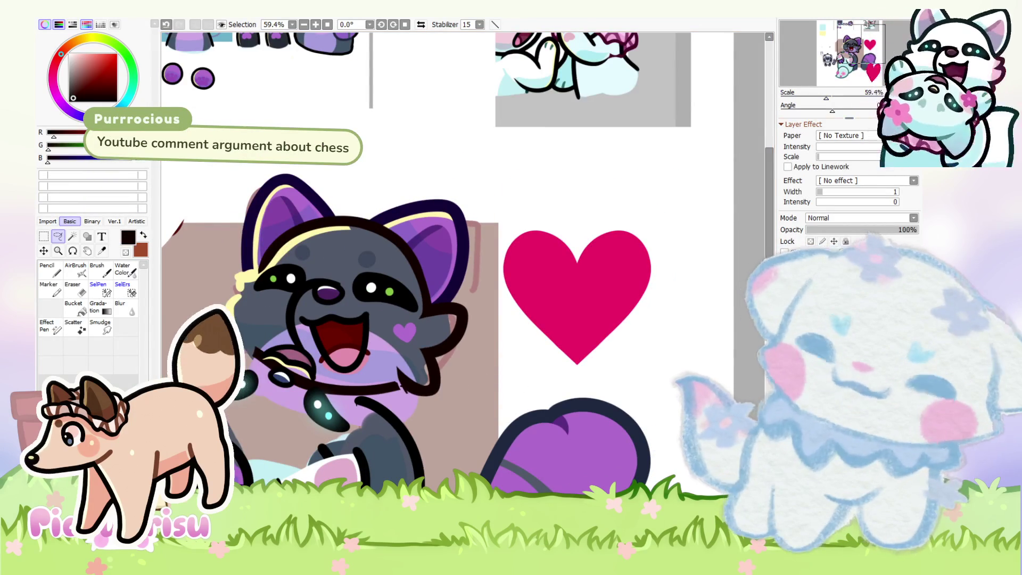
pyautogui.scroll(-4, 463, 276)
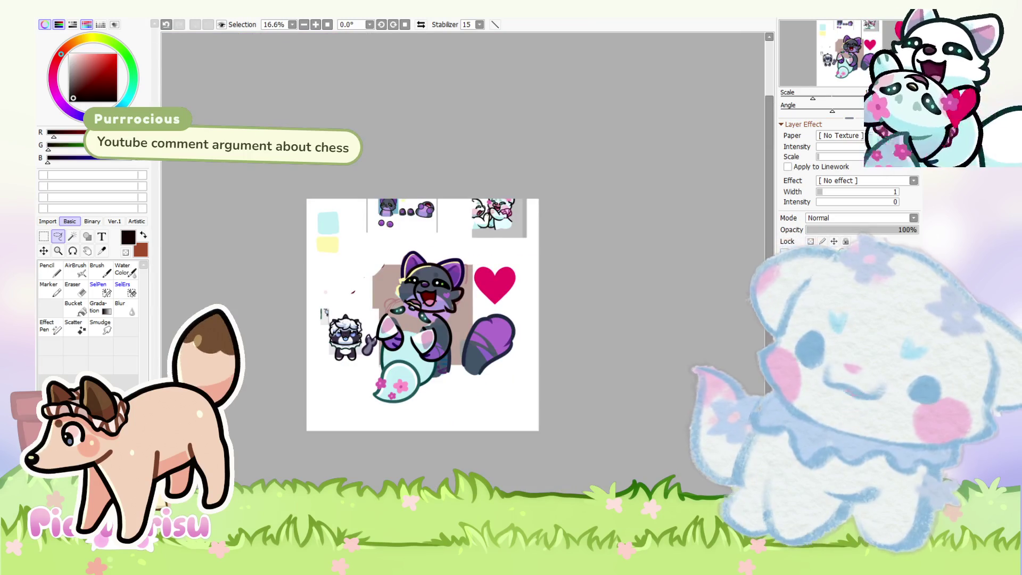
# Step: Turn the view sideways, clean the dark outline spike at the arm–body join, then reset the view upright
pyautogui.moveTo(537, 277)
pyautogui.mouseDown()
pyautogui.moveTo(528, 239)
pyautogui.moveTo(477, 203)
pyautogui.mouseUp()
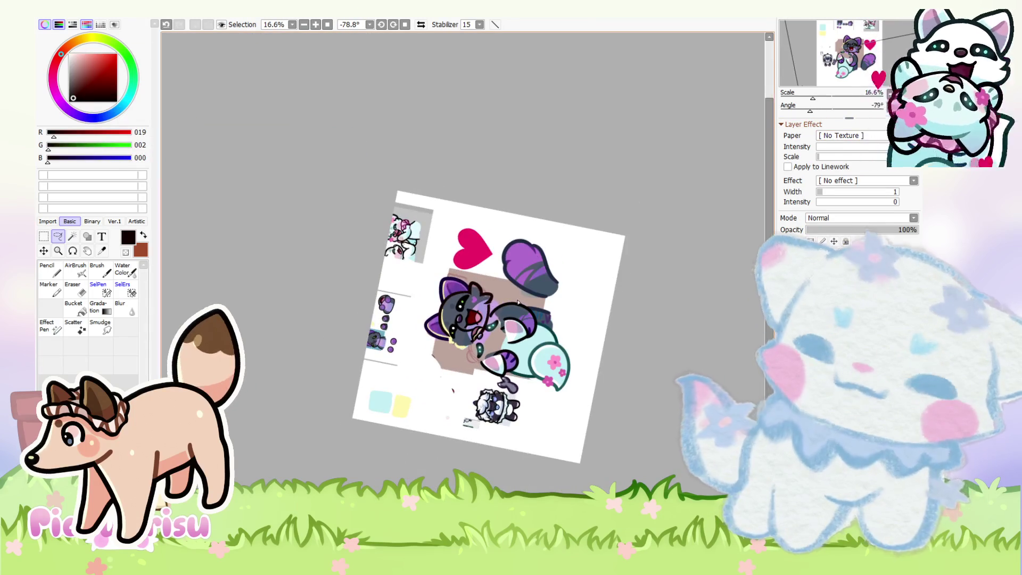
pyautogui.scroll(4, 518, 302)
pyautogui.press('n')
pyautogui.scroll(4, 411, 350)
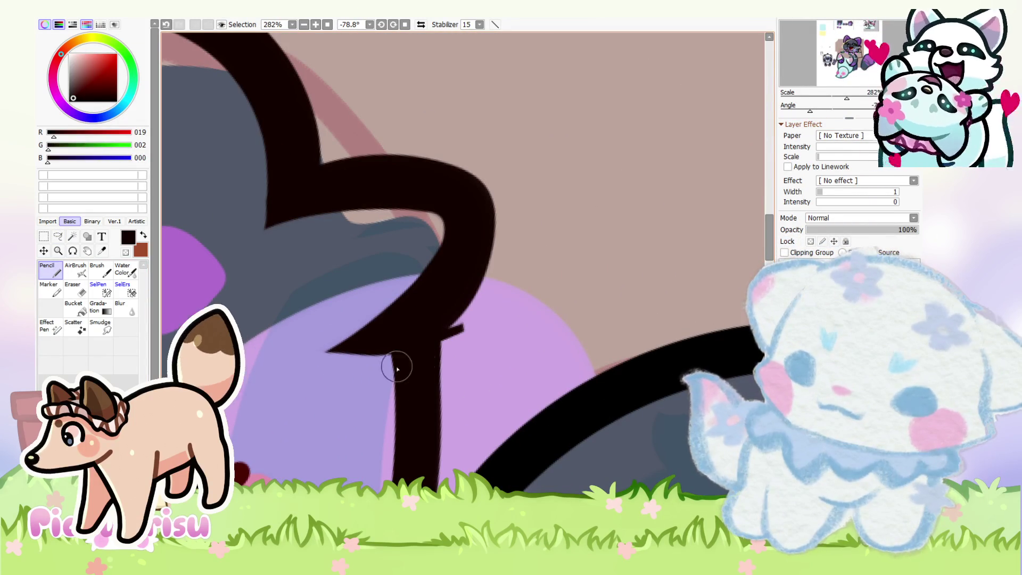
pyautogui.scroll(2, 466, 328)
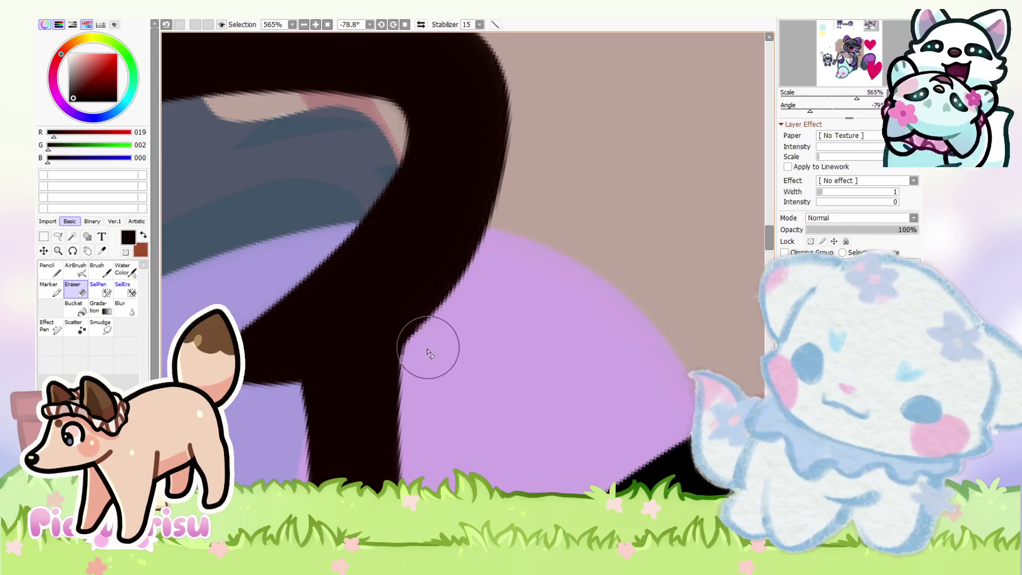
pyautogui.scroll(-5, 415, 353)
pyautogui.scroll(4, 399, 372)
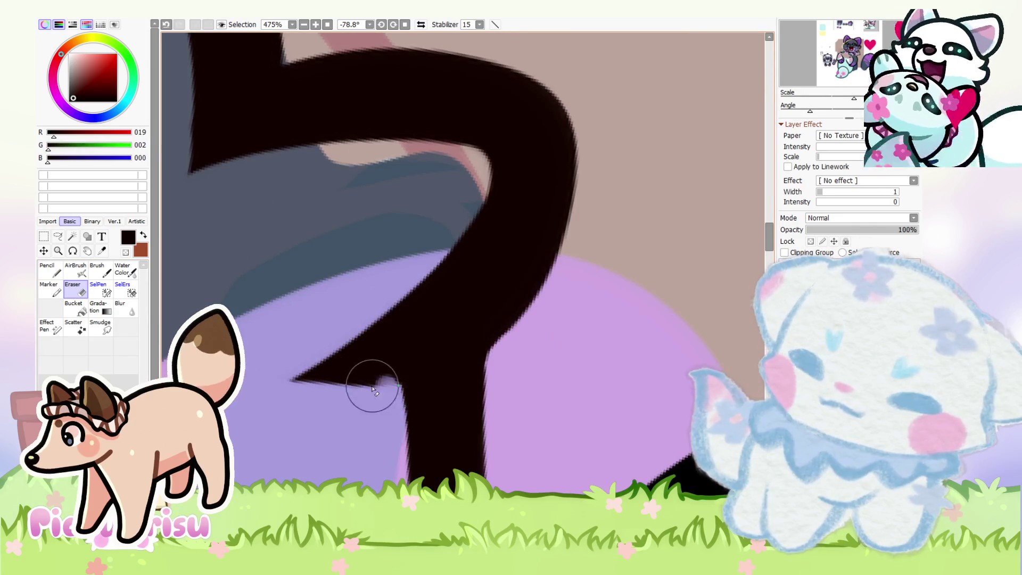
pyautogui.scroll(-10, 373, 390)
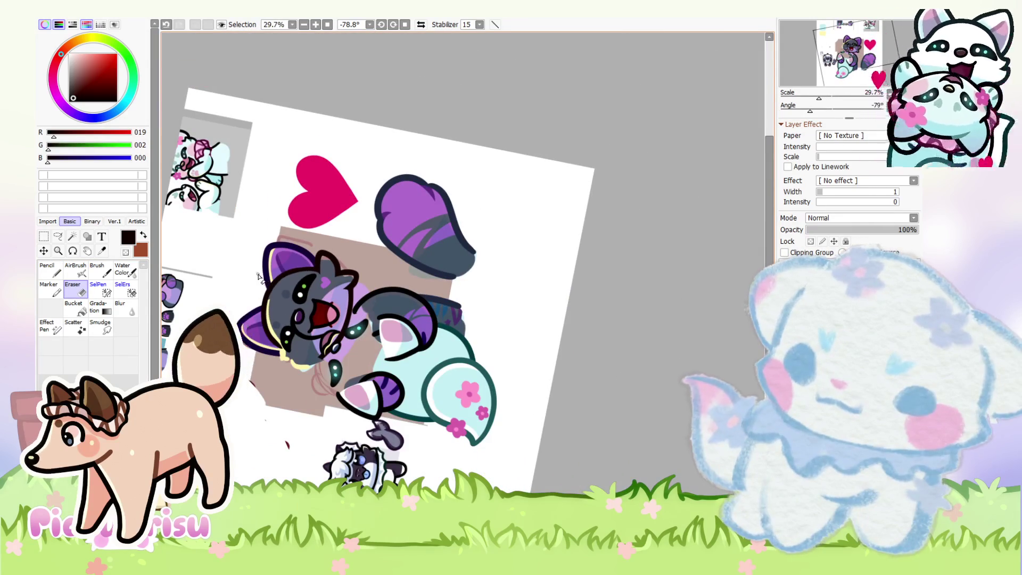
pyautogui.scroll(-1, 501, 459)
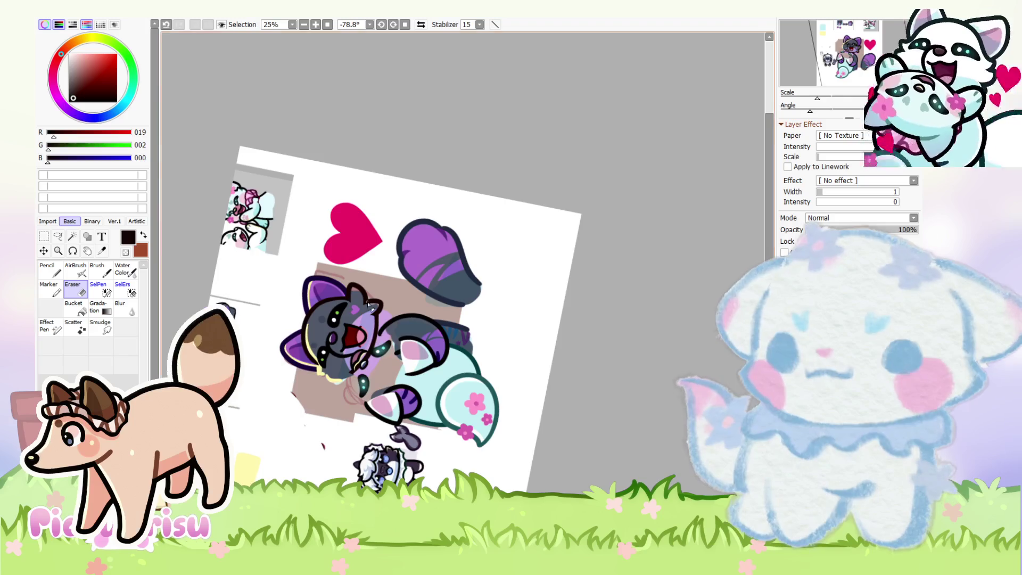
pyautogui.scroll(8, 367, 304)
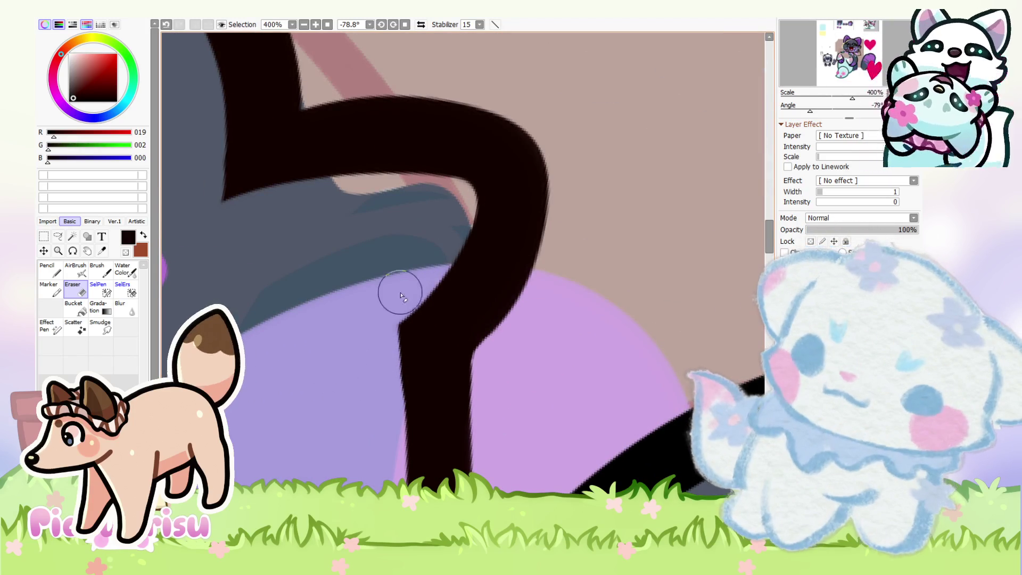
pyautogui.scroll(-3, 379, 323)
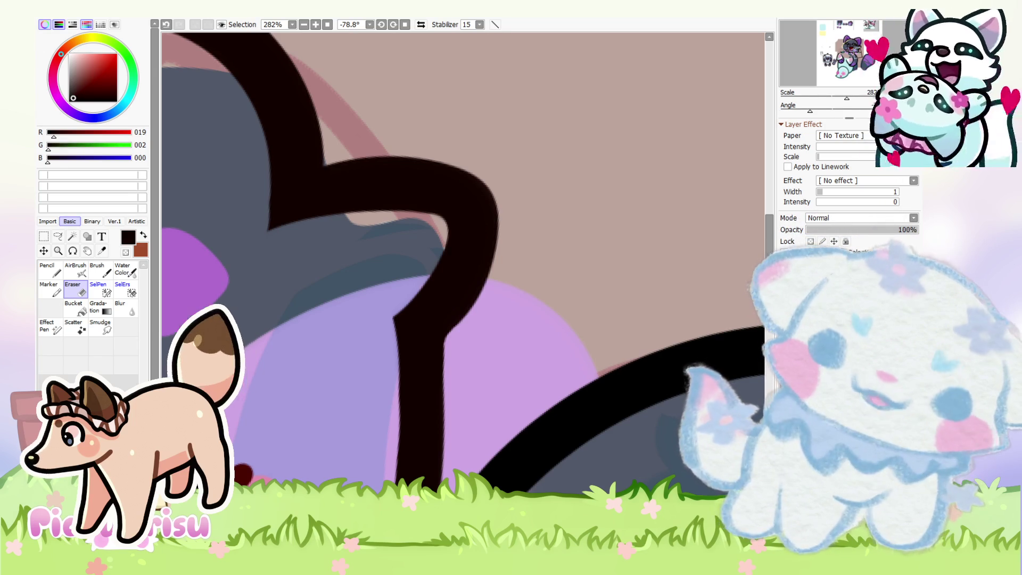
pyautogui.scroll(-10, 463, 263)
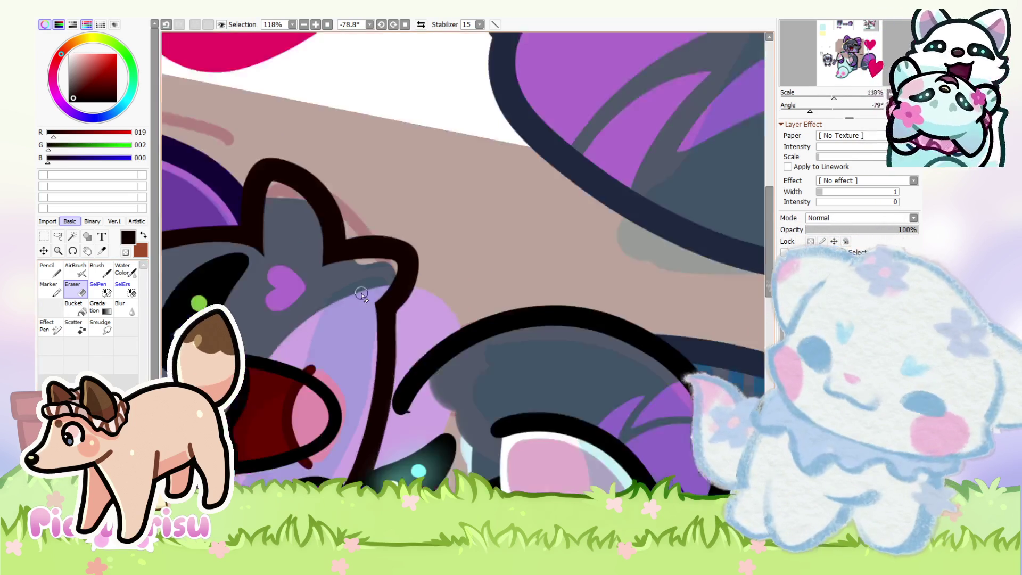
pyautogui.press('Home')
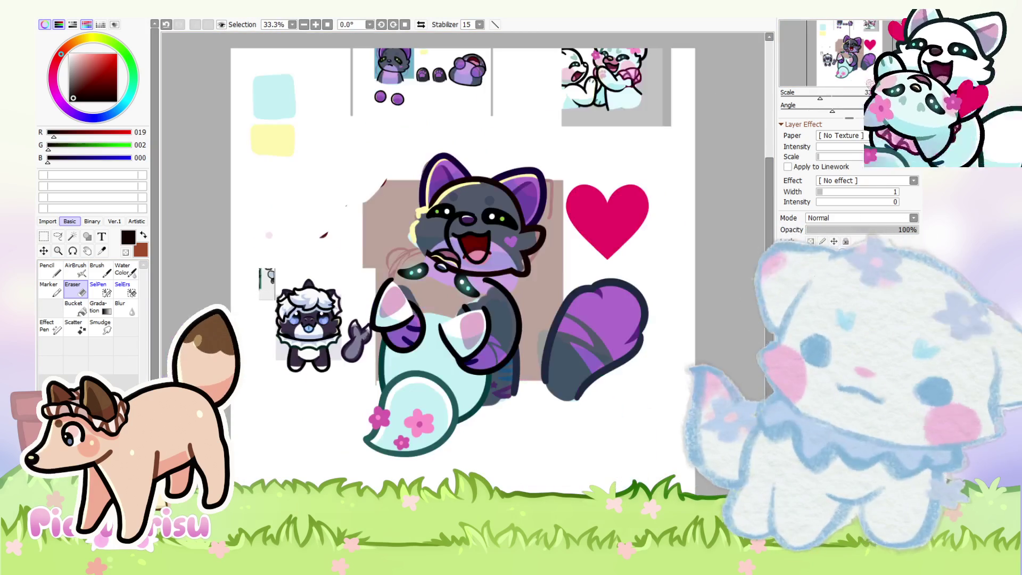
# Step: Undo the outline strokes by the left eye, cheek and ear, and redraw the left cheek outline
pyautogui.scroll(4, 394, 273)
pyautogui.press('n')
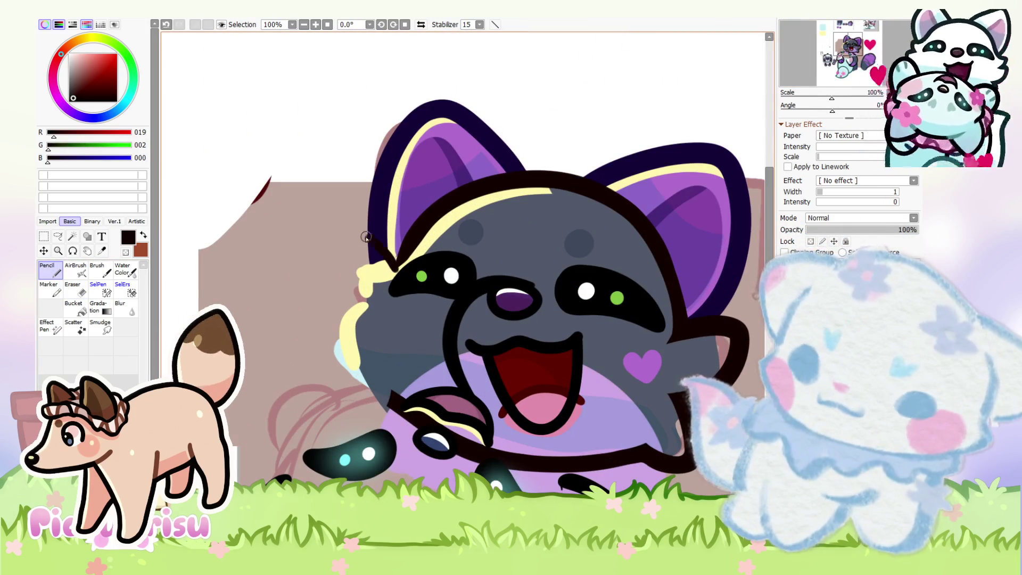
pyautogui.hotkey('ctrl', 'z')
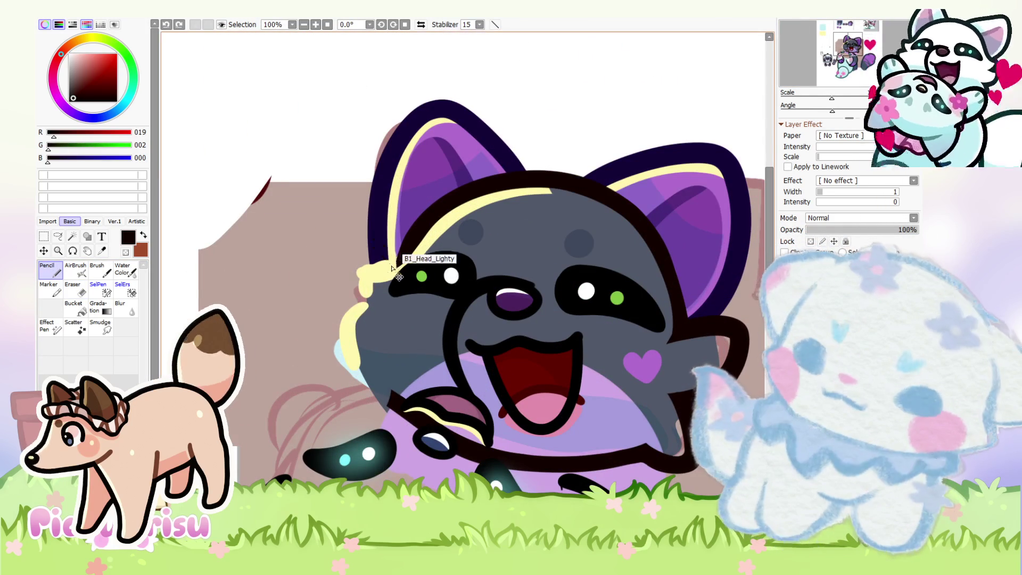
pyautogui.hotkey('ctrl', 'z')
pyautogui.hotkey('ctrl', 'z')
pyautogui.moveTo(360, 249); pyautogui.dragTo(358, 346)
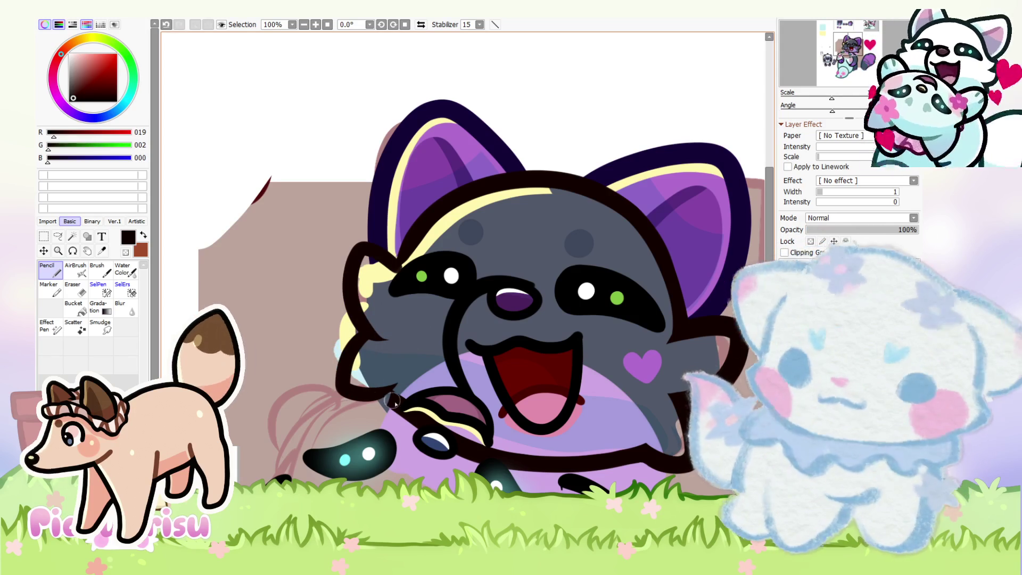
# Step: Tidy the edges of the left cheek and mouth outline with the Eraser
pyautogui.scroll(5, 392, 401)
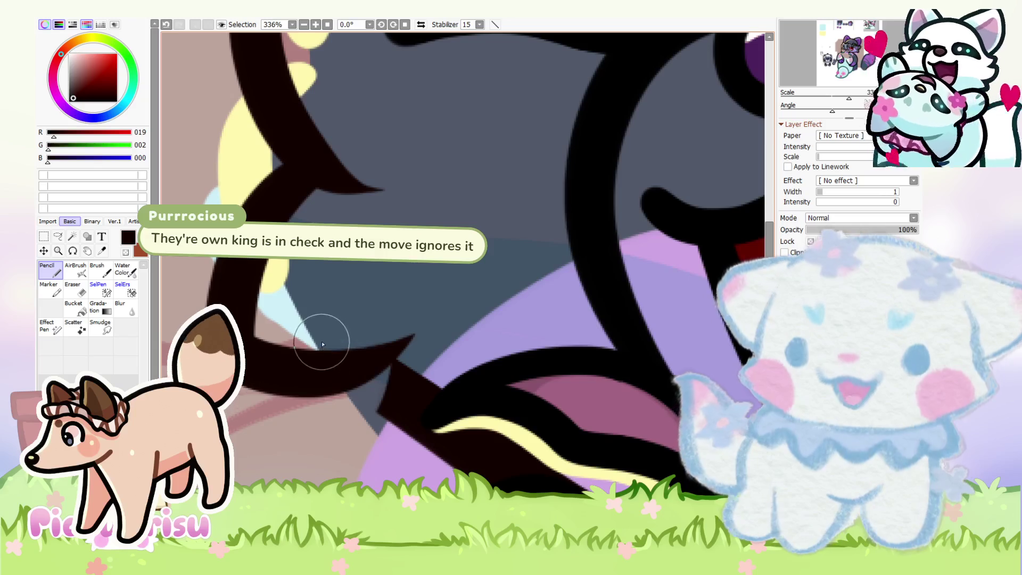
pyautogui.scroll(-3, 321, 344)
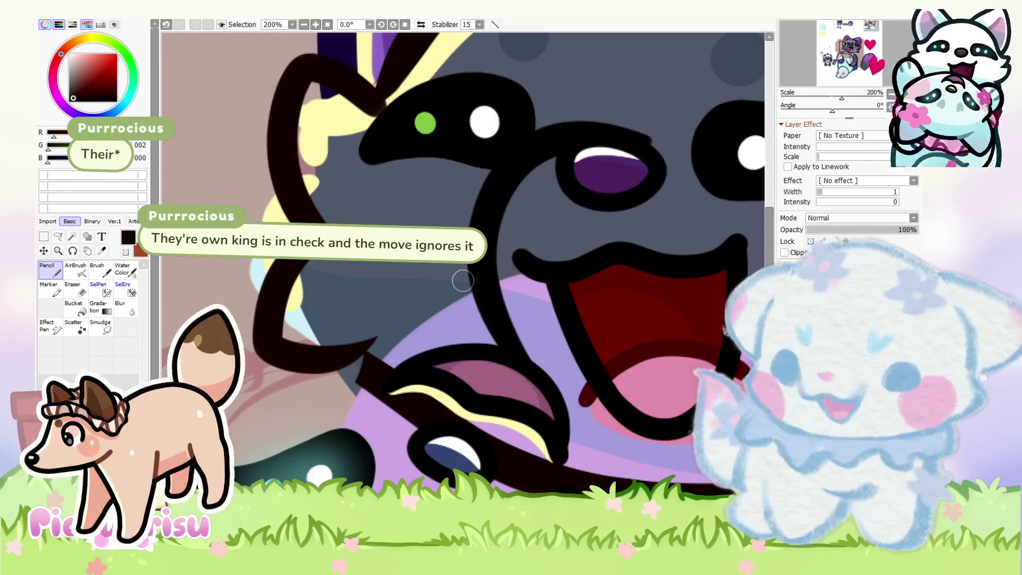
pyautogui.scroll(4, 354, 365)
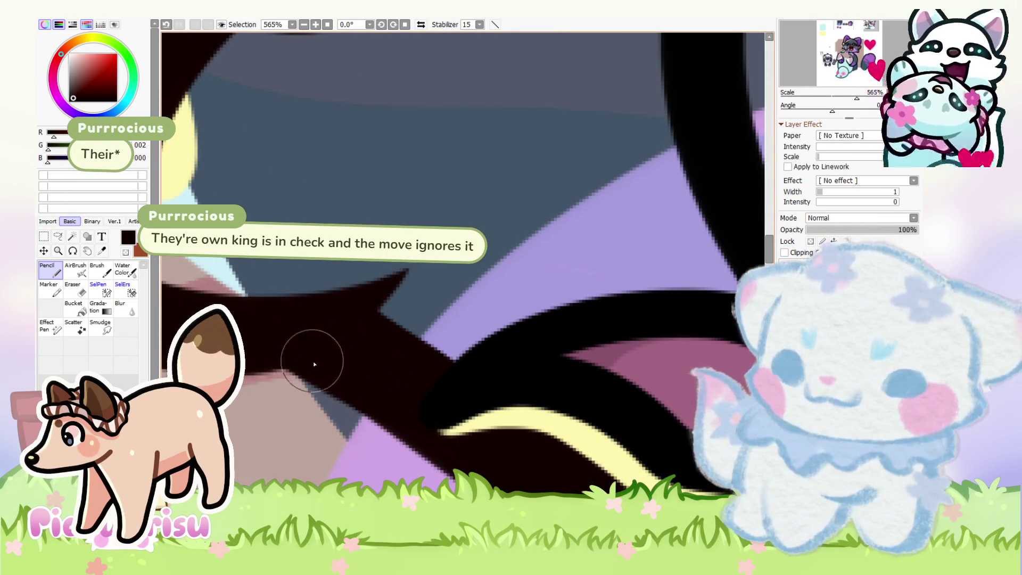
pyautogui.scroll(-3, 314, 364)
pyautogui.scroll(2, 314, 364)
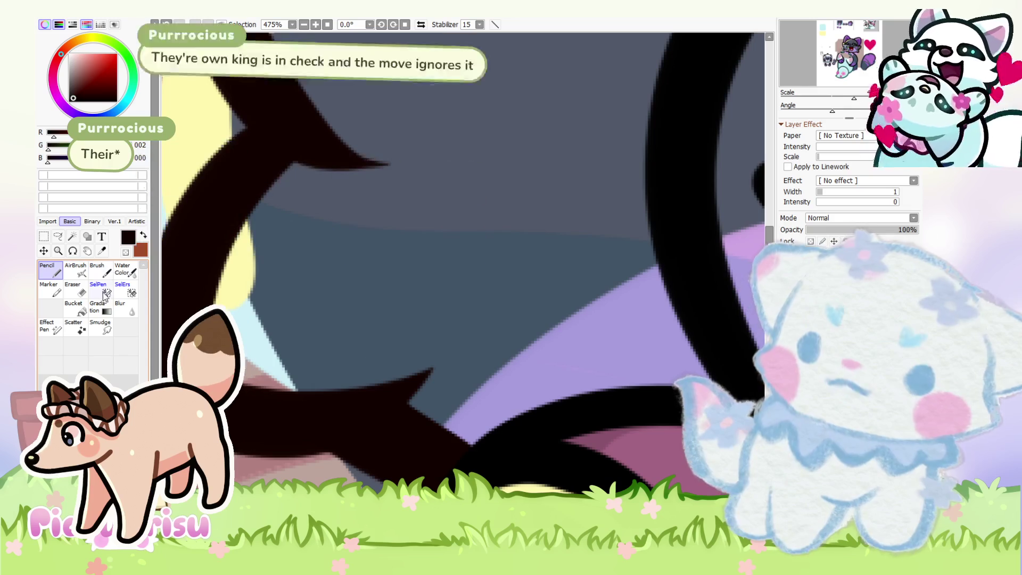
pyautogui.click(75, 290)
pyautogui.scroll(2, 346, 351)
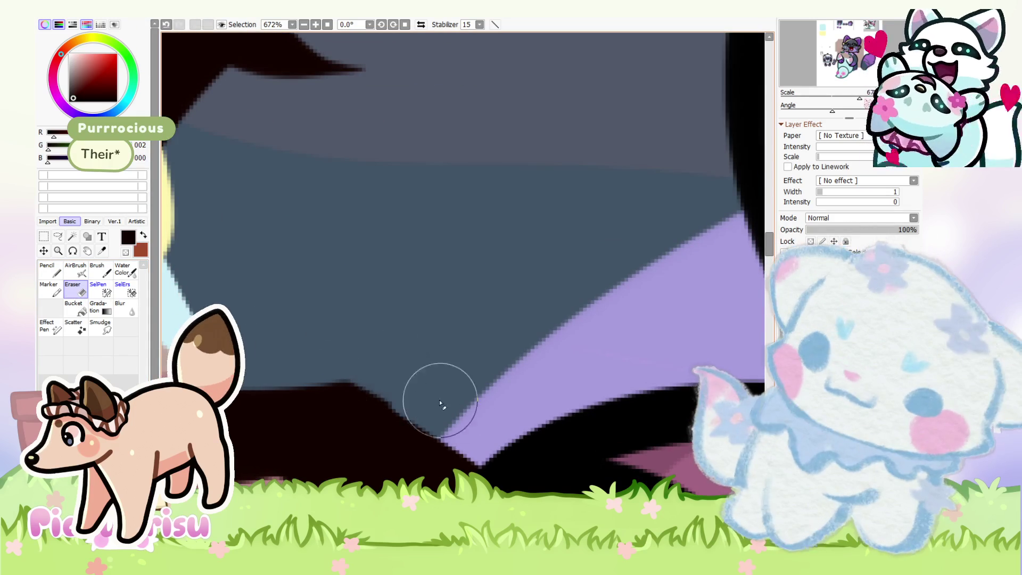
pyautogui.scroll(-7, 350, 371)
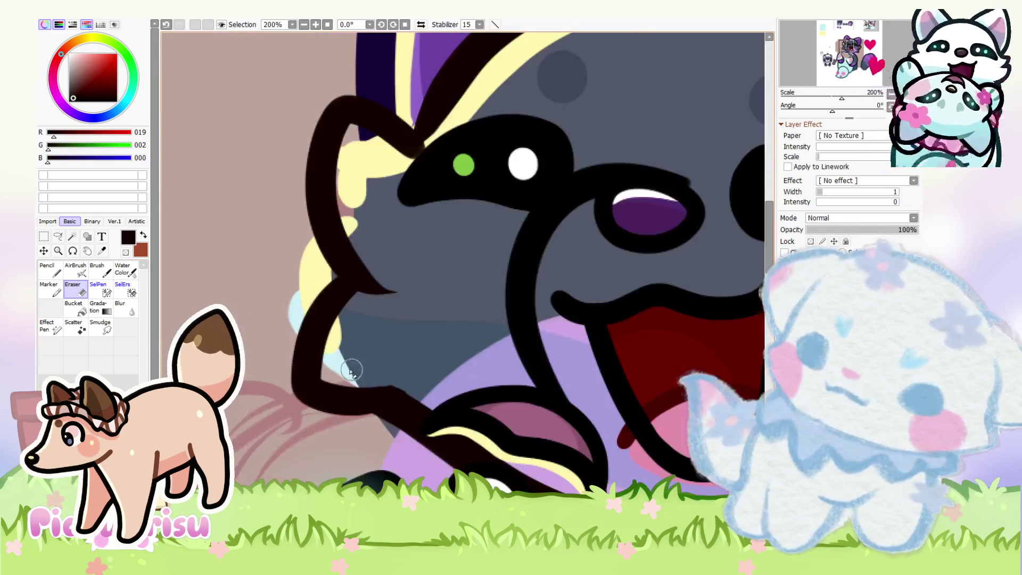
pyautogui.scroll(-2, 351, 370)
pyautogui.scroll(5, 331, 280)
pyautogui.scroll(-1, 466, 443)
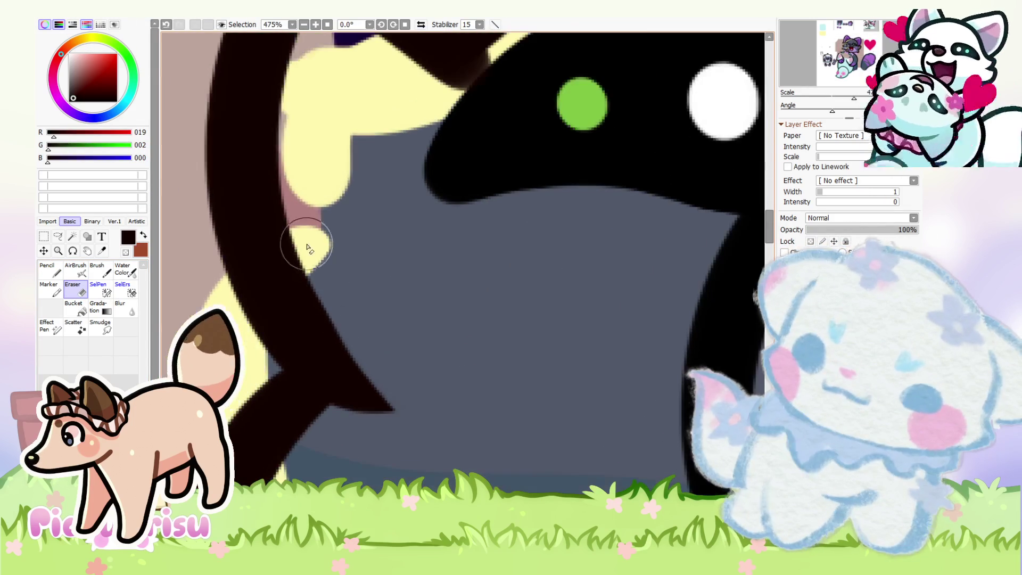
pyautogui.scroll(-2, 420, 394)
# Step: Return to the Pencil and zoom out to show the whole canvas
pyautogui.click(62, 273)
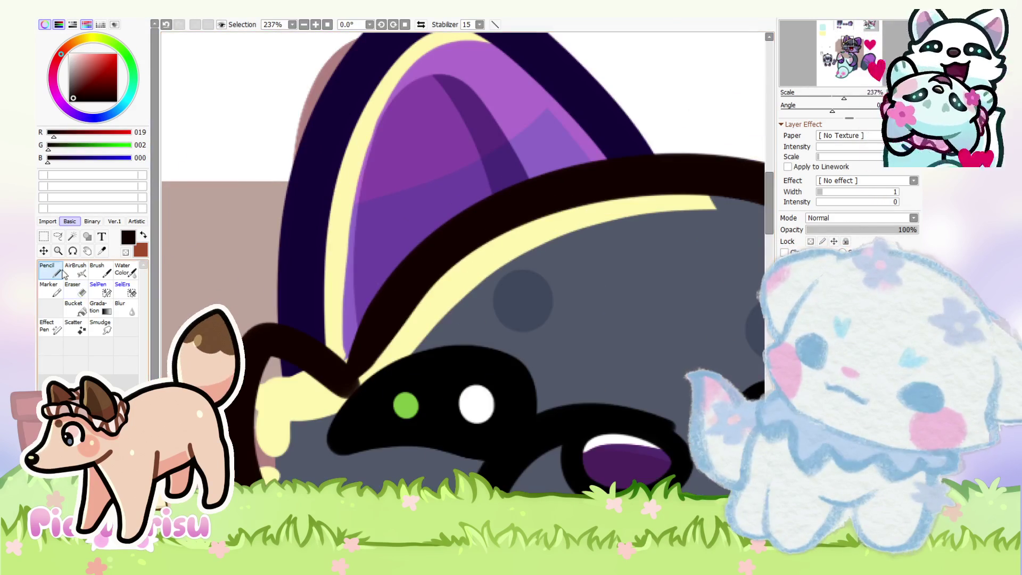
pyautogui.scroll(3, 365, 335)
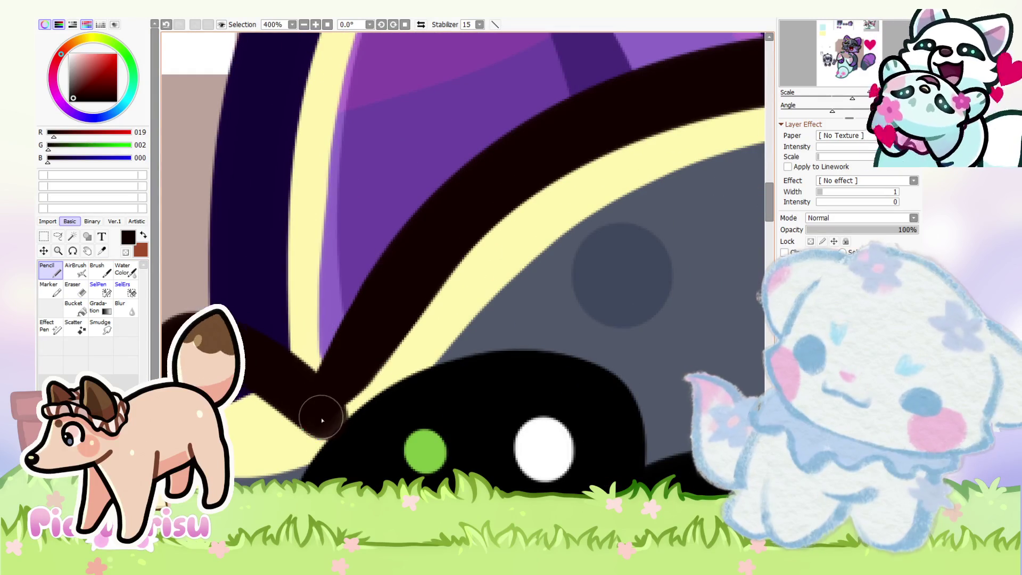
pyautogui.scroll(-7, 374, 269)
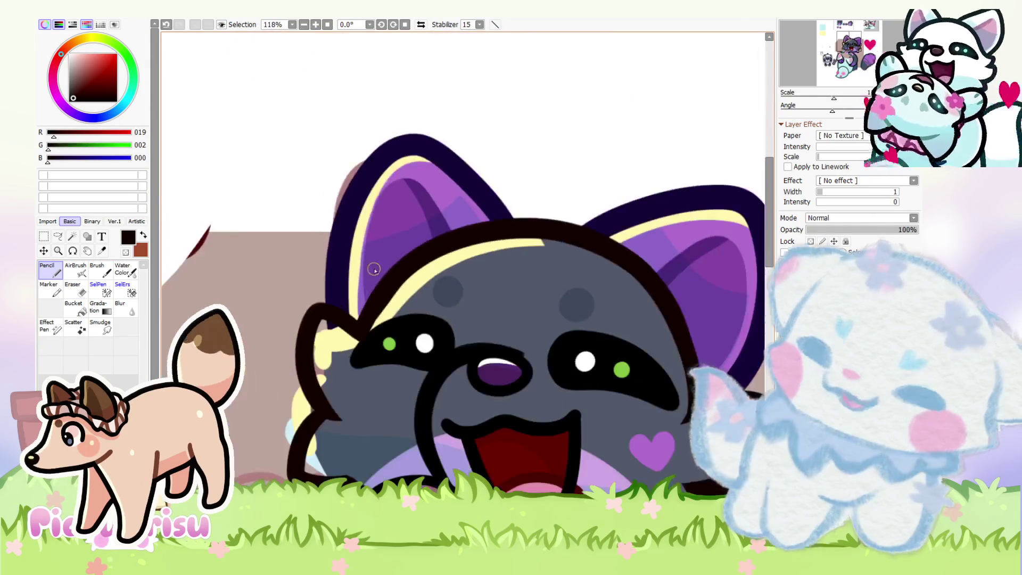
pyautogui.scroll(-5, 374, 269)
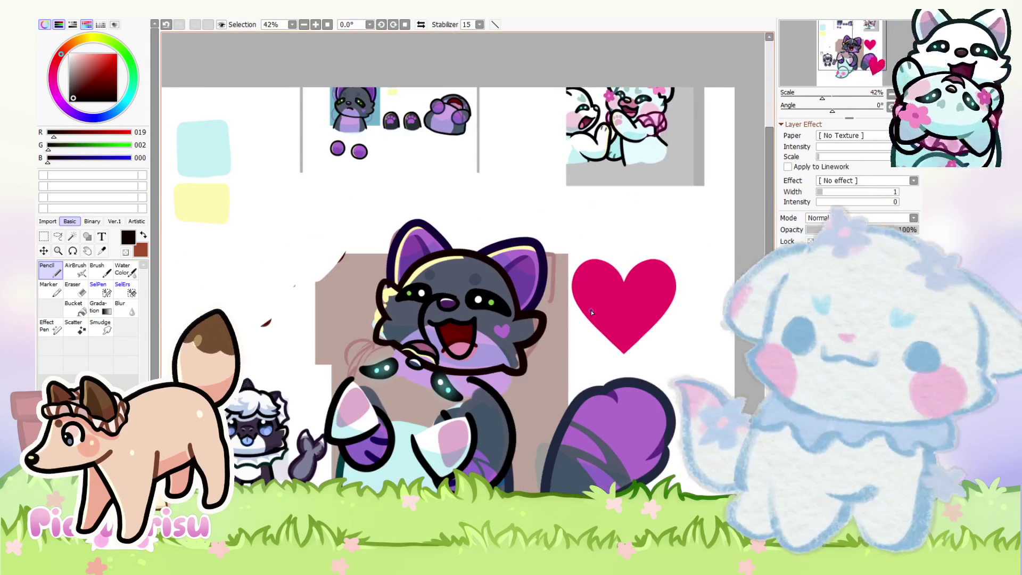
# Step: Hide the lavender shading layer on the raccoon
pyautogui.scroll(3, 240, 441)
pyautogui.scroll(-2, 240, 442)
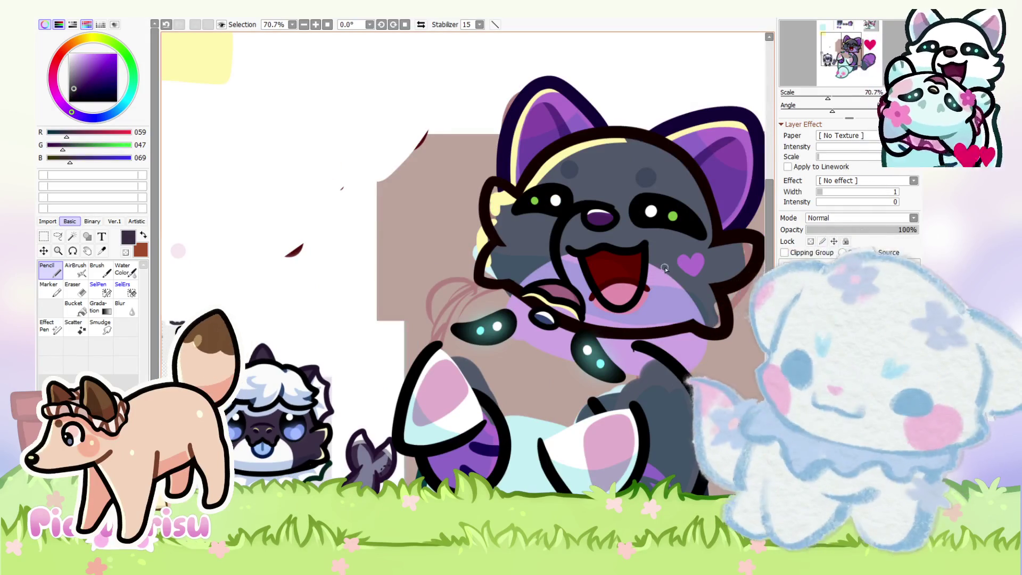
pyautogui.scroll(-2, 665, 269)
pyautogui.scroll(2, 547, 337)
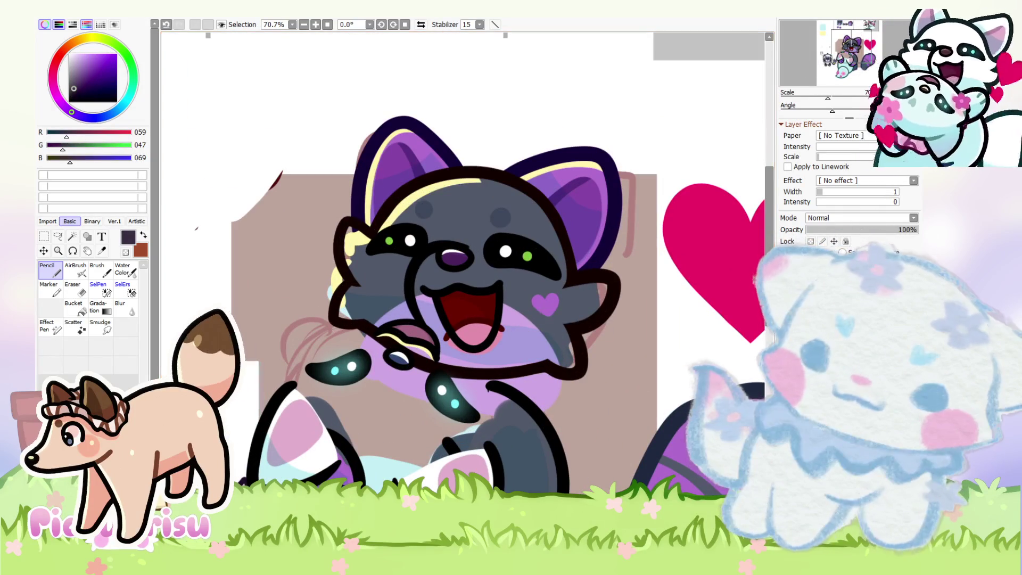
pyautogui.click(786, 277)
pyautogui.scroll(2, 635, 296)
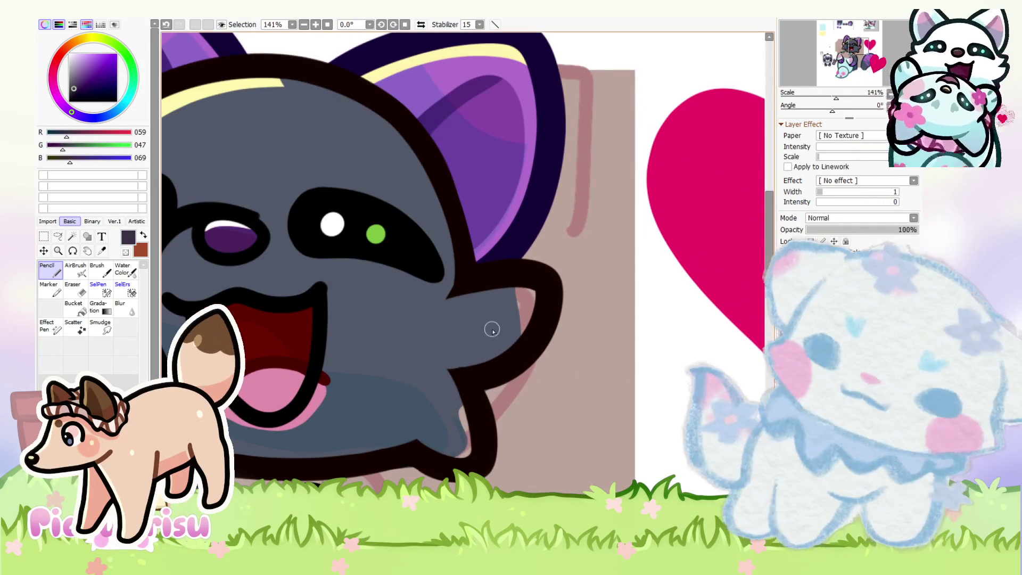
# Step: Paint dark shading across the raccoon's lower face
pyautogui.moveTo(490, 326); pyautogui.dragTo(511, 318)
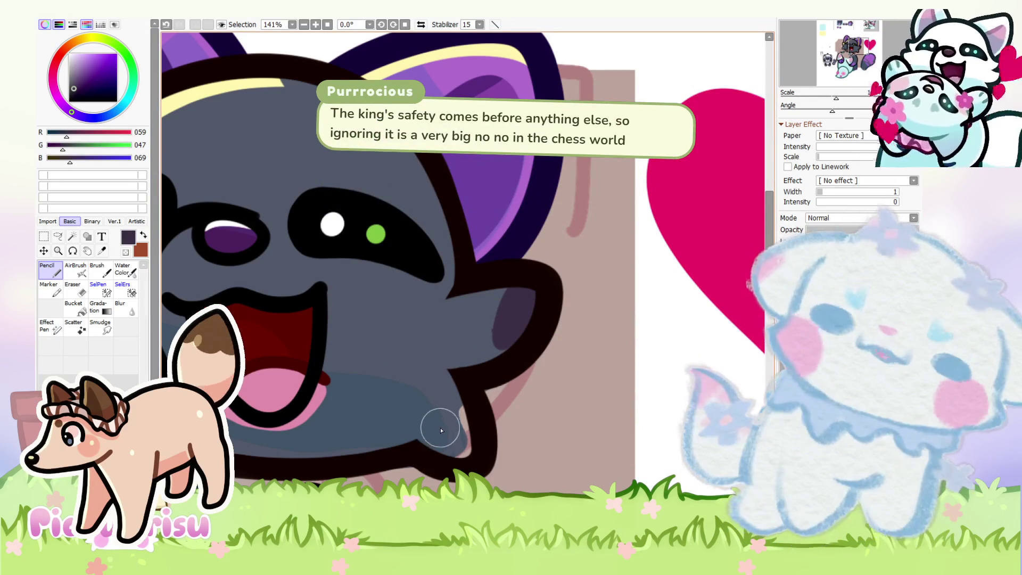
pyautogui.scroll(-3, 287, 335)
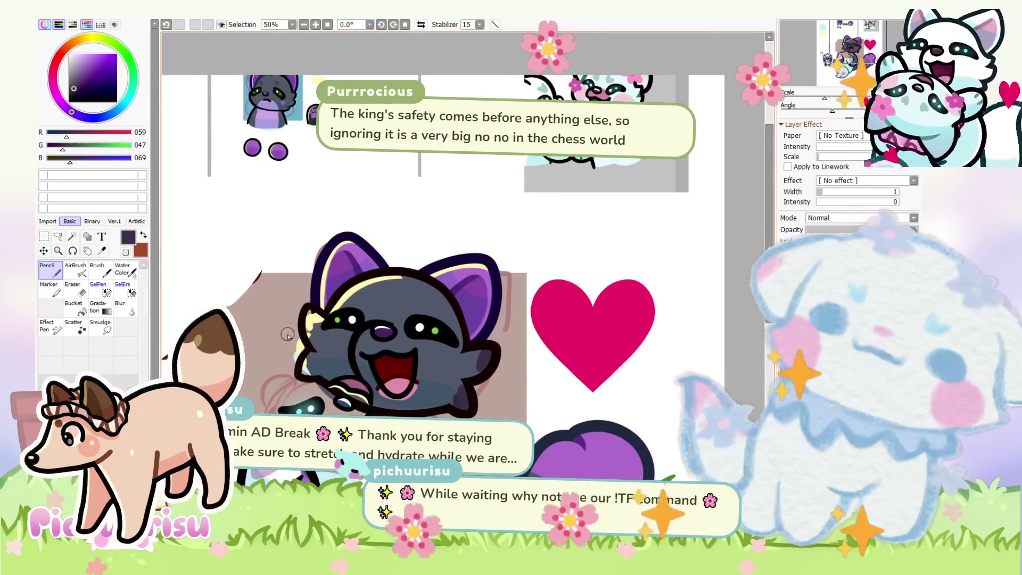
pyautogui.scroll(5, 287, 335)
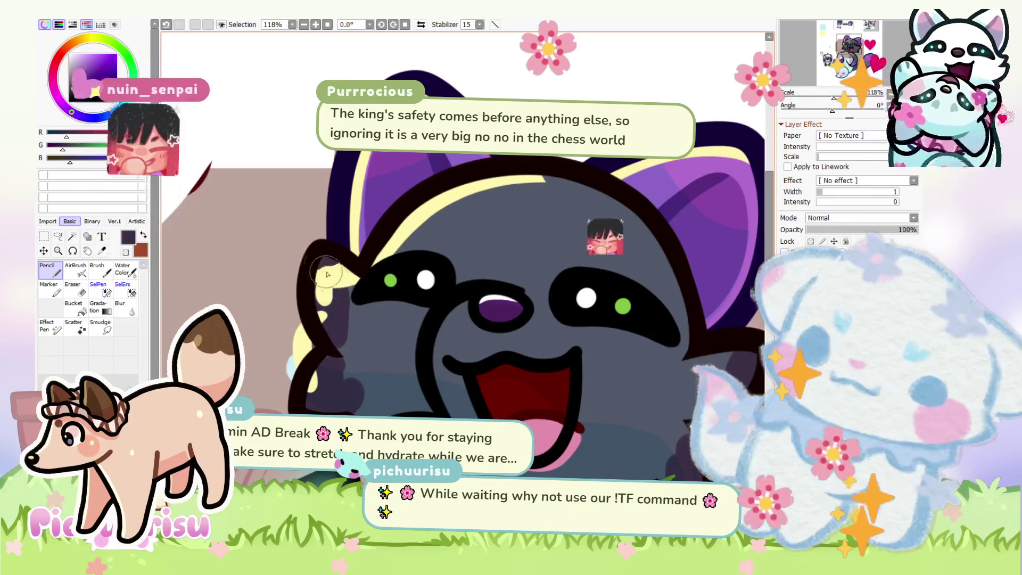
pyautogui.press('e')
pyautogui.scroll(5, 318, 300)
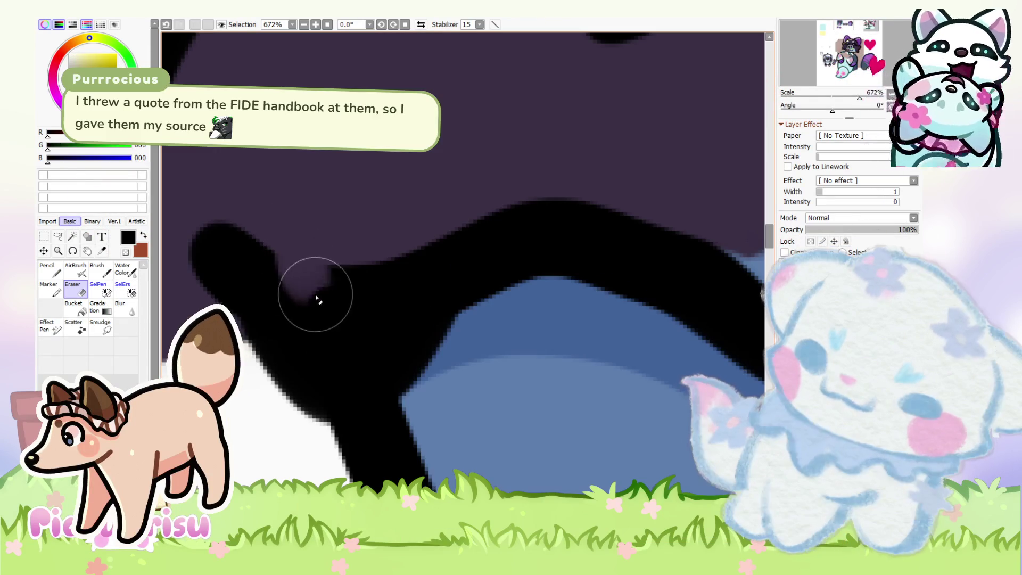
# Step: Try a cream patch over the mouth's left corner, then remove it to keep the face dark purple
pyautogui.scroll(-3, 324, 271)
pyautogui.scroll(2, 340, 279)
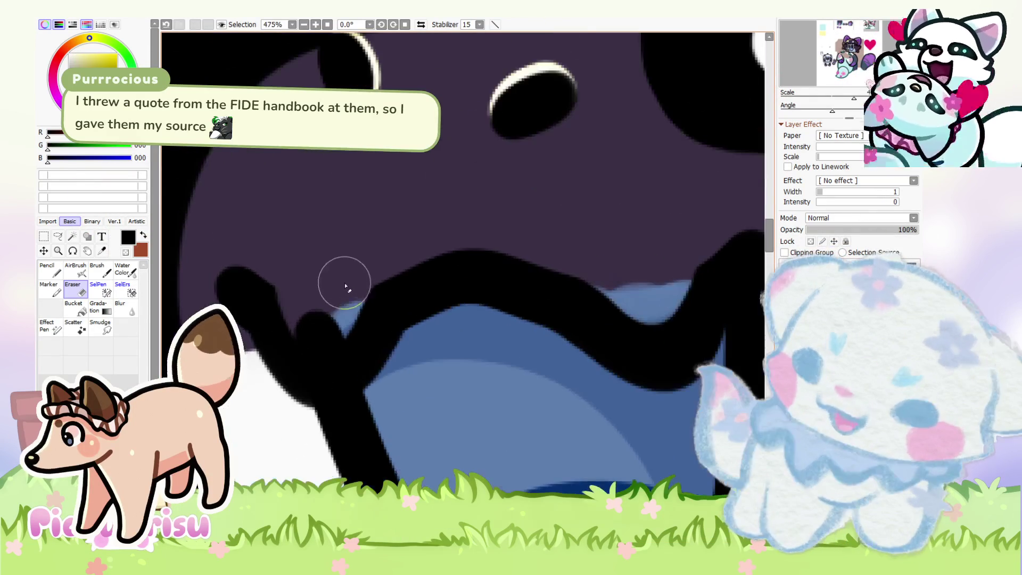
pyautogui.scroll(-2, 274, 292)
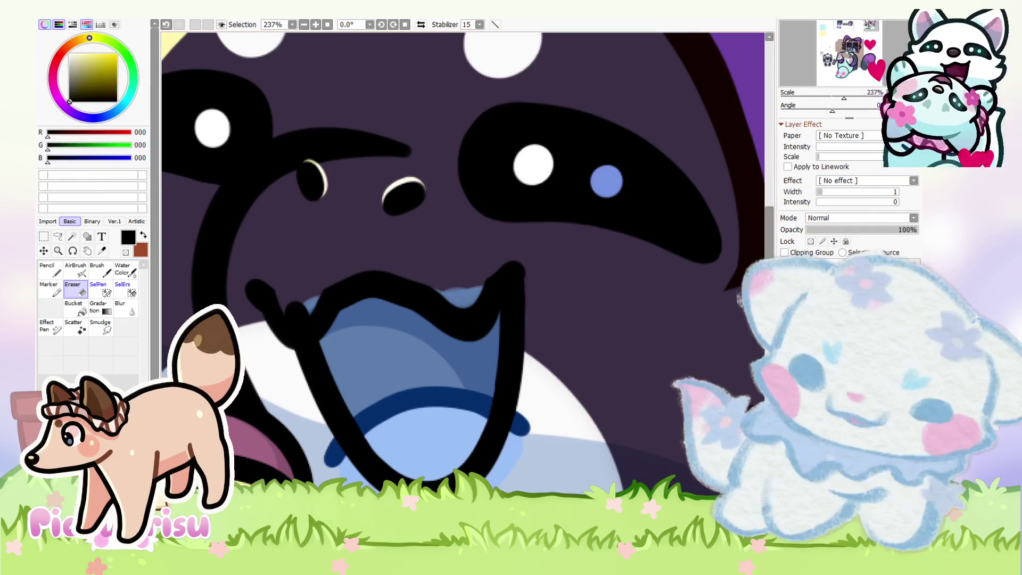
pyautogui.hotkey('ctrl', 'z')
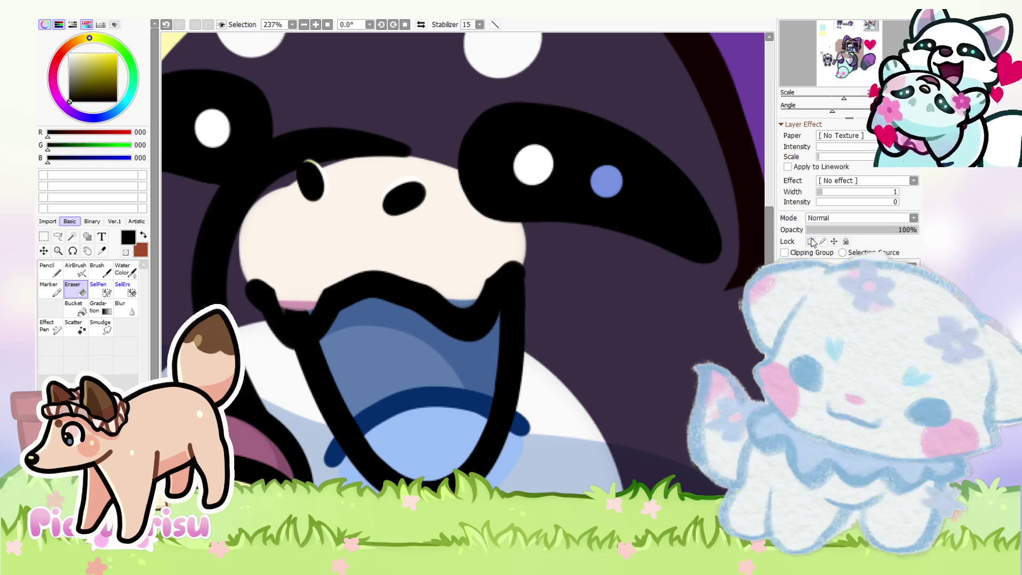
pyautogui.press('n')
pyautogui.keyDown('alt'); pyautogui.click(290, 301); pyautogui.keyUp('alt')
pyautogui.moveTo(287, 298)
pyautogui.mouseDown()
pyautogui.moveTo(298, 319)
pyautogui.moveTo(317, 293)
pyautogui.mouseUp()
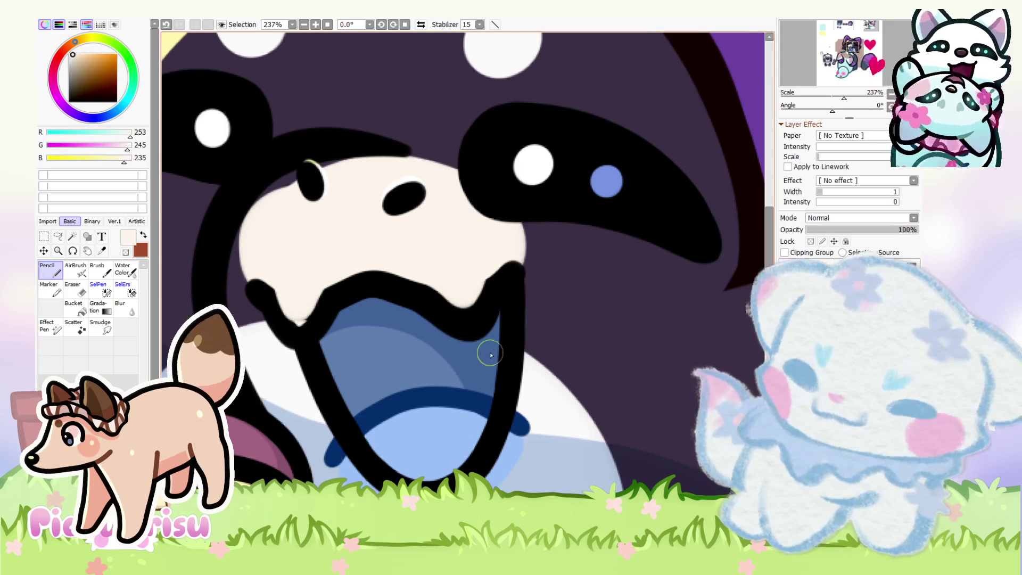
pyautogui.scroll(-1, 486, 353)
pyautogui.keyDown('alt'); pyautogui.click(648, 320); pyautogui.keyUp('alt')
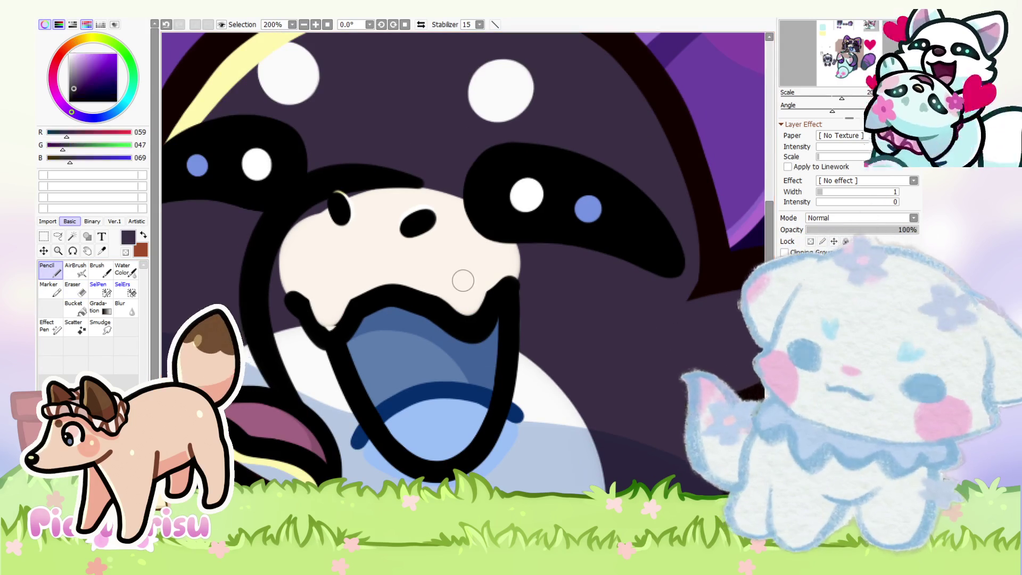
pyautogui.press('Delete')
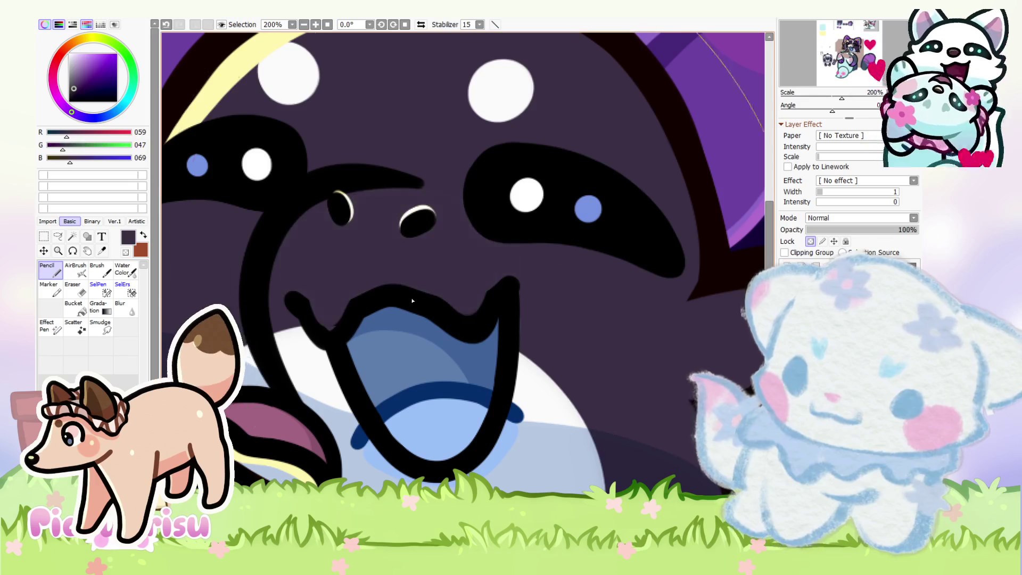
pyautogui.scroll(4, 355, 295)
# Step: Erase the black bump under the mouth-line notch and redraw the notch bottom in black
pyautogui.press('e')
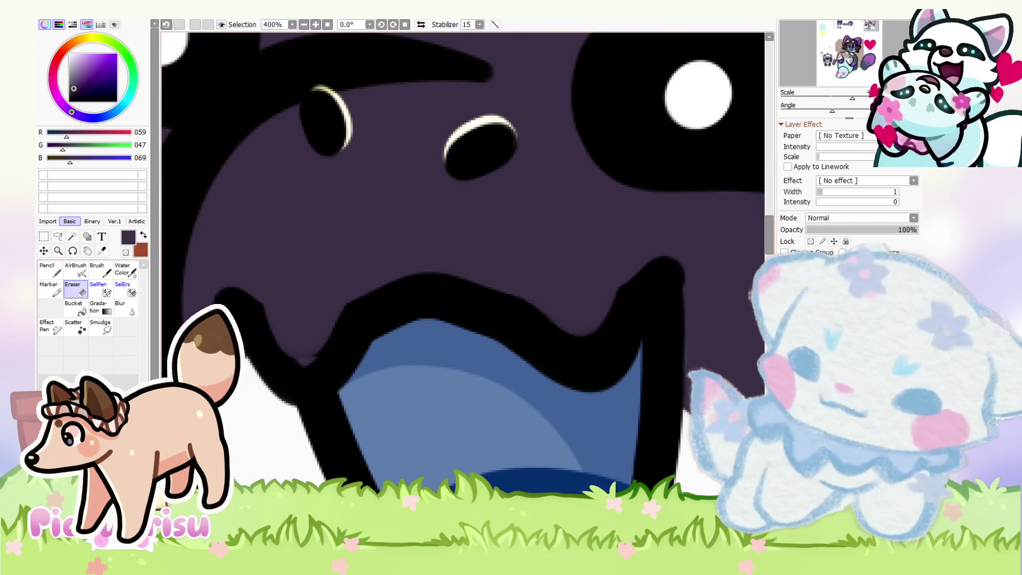
pyautogui.scroll(4, 290, 307)
pyautogui.moveTo(310, 390); pyautogui.dragTo(341, 397)
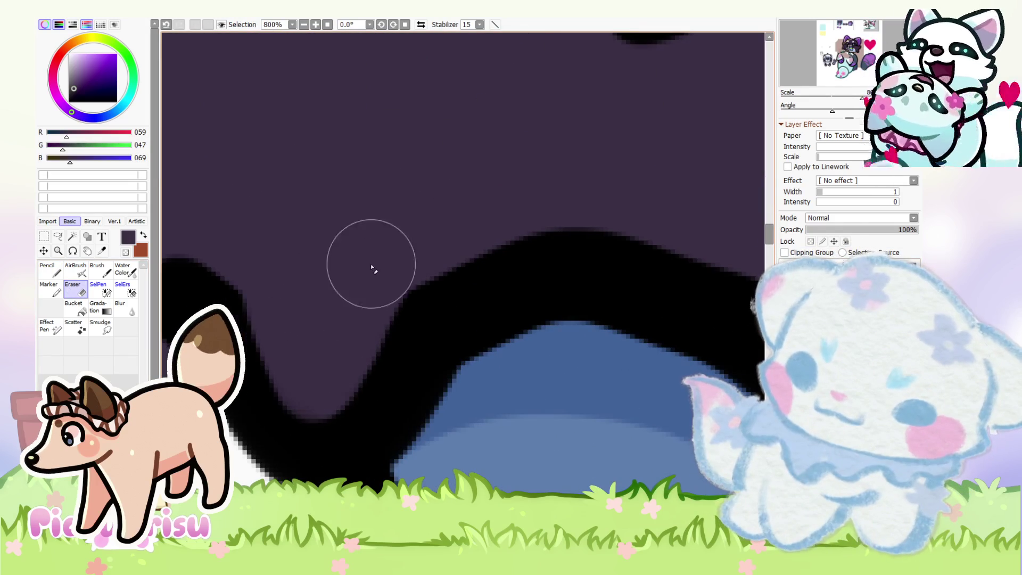
pyautogui.press('n')
pyautogui.keyDown('alt'); pyautogui.click(227, 296); pyautogui.keyUp('alt')
pyautogui.scroll(-5, 227, 296)
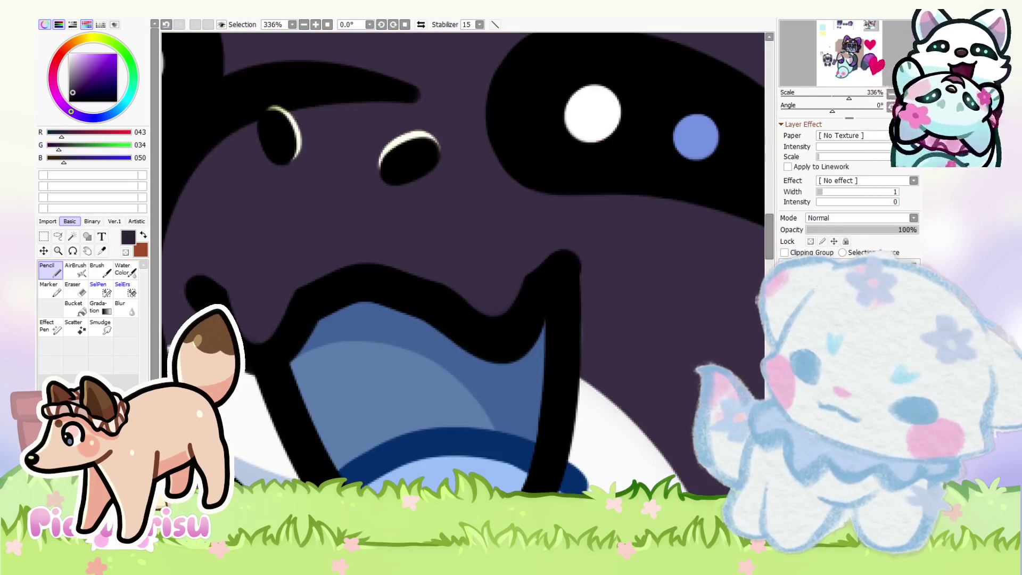
pyautogui.scroll(5, 205, 293)
pyautogui.keyDown('alt'); pyautogui.click(205, 294); pyautogui.keyUp('alt')
pyautogui.moveTo(298, 415); pyautogui.dragTo(352, 409)
# Step: Erase the mouth-line notch deeper and wider
pyautogui.press('e')
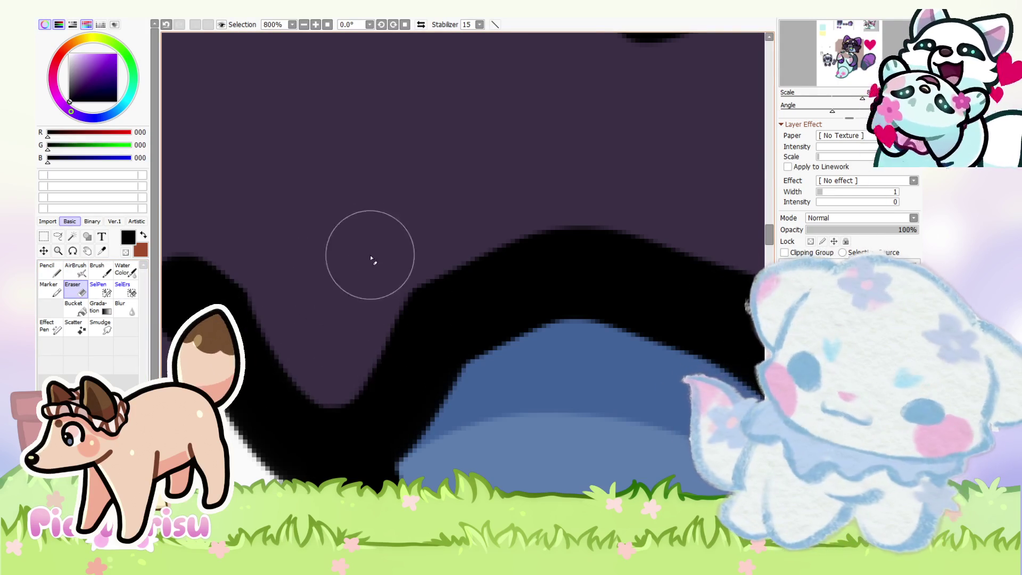
pyautogui.scroll(-4, 335, 280)
pyautogui.scroll(4, 299, 305)
pyautogui.moveTo(386, 261)
pyautogui.mouseDown()
pyautogui.moveTo(500, 338)
pyautogui.moveTo(588, 296)
pyautogui.moveTo(520, 325)
pyautogui.moveTo(617, 240)
pyautogui.mouseUp()
pyautogui.scroll(-10, 617, 240)
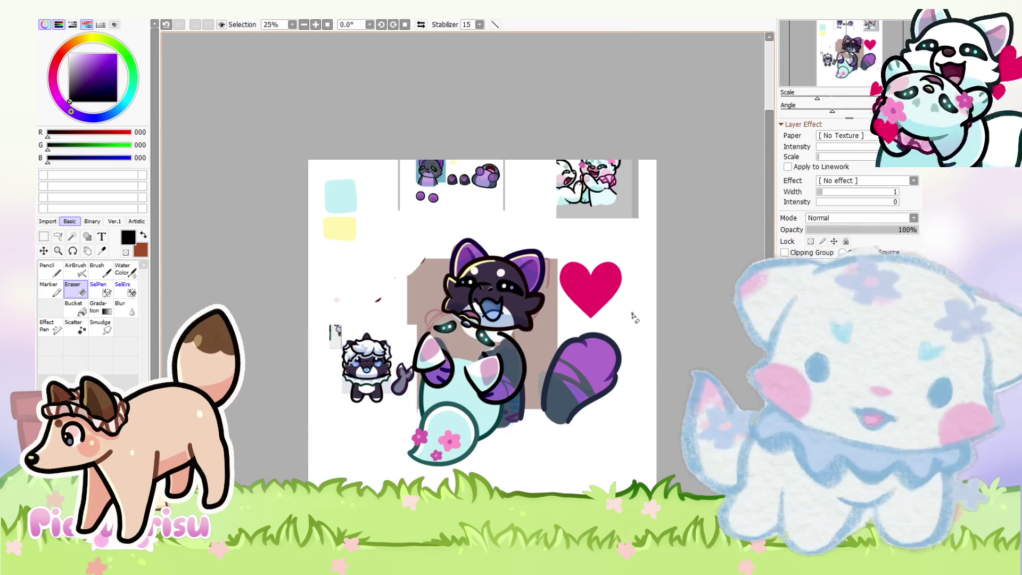
# Step: Sample the dark purple and erase part of the arm's colouring
pyautogui.scroll(2, 499, 313)
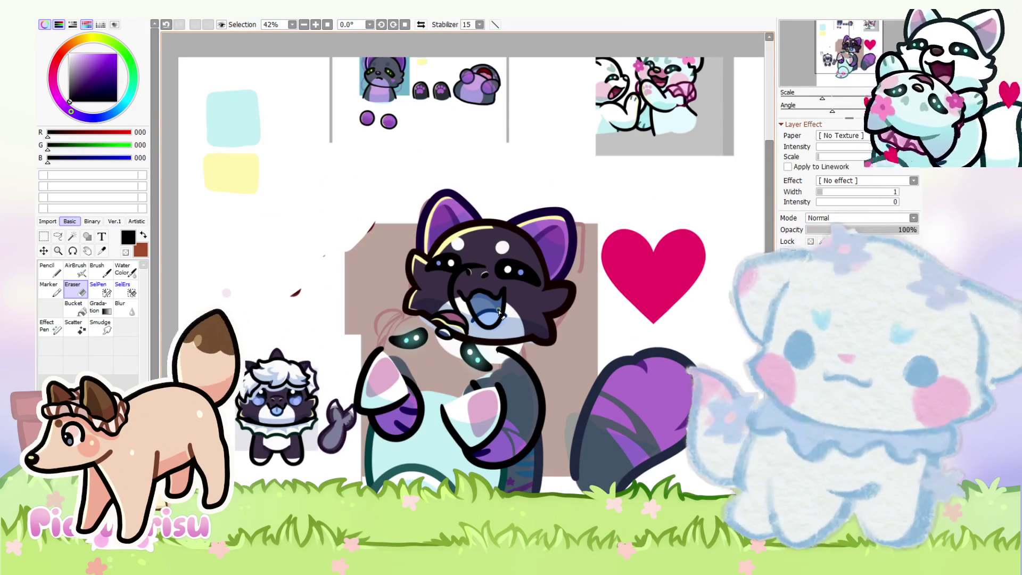
pyautogui.scroll(1, 497, 313)
pyautogui.scroll(-2, 495, 314)
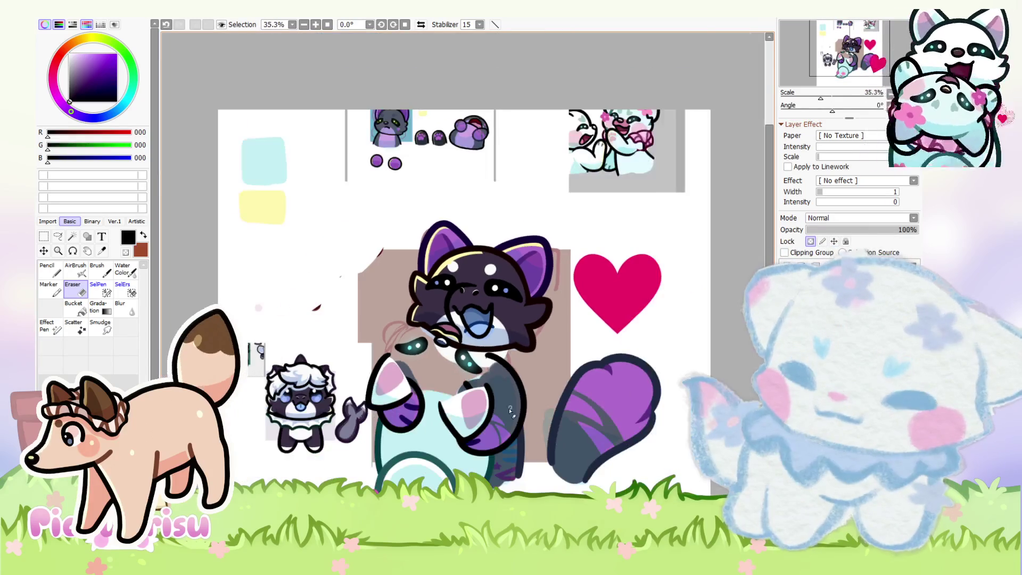
pyautogui.scroll(3, 314, 338)
pyautogui.scroll(3, 314, 338)
pyautogui.keyDown('alt'); pyautogui.click(314, 338); pyautogui.keyUp('alt')
pyautogui.scroll(-3, 313, 338)
pyautogui.scroll(1, 530, 311)
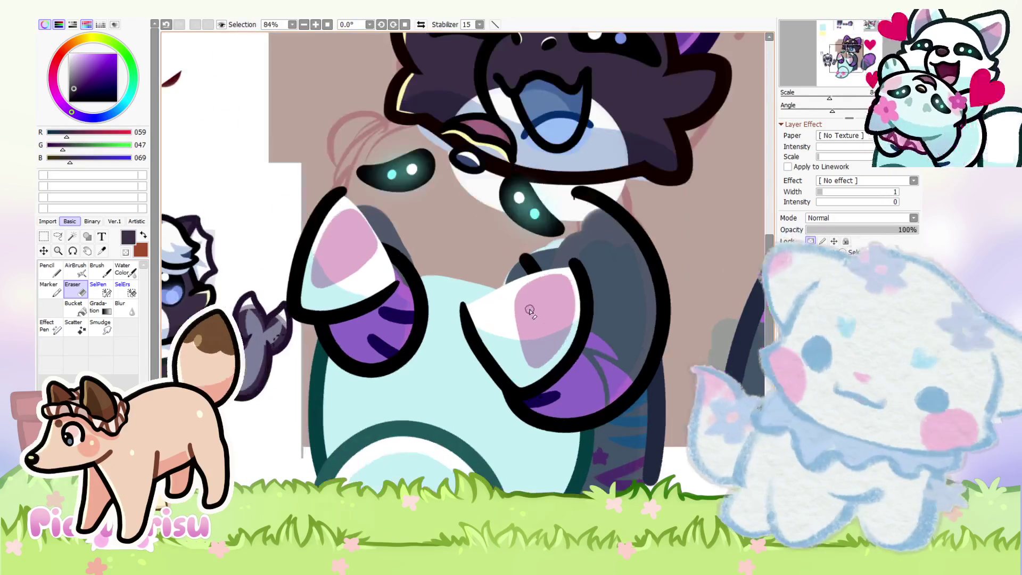
pyautogui.scroll(-4, 639, 316)
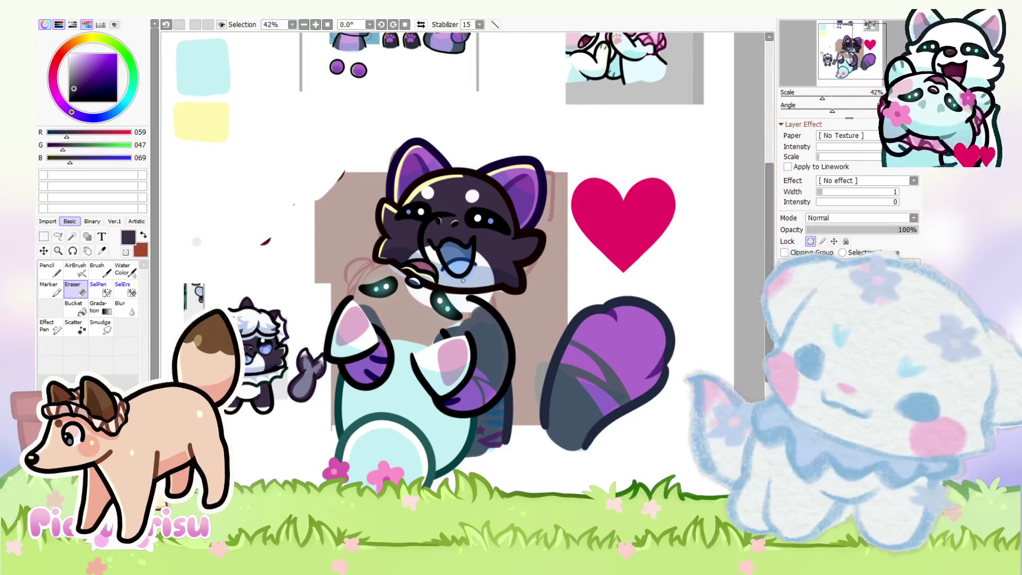
pyautogui.moveTo(351, 298); pyautogui.dragTo(478, 367)
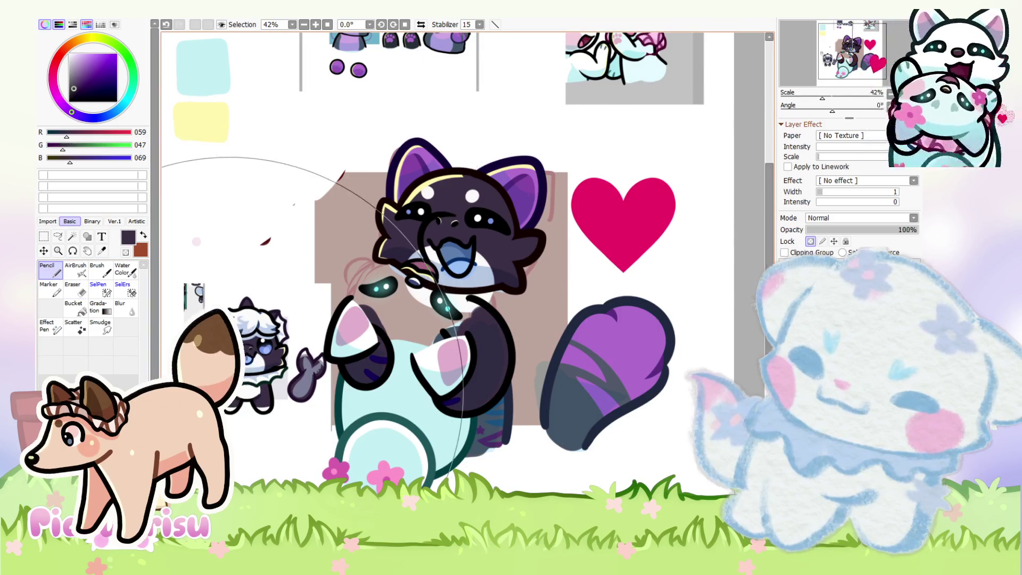
# Step: Undo the white and pink paw paint and fill the lower arm loop dark purple
pyautogui.scroll(7, 259, 407)
pyautogui.keyDown('alt'); pyautogui.click(259, 407); pyautogui.keyUp('alt')
pyautogui.scroll(-5, 259, 407)
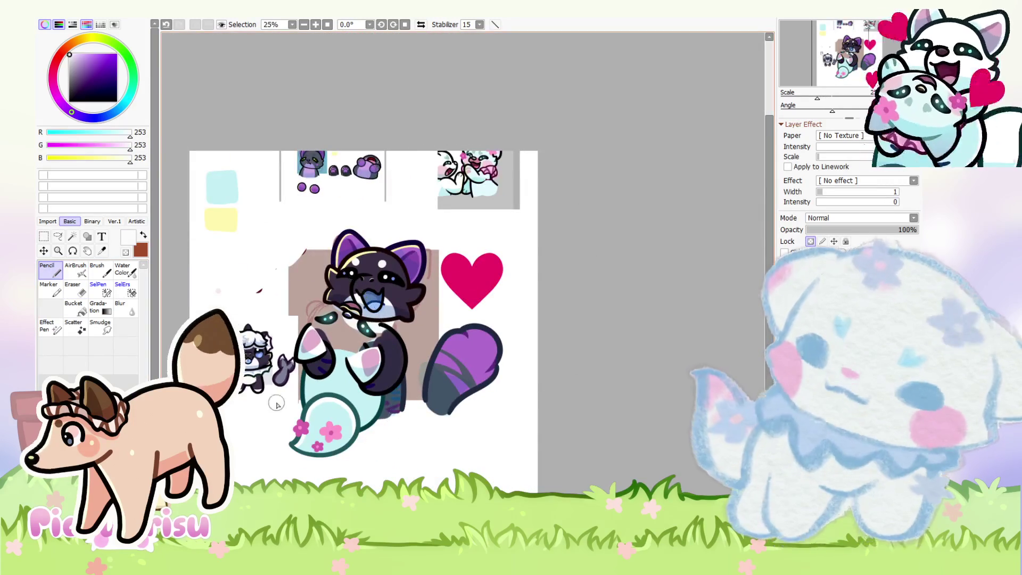
pyautogui.scroll(4, 524, 322)
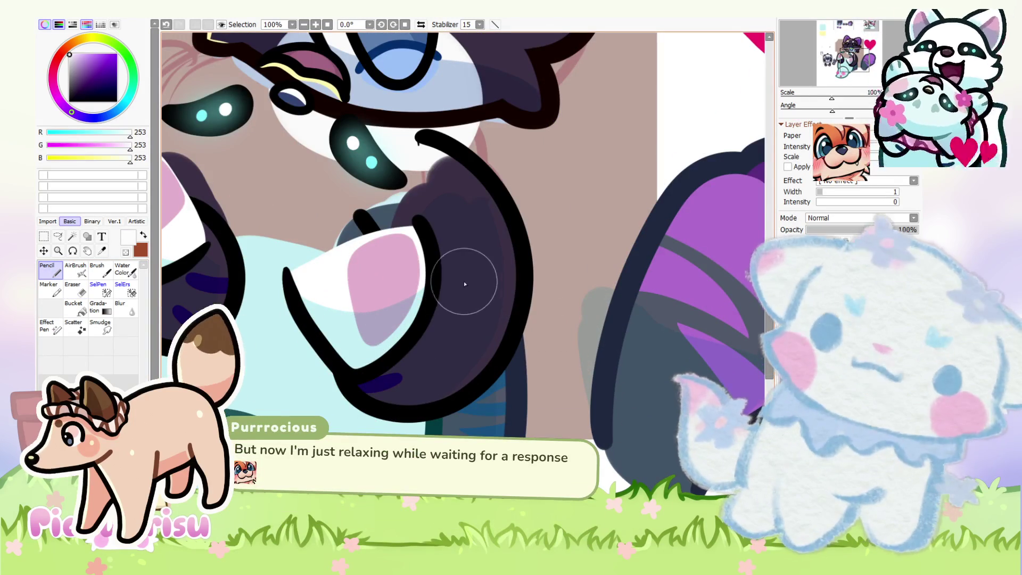
pyautogui.press('Delete')
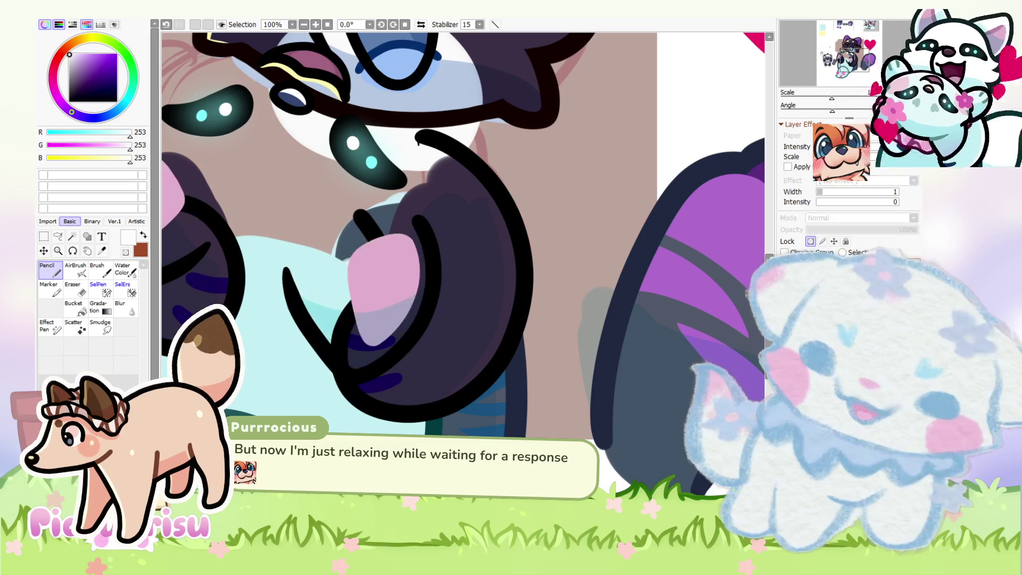
pyautogui.hotkey('ctrl', 'z')
pyautogui.hotkey('ctrl', 'z')
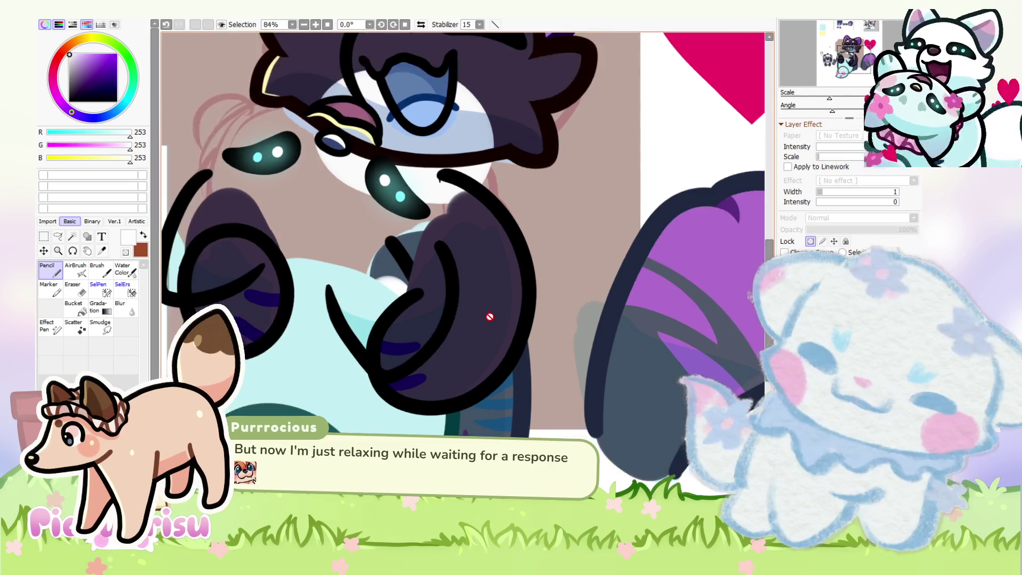
pyautogui.hotkey('ctrl', 'z')
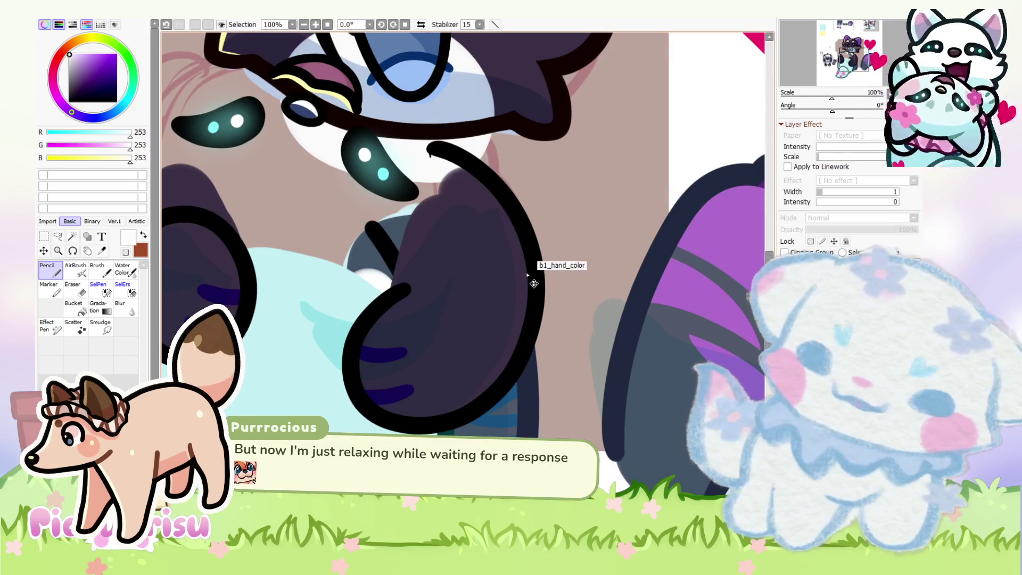
pyautogui.scroll(3, 489, 312)
pyautogui.moveTo(319, 290)
pyautogui.mouseDown()
pyautogui.moveTo(313, 303)
pyautogui.moveTo(354, 479)
pyautogui.mouseUp()
pyautogui.hotkey('ctrl', 'z')
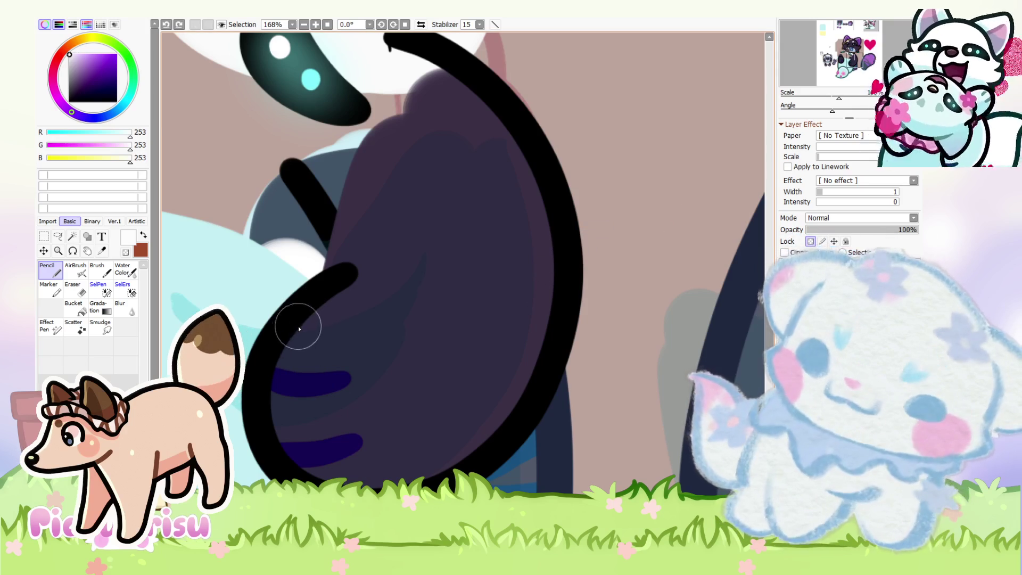
# Step: Paint light blue over the dark lower arms and choose a dark blue for the stripes
pyautogui.scroll(-8, 403, 363)
pyautogui.scroll(6, 404, 363)
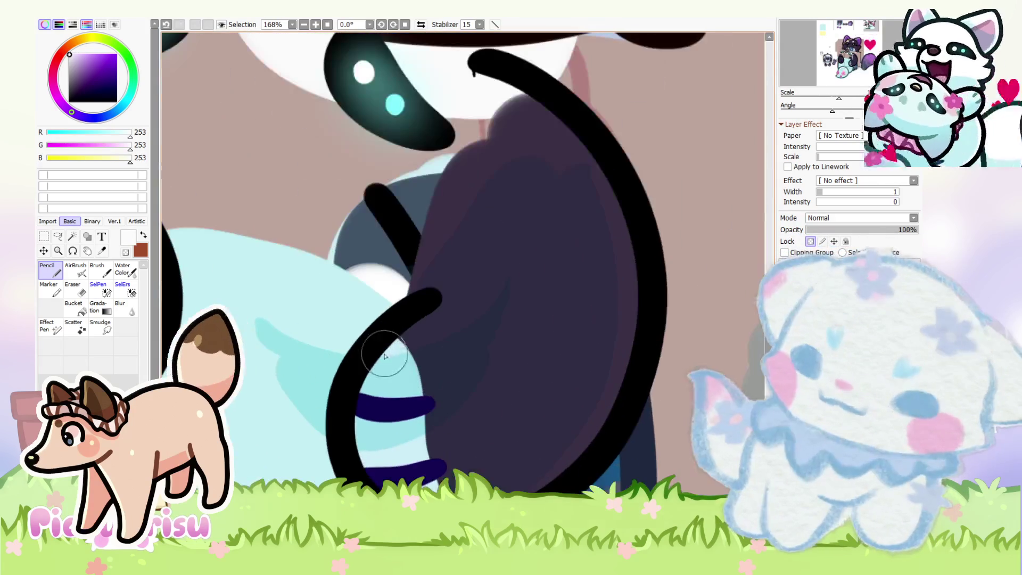
pyautogui.scroll(-8, 419, 464)
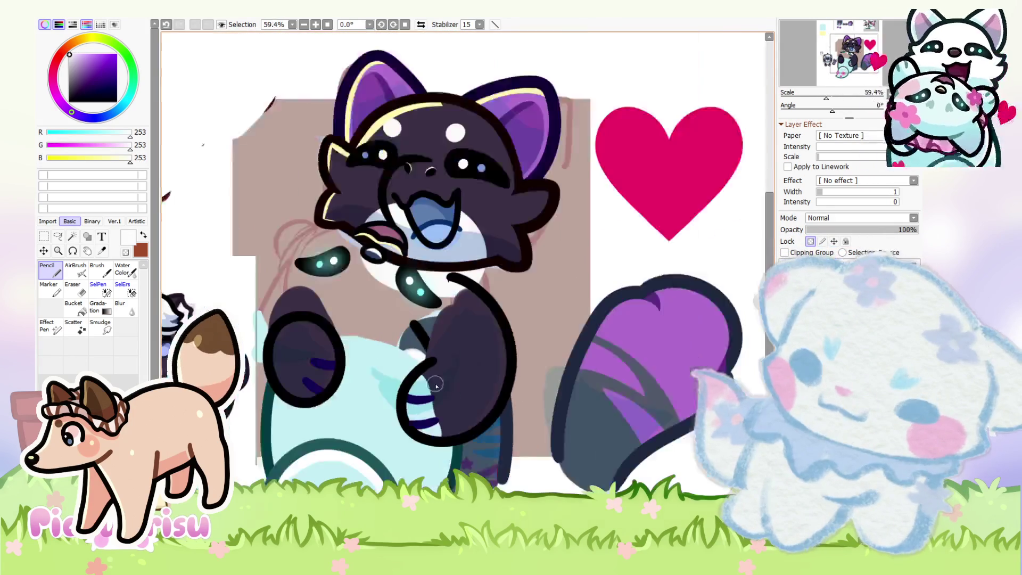
pyautogui.scroll(6, 359, 344)
pyautogui.moveTo(307, 425); pyautogui.dragTo(330, 419)
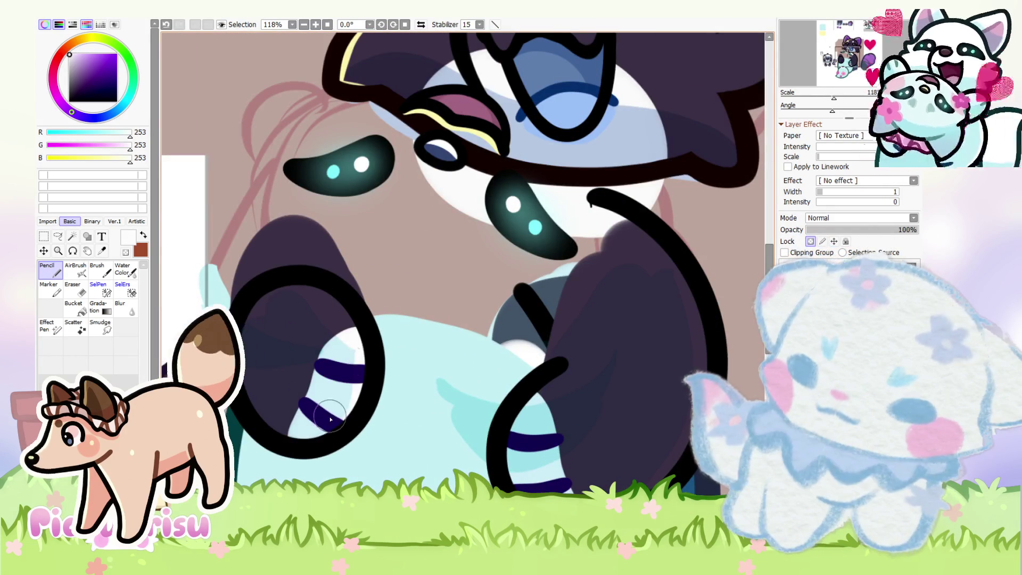
pyautogui.scroll(-5, 307, 454)
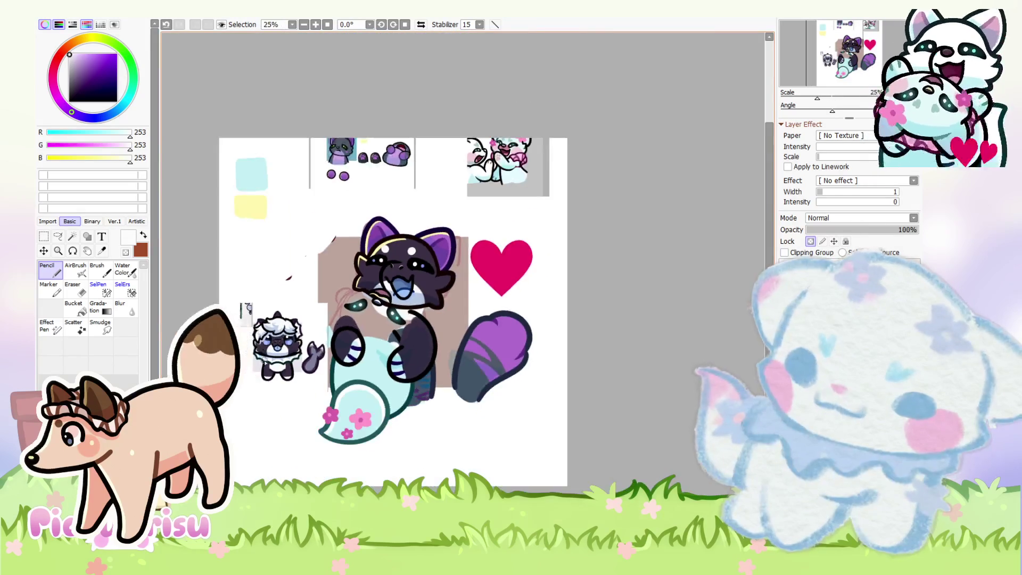
pyautogui.scroll(4, 282, 404)
pyautogui.scroll(-2, 280, 400)
pyautogui.scroll(-1, 279, 400)
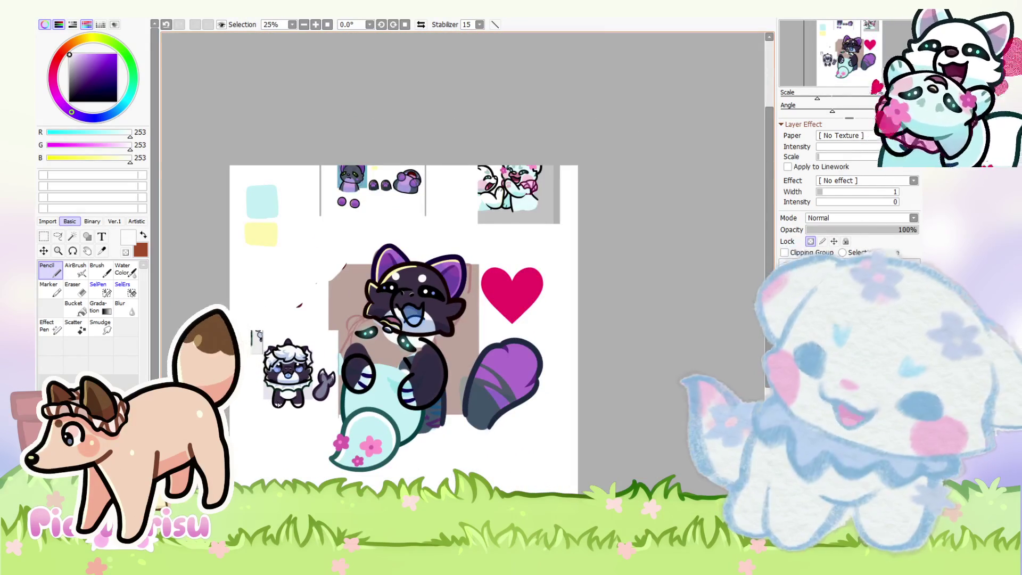
pyautogui.scroll(5, 407, 418)
pyautogui.keyDown('alt'); pyautogui.click(446, 340); pyautogui.keyUp('alt')
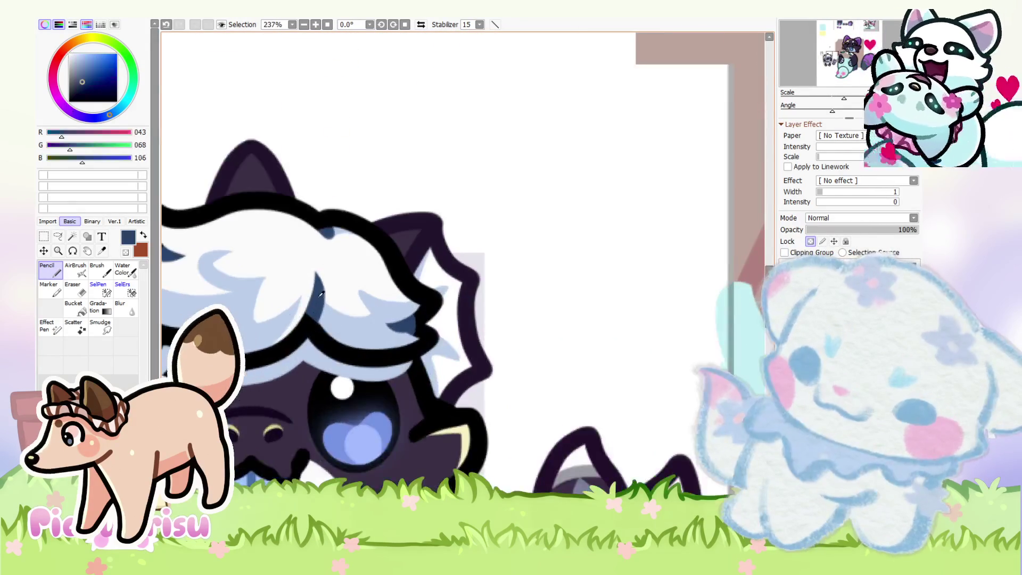
# Step: Inspect the arm cuffs and sample the dark purple from the arm
pyautogui.scroll(-2, 446, 341)
pyautogui.scroll(-2, 446, 340)
pyautogui.scroll(3, 478, 298)
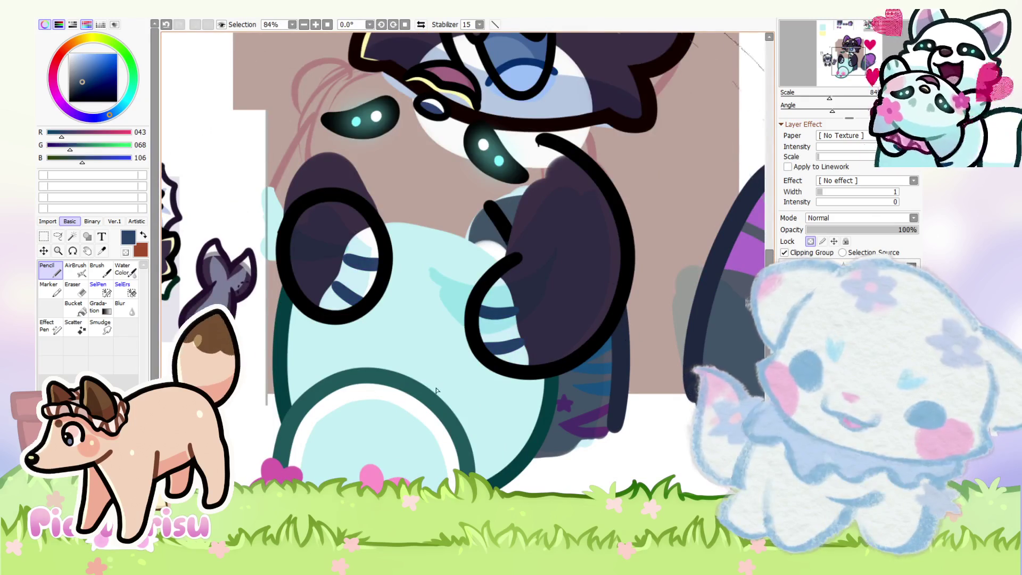
pyautogui.scroll(-4, 436, 390)
pyautogui.scroll(2, 523, 237)
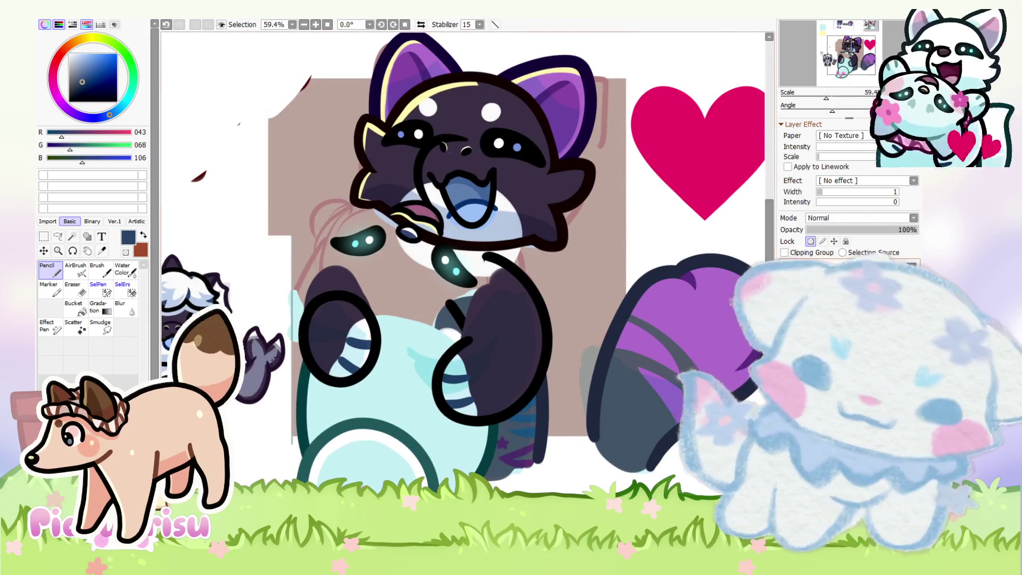
pyautogui.scroll(3, 371, 324)
pyautogui.scroll(-3, 371, 324)
pyautogui.scroll(1, 371, 324)
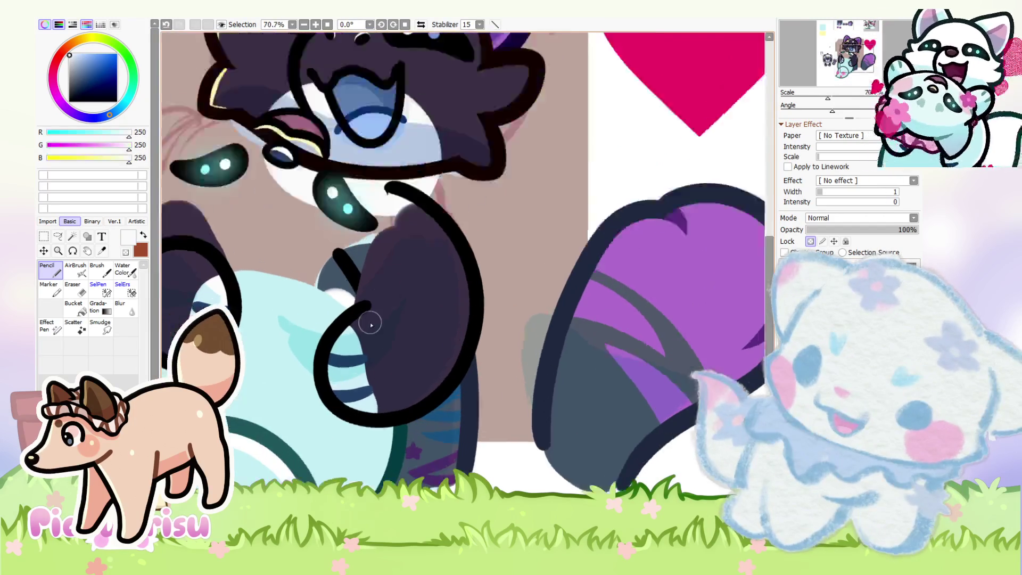
pyautogui.scroll(5, 371, 324)
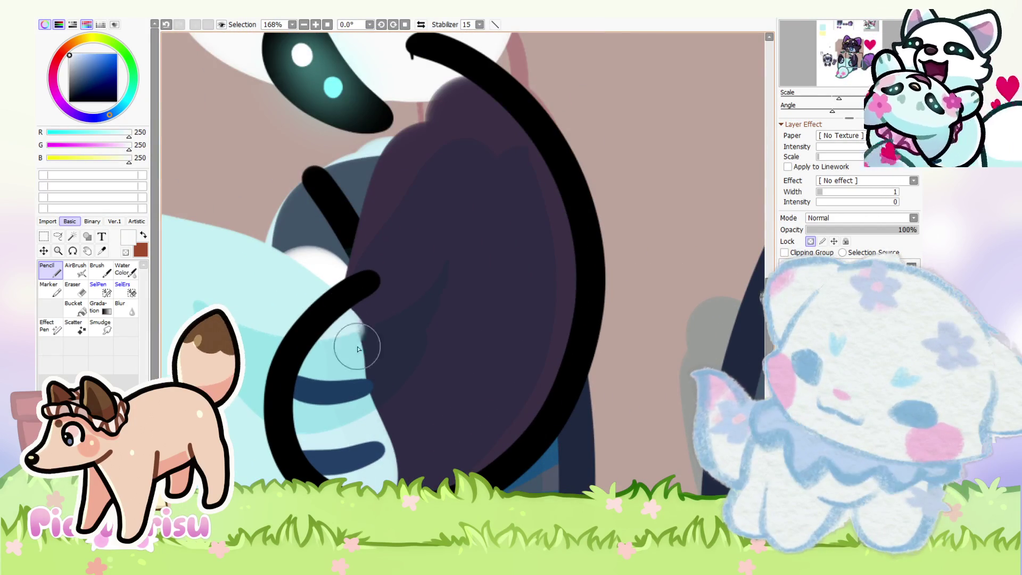
pyautogui.scroll(-6, 326, 334)
pyautogui.scroll(4, 326, 334)
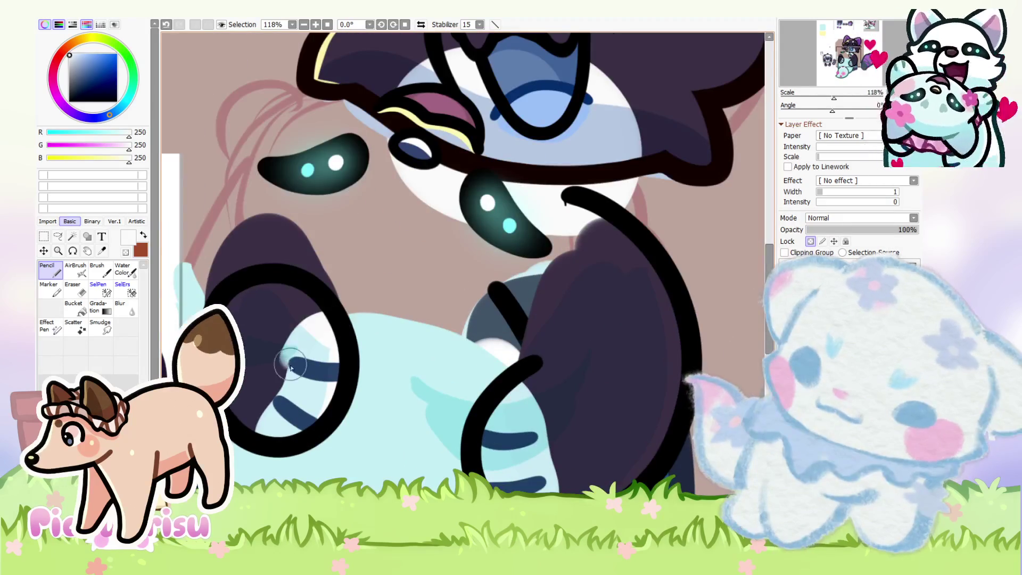
pyautogui.scroll(-4, 268, 439)
pyautogui.scroll(3, 451, 402)
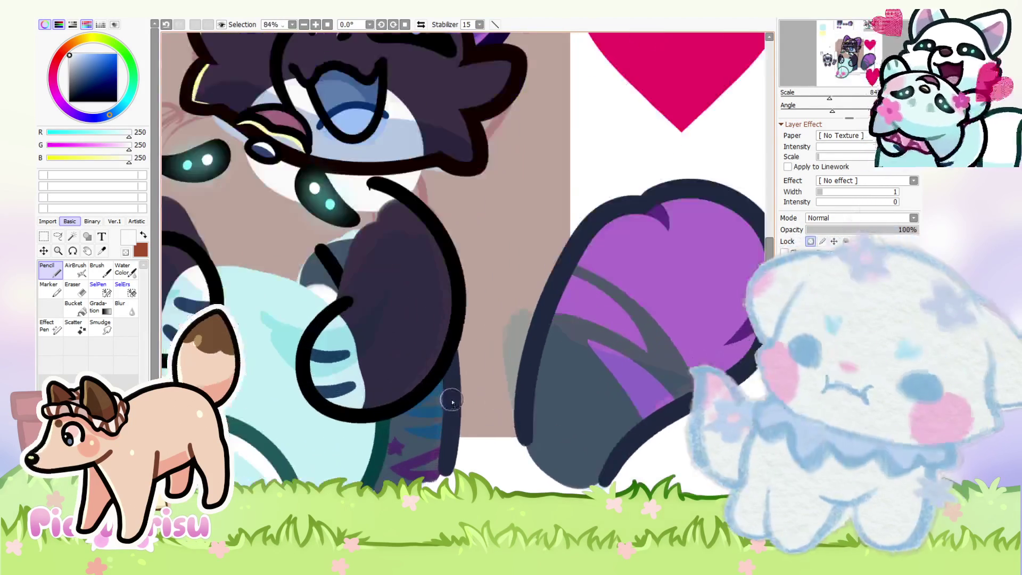
pyautogui.keyDown('alt'); pyautogui.click(443, 280); pyautogui.keyUp('alt')
# Step: Sample the near-black purple (R 034, G 020, B 045) from the outline
pyautogui.scroll(2, 428, 419)
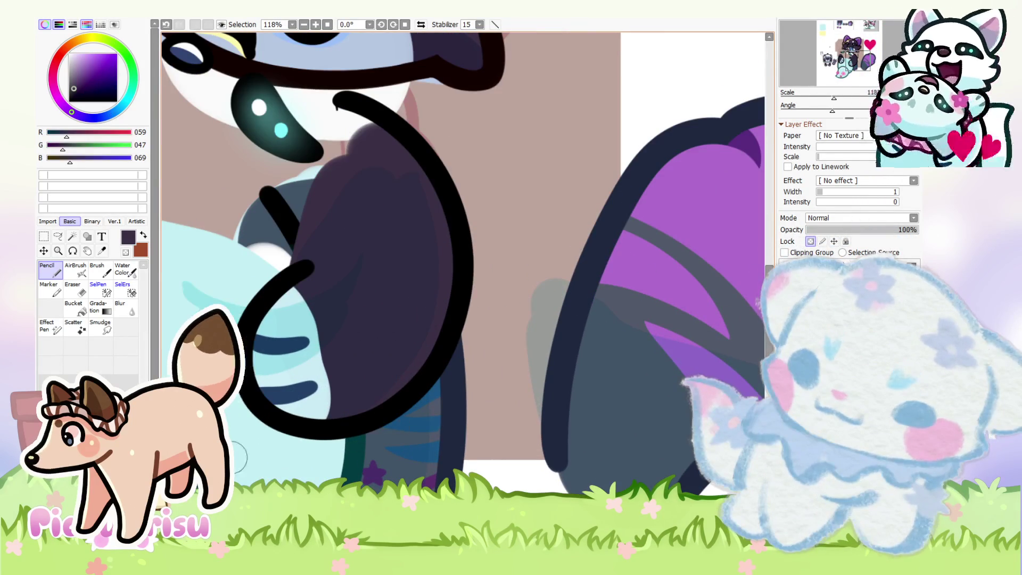
pyautogui.scroll(-4, 463, 280)
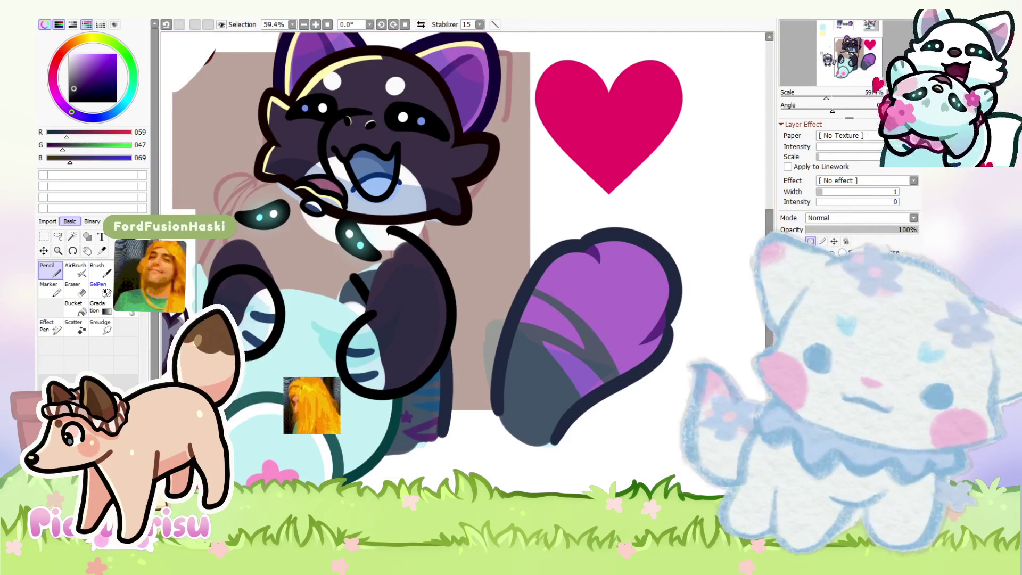
pyautogui.scroll(-3, 469, 426)
pyautogui.scroll(10, 335, 422)
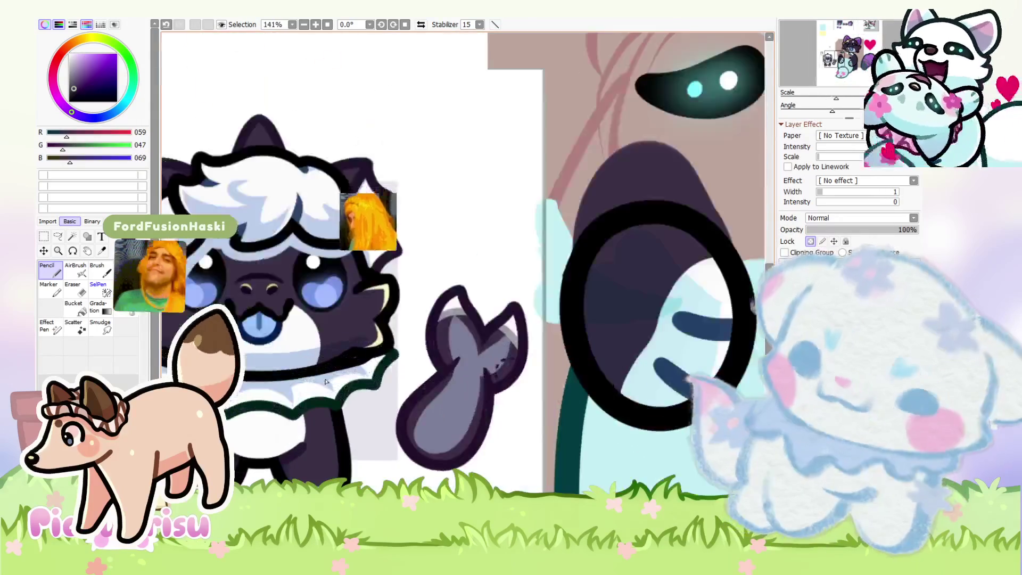
pyautogui.keyDown('alt'); pyautogui.click(403, 155); pyautogui.keyUp('alt')
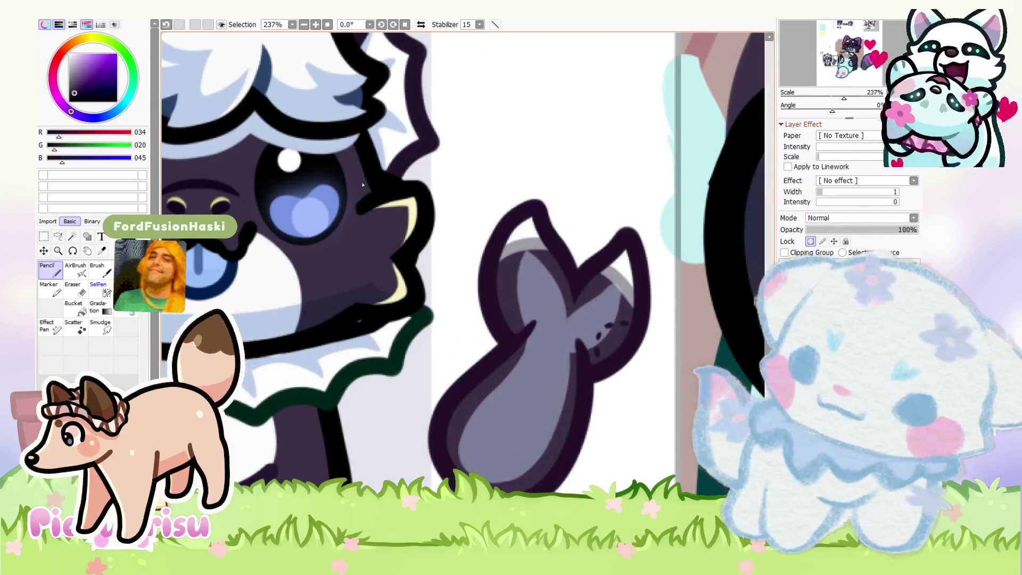
pyautogui.scroll(-10, 362, 184)
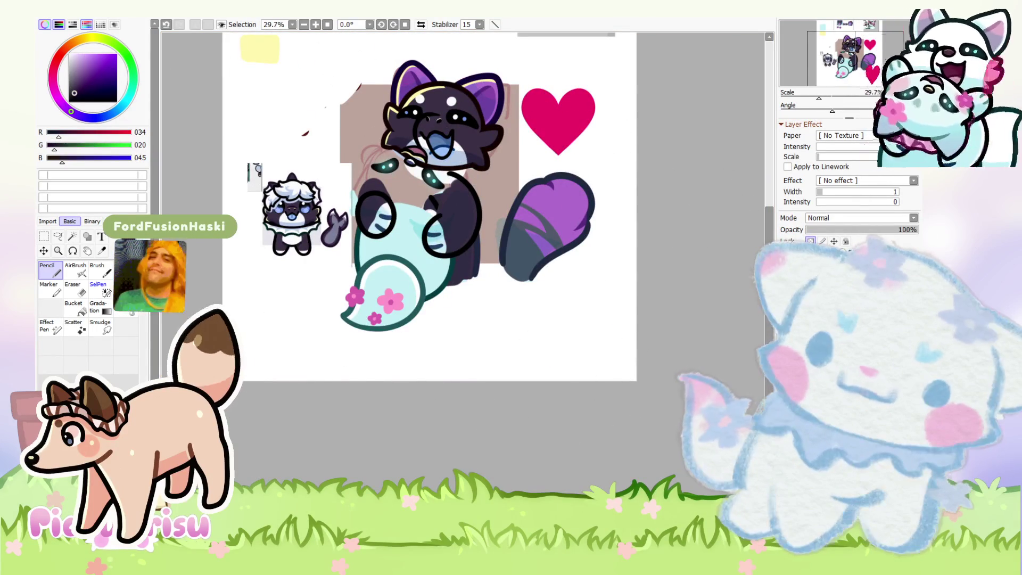
# Step: Fade the tail layer to 66% opacity
pyautogui.scroll(5, 469, 250)
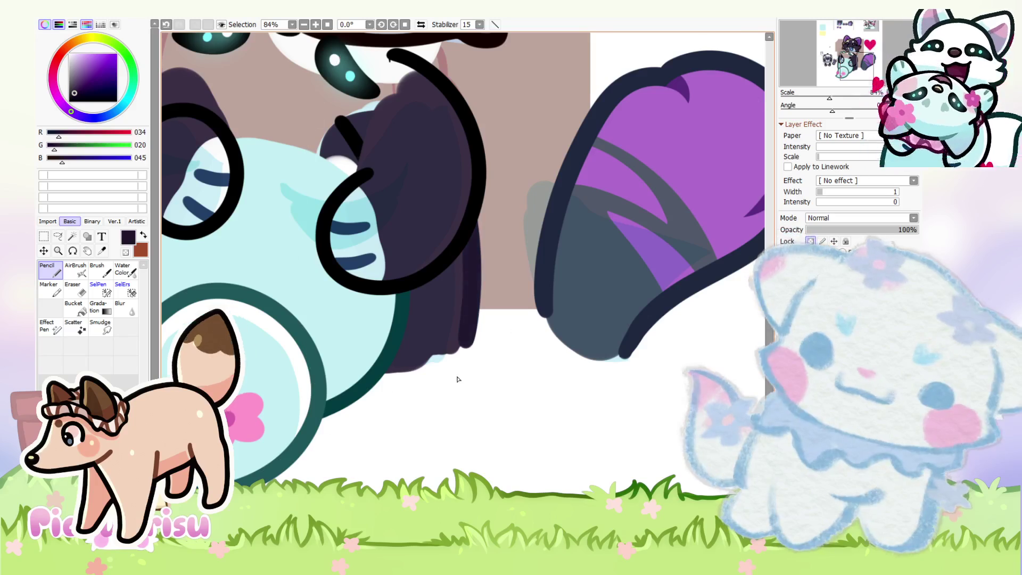
pyautogui.scroll(-6, 535, 417)
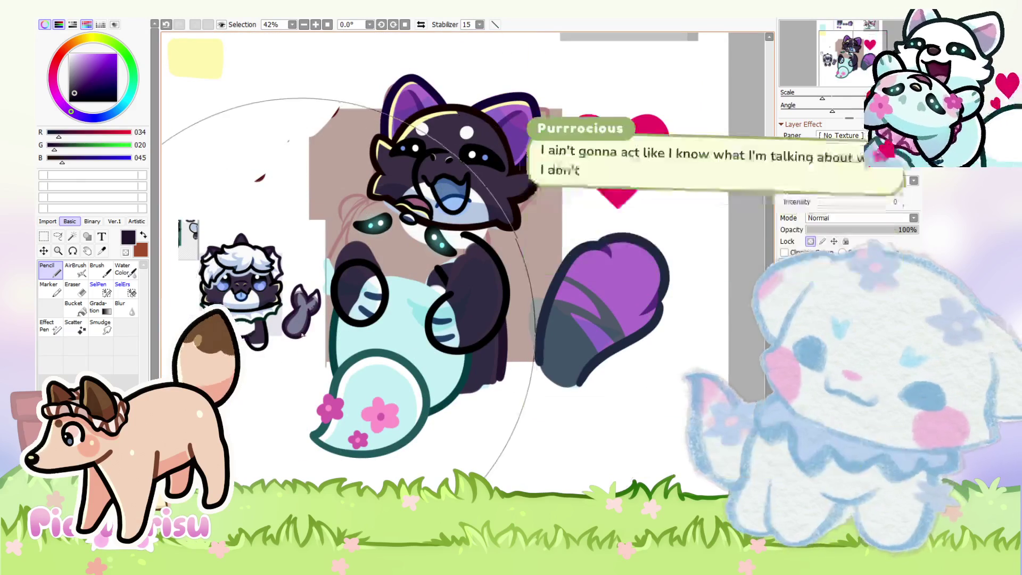
pyautogui.scroll(10, 255, 225)
pyautogui.scroll(-2, 557, 359)
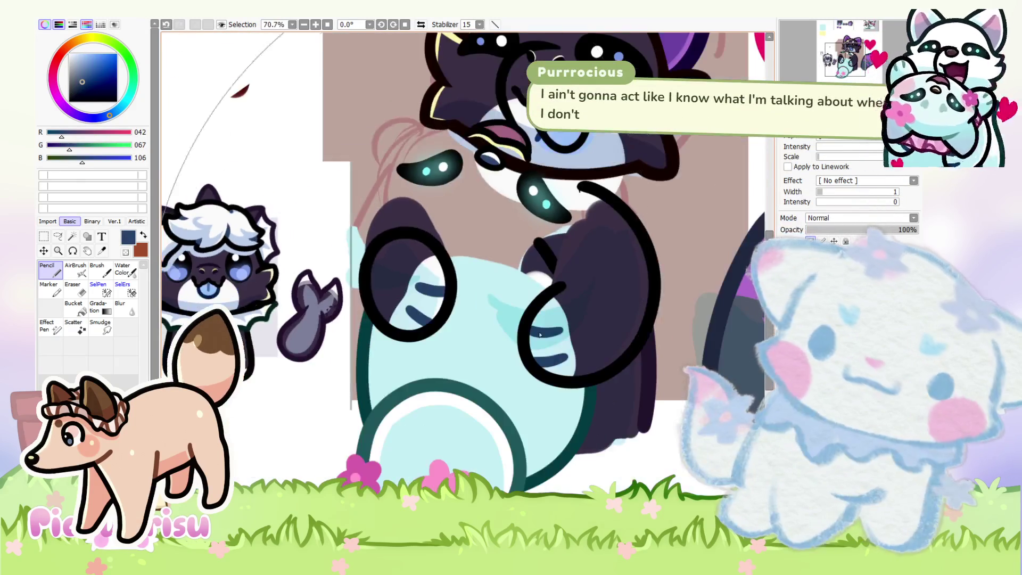
pyautogui.scroll(2, 611, 345)
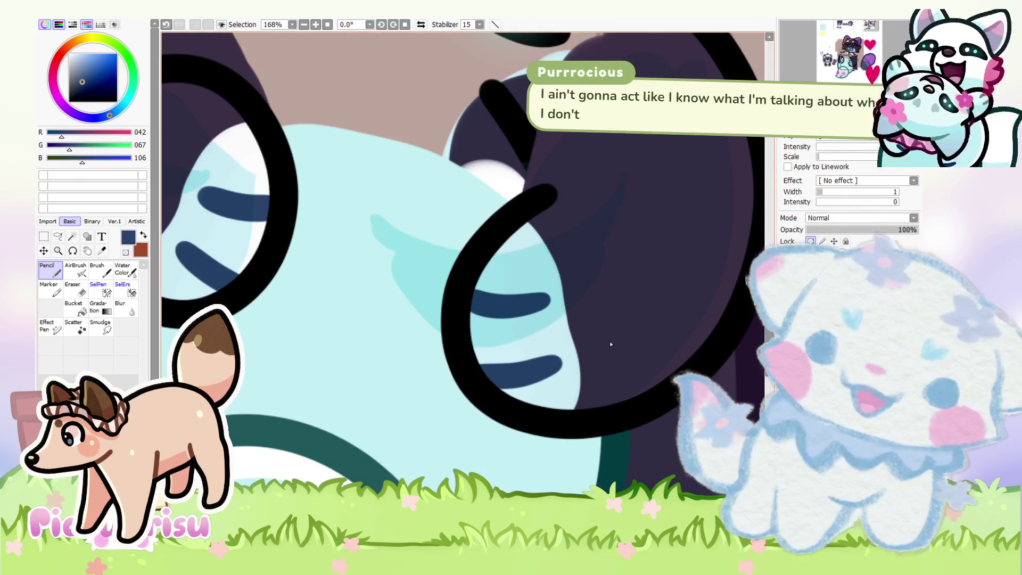
pyautogui.scroll(-1, 579, 360)
pyautogui.scroll(-2, 577, 362)
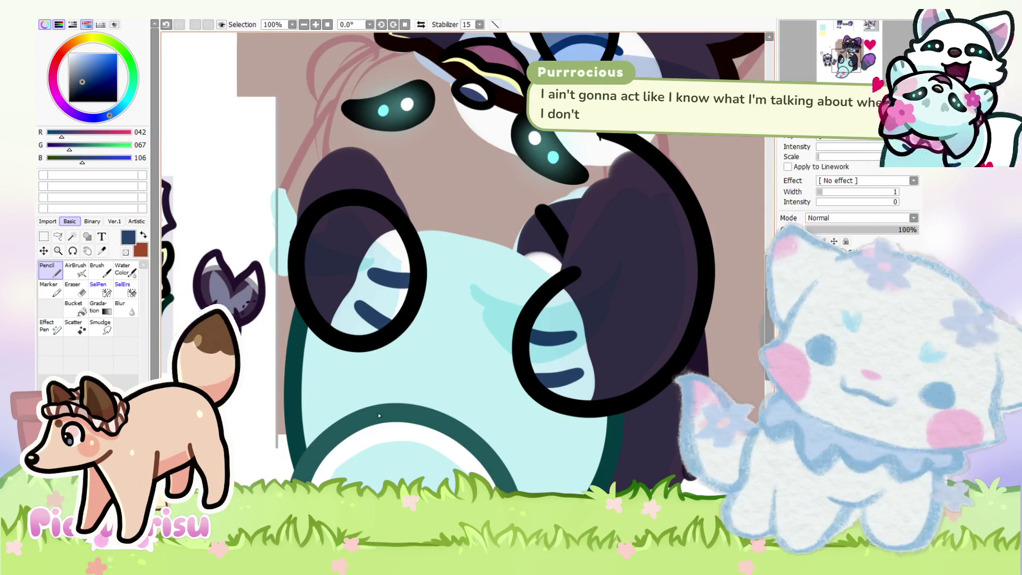
pyautogui.scroll(-7, 379, 415)
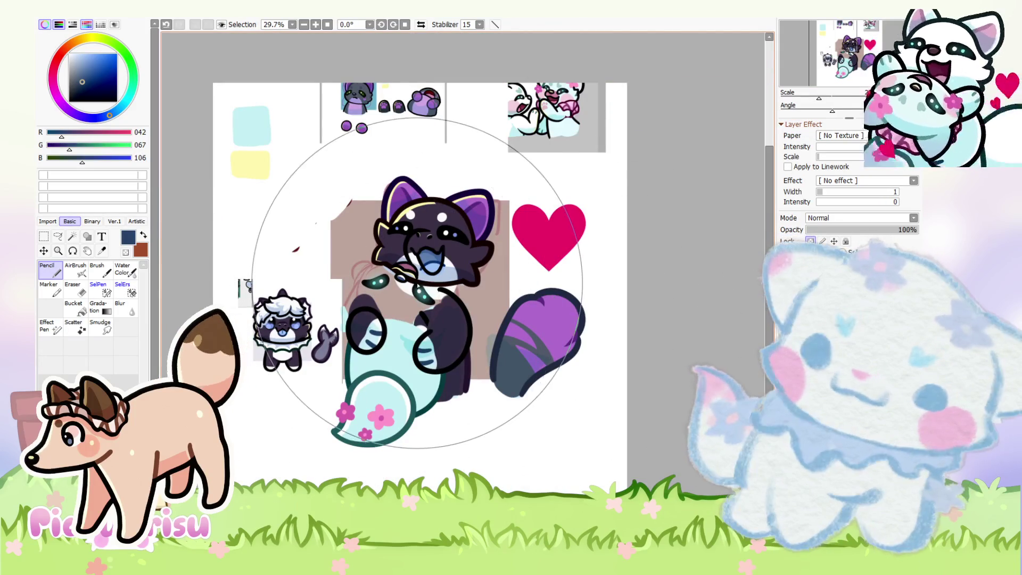
pyautogui.scroll(2, 419, 250)
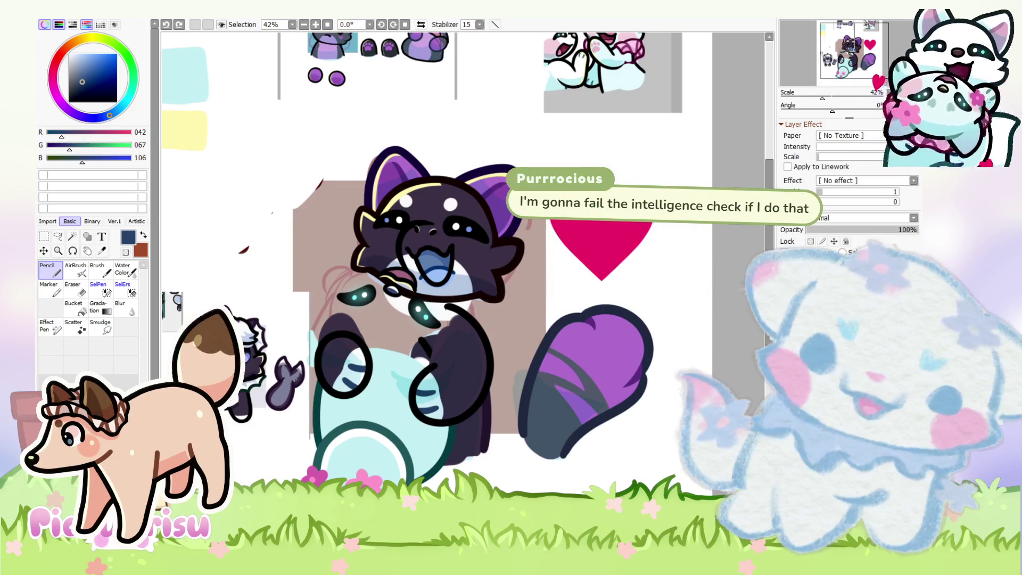
pyautogui.moveTo(867, 230)
pyautogui.mouseDown()
pyautogui.moveTo(857, 229)
pyautogui.moveTo(880, 230)
pyautogui.mouseUp()
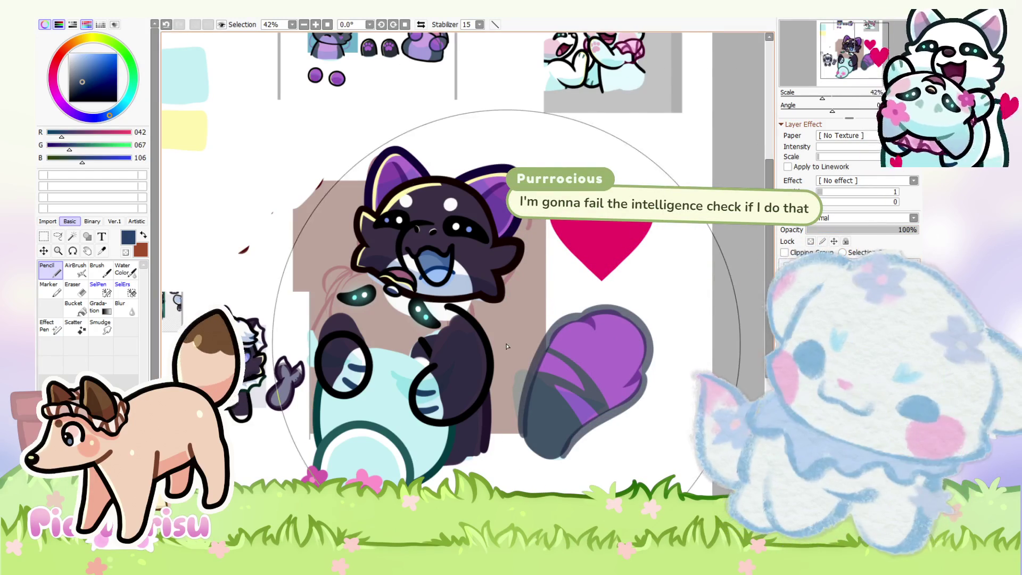
# Step: Sample the dark purple lineart colour for sketching
pyautogui.scroll(5, 282, 365)
pyautogui.keyDown('alt'); pyautogui.click(285, 366); pyautogui.keyUp('alt')
pyautogui.scroll(-5, 285, 366)
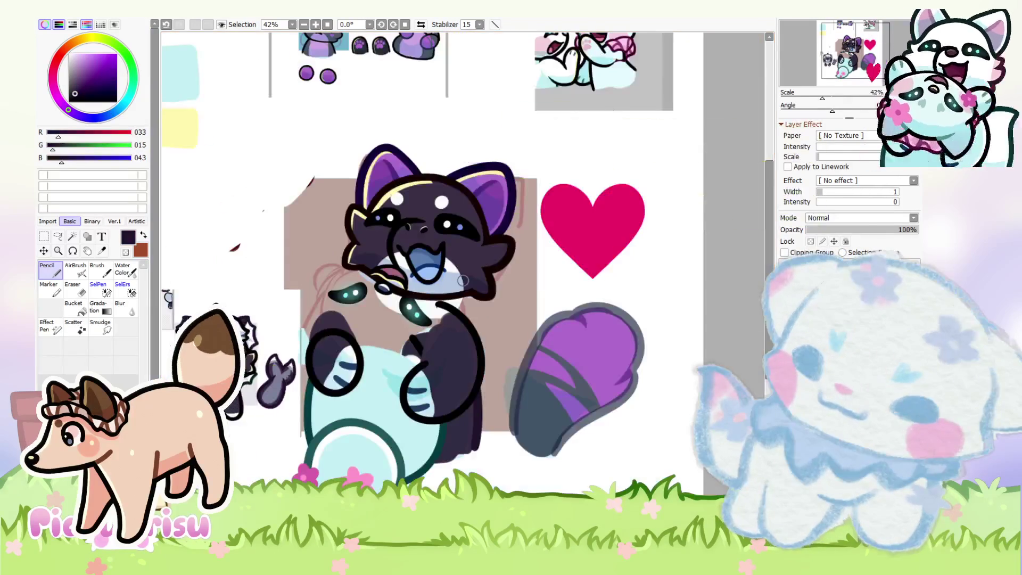
pyautogui.scroll(2, 525, 366)
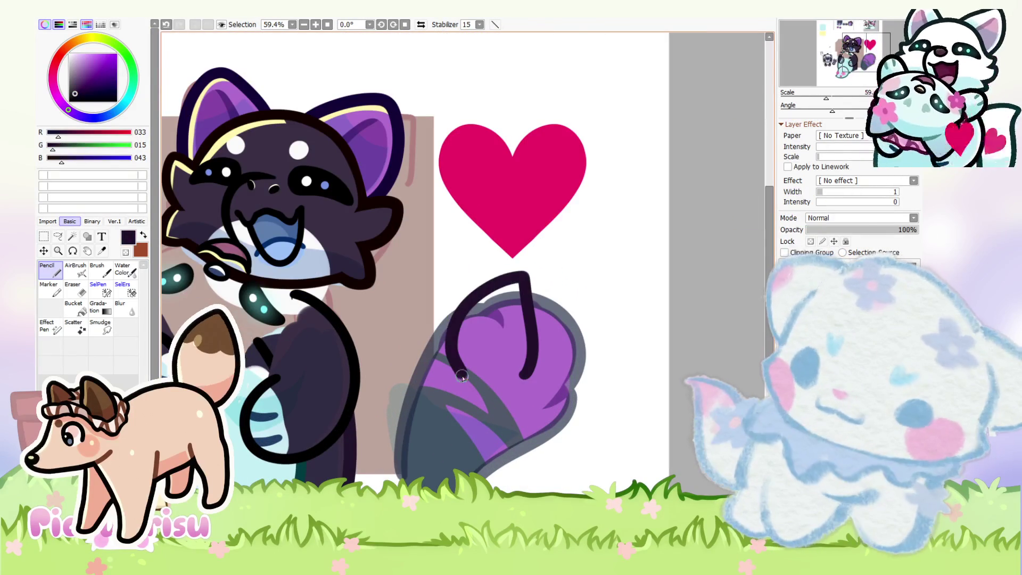
# Step: Sketch short dark lines along the tail's left edge, undoing the rejected outline strokes
pyautogui.hotkey('ctrl', 'z')
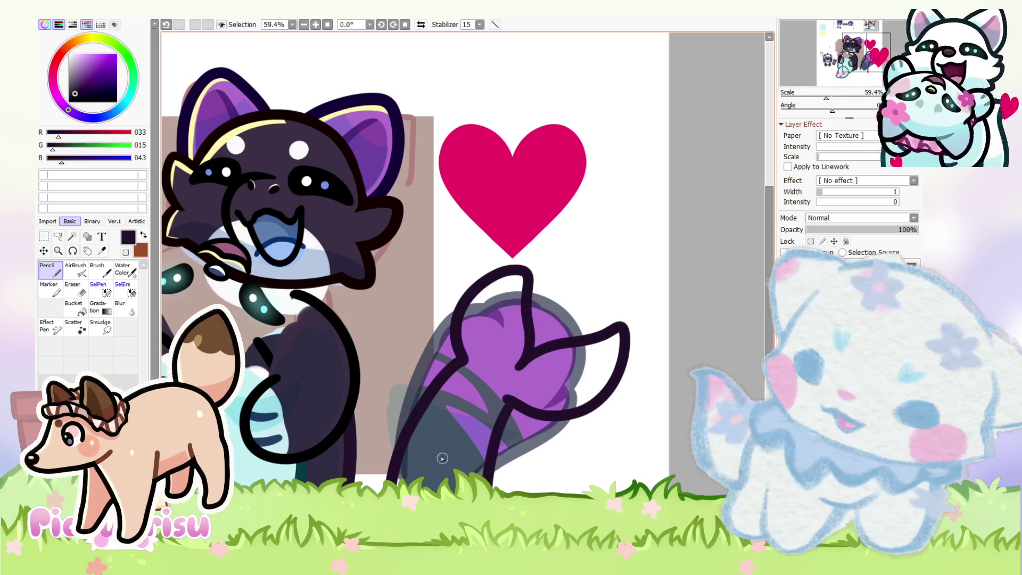
pyautogui.hotkey('ctrl', 'z')
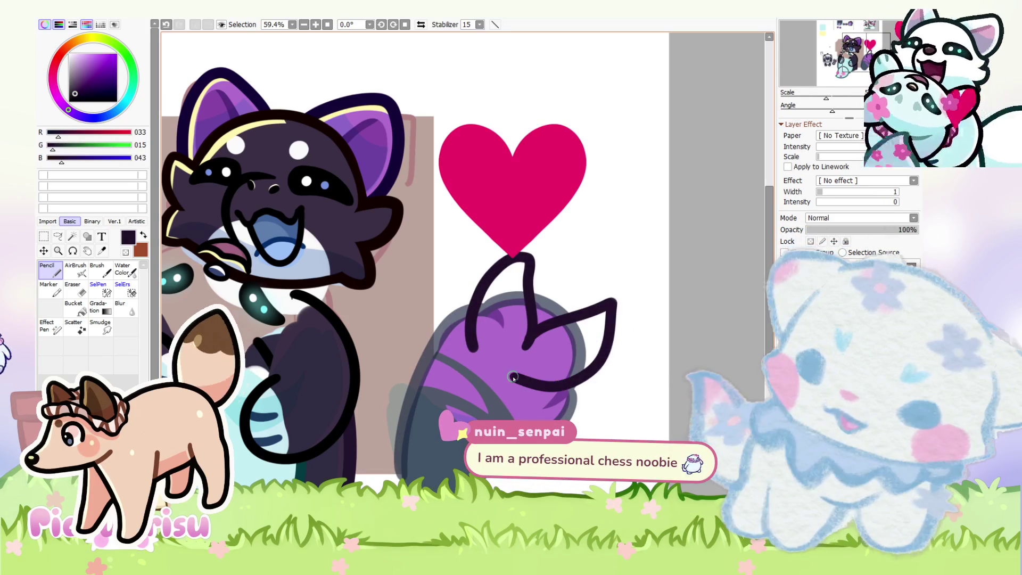
pyautogui.hotkey('ctrl', 'z')
pyautogui.moveTo(471, 341); pyautogui.dragTo(496, 275)
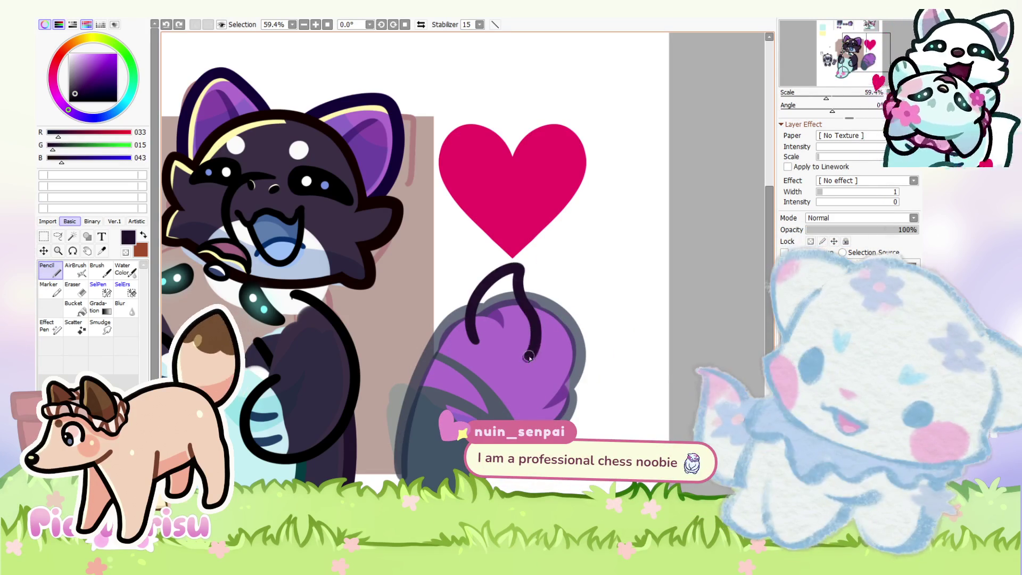
pyautogui.hotkey('ctrl', 'z')
pyautogui.moveTo(469, 351); pyautogui.dragTo(471, 320)
pyautogui.hotkey('ctrl', 'z')
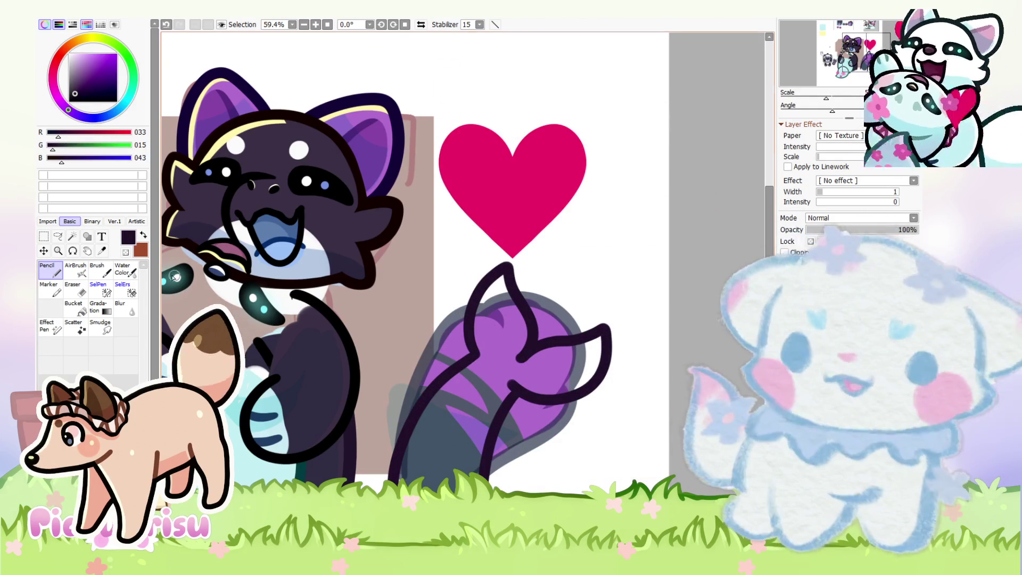
pyautogui.hotkey('ctrl', 'z')
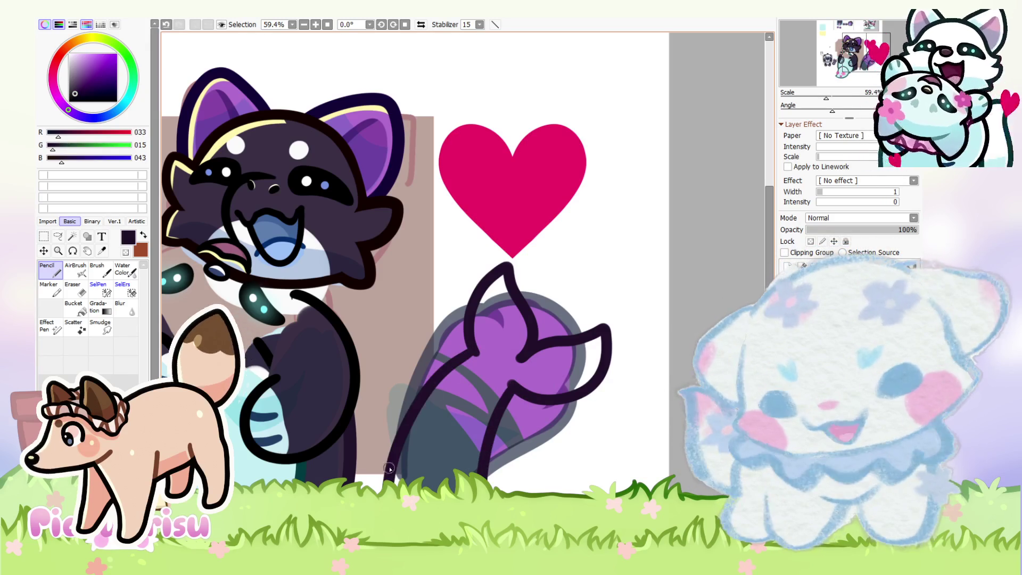
pyautogui.scroll(-3, 333, 333)
pyautogui.scroll(4, 333, 333)
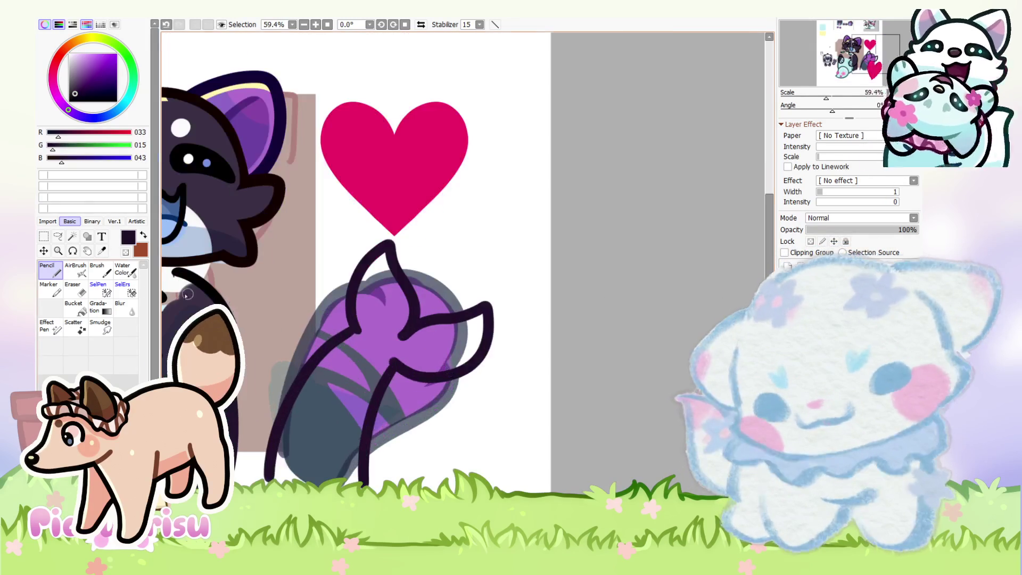
# Step: Erase the tail line's lower-left end into a sharp tapered tip
pyautogui.press('e')
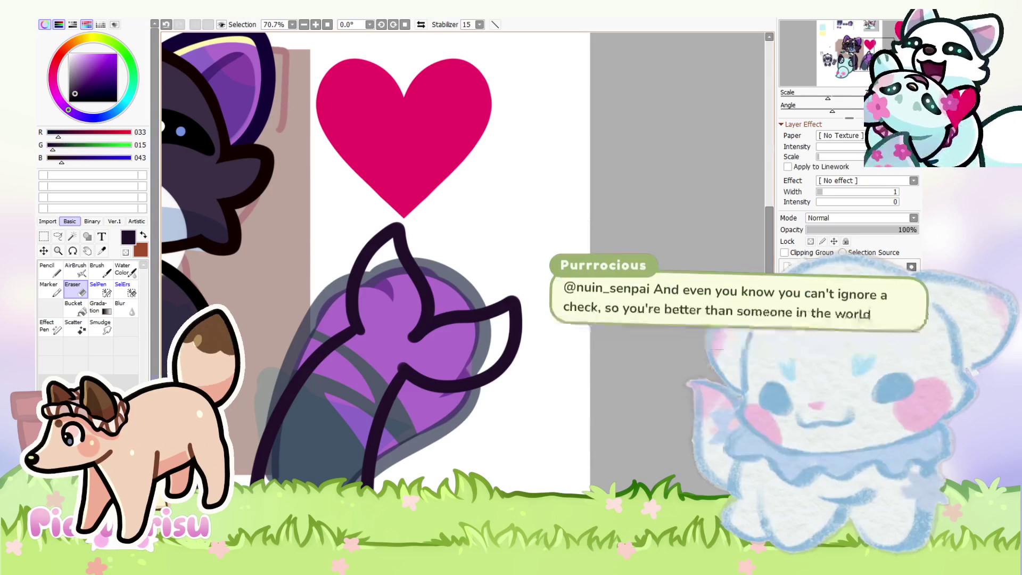
pyautogui.scroll(5, 408, 324)
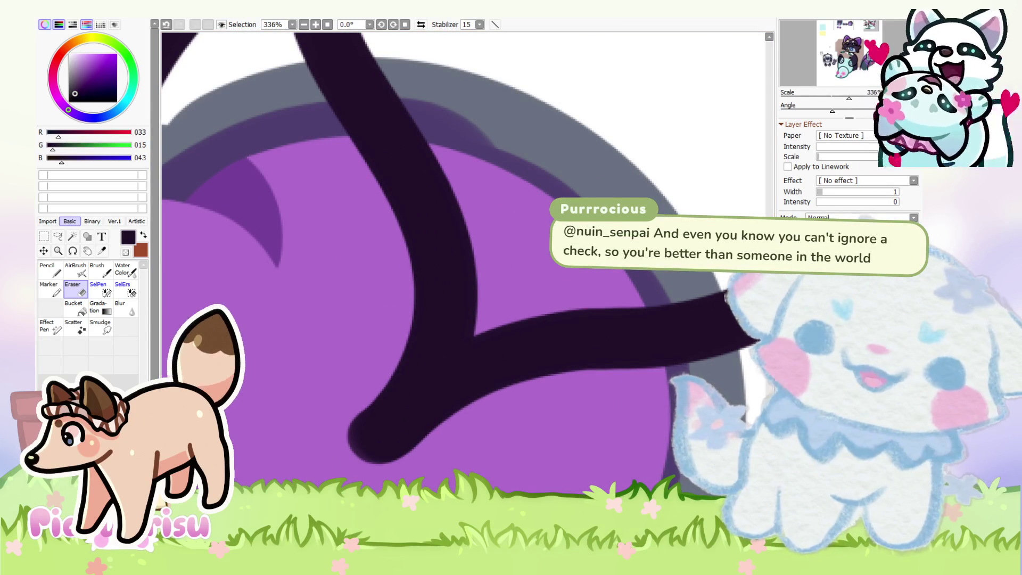
pyautogui.moveTo(463, 281)
pyautogui.mouseDown()
pyautogui.moveTo(397, 304)
pyautogui.moveTo(388, 383)
pyautogui.moveTo(379, 293)
pyautogui.mouseUp()
pyautogui.moveTo(468, 421); pyautogui.dragTo(383, 453)
pyautogui.scroll(-5, 390, 270)
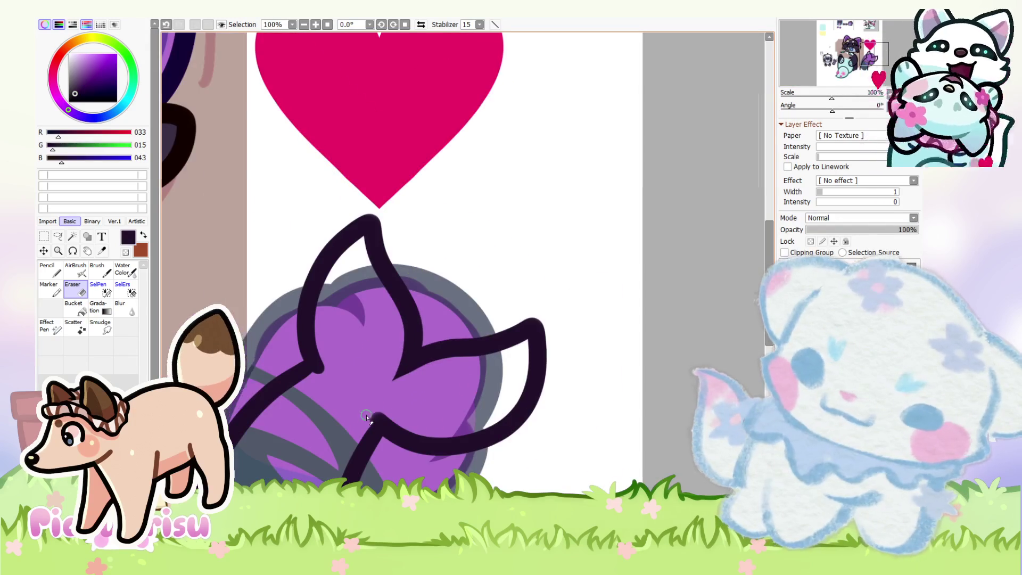
pyautogui.scroll(5, 367, 418)
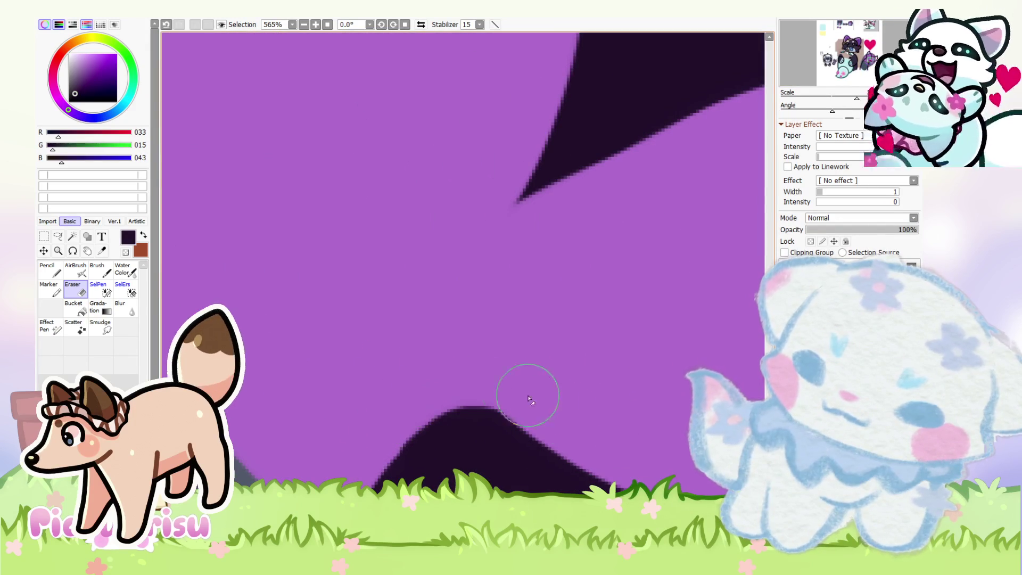
pyautogui.scroll(-2, 410, 384)
pyautogui.scroll(-3, 410, 417)
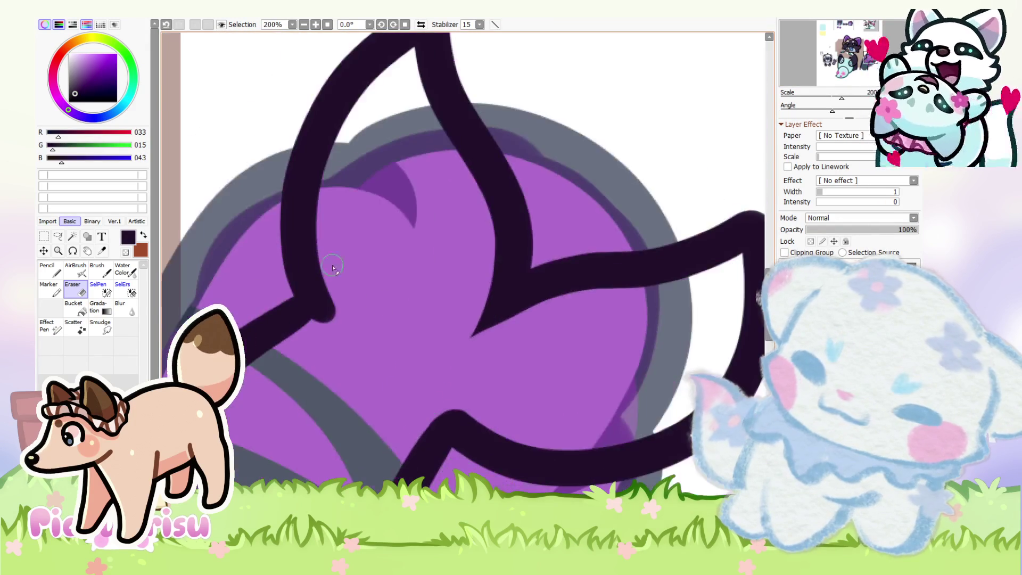
pyautogui.scroll(-10, 332, 268)
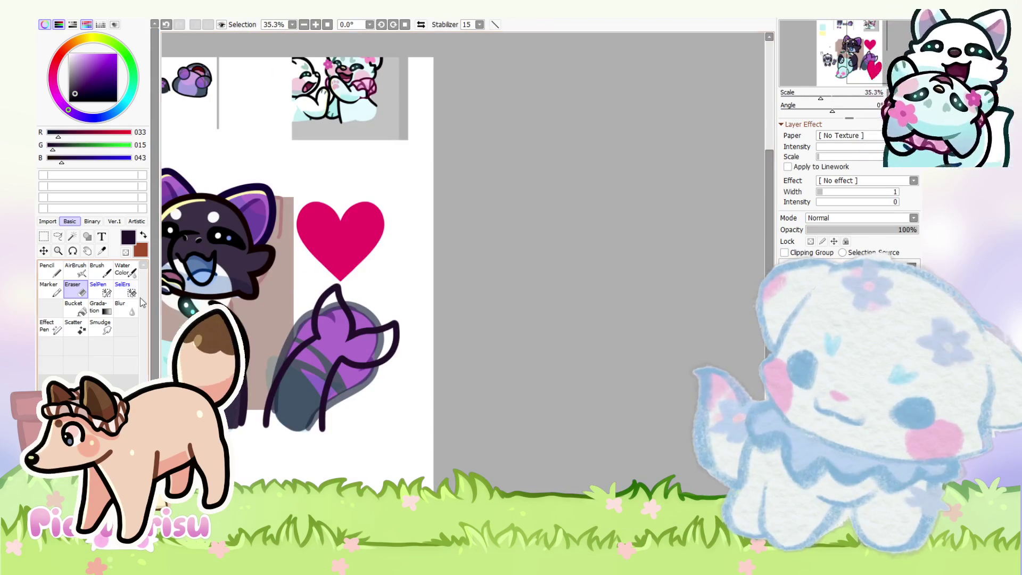
pyautogui.scroll(5, 283, 318)
# Step: Trim the lower right edge of the tail outline
pyautogui.press('n')
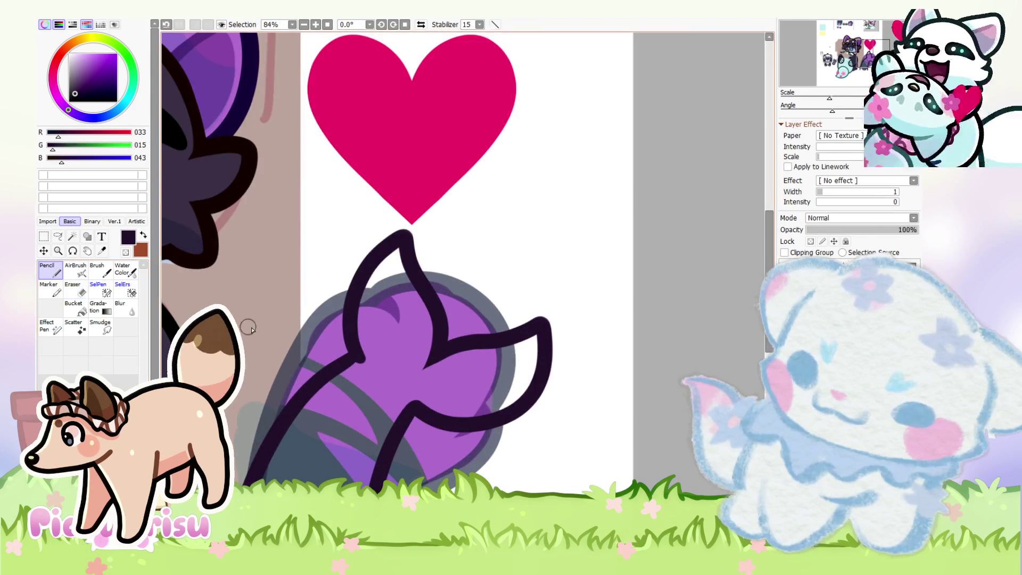
pyautogui.scroll(4, 363, 304)
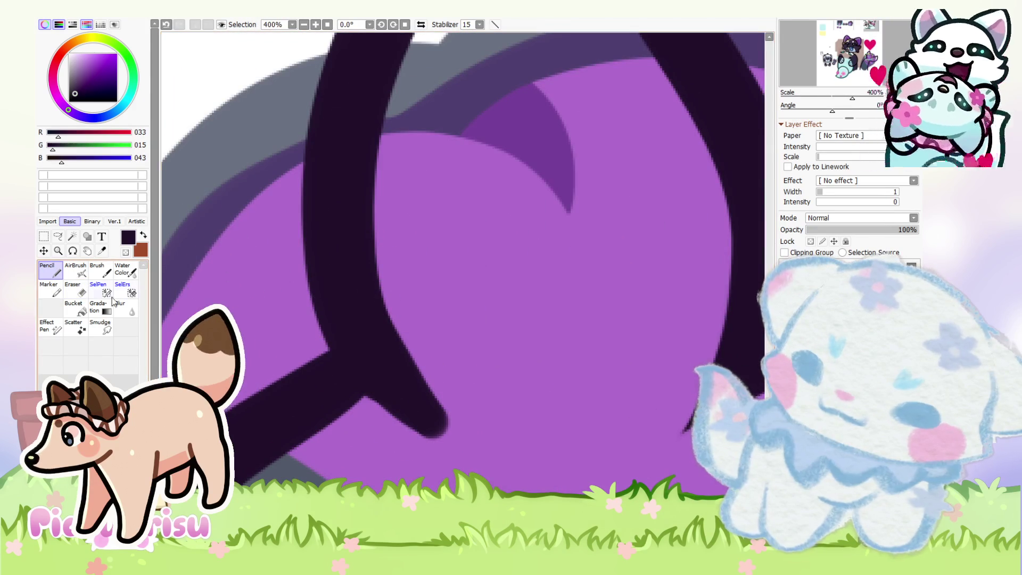
pyautogui.press('e')
pyautogui.scroll(1, 402, 268)
pyautogui.moveTo(400, 294); pyautogui.dragTo(392, 269)
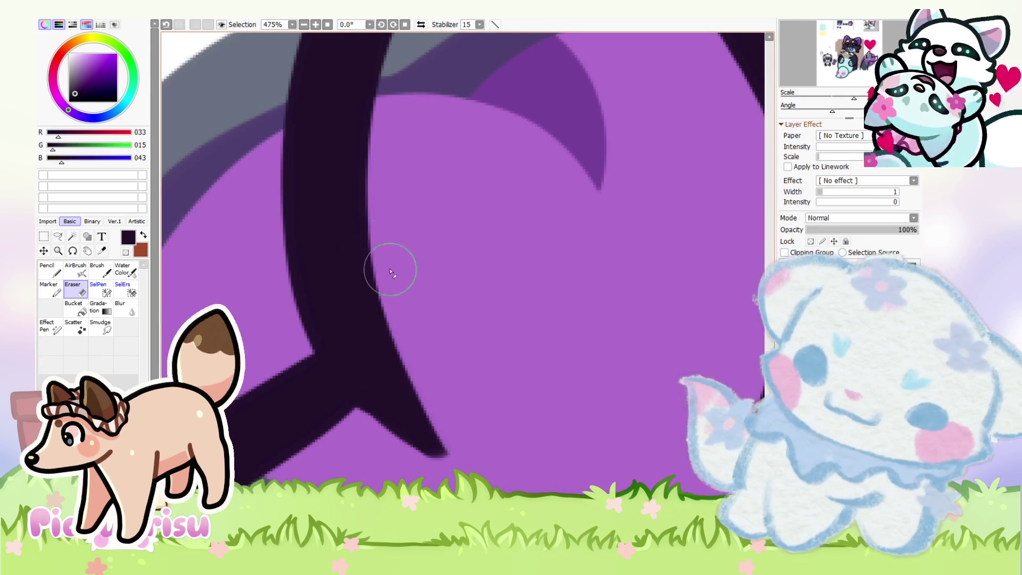
pyautogui.scroll(-10, 335, 389)
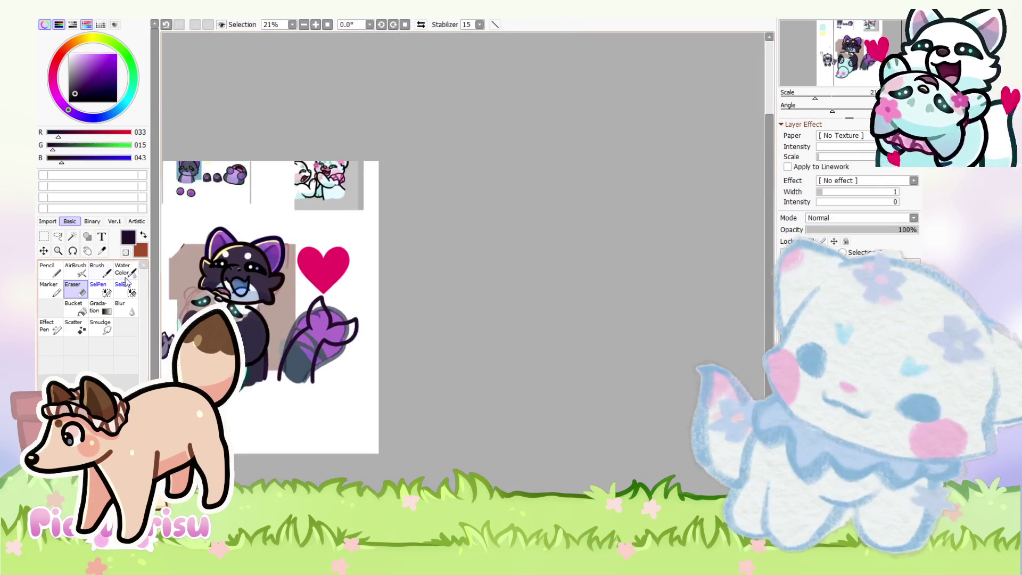
# Step: Draw a dark stroke joining the tail lines where they meet
pyautogui.click(47, 269)
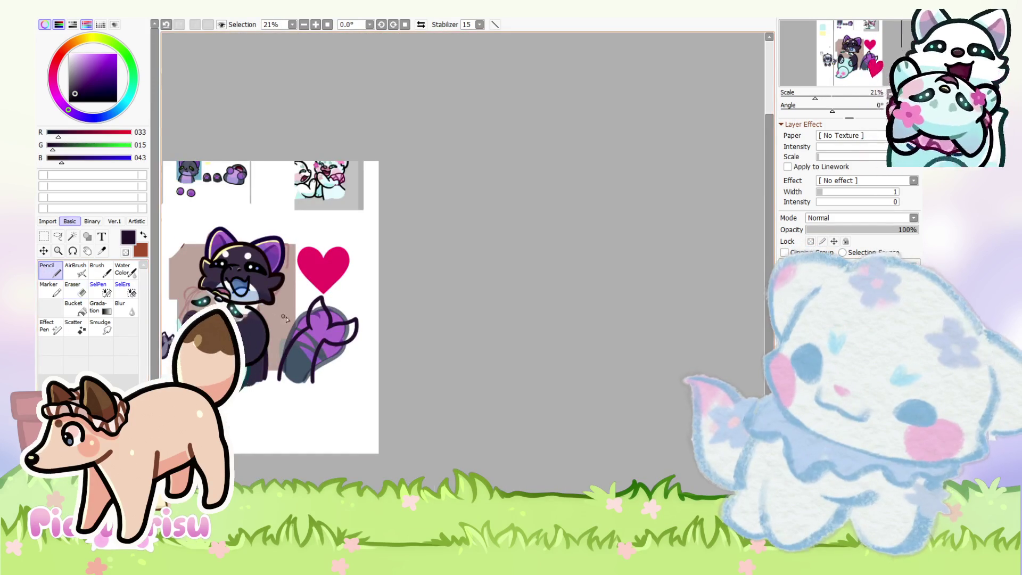
pyautogui.scroll(8, 383, 378)
pyautogui.moveTo(383, 396)
pyautogui.mouseDown()
pyautogui.moveTo(343, 382)
pyautogui.moveTo(376, 406)
pyautogui.moveTo(336, 346)
pyautogui.mouseUp()
pyautogui.press('e')
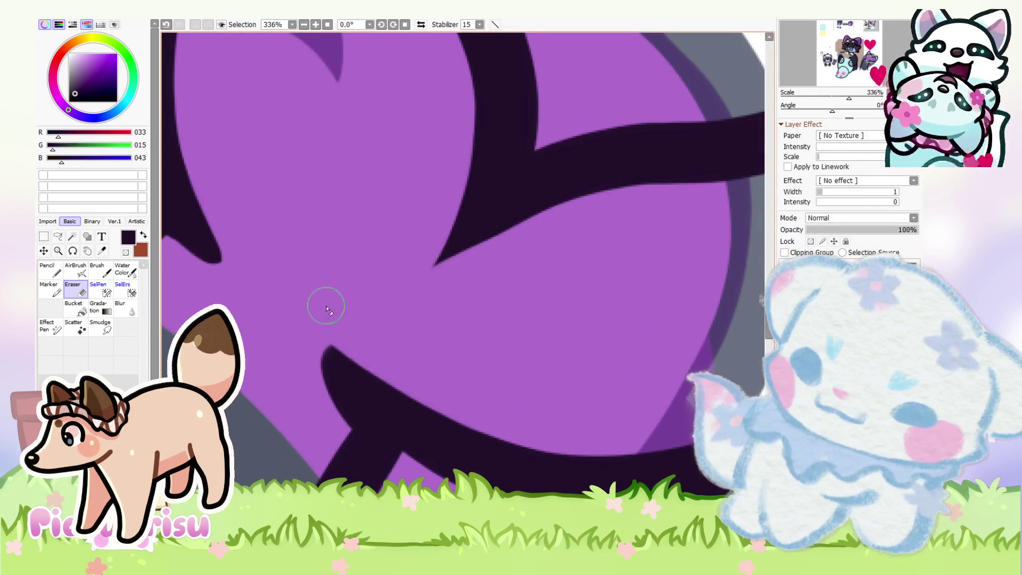
pyautogui.scroll(-5, 262, 285)
pyautogui.press('n')
pyautogui.scroll(4, 350, 343)
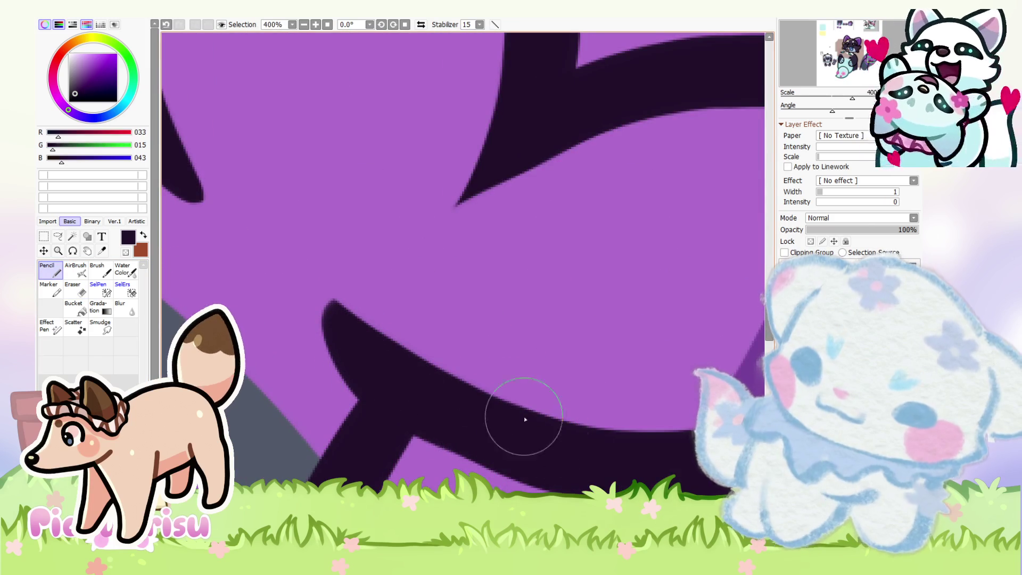
pyautogui.scroll(-10, 524, 419)
pyautogui.scroll(-3, 503, 336)
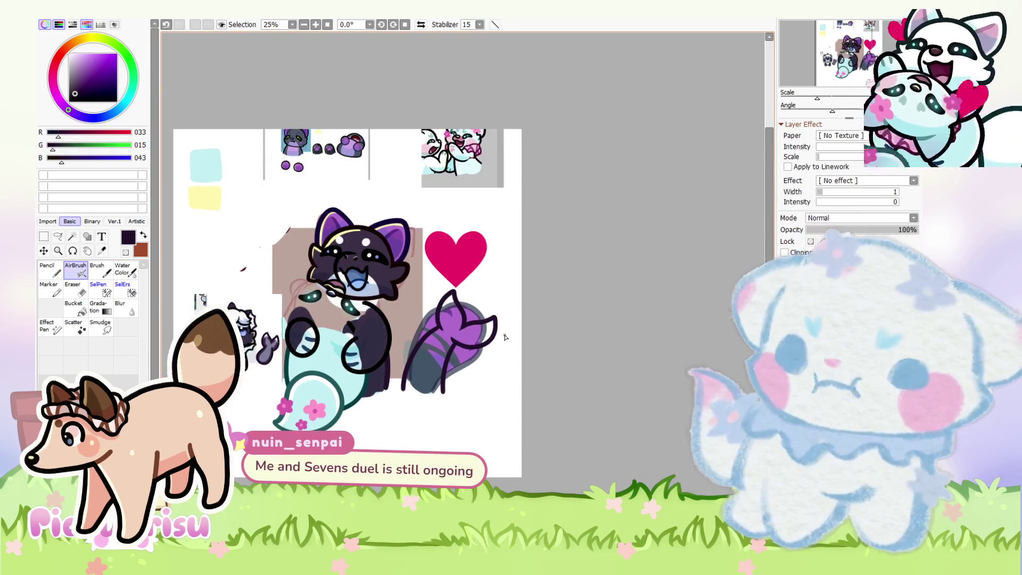
pyautogui.scroll(3, 505, 336)
pyautogui.scroll(4, 385, 355)
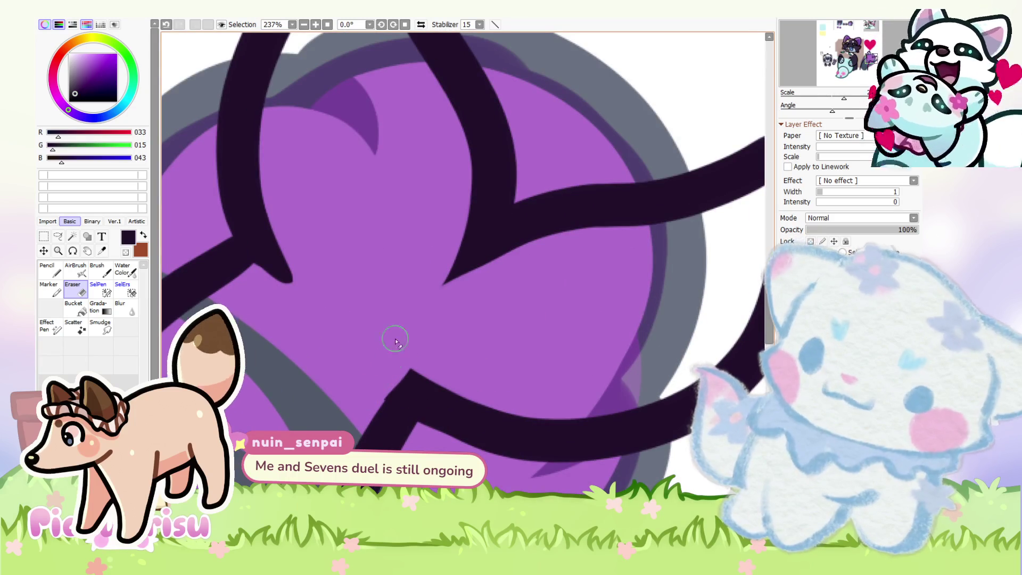
pyautogui.scroll(-4, 406, 360)
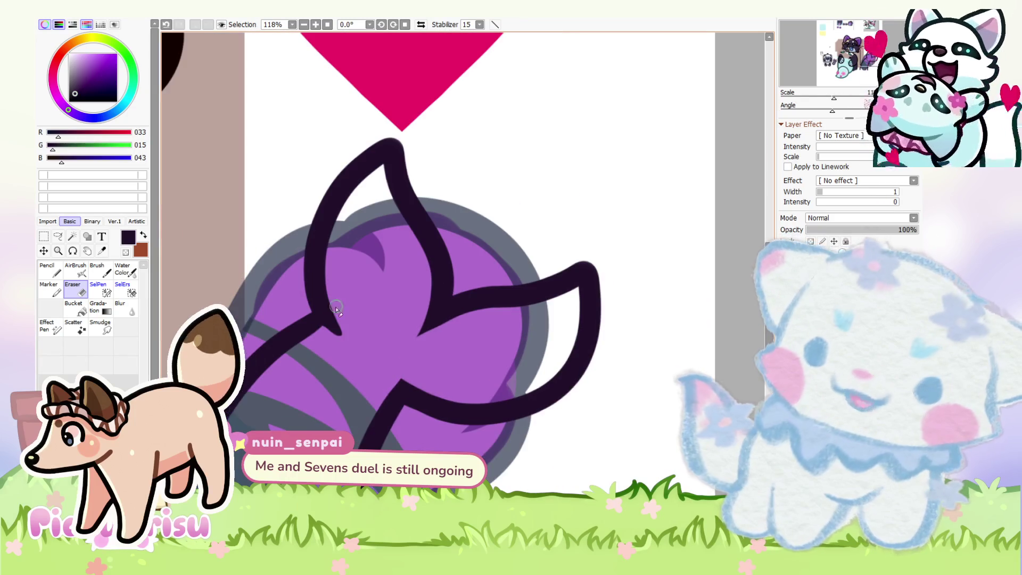
pyautogui.scroll(3, 337, 308)
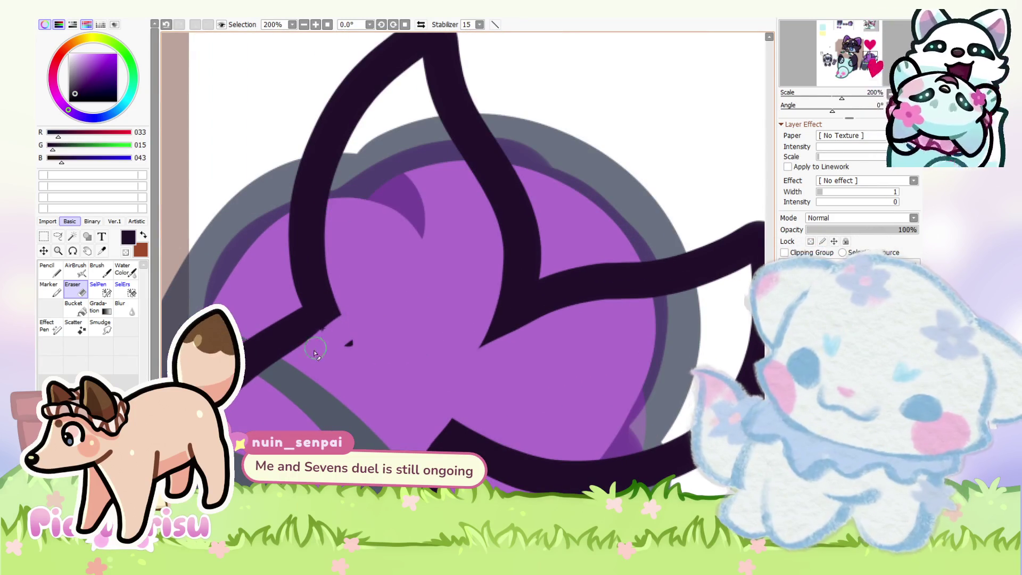
pyautogui.scroll(-8, 340, 343)
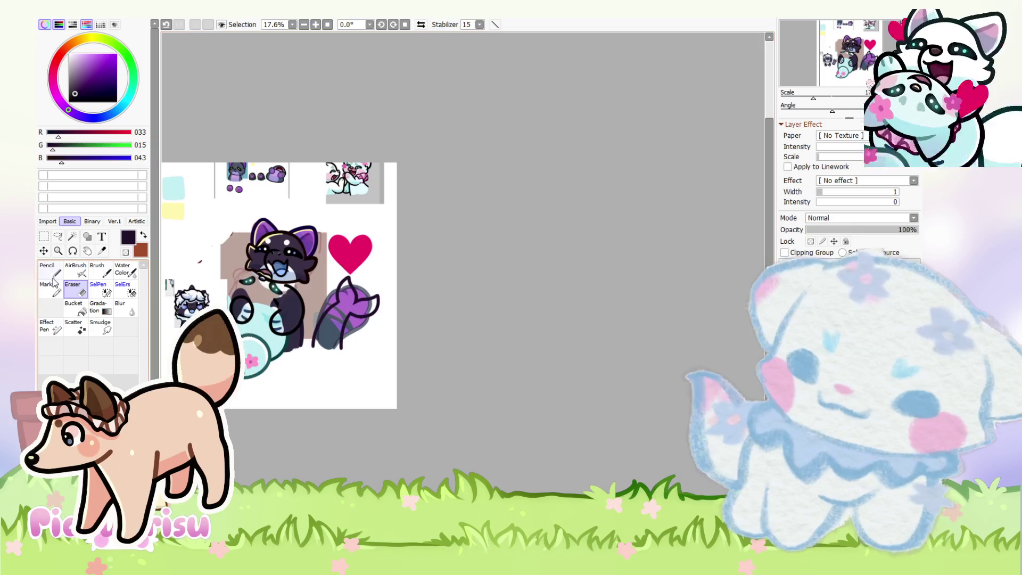
# Step: With the Pencil, sketch a dark forked fin outline over the purple paw
pyautogui.click(52, 274)
pyautogui.scroll(2, 332, 282)
pyautogui.scroll(4, 378, 309)
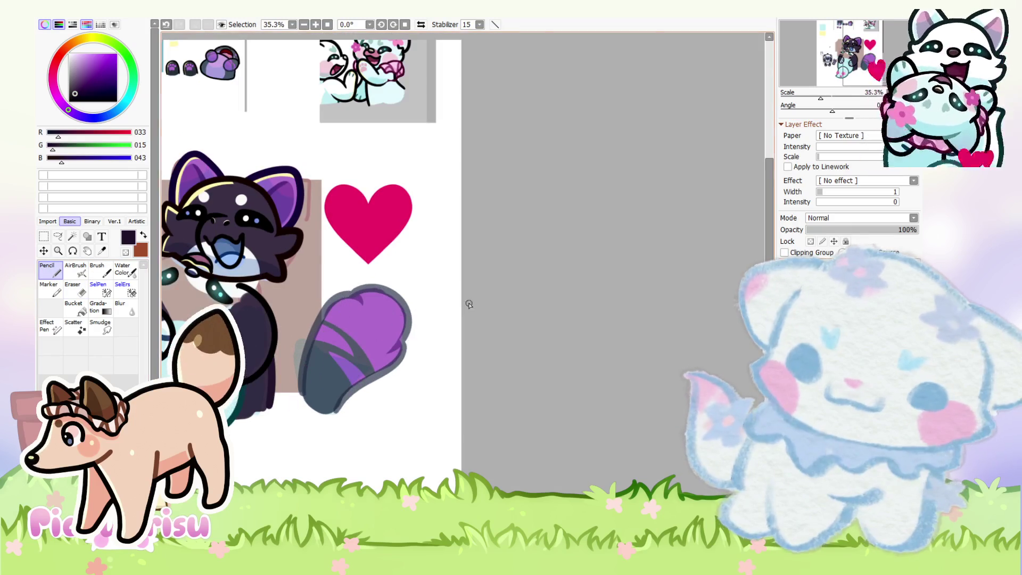
pyautogui.moveTo(376, 326)
pyautogui.mouseDown()
pyautogui.moveTo(302, 179)
pyautogui.moveTo(270, 349)
pyautogui.mouseUp()
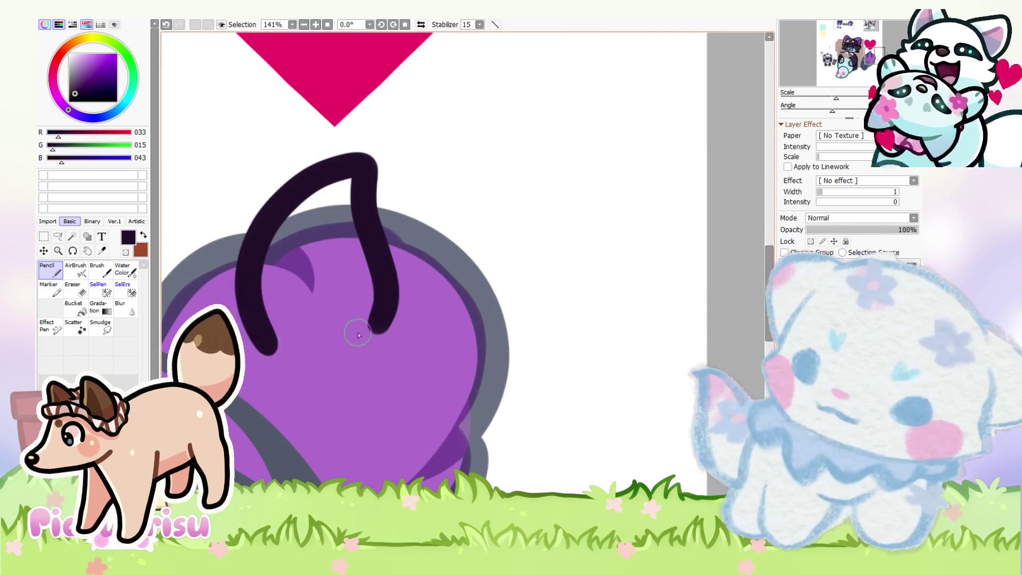
pyautogui.moveTo(411, 313)
pyautogui.mouseDown()
pyautogui.moveTo(486, 438)
pyautogui.moveTo(319, 424)
pyautogui.mouseUp()
# Step: Undo and redraw the fin's edge strokes across the paw until they fit
pyautogui.scroll(-8, 319, 425)
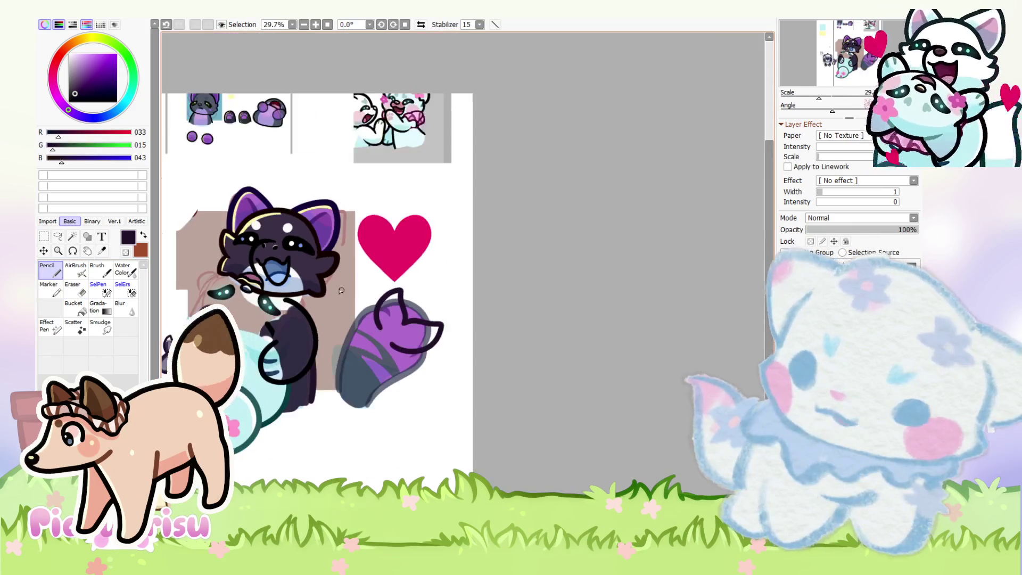
pyautogui.scroll(3, 328, 353)
pyautogui.scroll(3, 401, 379)
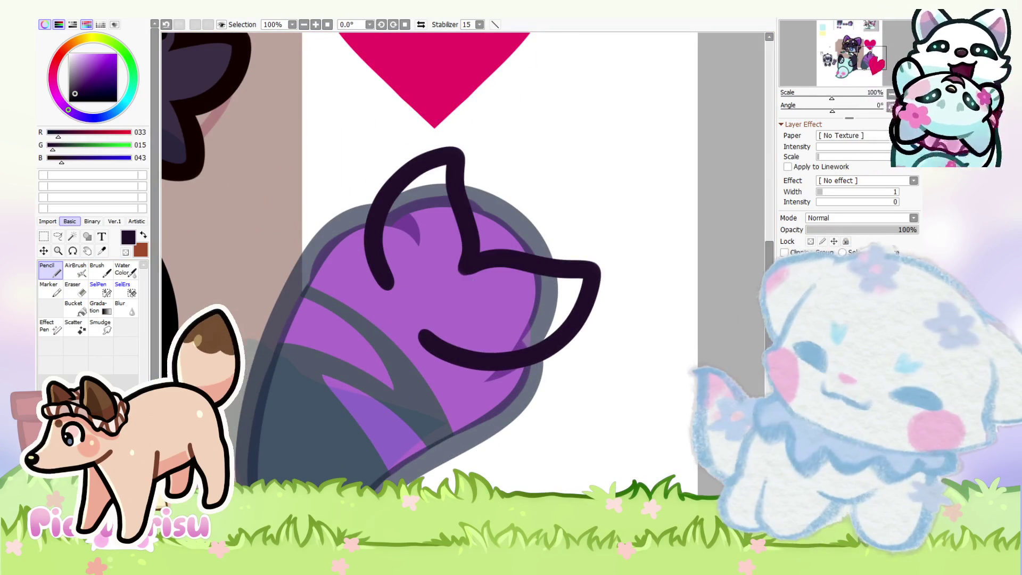
pyautogui.hotkey('ctrl', 'z')
pyautogui.moveTo(467, 285)
pyautogui.mouseDown()
pyautogui.moveTo(376, 194)
pyautogui.moveTo(373, 314)
pyautogui.moveTo(372, 191)
pyautogui.moveTo(440, 286)
pyautogui.moveTo(445, 193)
pyautogui.moveTo(346, 321)
pyautogui.mouseUp()
pyautogui.hotkey('ctrl', 'z')
pyautogui.hotkey('ctrl', 'z')
pyautogui.moveTo(443, 290)
pyautogui.mouseDown()
pyautogui.moveTo(598, 292)
pyautogui.moveTo(392, 358)
pyautogui.mouseUp()
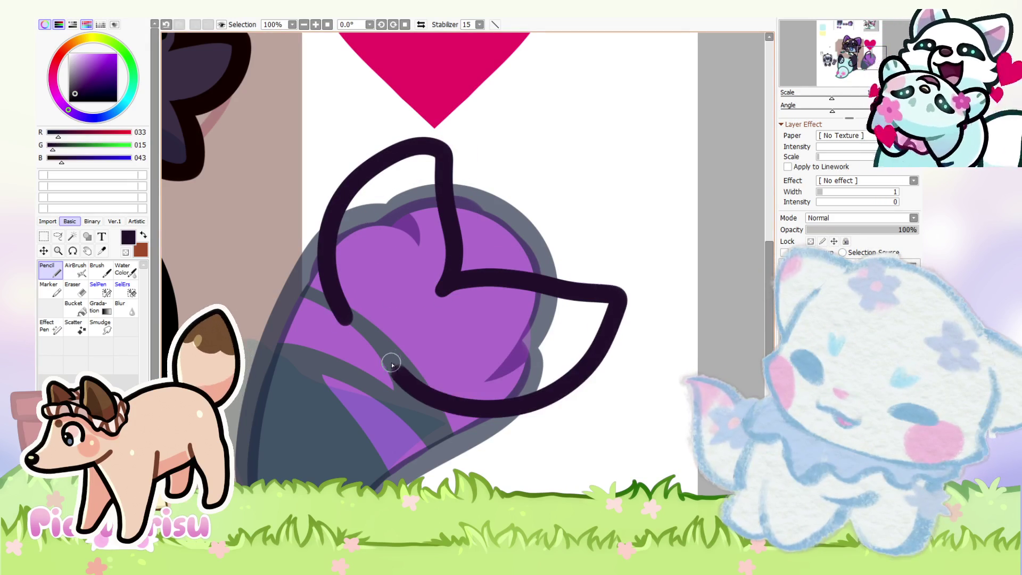
pyautogui.hotkey('ctrl', 'z')
pyautogui.moveTo(438, 293)
pyautogui.mouseDown()
pyautogui.moveTo(585, 287)
pyautogui.moveTo(385, 348)
pyautogui.mouseUp()
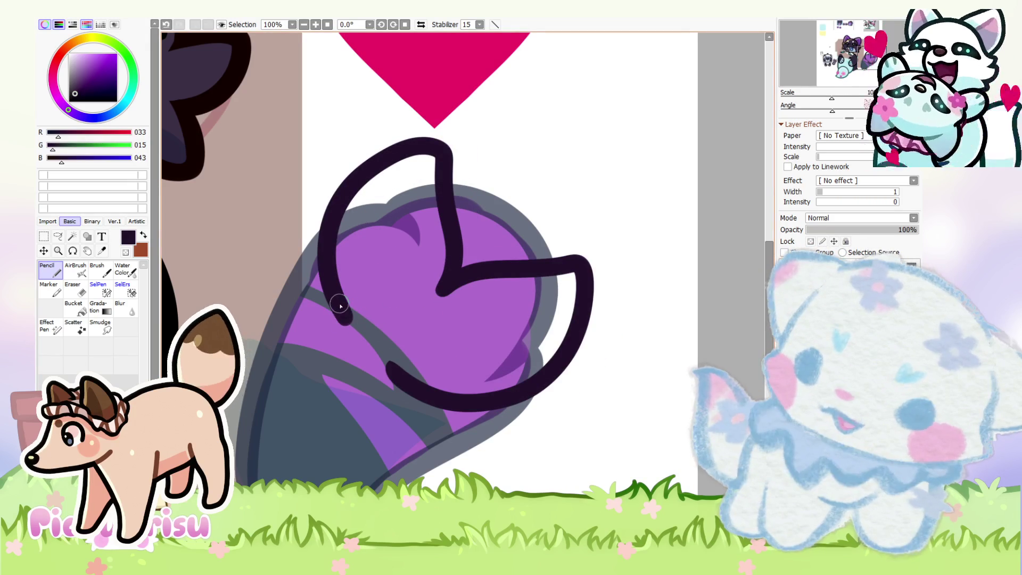
pyautogui.scroll(-6, 378, 285)
pyautogui.scroll(5, 398, 309)
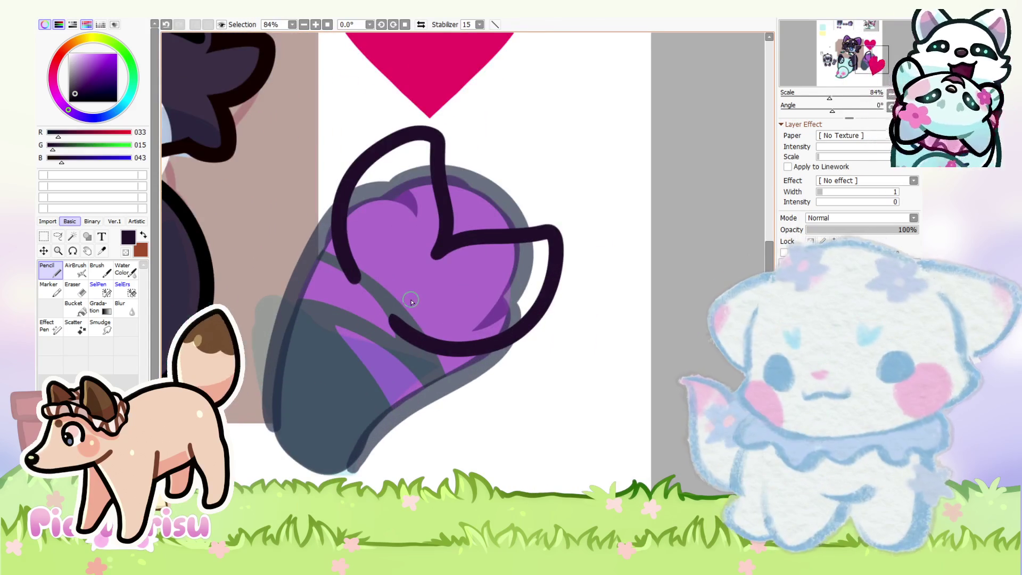
pyautogui.scroll(-4, 412, 302)
pyautogui.scroll(2, 417, 323)
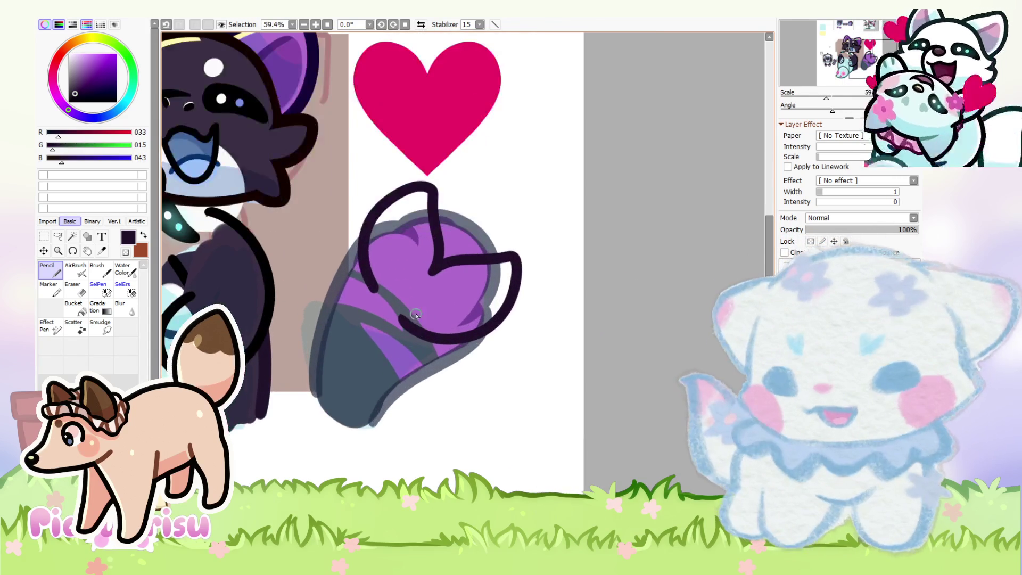
# Step: Draw a curving stem down-left from the fin, then zoom in with the Eraser to inspect the crossings
pyautogui.moveTo(393, 273)
pyautogui.mouseDown()
pyautogui.moveTo(367, 284)
pyautogui.moveTo(297, 414)
pyautogui.mouseUp()
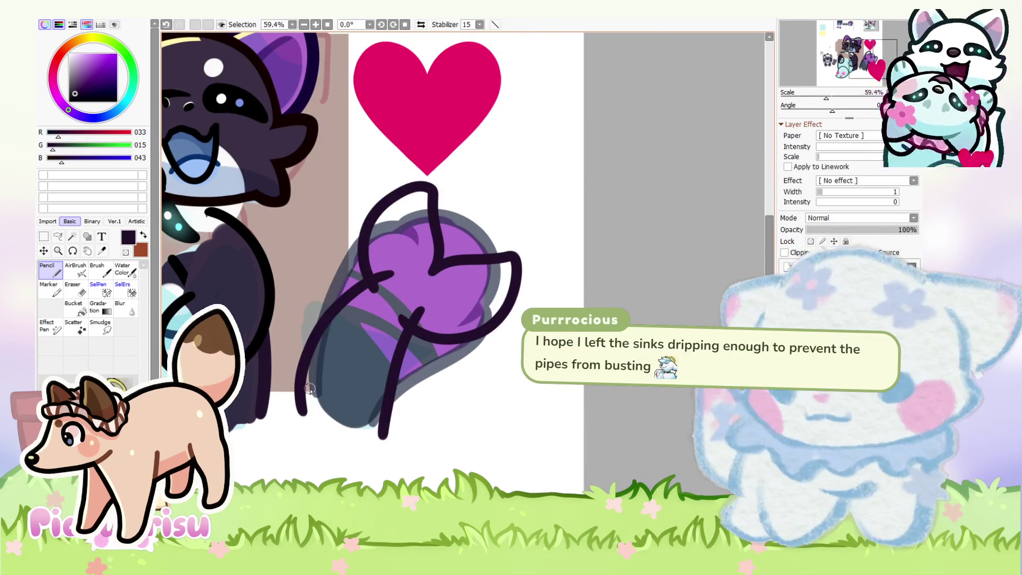
pyautogui.scroll(2, 356, 239)
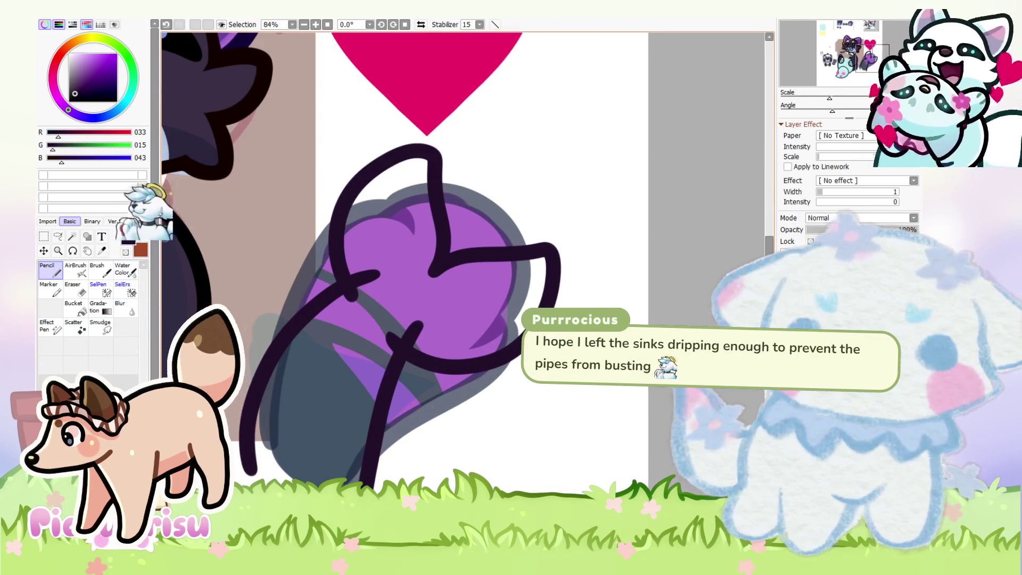
pyautogui.click(74, 290)
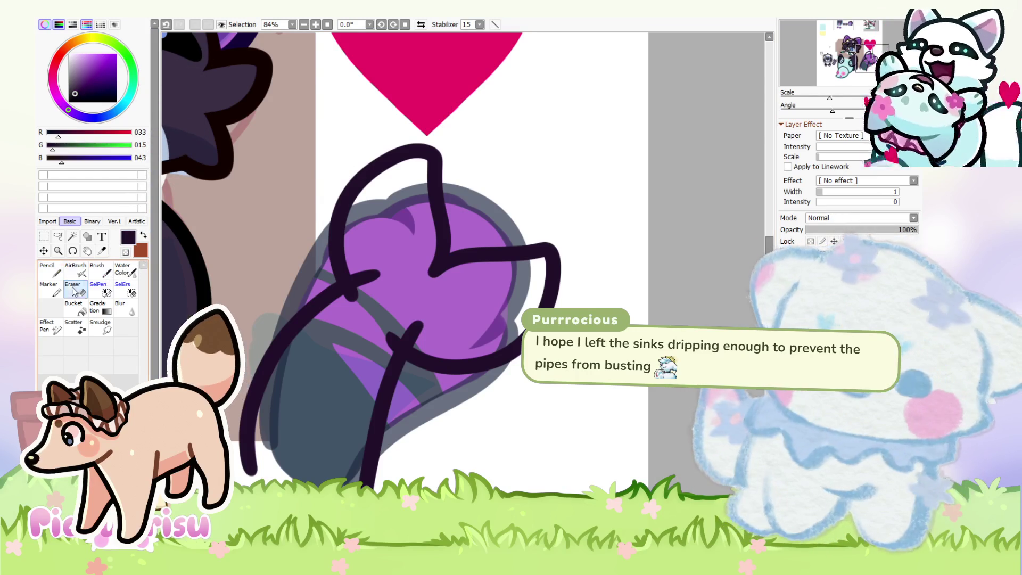
pyautogui.scroll(3, 387, 352)
pyautogui.scroll(6, 387, 351)
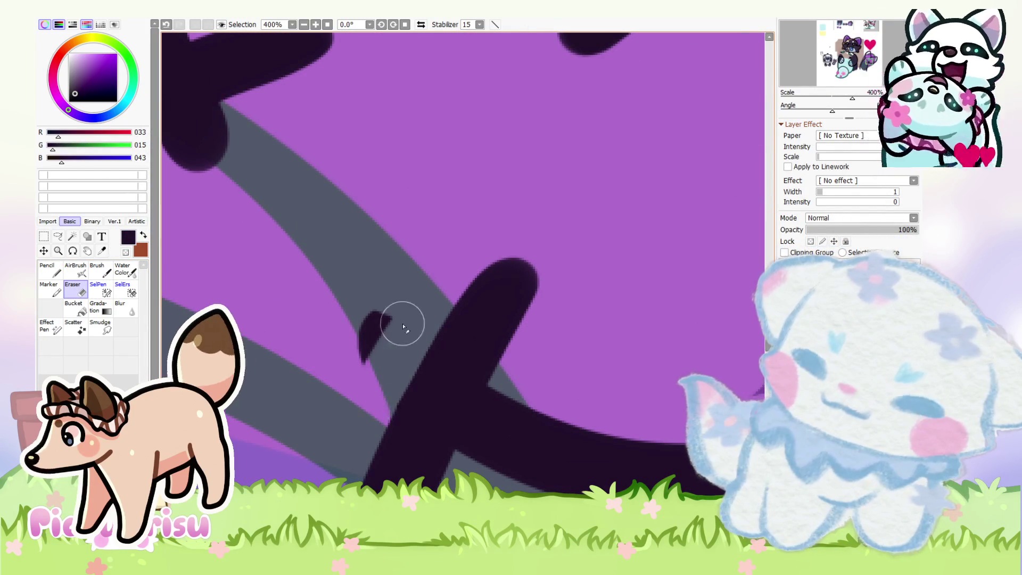
pyautogui.scroll(-6, 381, 306)
pyautogui.scroll(2, 332, 272)
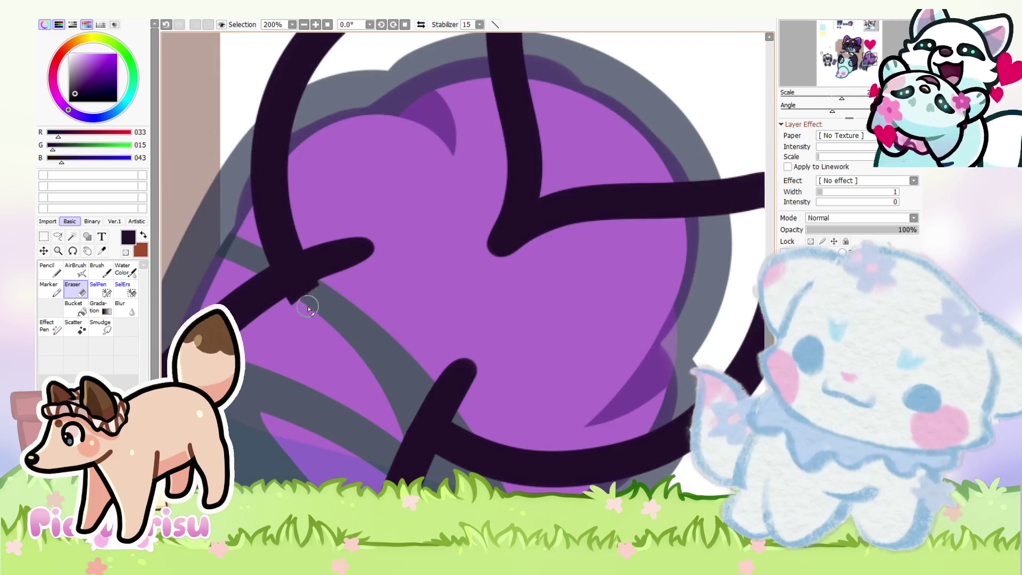
pyautogui.scroll(2, 308, 303)
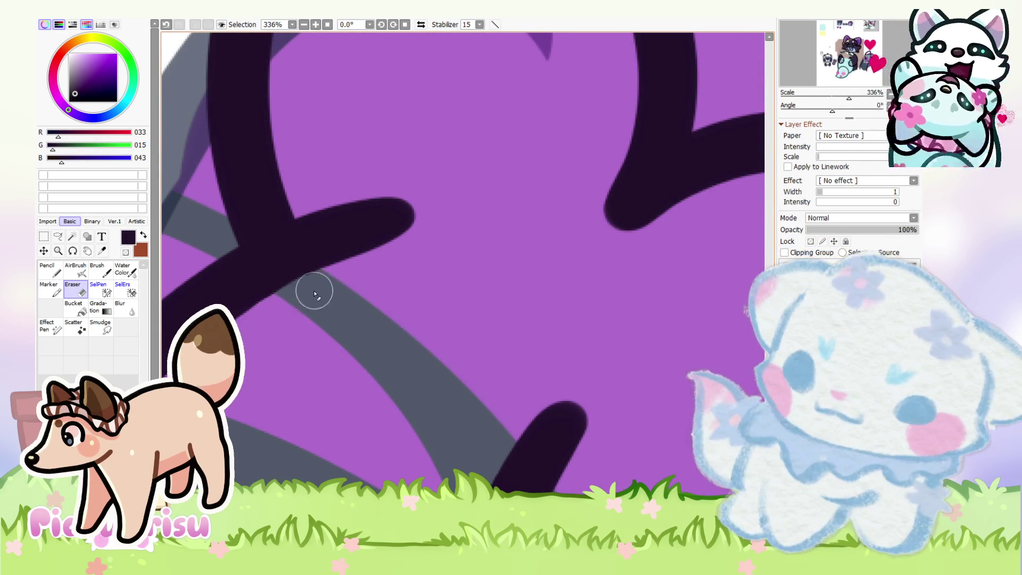
pyautogui.scroll(-14, 470, 235)
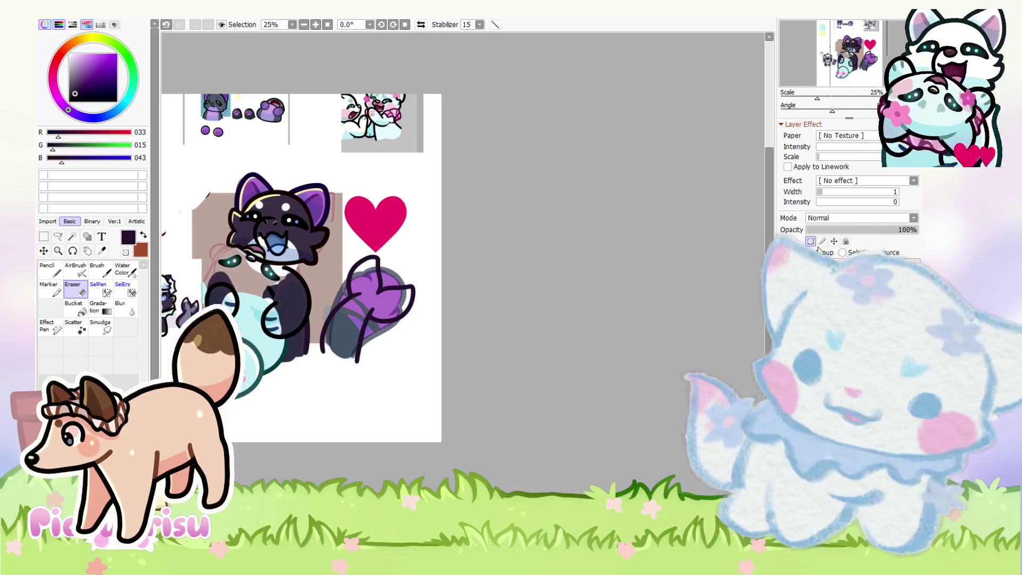
# Step: Remove the old purple fill and try the tail layer at 66% opacity, then restore 100%
pyautogui.hotkey('ctrl', 'z')
pyautogui.scroll(-1, 423, 319)
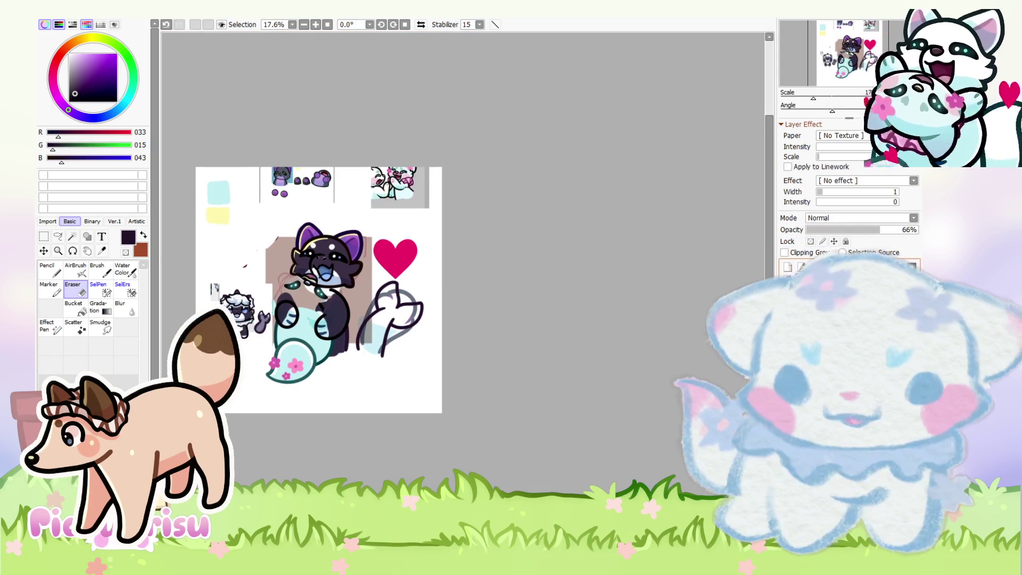
pyautogui.moveTo(917, 229); pyautogui.dragTo(880, 229)
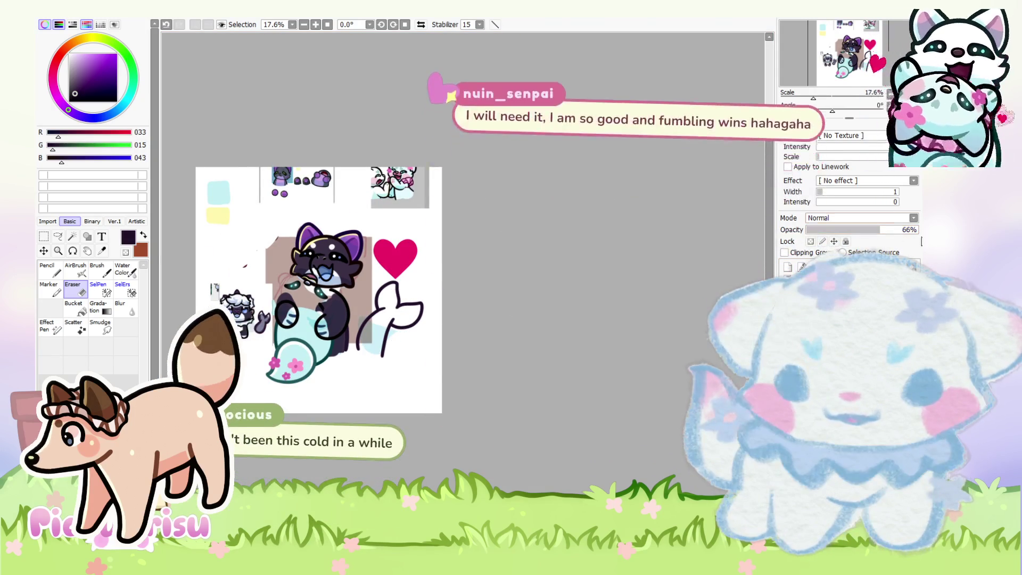
pyautogui.moveTo(882, 235); pyautogui.dragTo(921, 234)
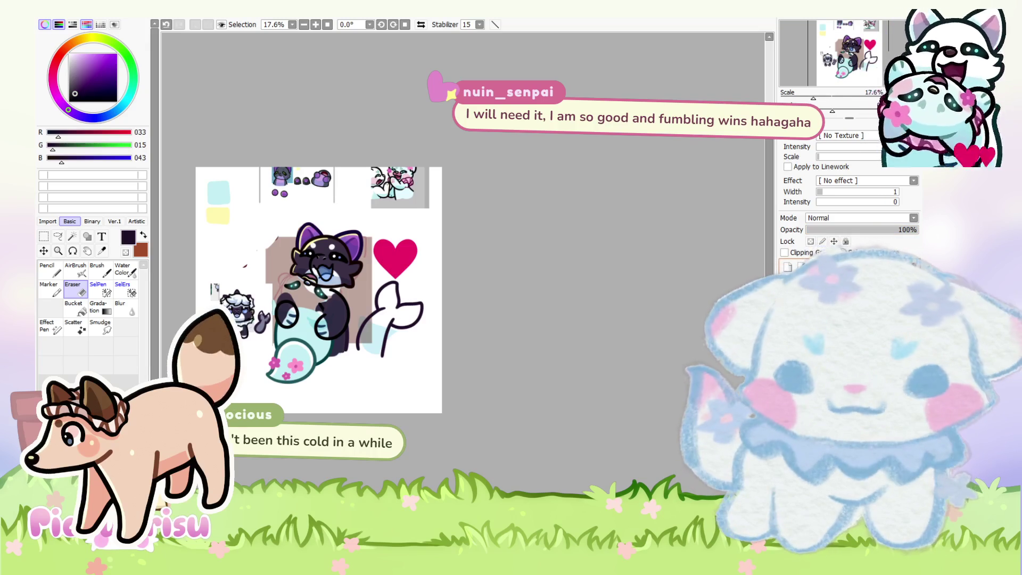
# Step: Paint dark purple into the forked tail's stem inside the new outline with the Pencil
pyautogui.scroll(5, 302, 299)
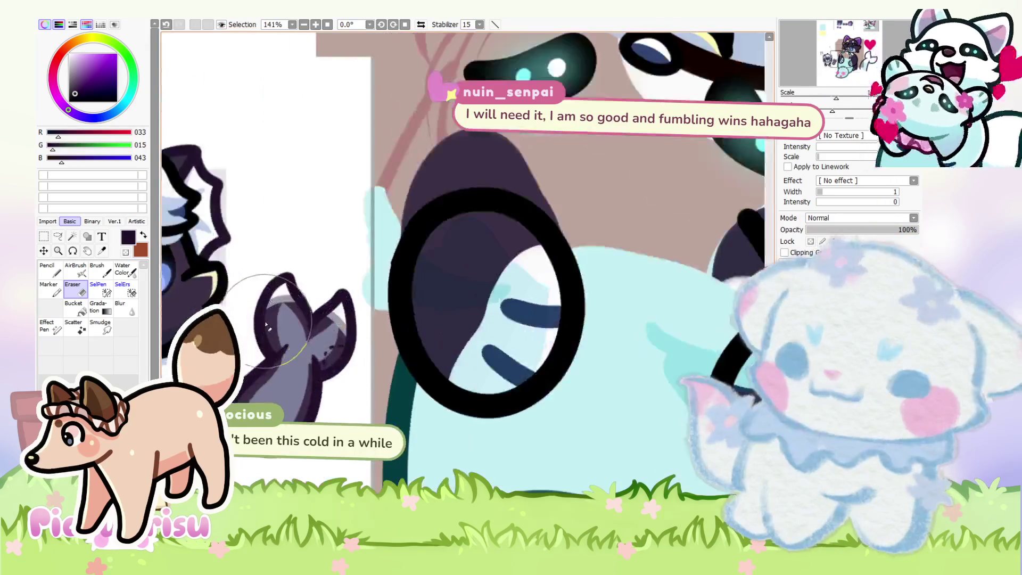
pyautogui.scroll(-3, 301, 299)
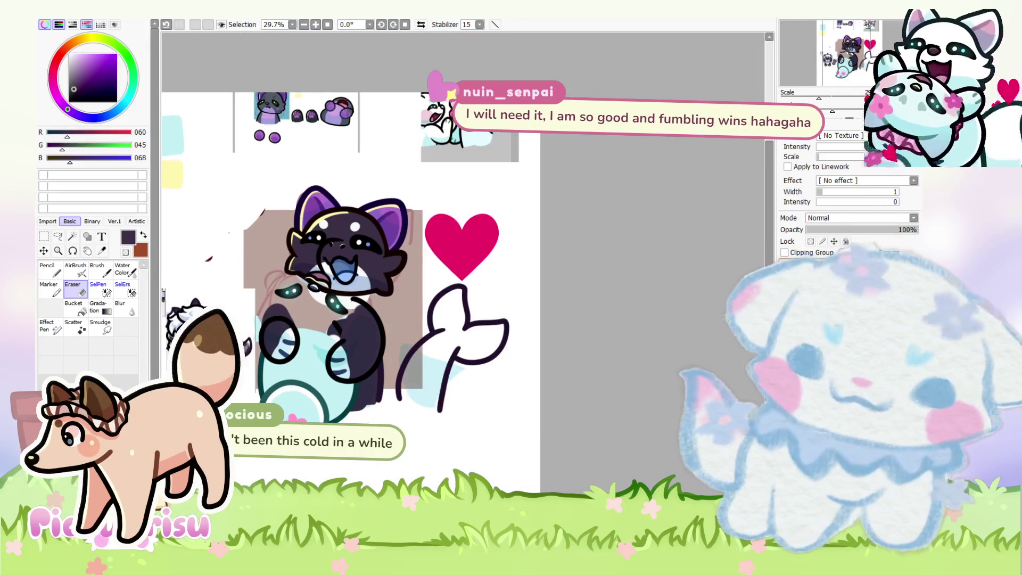
pyautogui.scroll(1, 528, 306)
pyautogui.scroll(3, 452, 335)
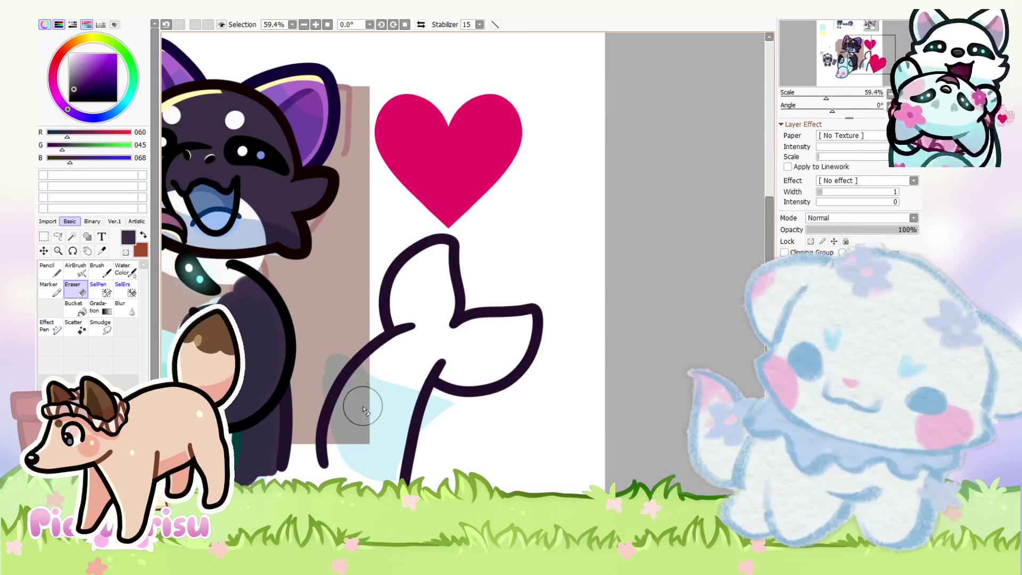
pyautogui.press('n')
pyautogui.moveTo(376, 367)
pyautogui.mouseDown()
pyautogui.moveTo(343, 426)
pyautogui.moveTo(361, 396)
pyautogui.moveTo(346, 450)
pyautogui.moveTo(389, 468)
pyautogui.moveTo(423, 351)
pyautogui.moveTo(401, 347)
pyautogui.moveTo(433, 292)
pyautogui.moveTo(439, 242)
pyautogui.moveTo(399, 231)
pyautogui.moveTo(399, 270)
pyautogui.moveTo(468, 349)
pyautogui.moveTo(571, 333)
pyautogui.moveTo(548, 399)
pyautogui.moveTo(456, 406)
pyautogui.moveTo(433, 392)
pyautogui.mouseUp()
pyautogui.scroll(2, 442, 303)
pyautogui.scroll(-6, 410, 325)
pyautogui.scroll(-5, 409, 326)
pyautogui.scroll(12, 277, 383)
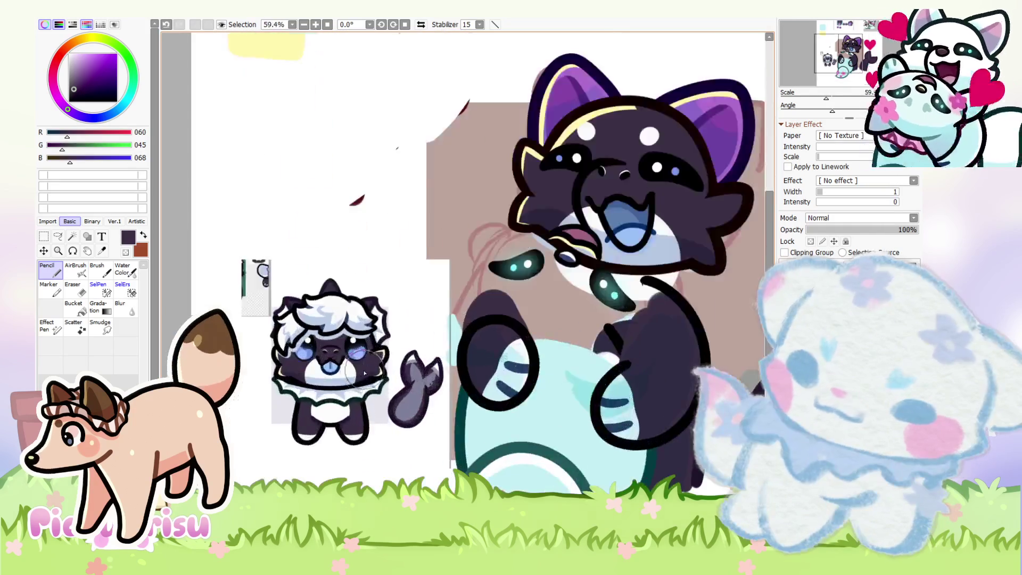
# Step: Try a light blue, then eyedrop white and the small grey cat's grey, and pan the view sideways
pyautogui.keyDown('alt'); pyautogui.click(272, 390); pyautogui.keyUp('alt')
pyautogui.scroll(-6, 273, 390)
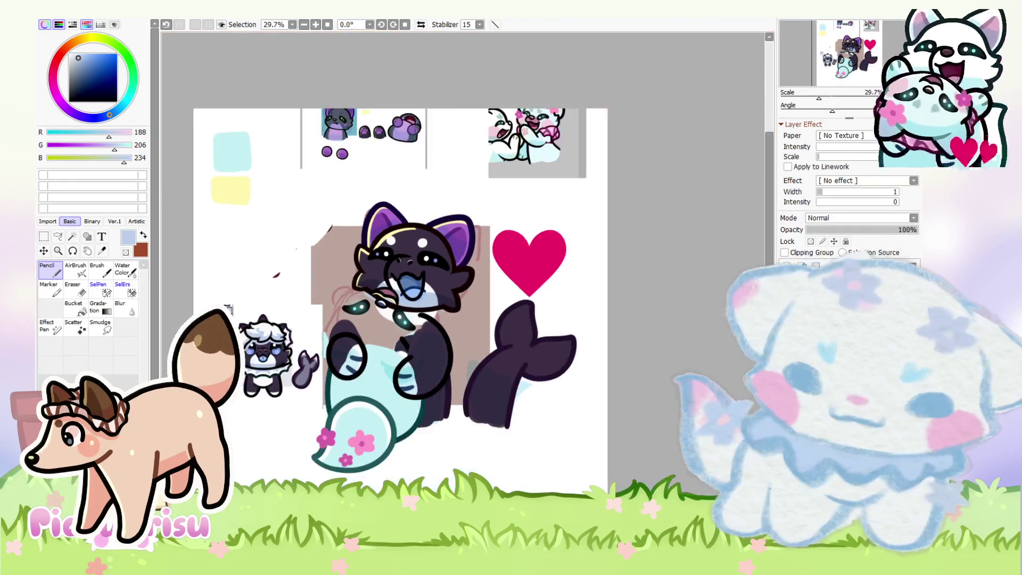
pyautogui.scroll(5, 506, 349)
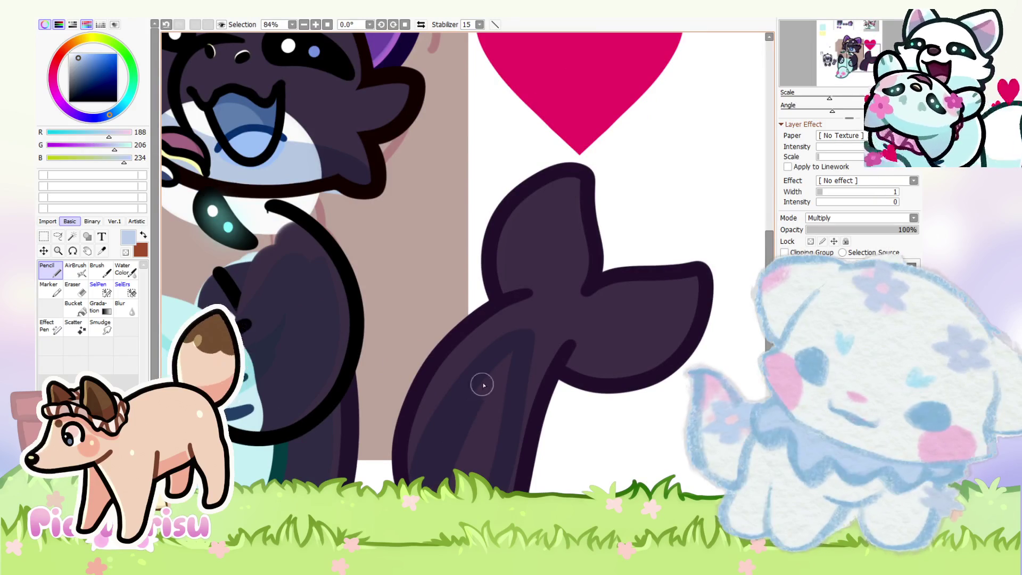
pyautogui.scroll(-4, 454, 463)
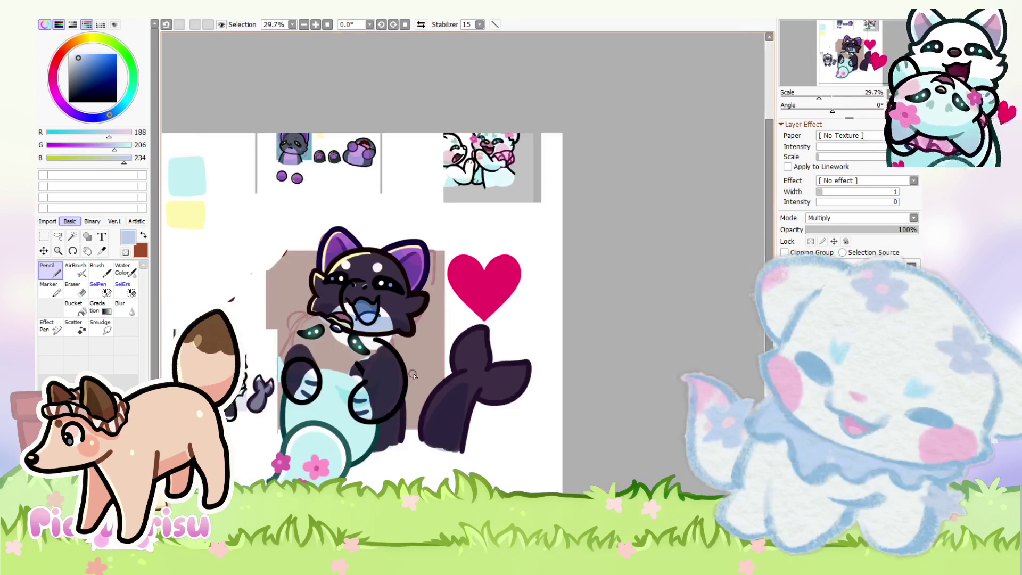
pyautogui.scroll(6, 276, 376)
pyautogui.scroll(2, 276, 378)
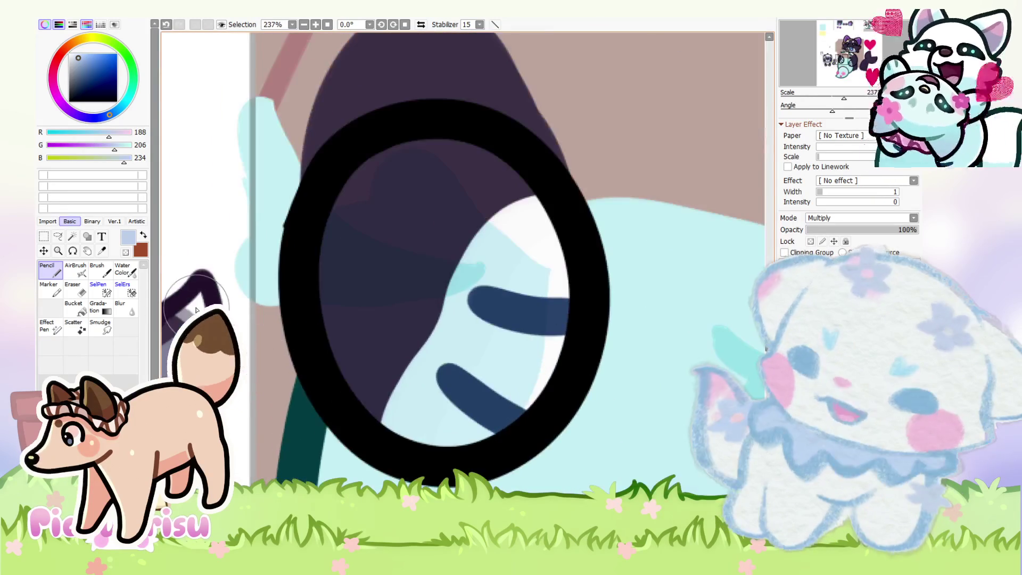
pyautogui.rightClick(277, 377)
pyautogui.scroll(-5, 276, 378)
pyautogui.scroll(5, 327, 359)
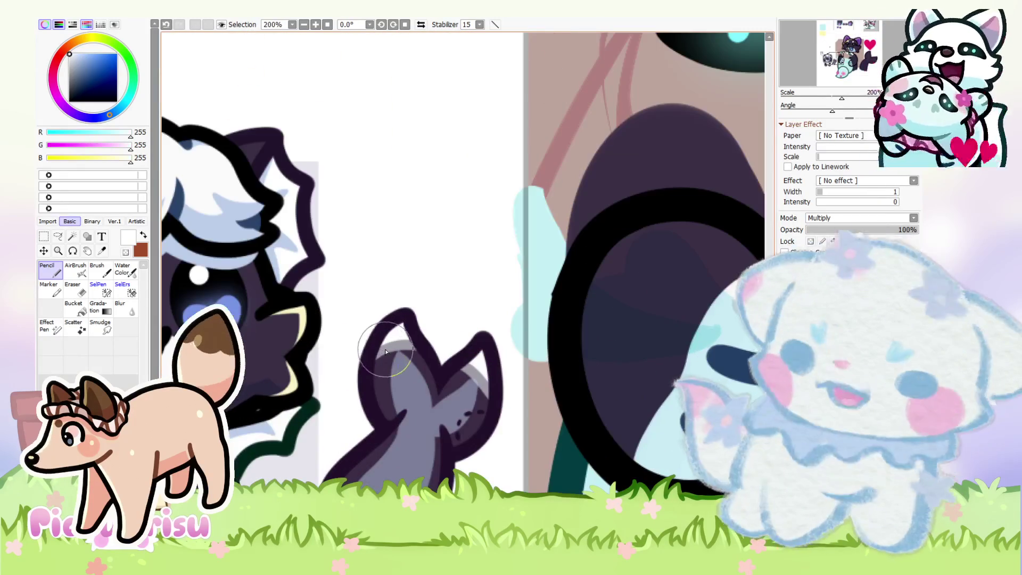
pyautogui.rightClick(388, 341)
pyautogui.scroll(-5, 310, 378)
pyautogui.moveTo(310, 377); pyautogui.dragTo(230, 378)
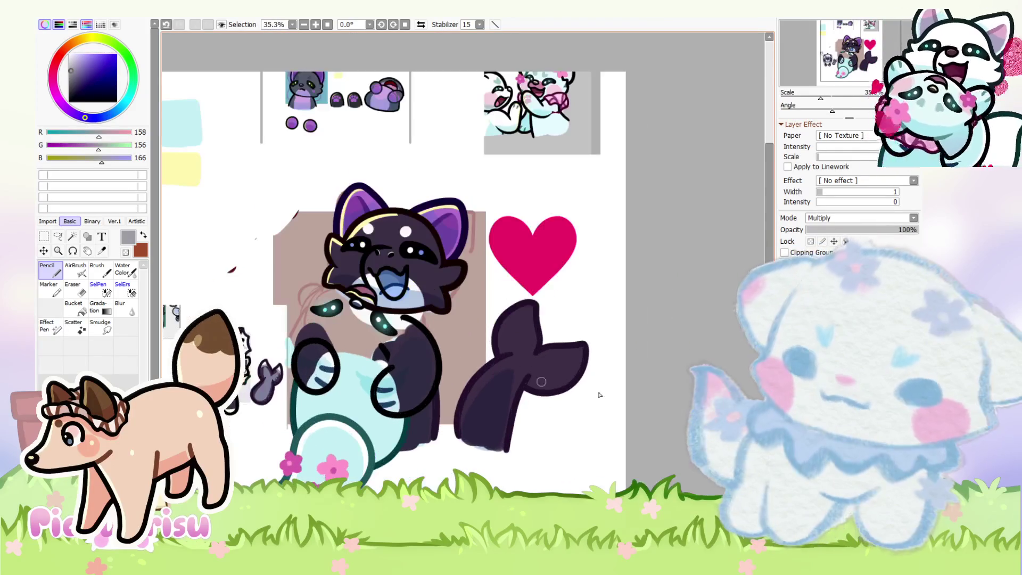
# Step: Protect the tail layer's transparent areas and shade the fin tip grey
pyautogui.click(810, 242)
pyautogui.scroll(3, 485, 390)
pyautogui.moveTo(485, 380); pyautogui.dragTo(527, 432)
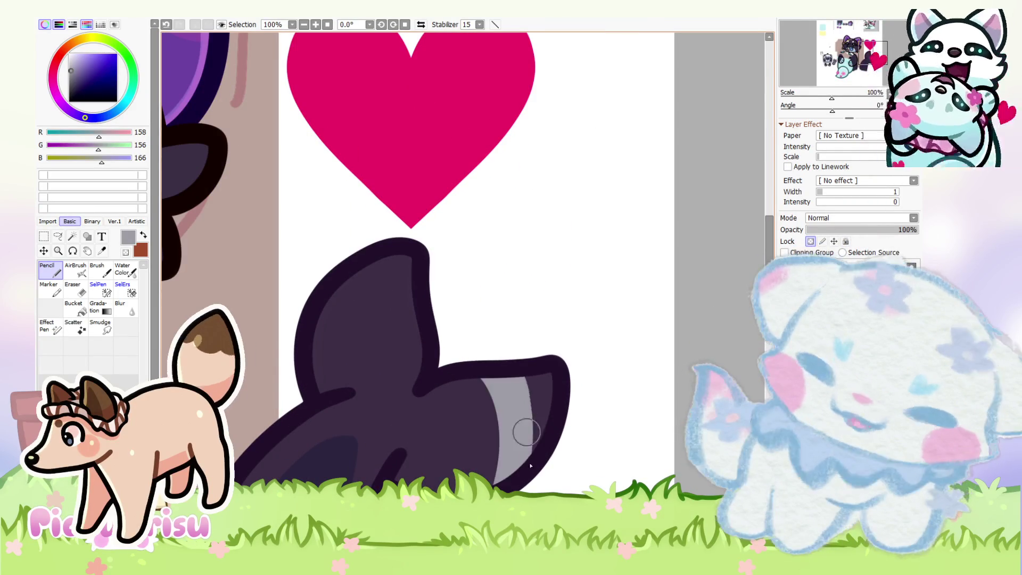
pyautogui.scroll(-2, 358, 315)
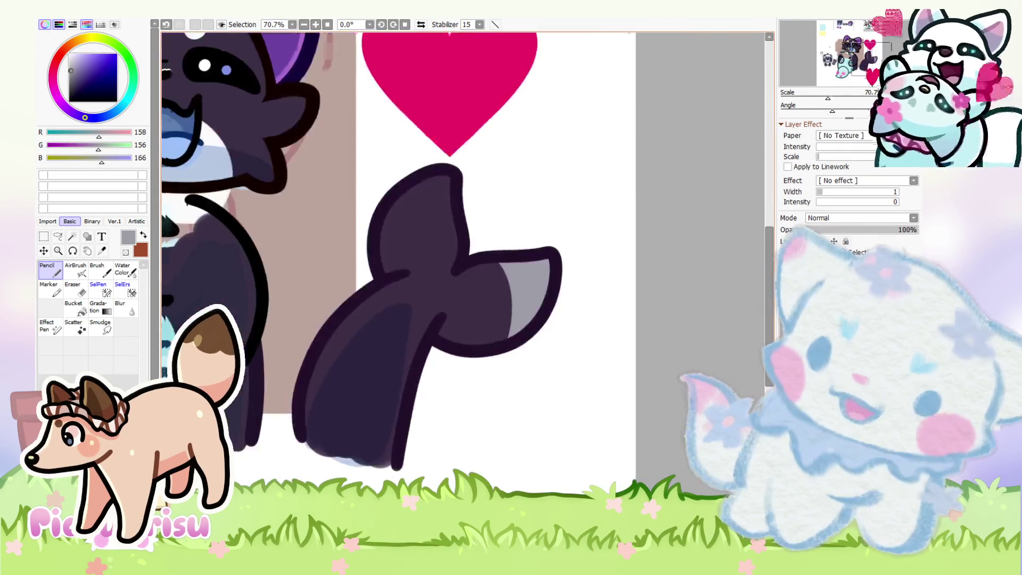
pyautogui.scroll(-2, 380, 412)
pyautogui.scroll(4, 380, 412)
# Step: Brush grey shading across the upper fin and along the right fin's inner edge
pyautogui.moveTo(379, 412)
pyautogui.mouseDown()
pyautogui.moveTo(577, 406)
pyautogui.moveTo(497, 337)
pyautogui.moveTo(456, 346)
pyautogui.mouseUp()
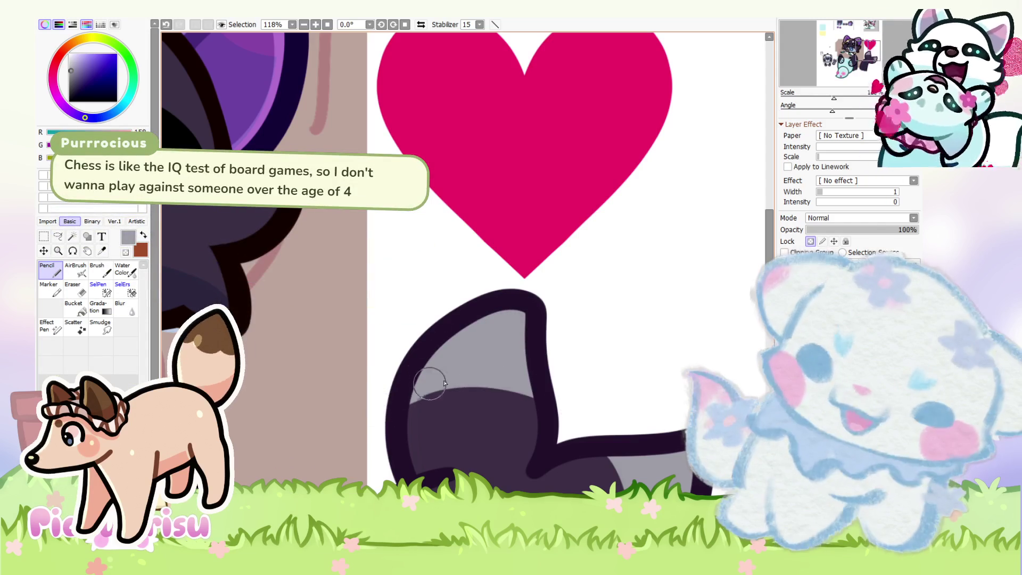
pyautogui.scroll(-3, 450, 306)
pyautogui.scroll(4, 381, 364)
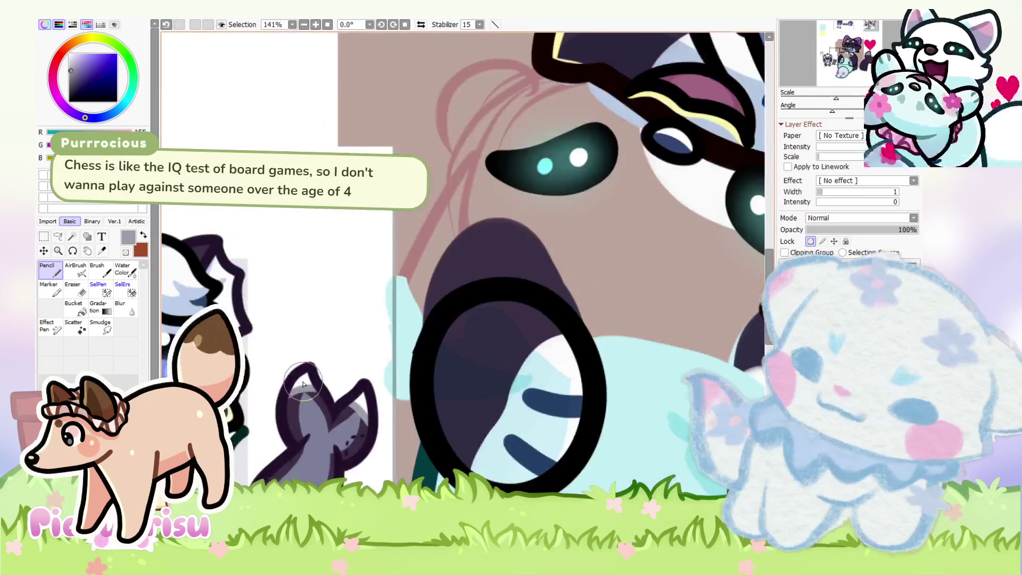
pyautogui.scroll(-5, 516, 315)
pyautogui.scroll(5, 516, 315)
pyautogui.moveTo(598, 258); pyautogui.dragTo(626, 301)
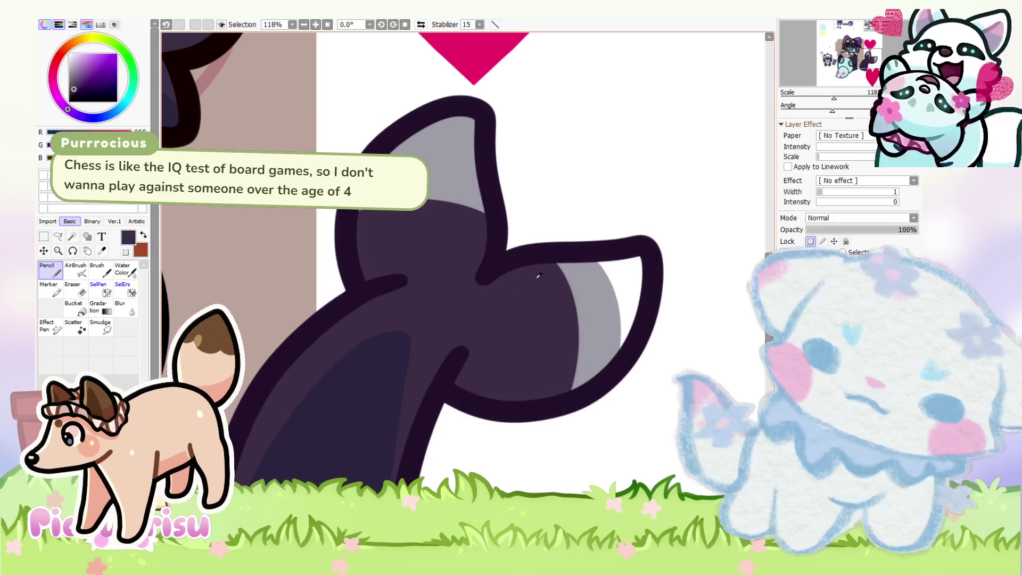
pyautogui.scroll(-4, 537, 276)
pyautogui.scroll(4, 611, 278)
# Step: Sample the canvas white and the tail's purple, then pick a darker purple for line details
pyautogui.keyDown('alt'); pyautogui.click(610, 279); pyautogui.keyUp('alt')
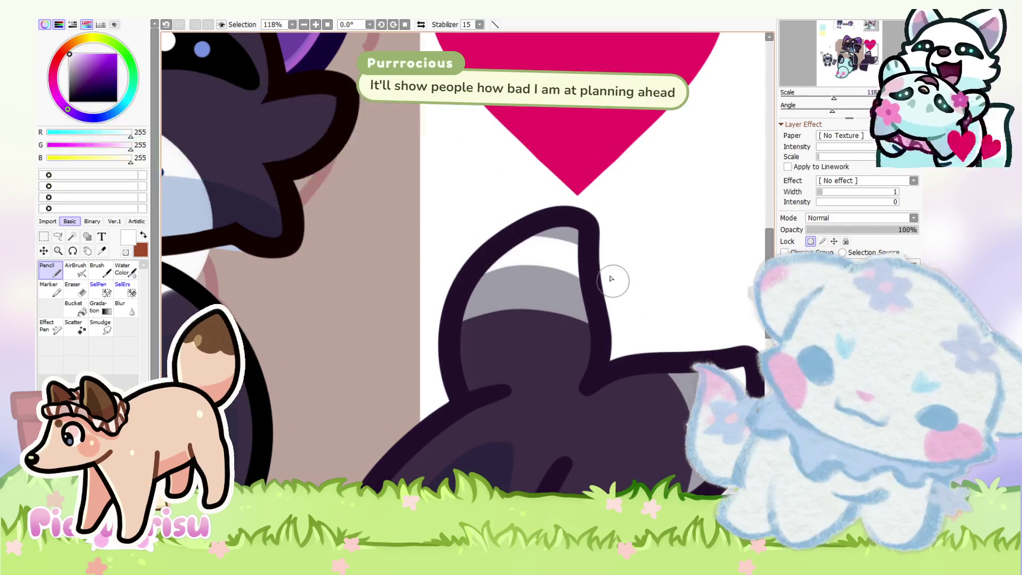
pyautogui.keyDown('alt'); pyautogui.click(590, 346); pyautogui.keyUp('alt')
pyautogui.scroll(-4, 422, 352)
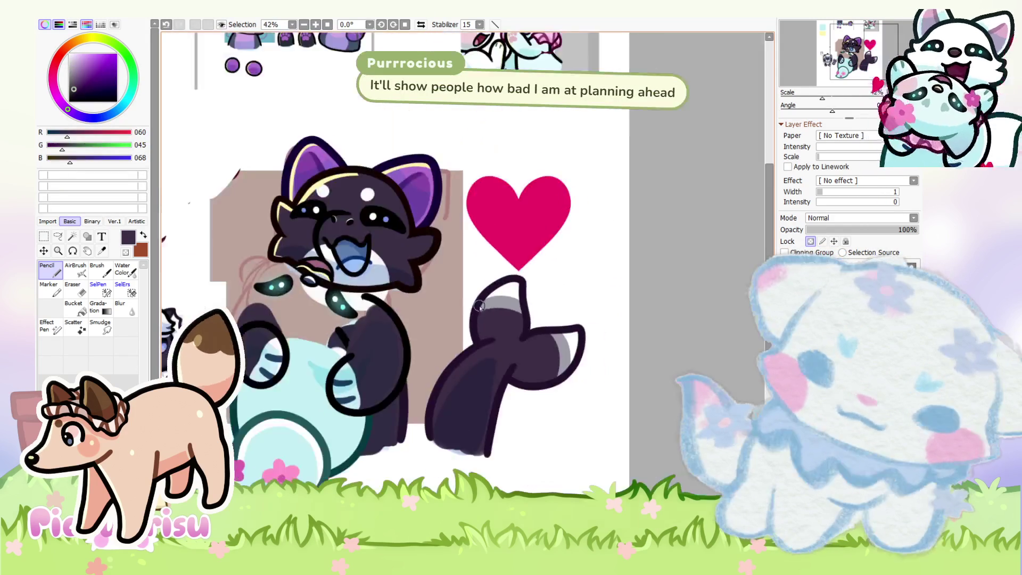
pyautogui.scroll(5, 469, 331)
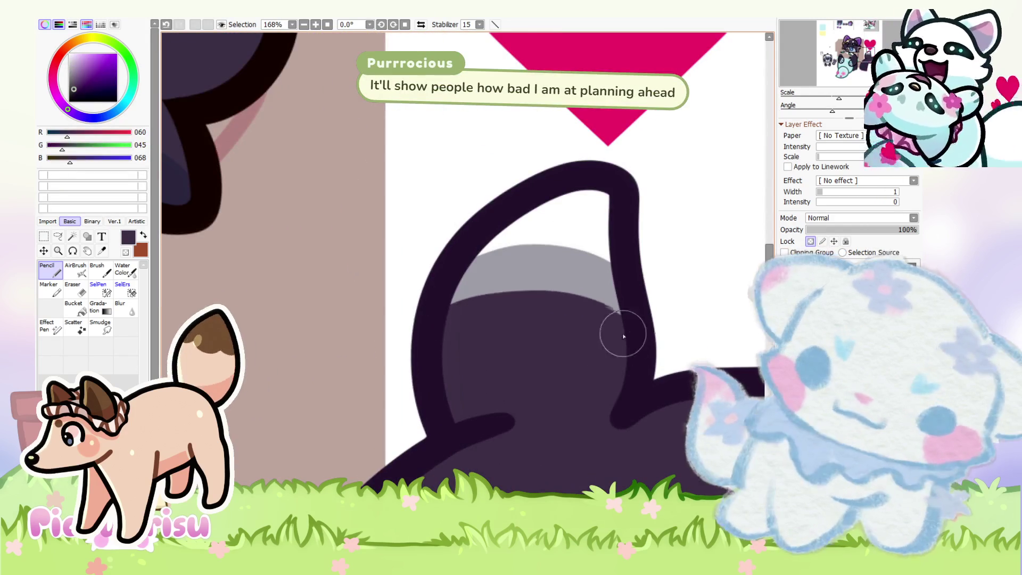
pyautogui.scroll(-4, 623, 336)
pyautogui.scroll(6, 357, 310)
pyautogui.keyDown('alt'); pyautogui.click(359, 324); pyautogui.keyUp('alt')
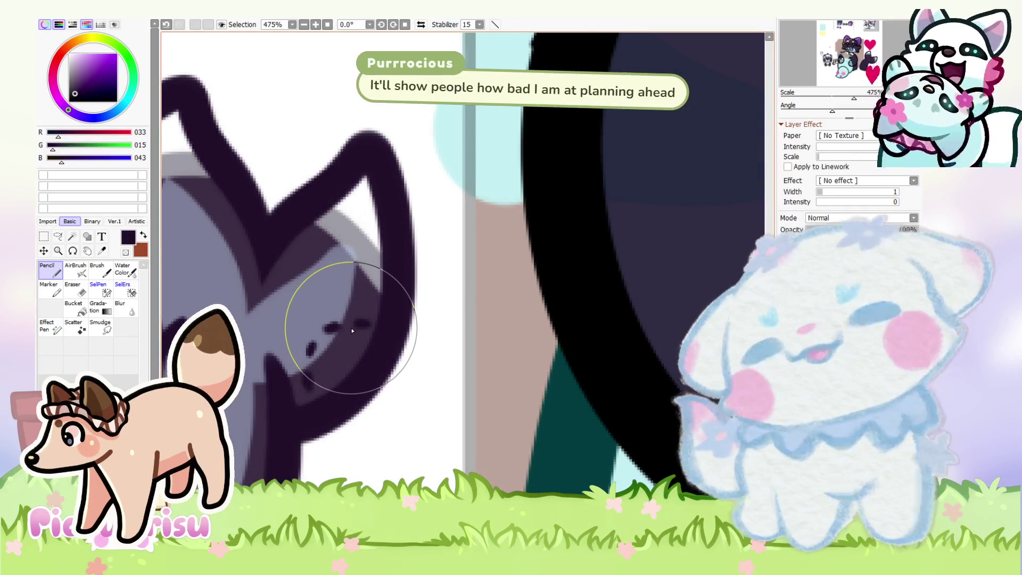
pyautogui.scroll(-8, 320, 266)
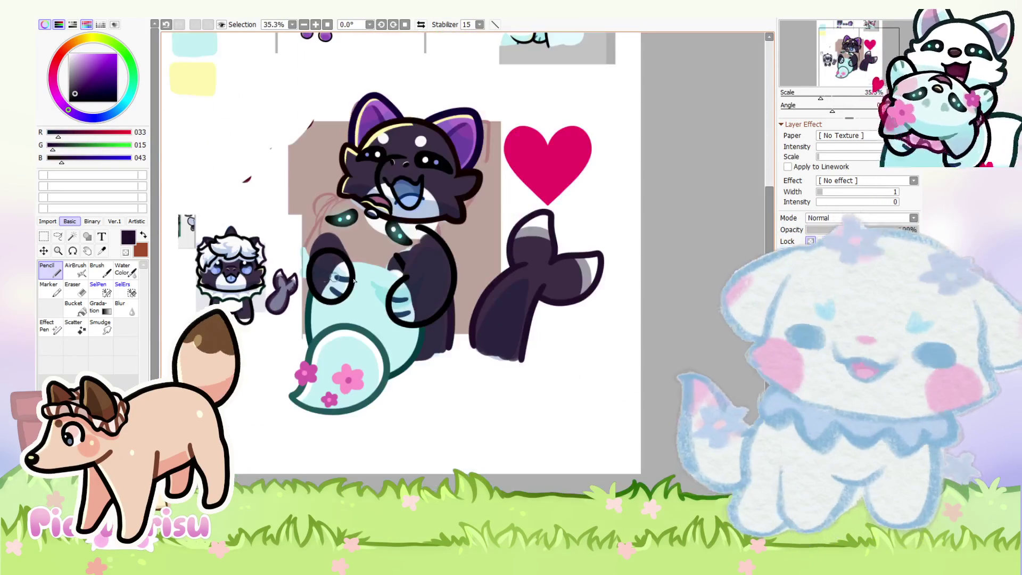
pyautogui.scroll(4, 627, 292)
pyautogui.scroll(4, 463, 280)
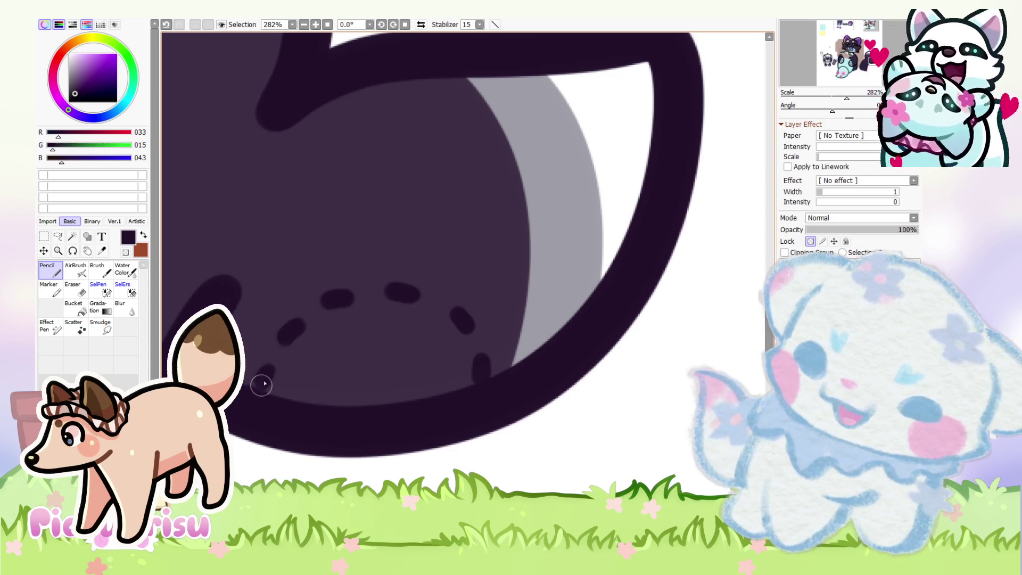
# Step: Sample the fin band's grey and paint over the white wedge beside it
pyautogui.scroll(-5, 340, 331)
pyautogui.scroll(4, 378, 286)
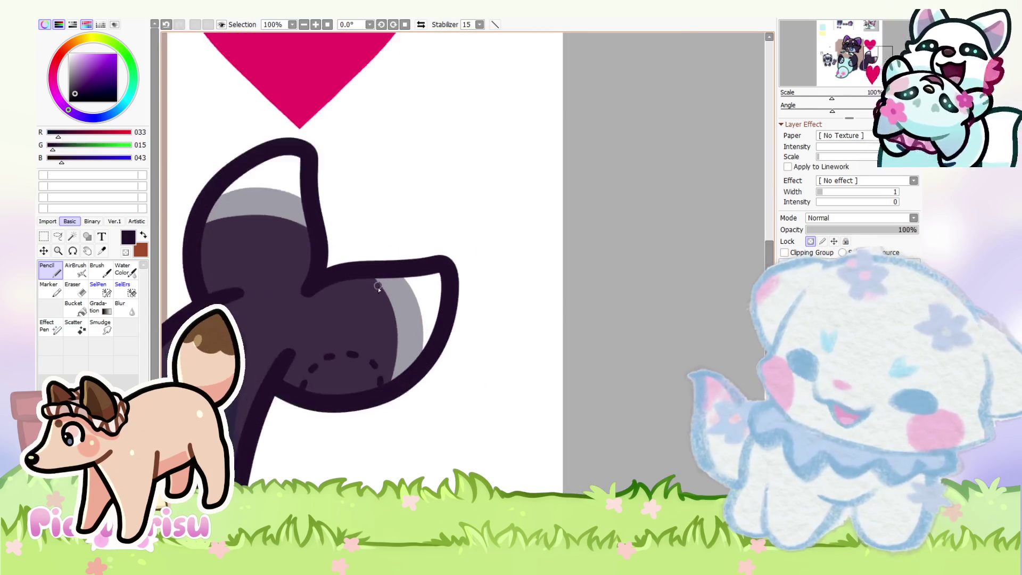
pyautogui.keyDown('alt'); pyautogui.click(360, 265); pyautogui.keyUp('alt')
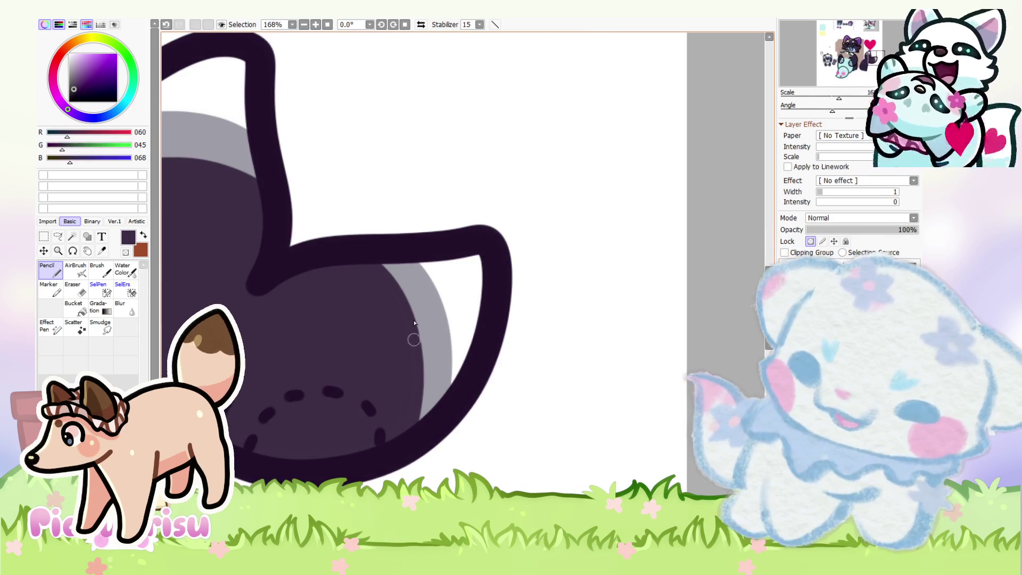
pyautogui.keyDown('alt'); pyautogui.click(426, 309); pyautogui.keyUp('alt')
pyautogui.moveTo(420, 262); pyautogui.dragTo(443, 396)
pyautogui.scroll(-2, 443, 396)
pyautogui.scroll(4, 317, 336)
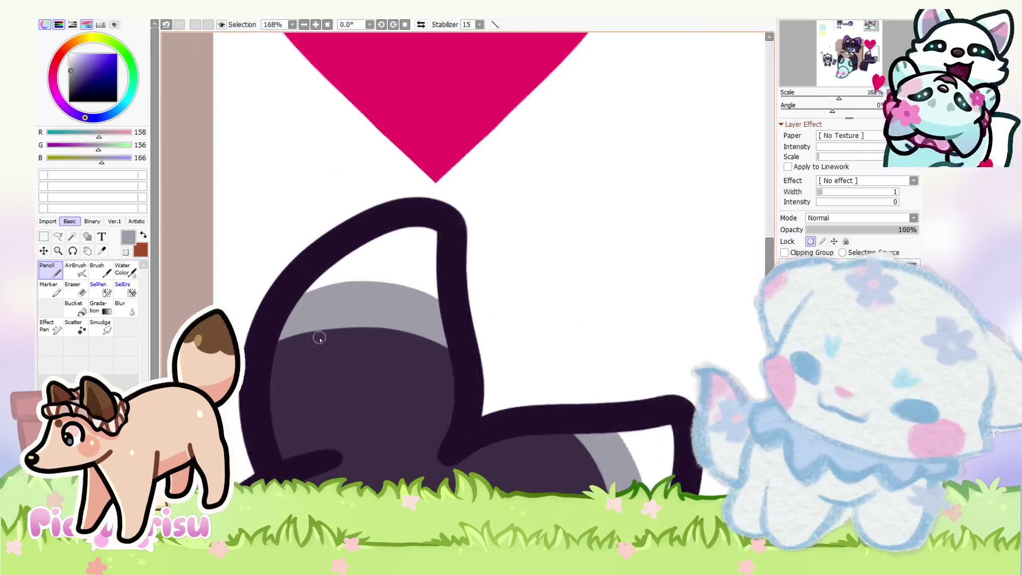
# Step: Re-sample the dark purple and the fin's grey, then zoom out to check the whole drawing
pyautogui.keyDown('alt'); pyautogui.click(246, 365); pyautogui.keyUp('alt')
pyautogui.scroll(-2, 313, 346)
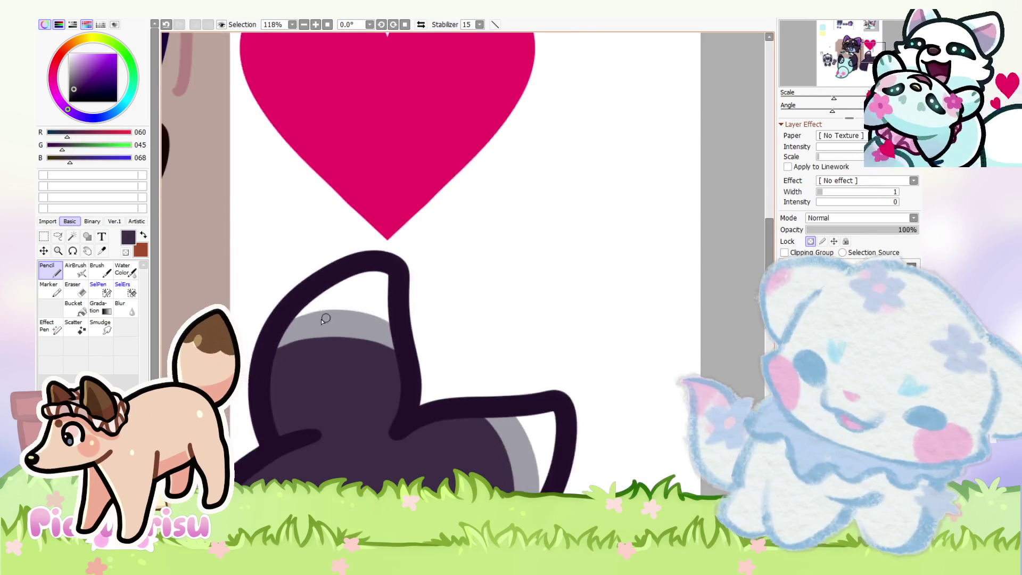
pyautogui.scroll(3, 270, 383)
pyautogui.keyDown('alt'); pyautogui.click(330, 292); pyautogui.keyUp('alt')
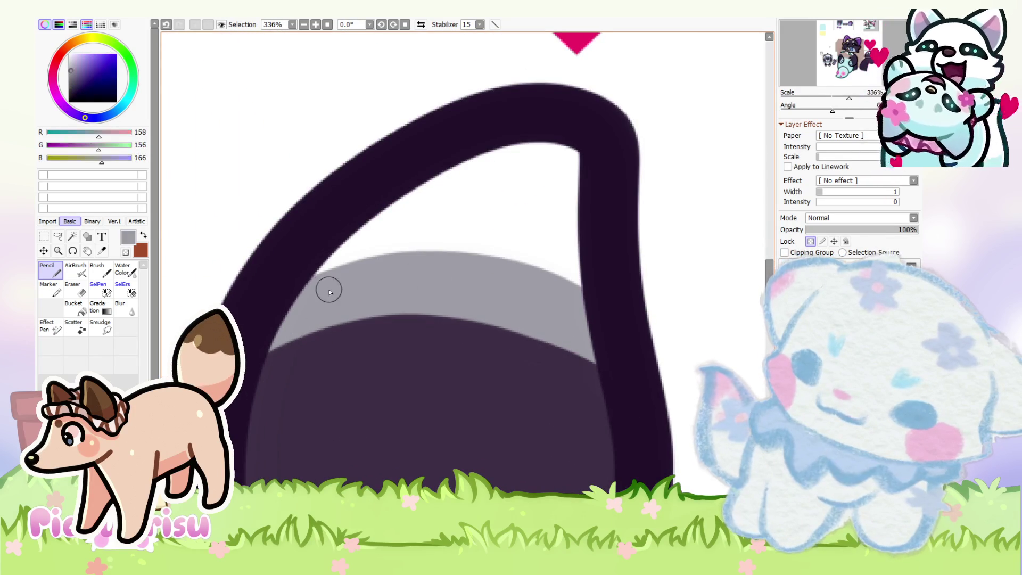
pyautogui.scroll(-5, 374, 272)
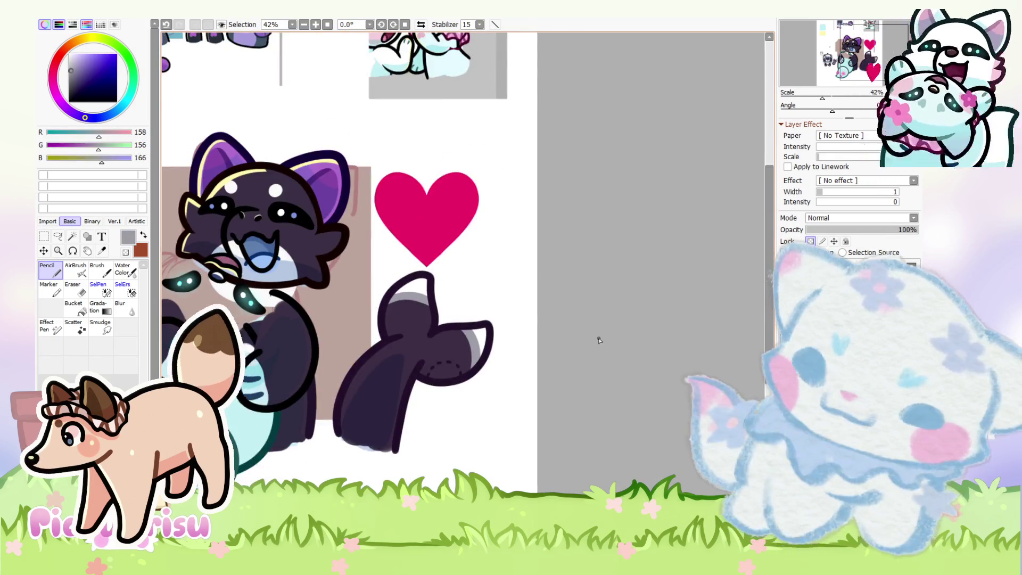
pyautogui.scroll(-5, 598, 340)
pyautogui.scroll(2, 397, 405)
pyautogui.scroll(3, 413, 365)
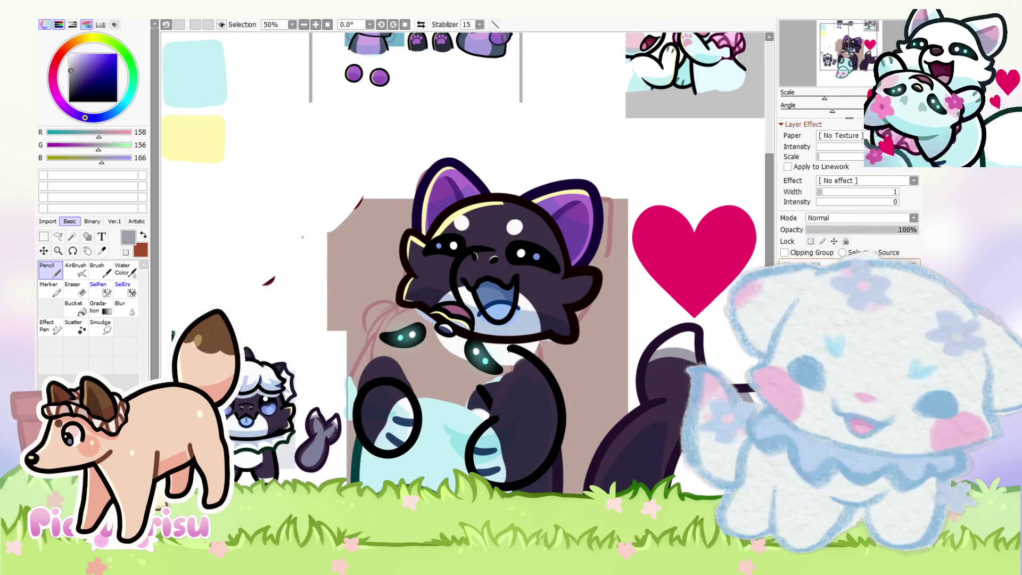
pyautogui.scroll(1, 636, 143)
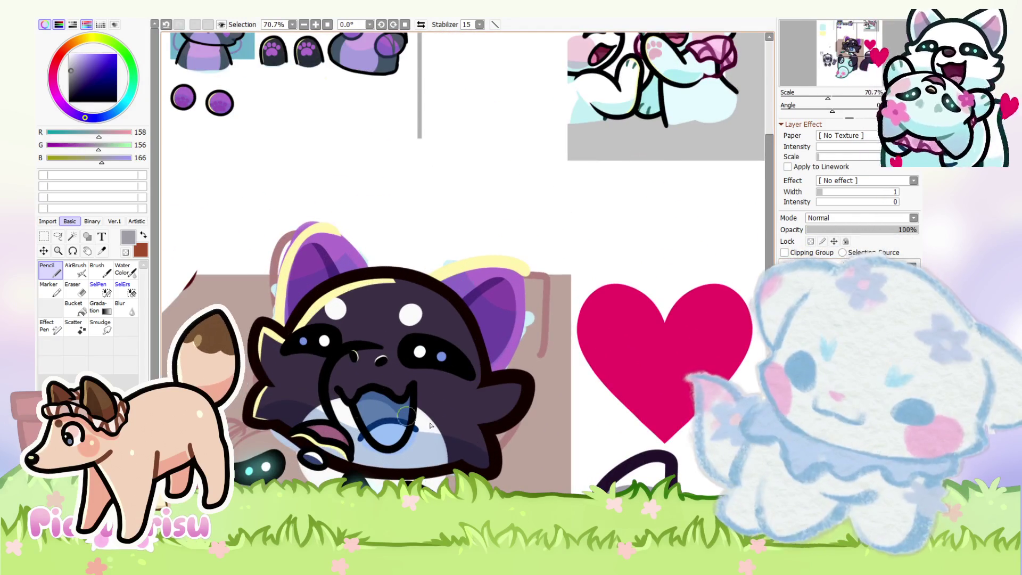
# Step: Pick the dark outline purple and draw a loop rising from the ear
pyautogui.scroll(-2, 431, 424)
pyautogui.scroll(4, 282, 410)
pyautogui.scroll(-2, 256, 457)
pyautogui.keyDown('alt'); pyautogui.click(239, 467); pyautogui.keyUp('alt')
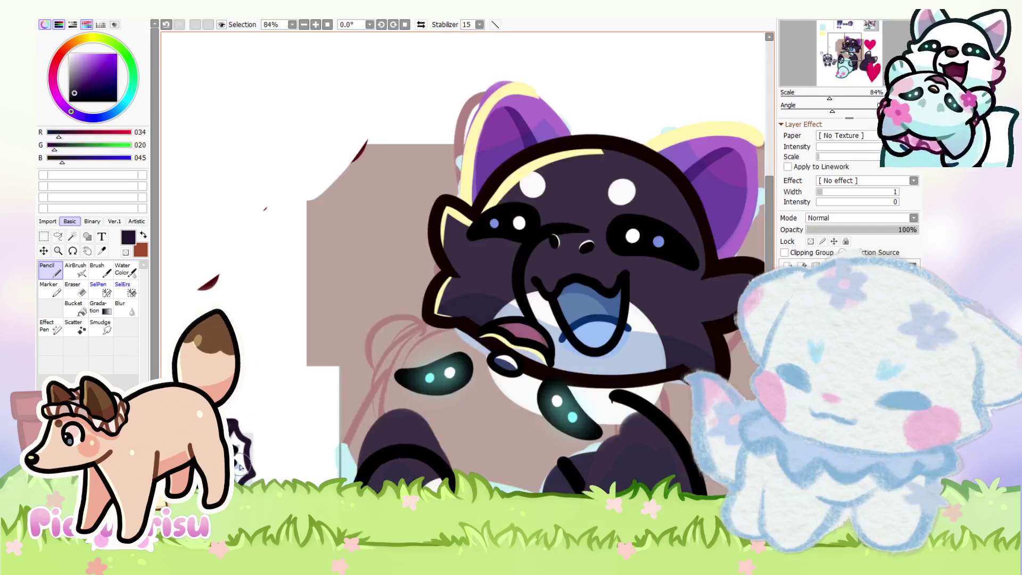
pyautogui.scroll(-2, 354, 351)
pyautogui.scroll(5, 404, 309)
pyautogui.moveTo(397, 298)
pyautogui.mouseDown()
pyautogui.moveTo(551, 213)
pyautogui.moveTo(456, 399)
pyautogui.mouseUp()
# Step: Undo and redraw the ear loop twice until its size fits
pyautogui.scroll(-2, 466, 286)
pyautogui.hotkey('ctrl', 'z')
pyautogui.moveTo(388, 349)
pyautogui.mouseDown()
pyautogui.moveTo(551, 288)
pyautogui.moveTo(468, 426)
pyautogui.mouseUp()
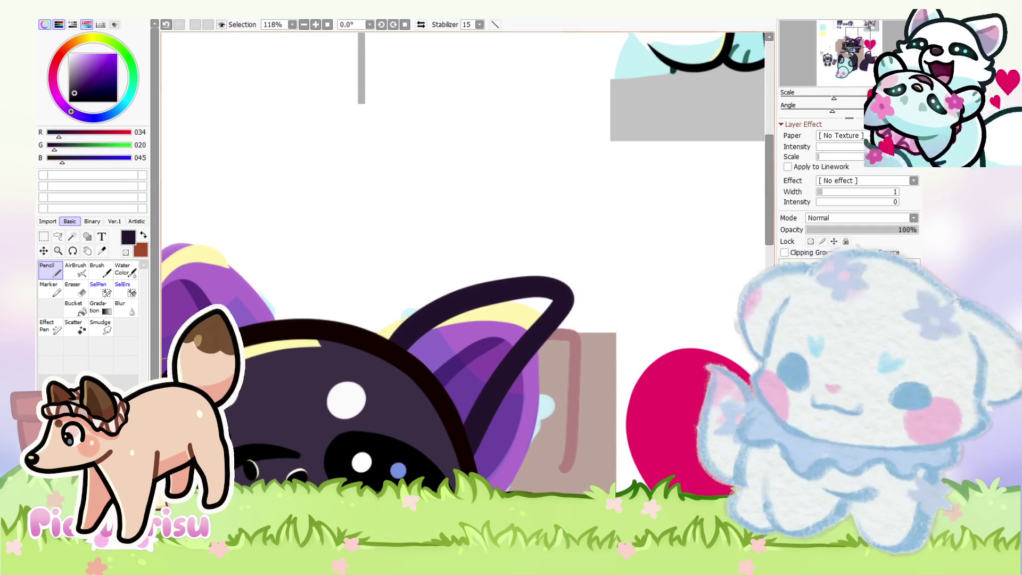
pyautogui.hotkey('ctrl', 'z')
pyautogui.moveTo(380, 336)
pyautogui.mouseDown()
pyautogui.moveTo(559, 292)
pyautogui.moveTo(466, 450)
pyautogui.mouseUp()
pyautogui.scroll(-3, 439, 377)
pyautogui.scroll(3, 351, 367)
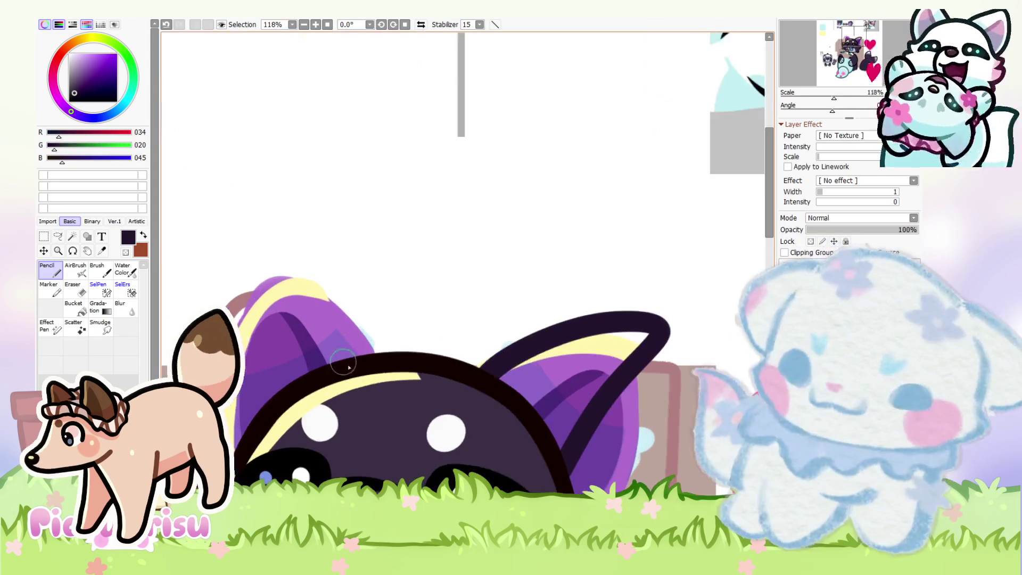
# Step: Try a stroke rising from the left ear, then undo it
pyautogui.moveTo(351, 367); pyautogui.dragTo(278, 247)
pyautogui.scroll(-2, 288, 400)
pyautogui.scroll(2, 238, 285)
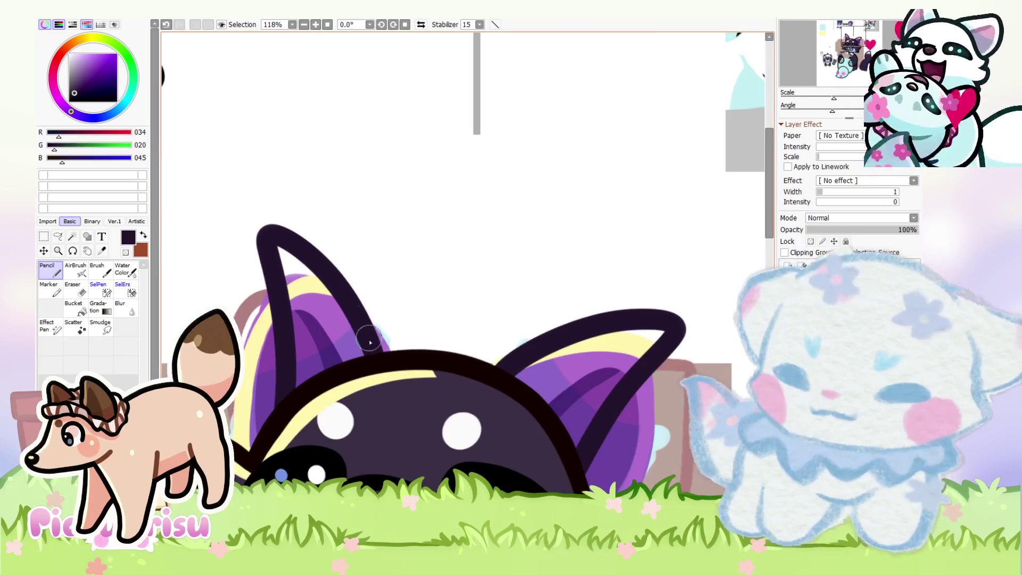
pyautogui.hotkey('ctrl', 'z')
pyautogui.hotkey('ctrl', 'z')
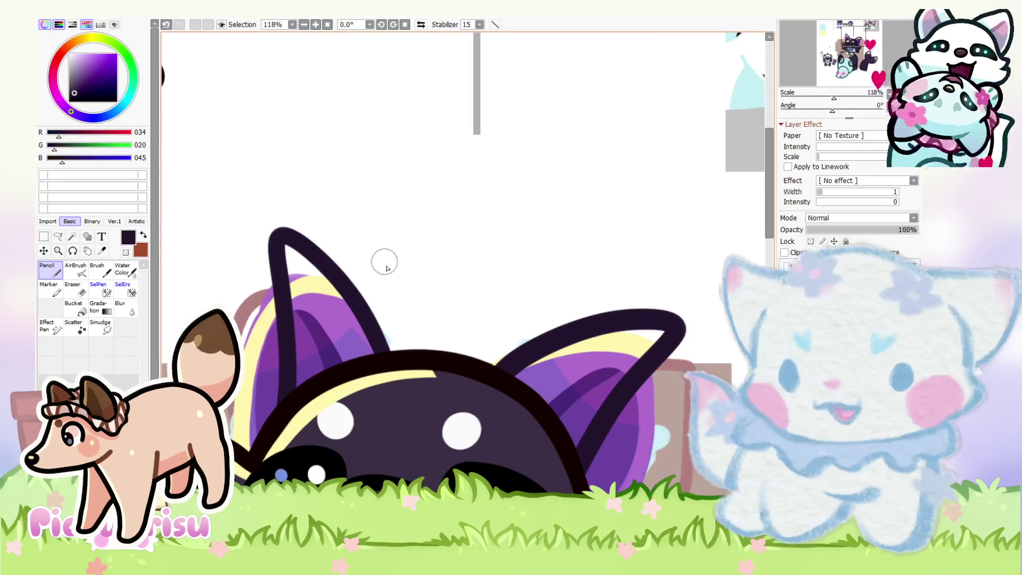
pyautogui.scroll(-3, 386, 269)
pyautogui.scroll(3, 569, 340)
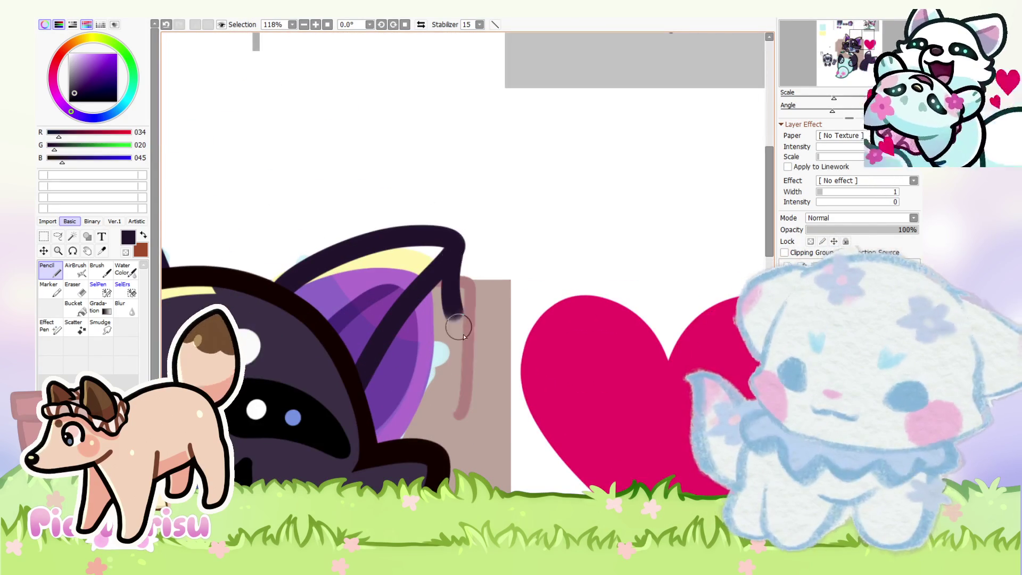
pyautogui.scroll(-3, 465, 449)
pyautogui.scroll(3, 312, 268)
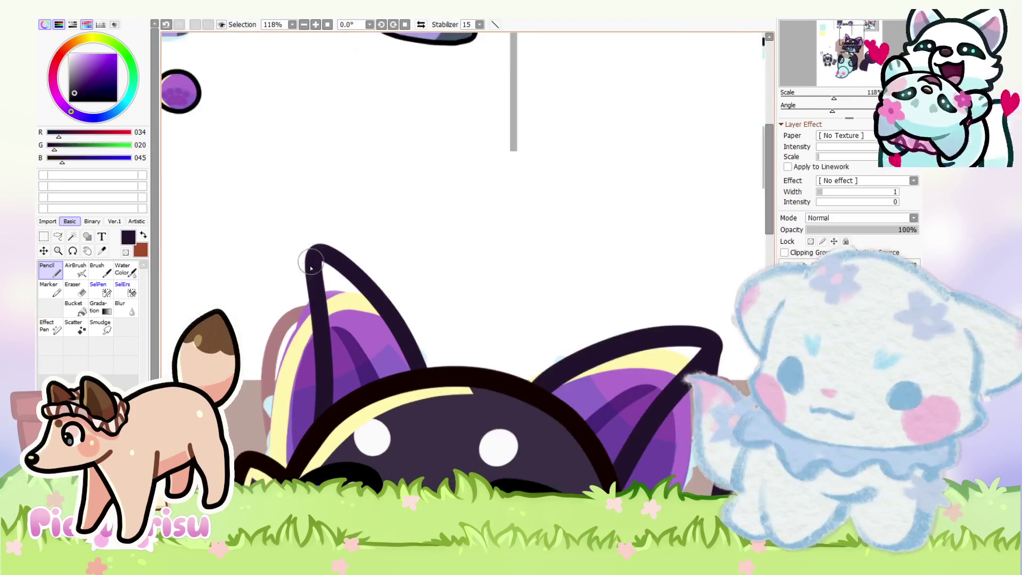
pyautogui.scroll(-3, 300, 380)
pyautogui.scroll(5, 463, 280)
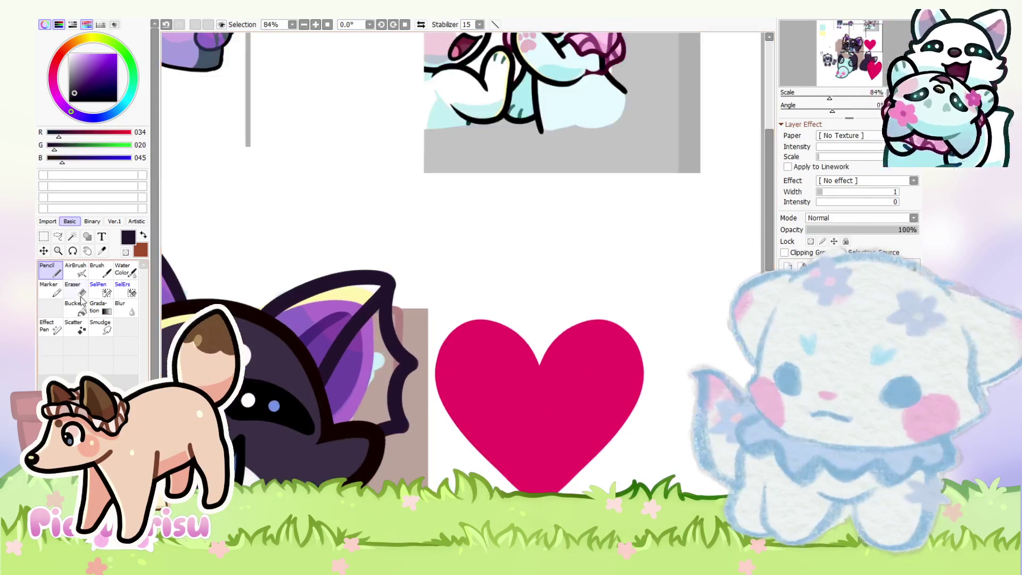
# Step: With the Eraser, trim along the outer edge of the left ear's dark outline
pyautogui.press('e')
pyautogui.scroll(2, 421, 315)
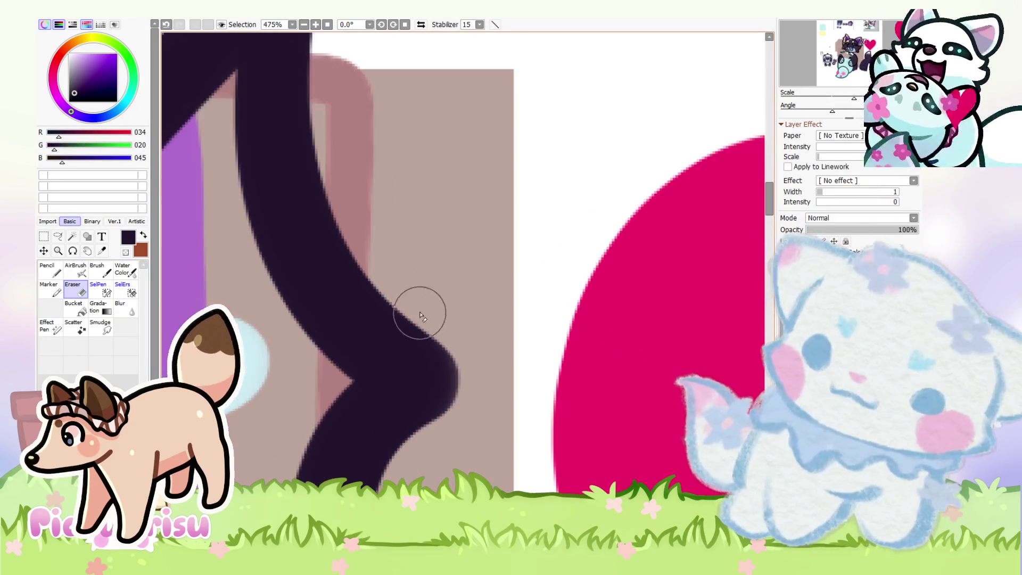
pyautogui.scroll(-3, 446, 400)
pyautogui.scroll(2, 432, 383)
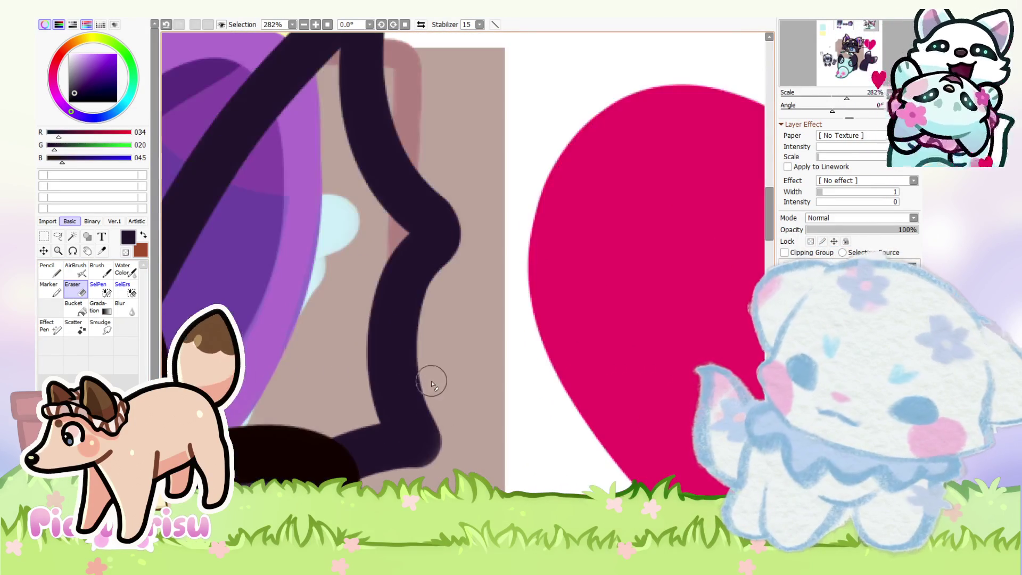
pyautogui.scroll(1, 435, 389)
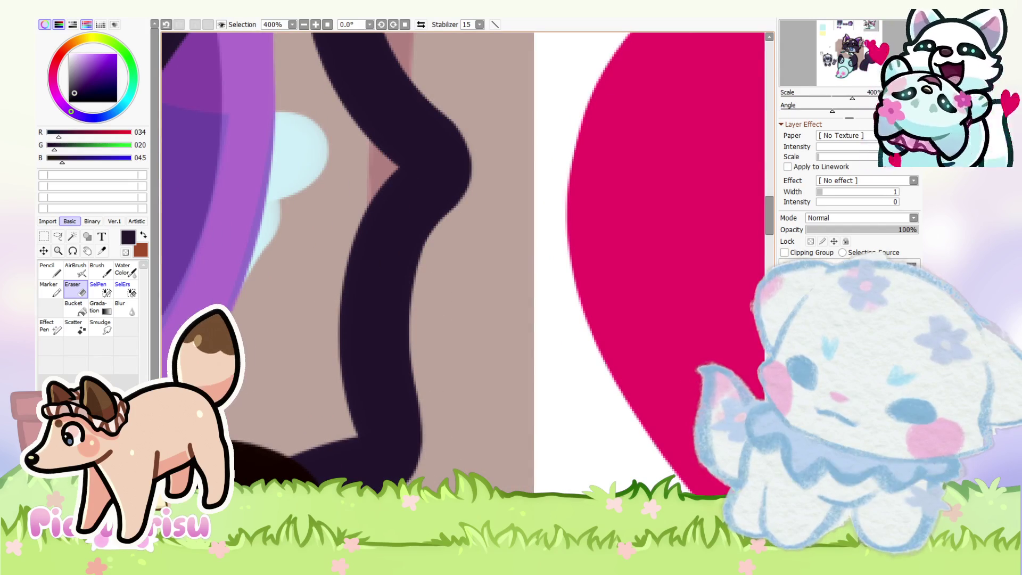
pyautogui.scroll(-5, 365, 330)
pyautogui.scroll(3, 320, 324)
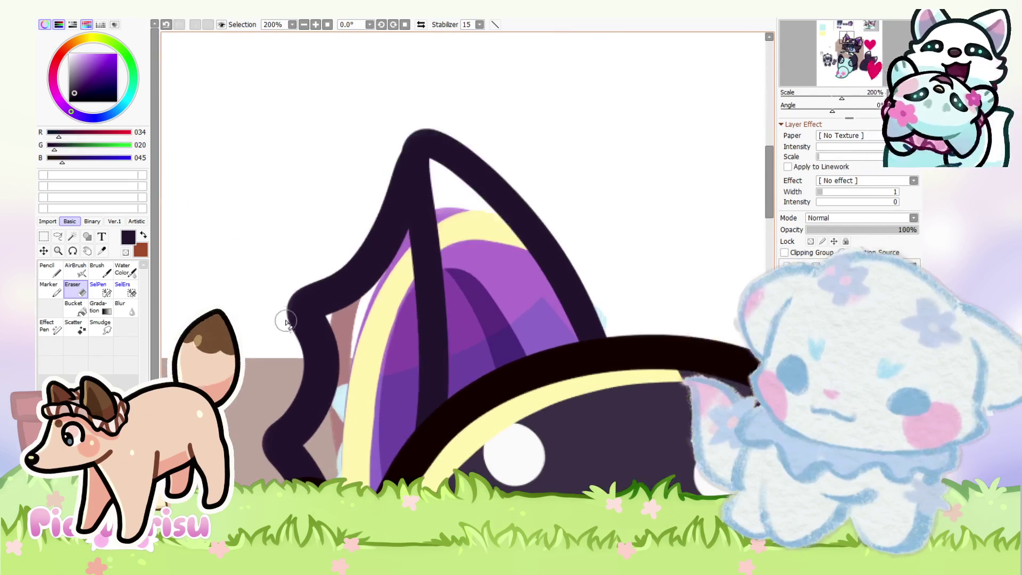
pyautogui.scroll(1, 267, 452)
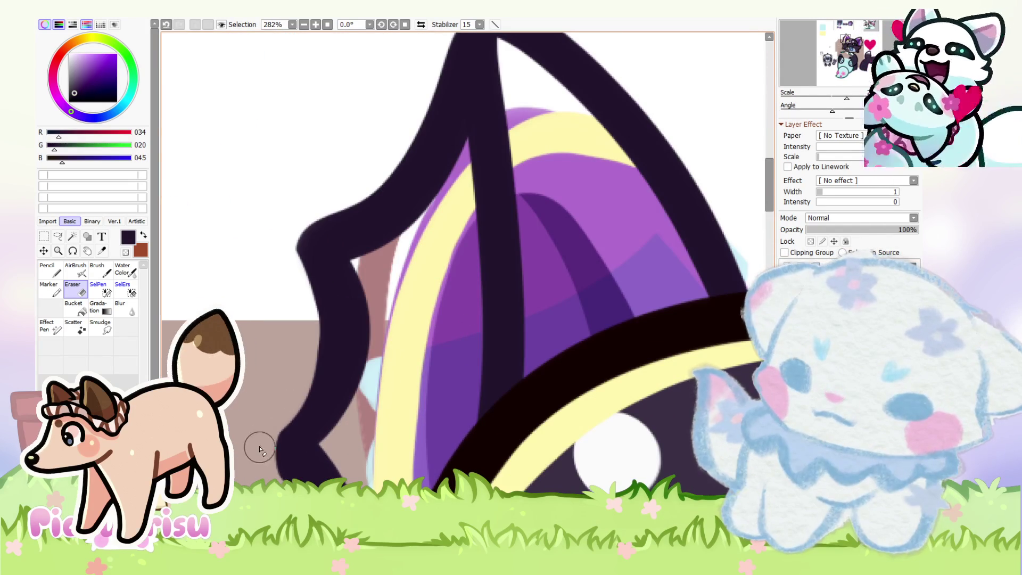
pyautogui.scroll(-3, 299, 335)
pyautogui.scroll(4, 299, 336)
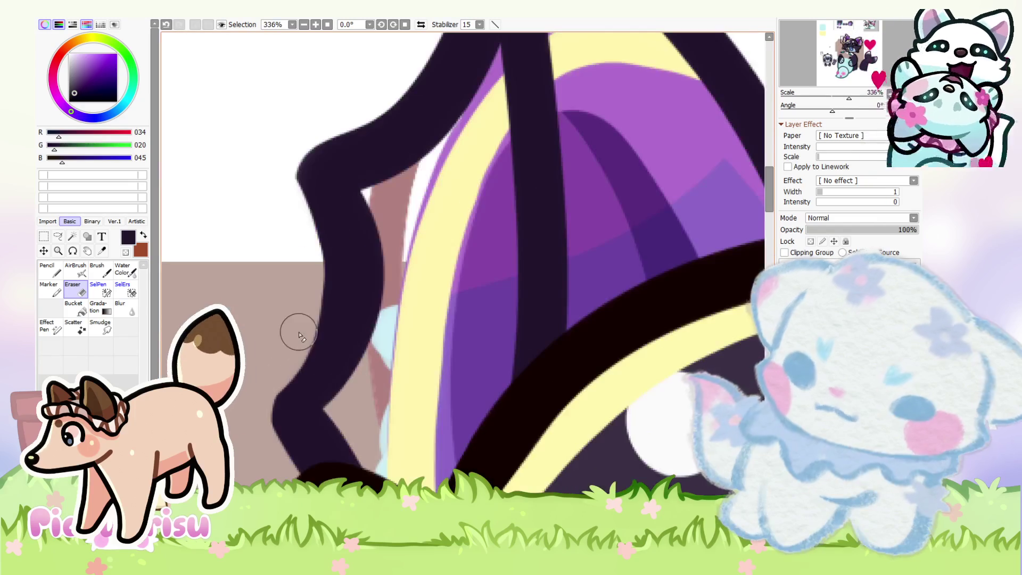
pyautogui.scroll(-2, 261, 406)
pyautogui.scroll(1, 269, 446)
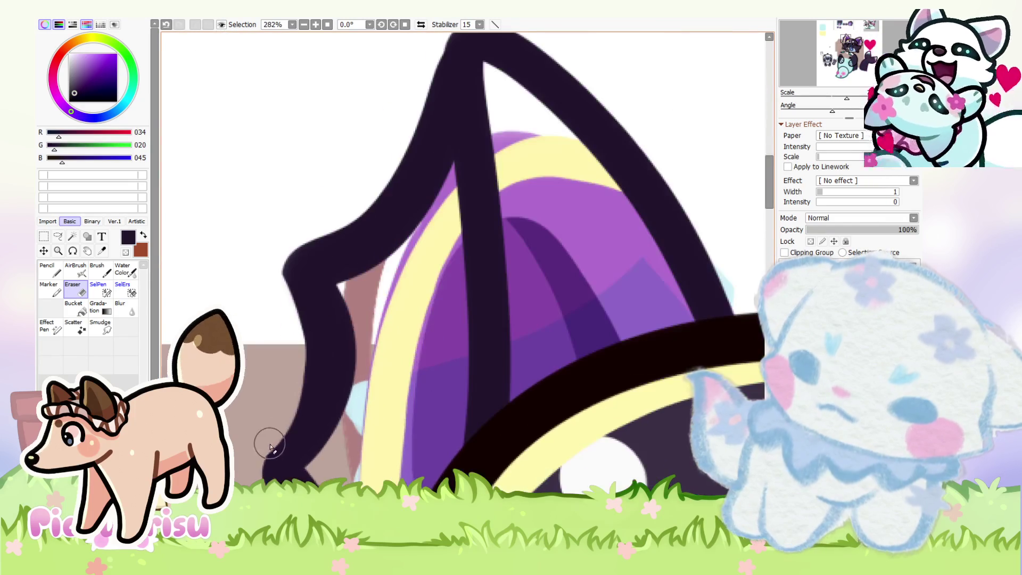
pyautogui.scroll(-3, 263, 458)
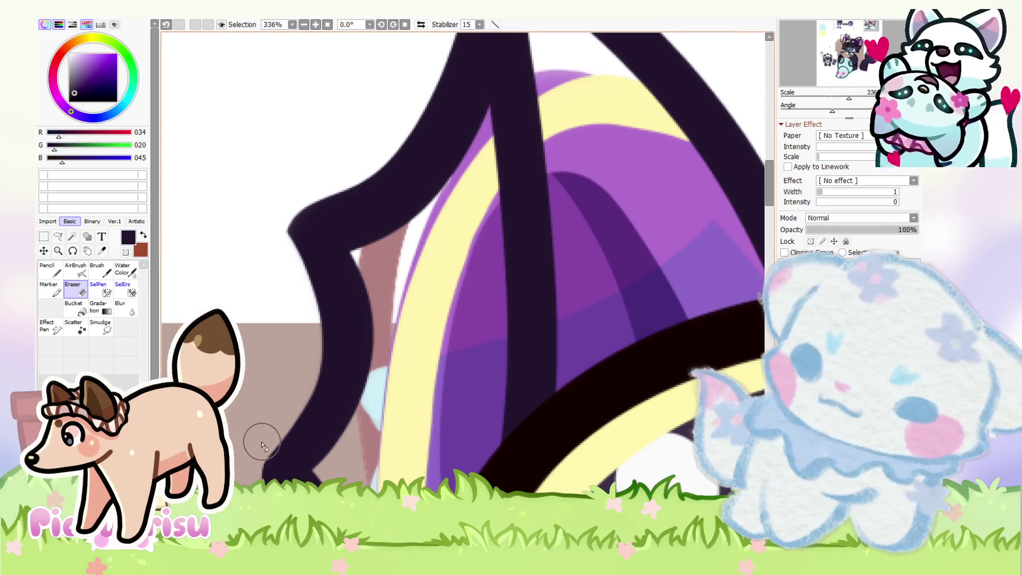
pyautogui.scroll(5, 259, 425)
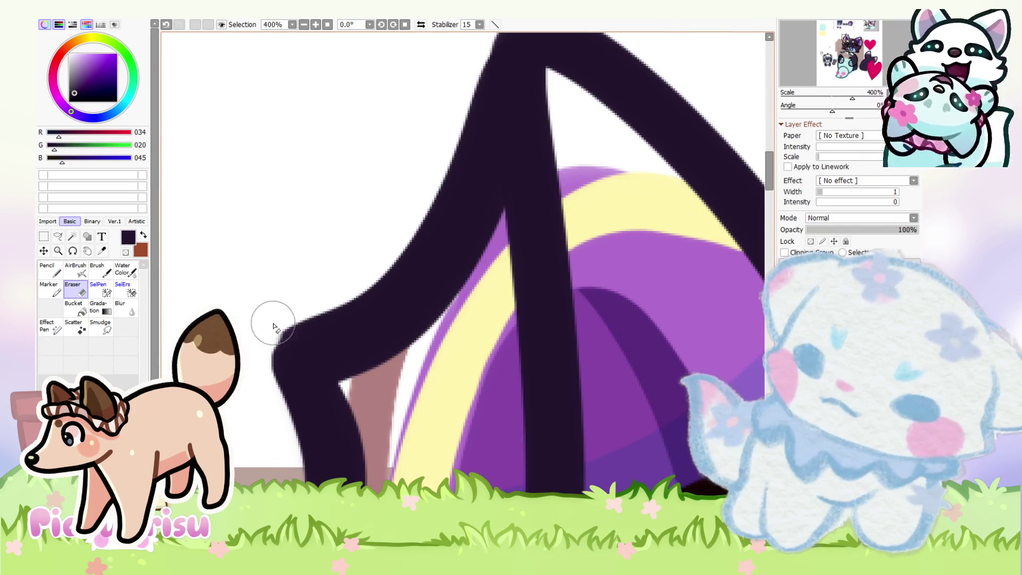
pyautogui.moveTo(359, 286); pyautogui.dragTo(470, 84)
pyautogui.scroll(5, 445, 172)
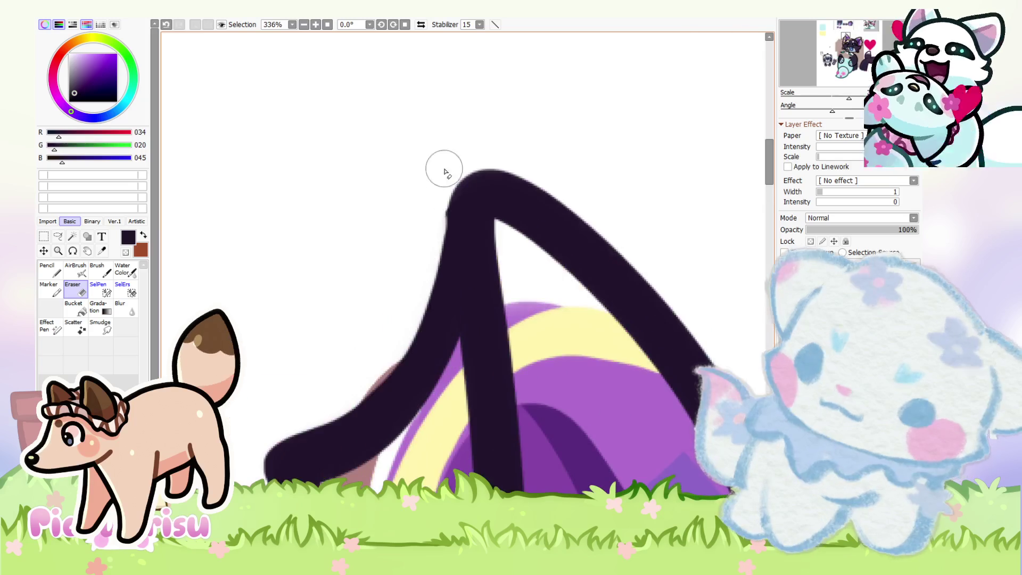
pyautogui.scroll(-14, 418, 261)
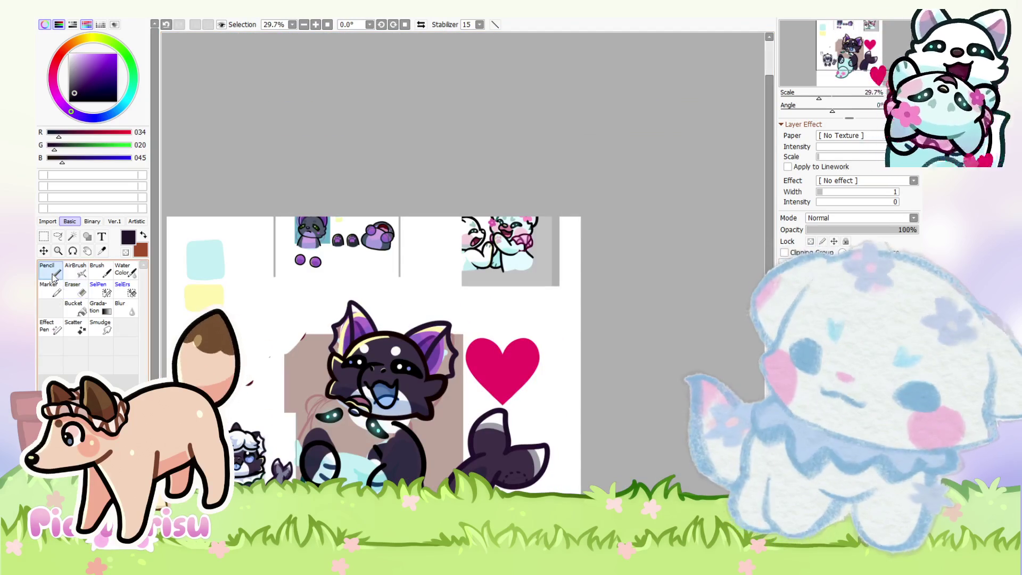
# Step: Paint dark purple over the light-blue patch on the right bat ear
pyautogui.scroll(3, 304, 438)
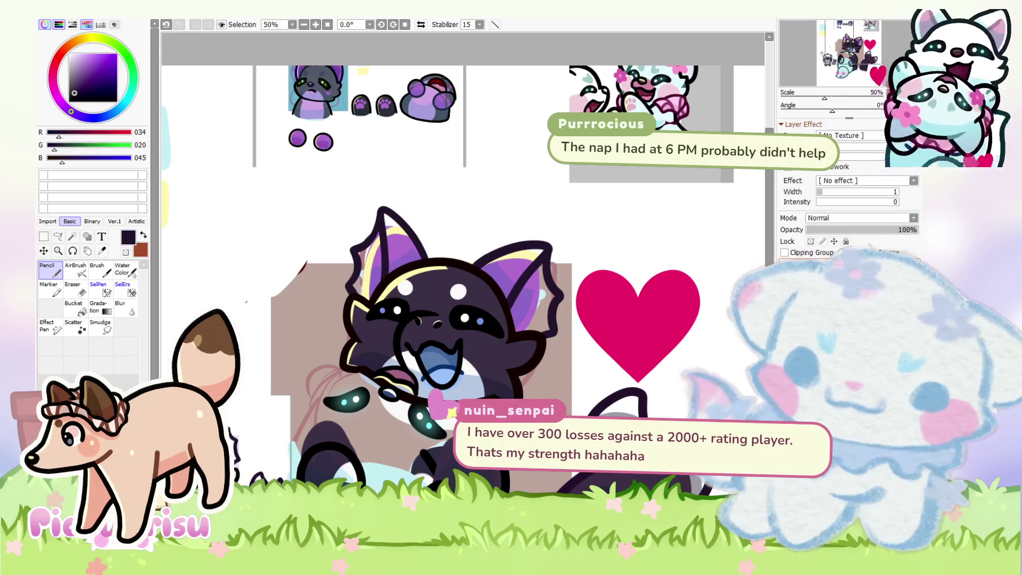
pyautogui.scroll(-3, 552, 277)
pyautogui.scroll(5, 552, 276)
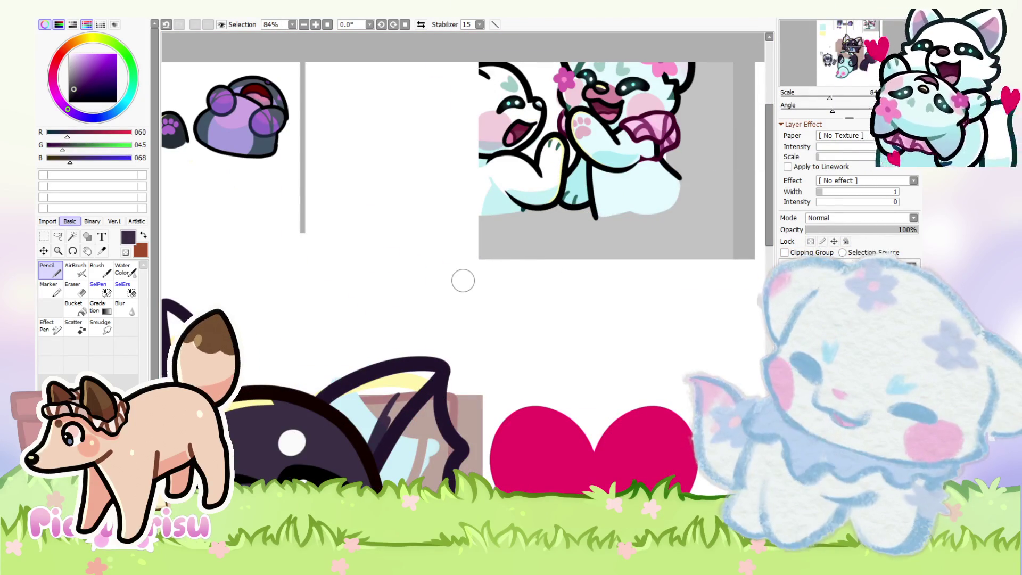
pyautogui.moveTo(357, 403); pyautogui.dragTo(352, 414)
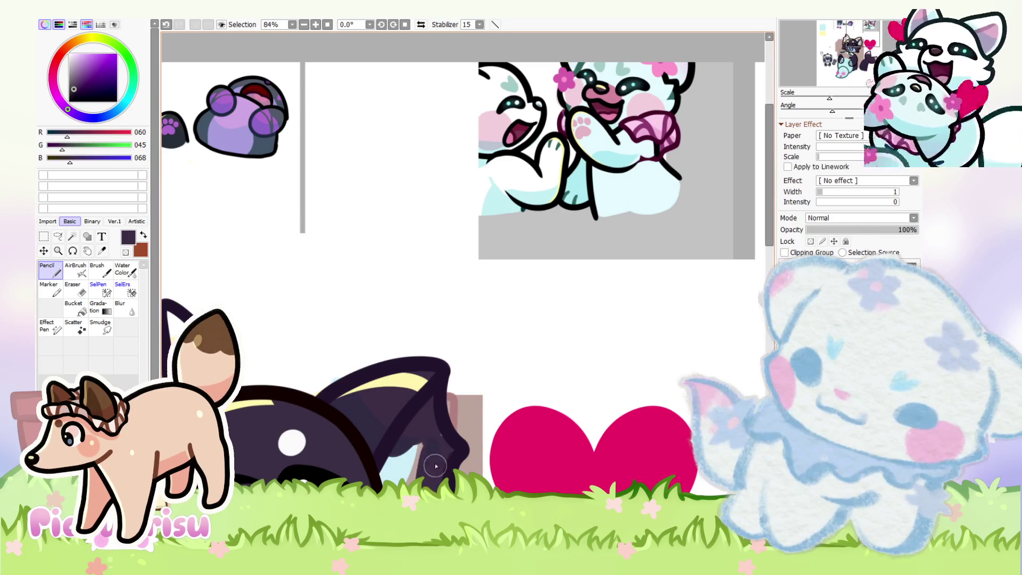
pyautogui.scroll(-3, 567, 323)
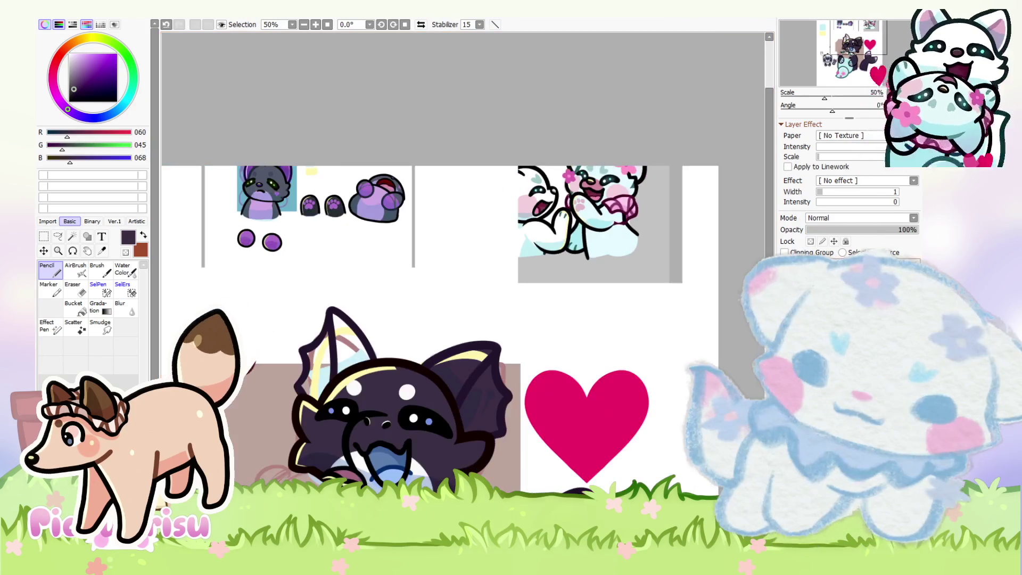
# Step: Shift the ear layer upward, undoing a first stray move before redoing it higher
pyautogui.moveTo(475, 438); pyautogui.dragTo(469, 394)
pyautogui.hotkey('ctrl', 'z')
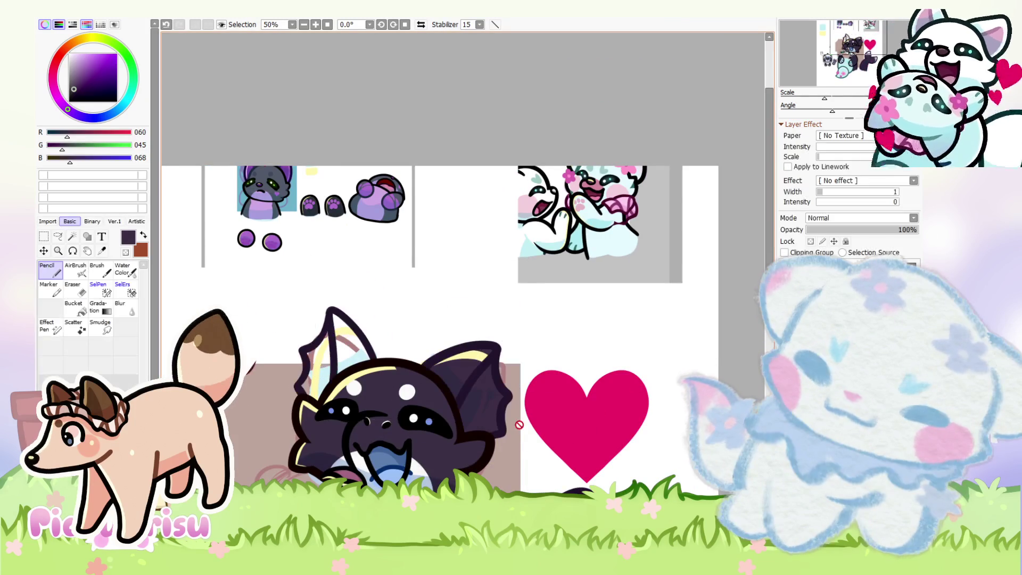
pyautogui.moveTo(475, 437); pyautogui.dragTo(475, 380)
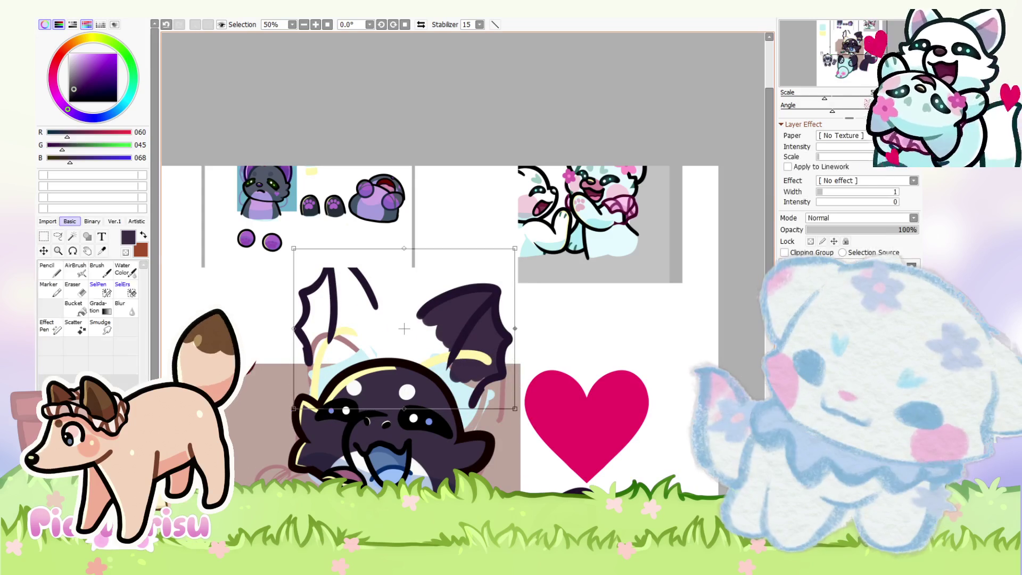
# Step: Undo the last outline change and extend the left ear's outline stroke downward
pyautogui.press('e')
pyautogui.scroll(4, 482, 383)
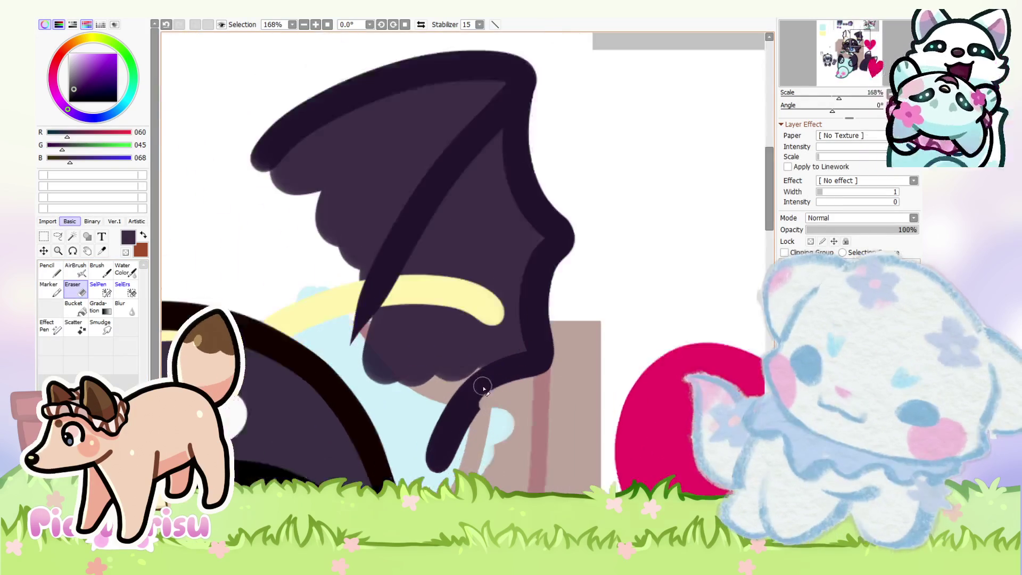
pyautogui.press('n')
pyautogui.hotkey('ctrl', 'z')
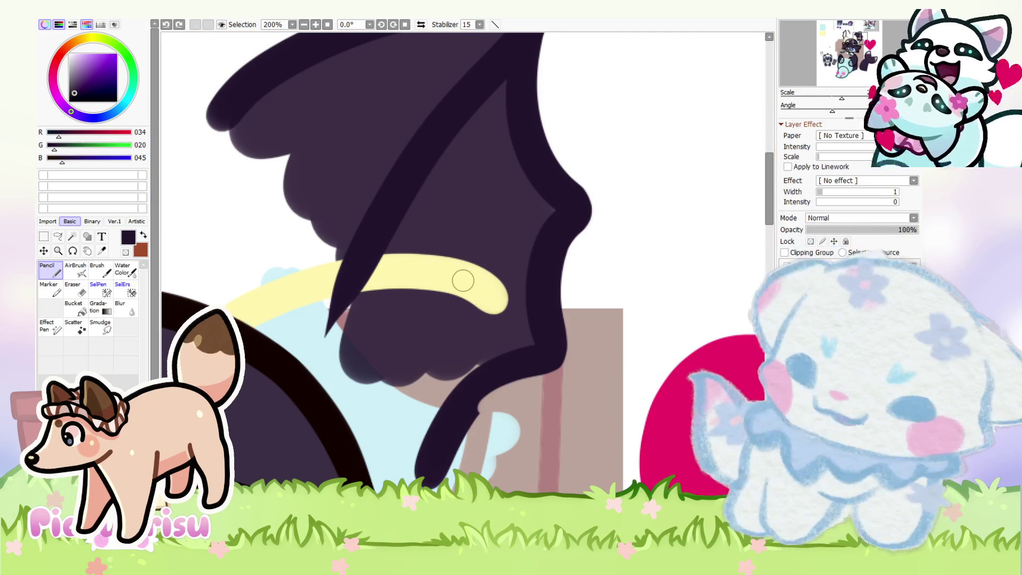
pyautogui.scroll(1, 479, 392)
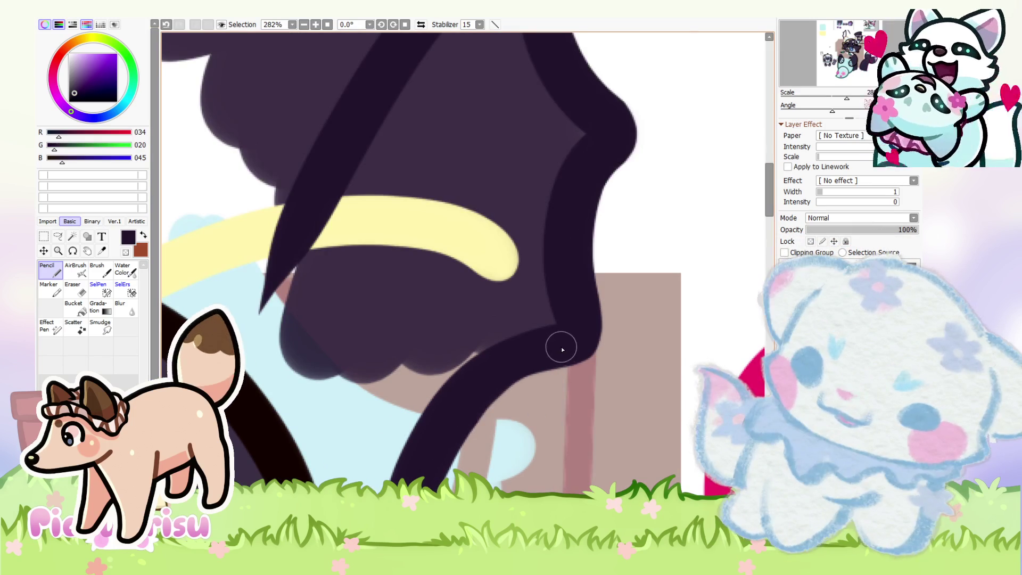
pyautogui.scroll(-8, 561, 350)
pyautogui.scroll(7, 277, 305)
pyautogui.moveTo(317, 407); pyautogui.dragTo(290, 285)
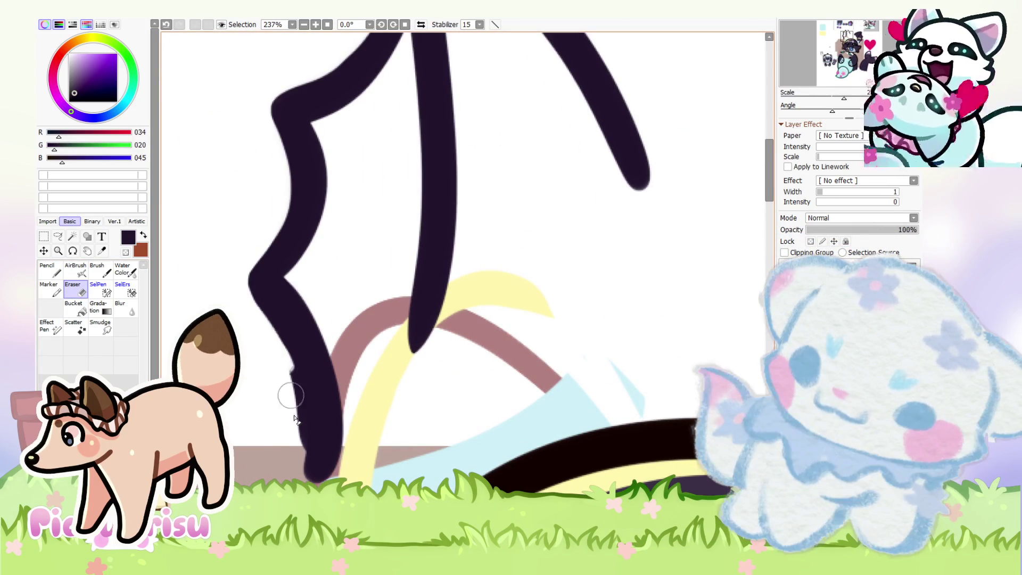
# Step: Trim the edge of the lower wing outline with the eraser
pyautogui.scroll(-8, 229, 313)
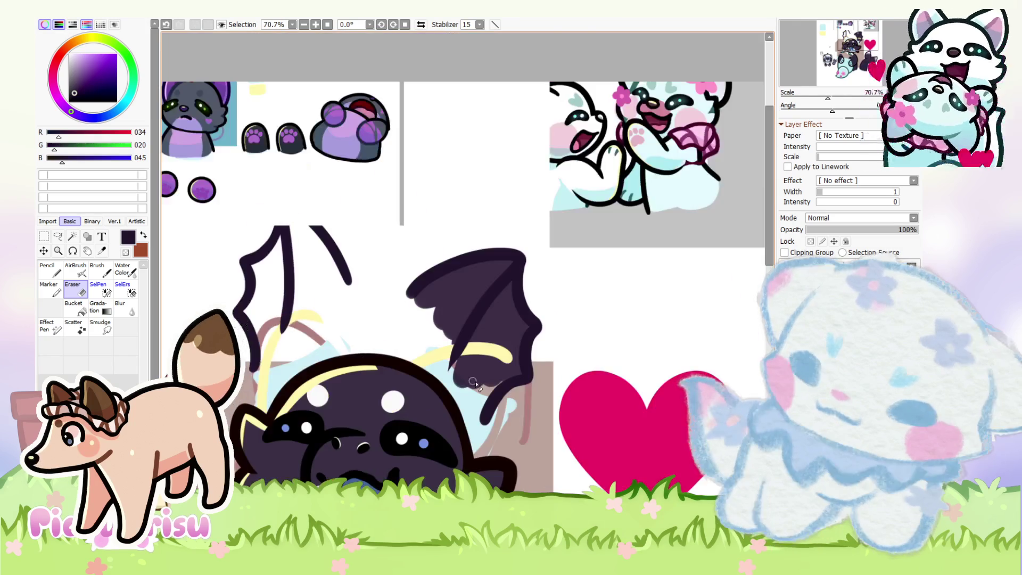
pyautogui.scroll(9, 516, 388)
pyautogui.scroll(2, 446, 471)
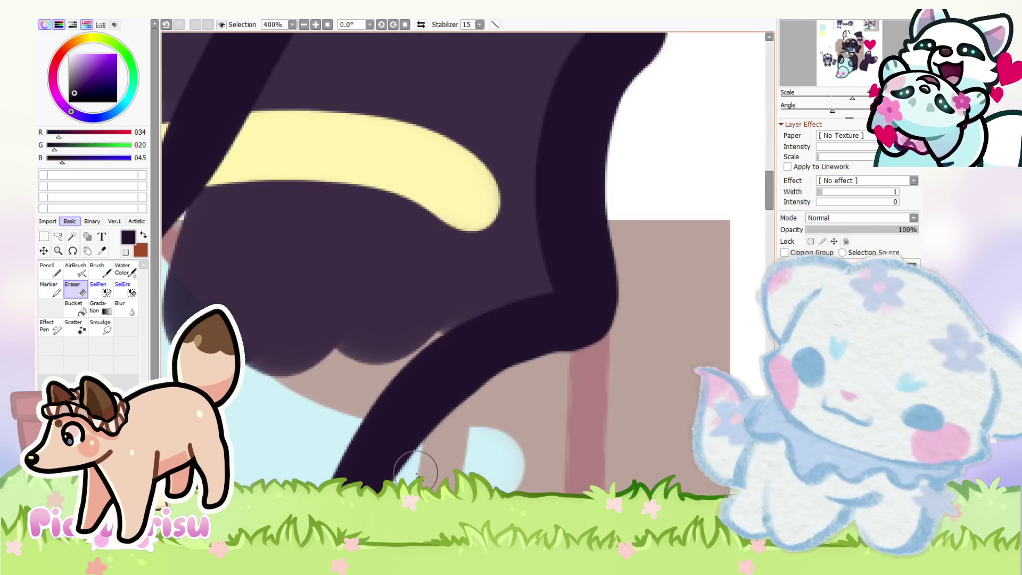
pyautogui.moveTo(428, 459); pyautogui.dragTo(642, 363)
pyautogui.scroll(-7, 626, 348)
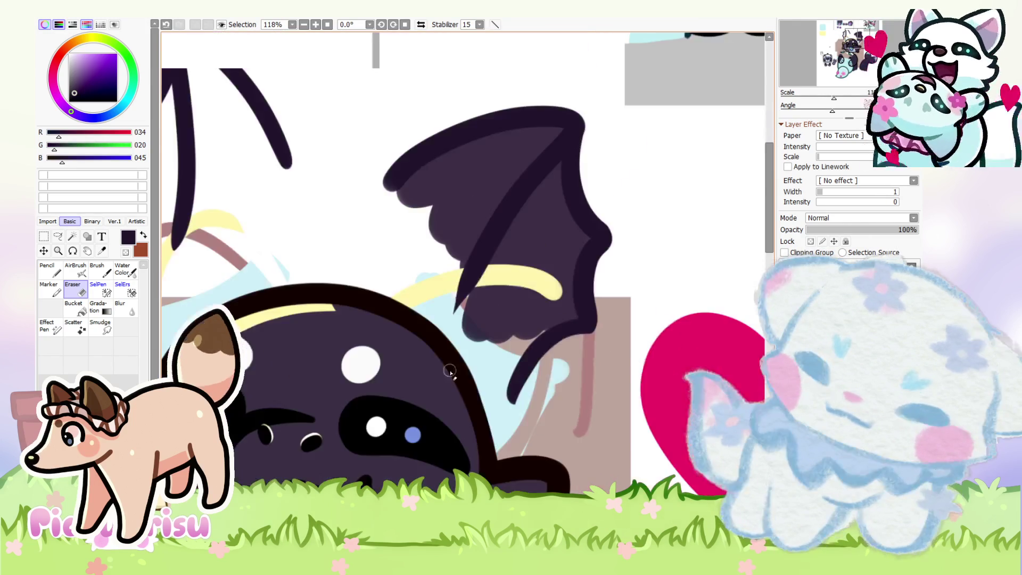
# Step: Return to the Pencil and eyedrop the dark purple from the body
pyautogui.press('n')
pyautogui.scroll(4, 430, 340)
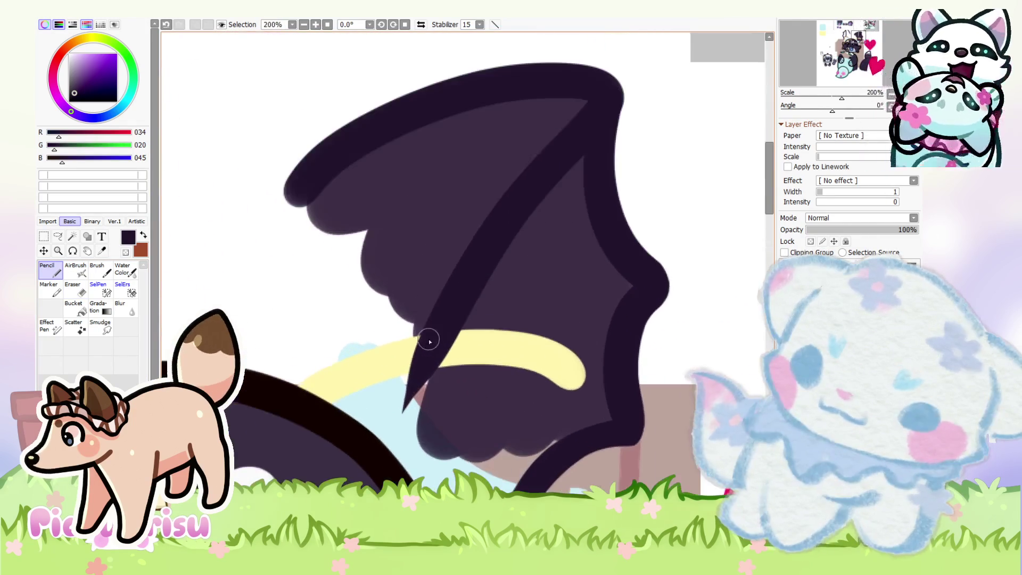
pyautogui.scroll(-3, 404, 389)
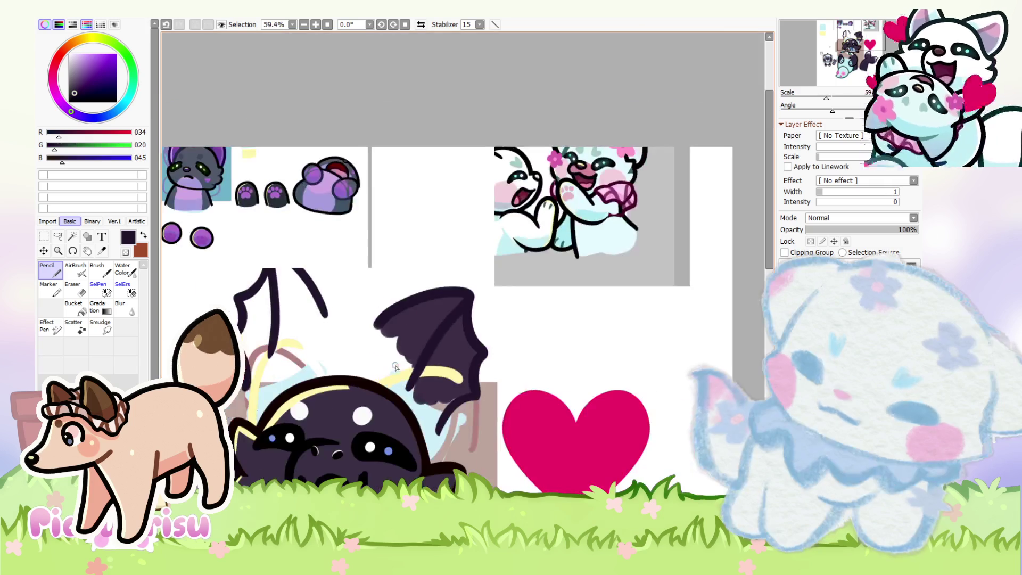
pyautogui.keyDown('alt'); pyautogui.click(345, 407); pyautogui.keyUp('alt')
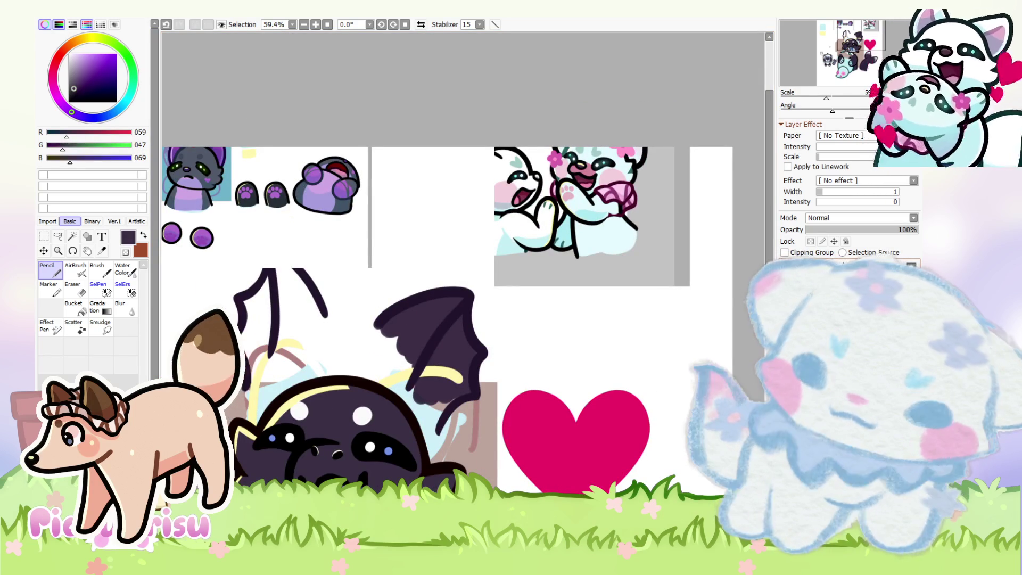
pyautogui.scroll(2, 282, 275)
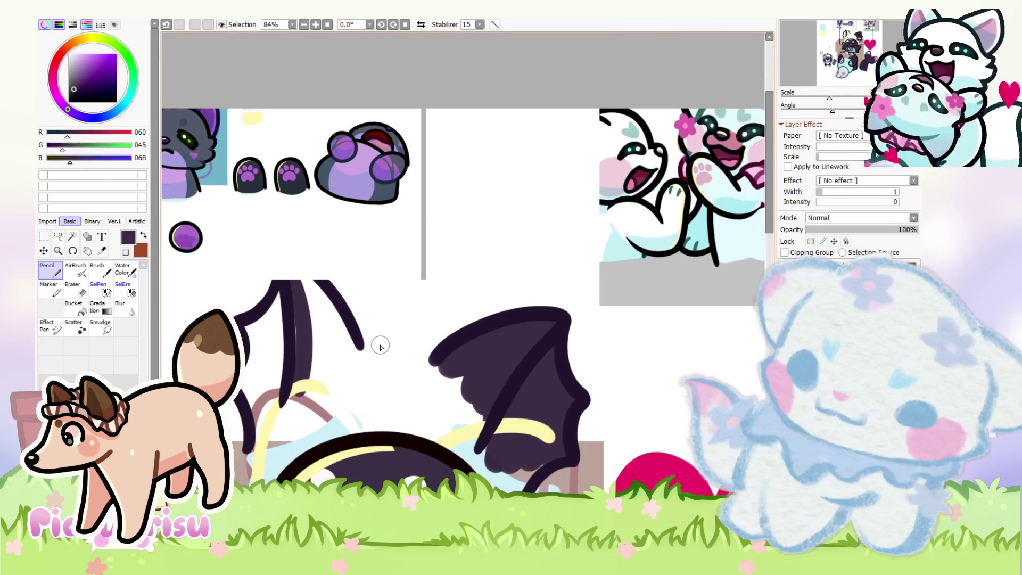
# Step: Fill the left ear's interior and the right ear's lower part with dark purple
pyautogui.scroll(1, 298, 304)
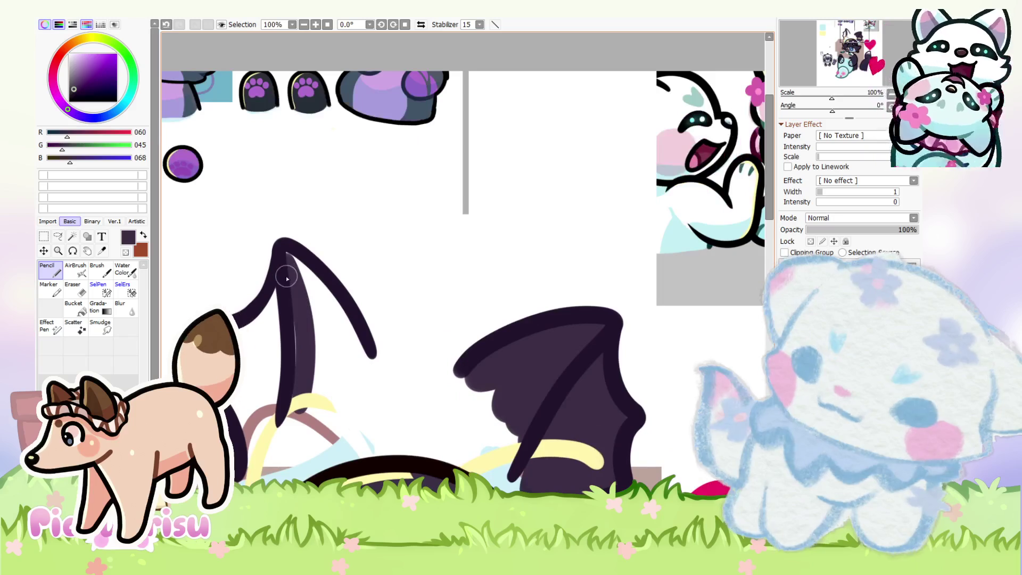
pyautogui.moveTo(293, 414)
pyautogui.mouseDown()
pyautogui.moveTo(348, 333)
pyautogui.moveTo(325, 298)
pyautogui.moveTo(349, 362)
pyautogui.mouseUp()
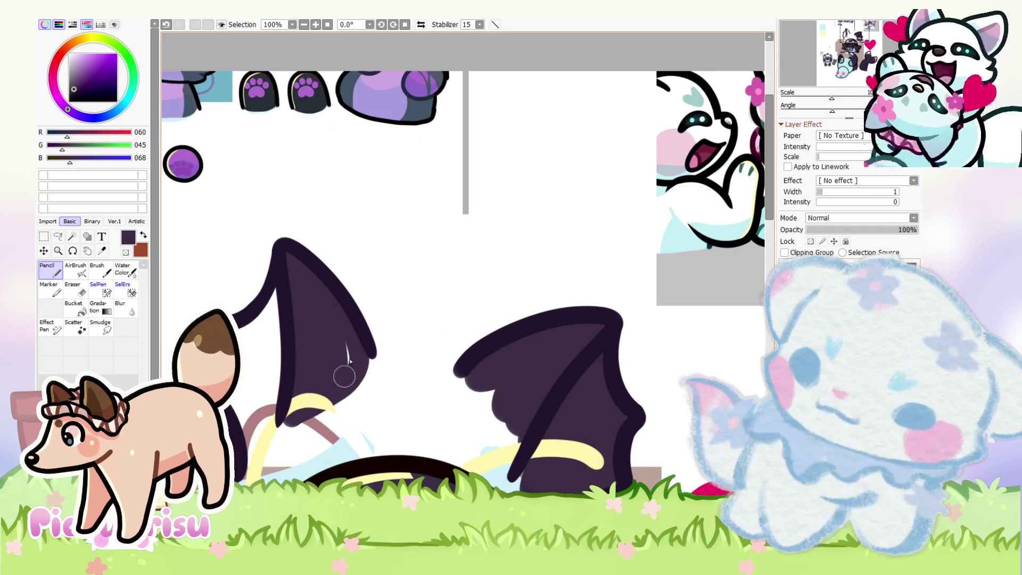
pyautogui.moveTo(468, 378)
pyautogui.mouseDown()
pyautogui.moveTo(498, 453)
pyautogui.moveTo(483, 384)
pyautogui.mouseUp()
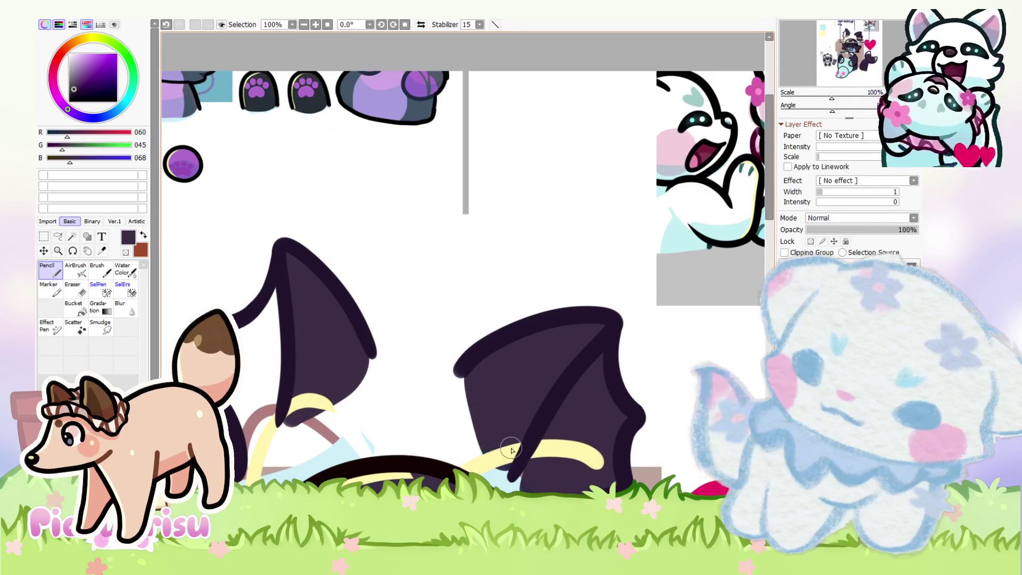
# Step: Pick a light blue and outline a pale blue membrane inside the right ear
pyautogui.scroll(-3, 511, 450)
pyautogui.scroll(5, 342, 441)
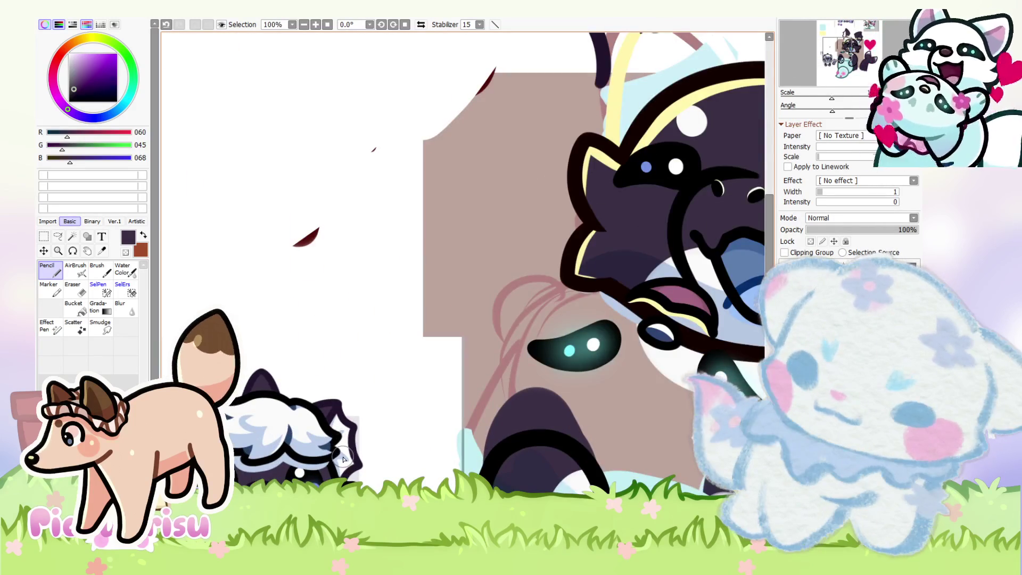
pyautogui.keyDown('alt'); pyautogui.click(342, 458); pyautogui.keyUp('alt')
pyautogui.scroll(-3, 343, 458)
pyautogui.scroll(5, 471, 290)
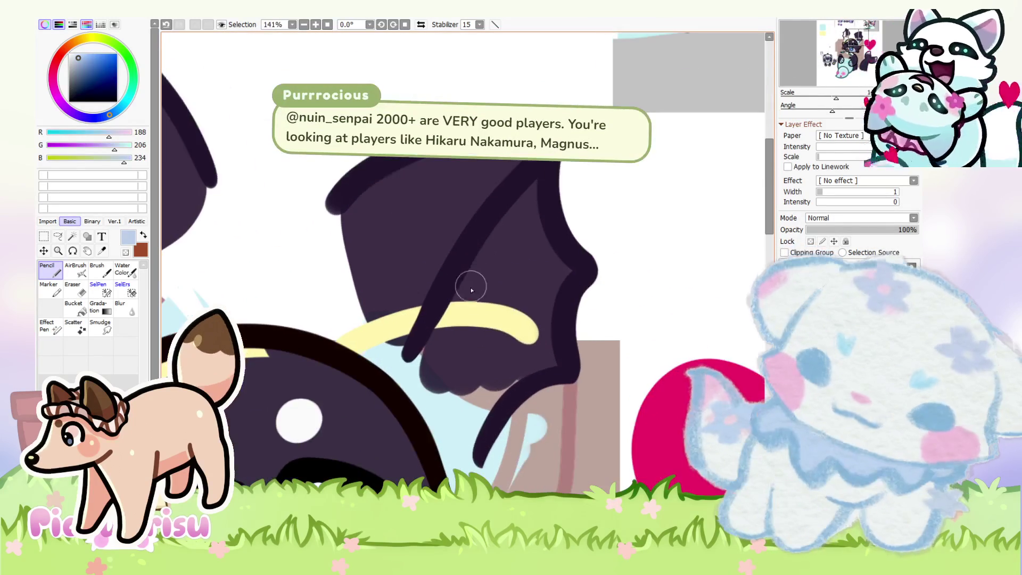
pyautogui.moveTo(472, 290)
pyautogui.mouseDown()
pyautogui.moveTo(425, 367)
pyautogui.moveTo(479, 404)
pyautogui.moveTo(553, 330)
pyautogui.moveTo(541, 221)
pyautogui.moveTo(471, 309)
pyautogui.moveTo(463, 406)
pyautogui.moveTo(525, 277)
pyautogui.moveTo(527, 355)
pyautogui.mouseUp()
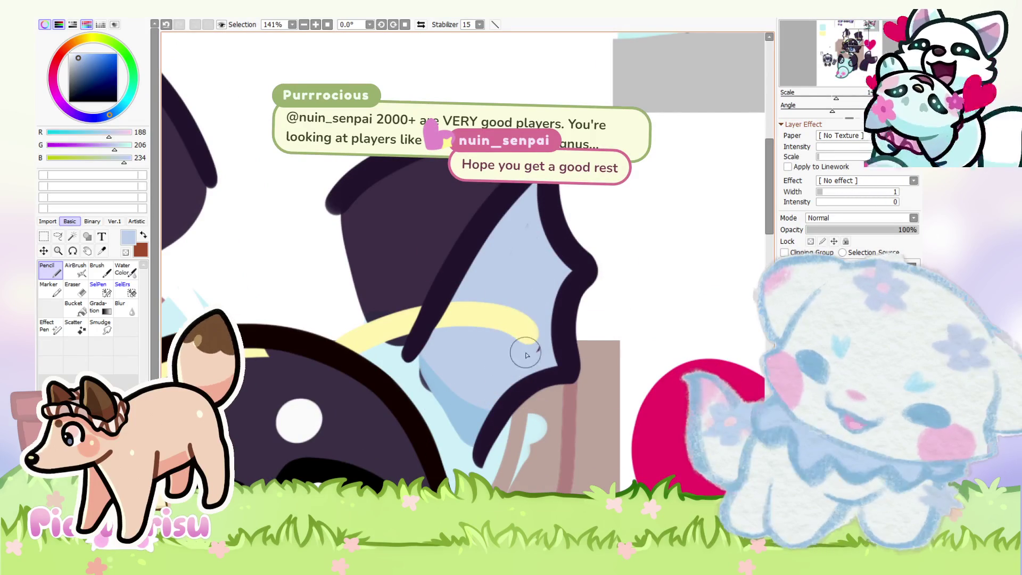
# Step: Paint white over the blue inner areas of both ears
pyautogui.scroll(-3, 457, 351)
pyautogui.scroll(2, 391, 354)
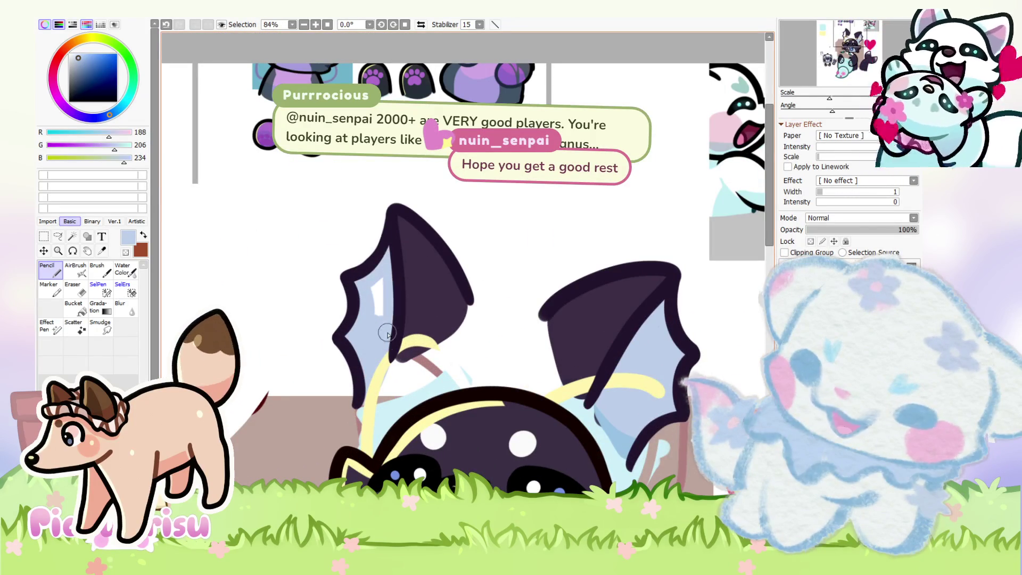
pyautogui.scroll(-3, 371, 296)
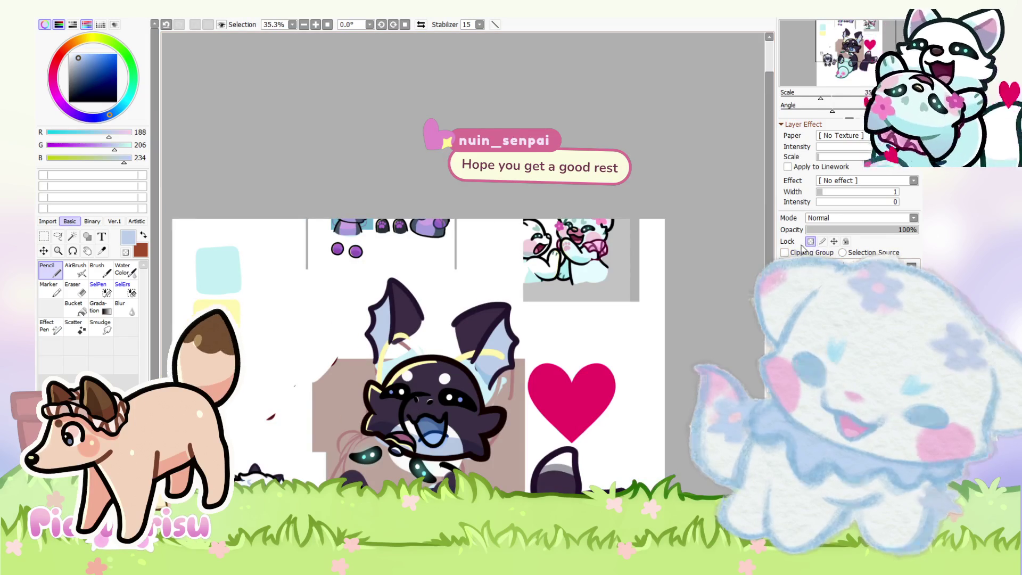
pyautogui.scroll(3, 374, 307)
pyautogui.scroll(-2, 374, 307)
pyautogui.scroll(3, 374, 307)
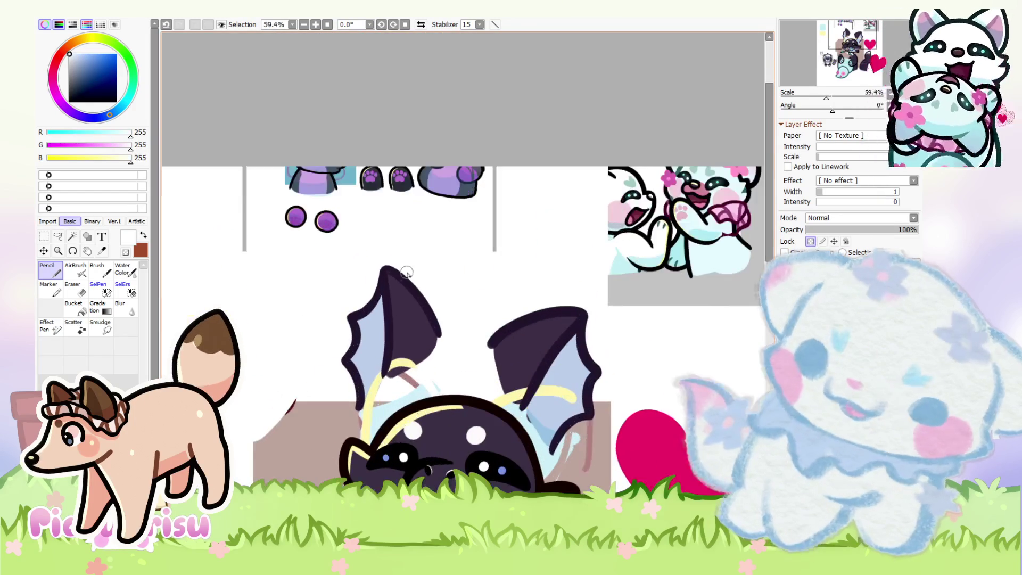
pyautogui.moveTo(374, 307); pyautogui.dragTo(340, 436)
pyautogui.scroll(-2, 346, 341)
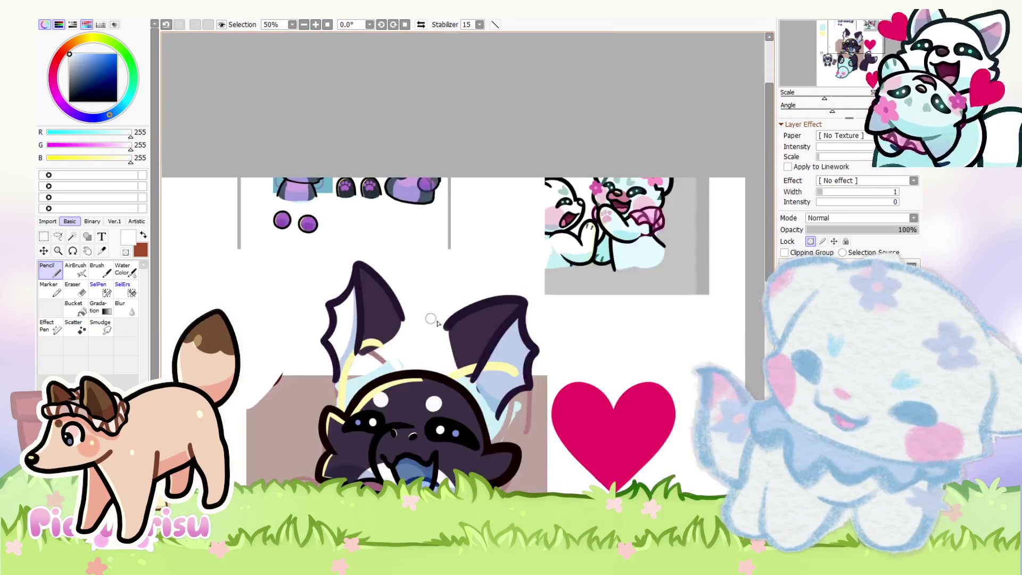
pyautogui.scroll(1, 507, 326)
pyautogui.moveTo(508, 326)
pyautogui.mouseDown()
pyautogui.moveTo(487, 401)
pyautogui.moveTo(525, 398)
pyautogui.mouseUp()
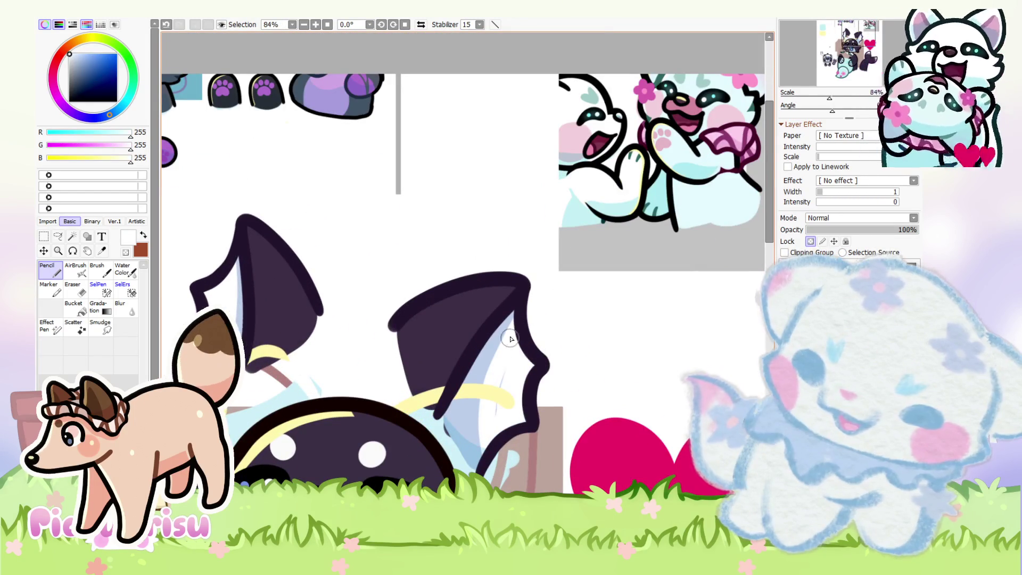
# Step: Paint light blue membrane strokes inside the right ear and around its lower part
pyautogui.scroll(4, 493, 408)
pyautogui.keyDown('alt'); pyautogui.click(468, 358); pyautogui.keyUp('alt')
pyautogui.moveTo(503, 354); pyautogui.dragTo(441, 434)
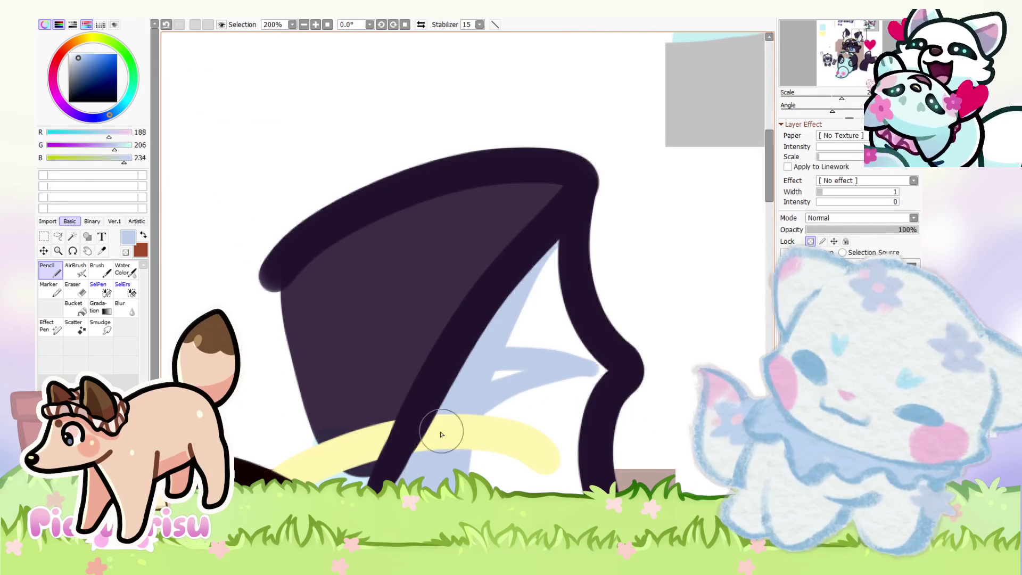
pyautogui.keyDown('alt'); pyautogui.click(508, 415); pyautogui.keyUp('alt')
pyautogui.scroll(-1, 524, 340)
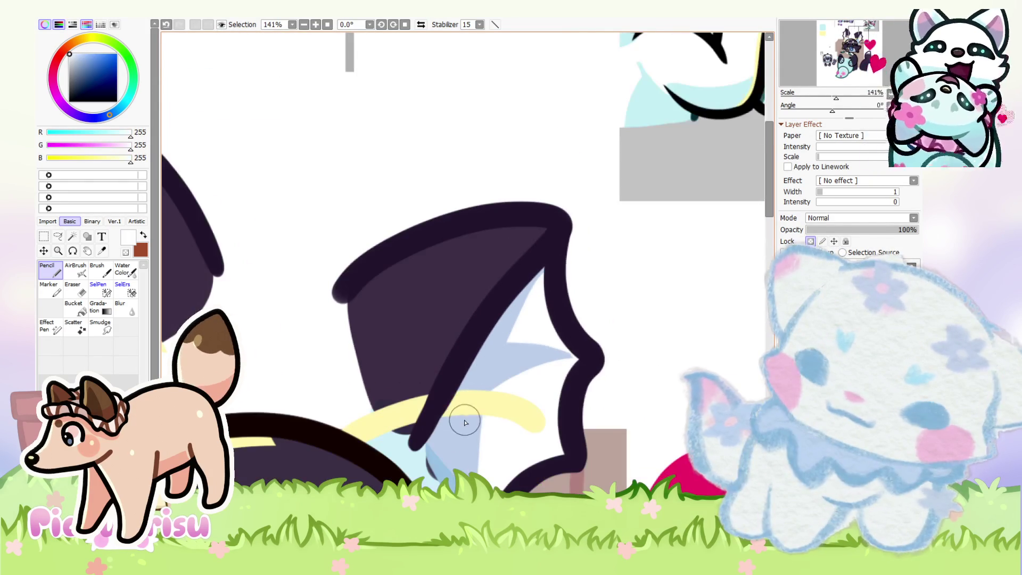
pyautogui.keyDown('alt'); pyautogui.click(467, 412); pyautogui.keyUp('alt')
pyautogui.moveTo(470, 406)
pyautogui.mouseDown()
pyautogui.moveTo(441, 437)
pyautogui.moveTo(495, 469)
pyautogui.mouseUp()
# Step: Clean up below the ear in white and trim the membrane line's upper edge
pyautogui.scroll(1, 502, 435)
pyautogui.keyDown('alt'); pyautogui.click(503, 436); pyautogui.keyUp('alt')
pyautogui.scroll(-1, 504, 390)
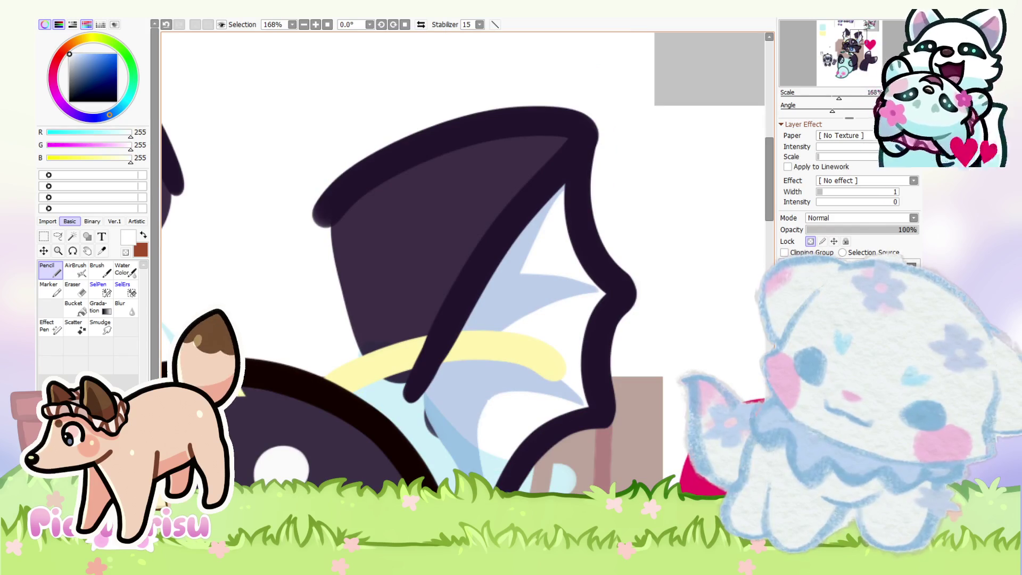
pyautogui.keyDown('alt'); pyautogui.click(490, 390); pyautogui.keyUp('alt')
pyautogui.scroll(-3, 490, 390)
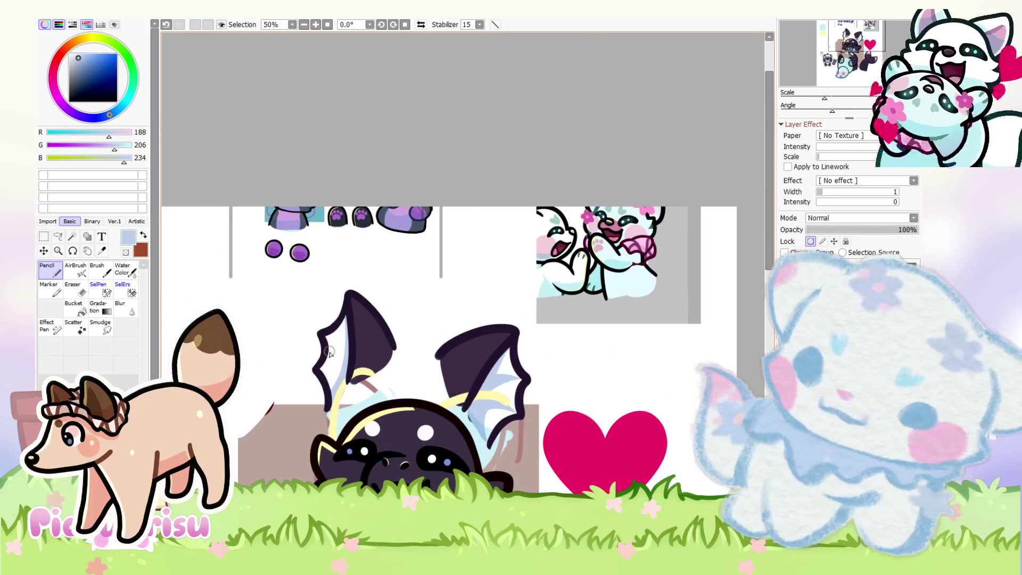
pyautogui.scroll(7, 329, 353)
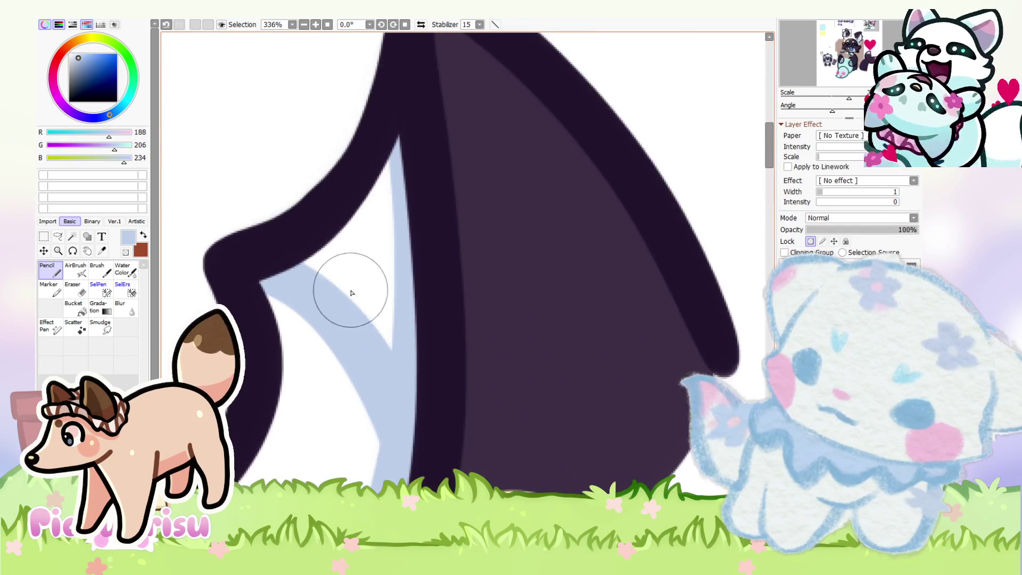
pyautogui.scroll(4, 346, 285)
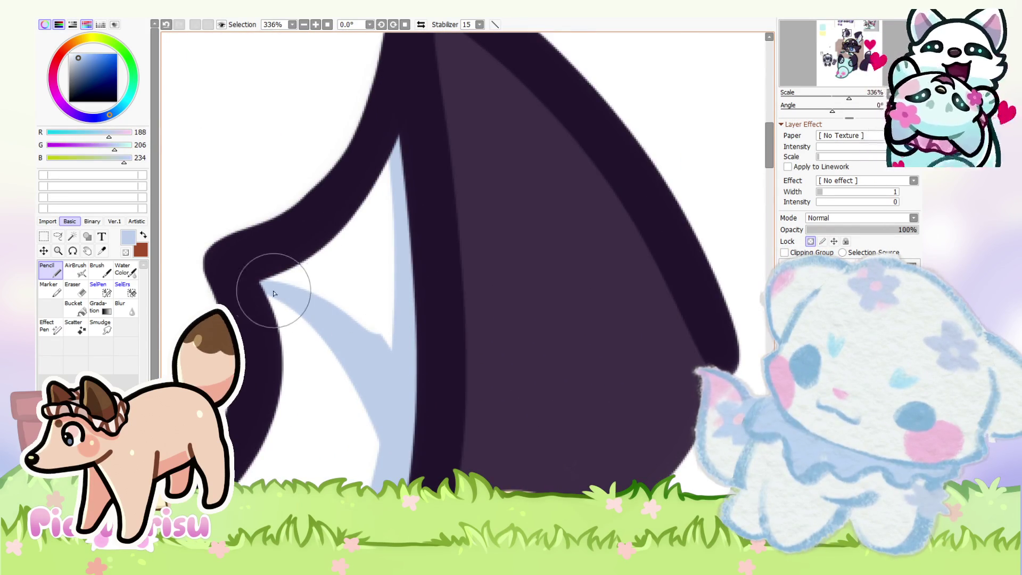
pyautogui.scroll(-3, 319, 391)
pyautogui.scroll(2, 310, 388)
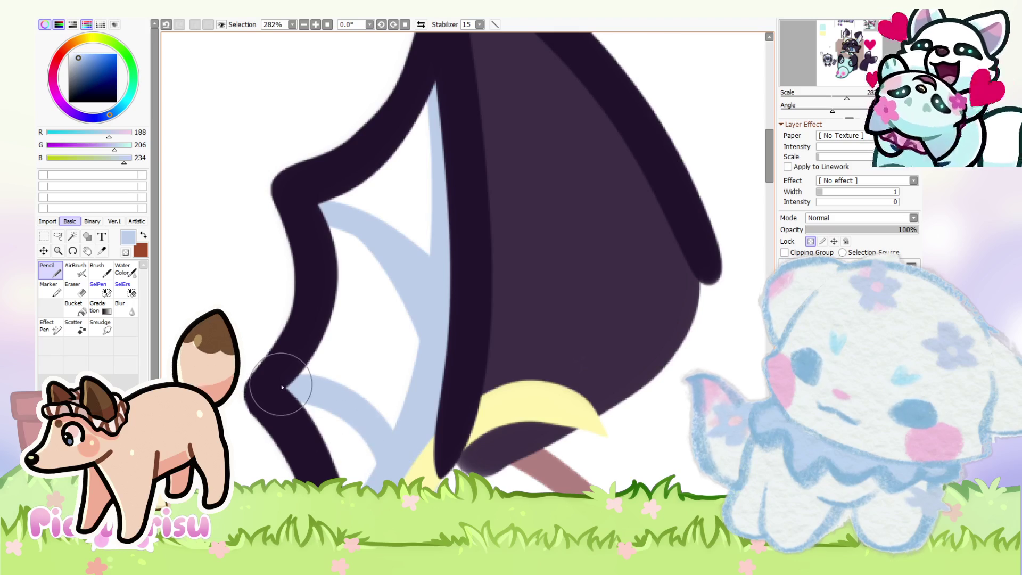
pyautogui.scroll(2, 347, 387)
pyautogui.rightClick(401, 410)
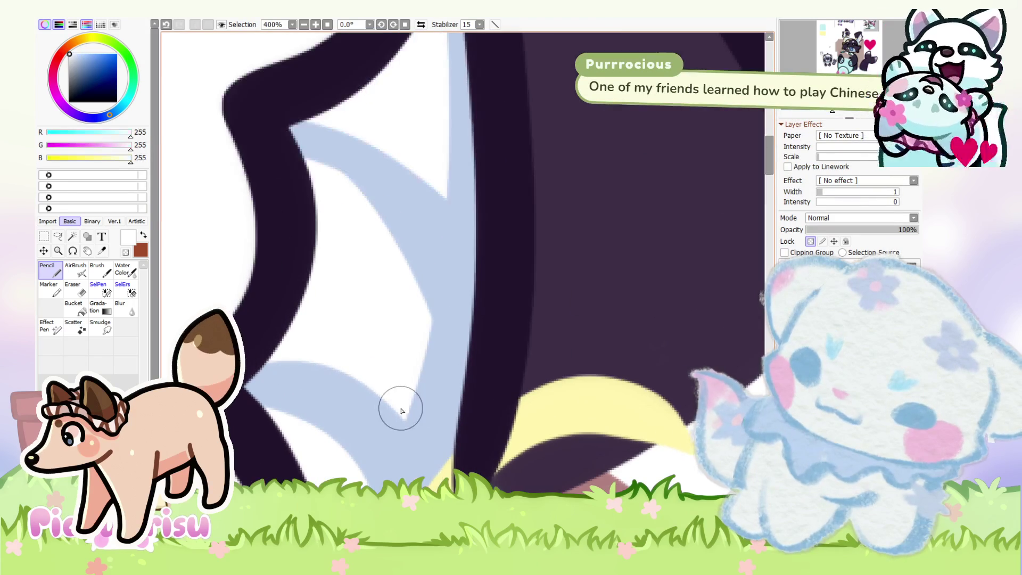
pyautogui.moveTo(402, 410); pyautogui.dragTo(303, 379)
# Step: Cover part of the light blue membrane with white
pyautogui.scroll(-3, 378, 360)
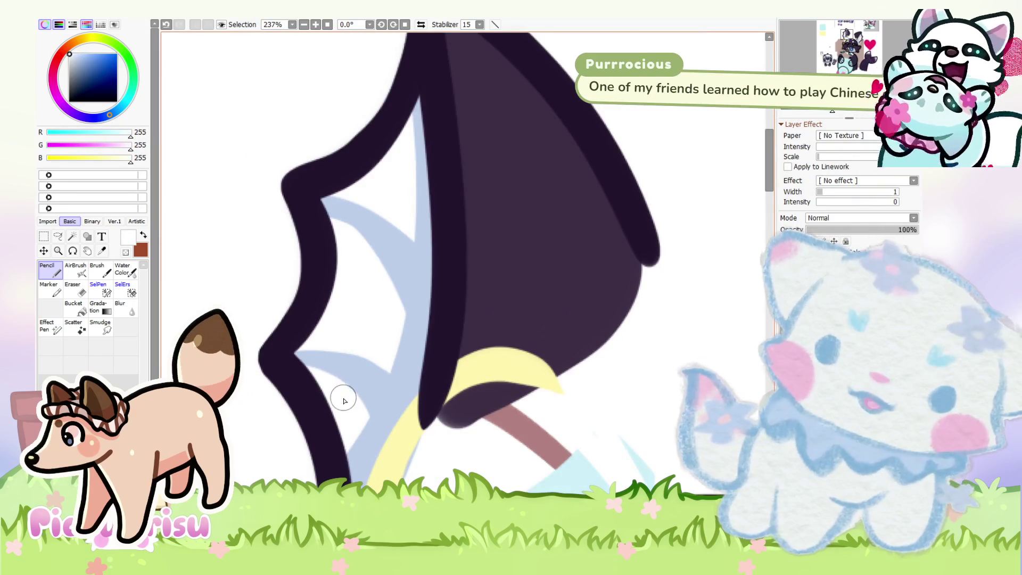
pyautogui.scroll(2, 343, 401)
pyautogui.scroll(2, 392, 358)
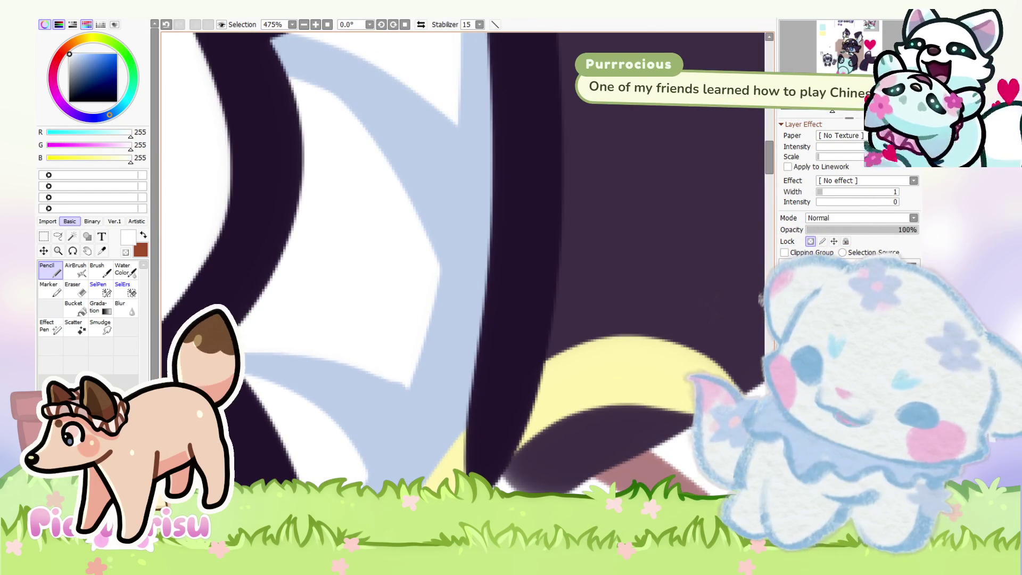
pyautogui.scroll(-5, 303, 411)
pyautogui.scroll(3, 271, 302)
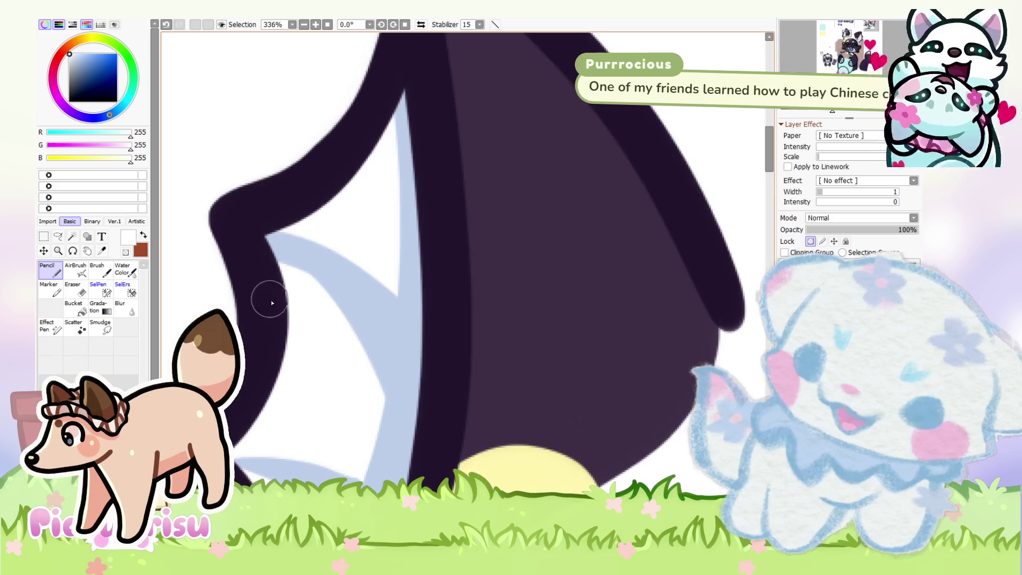
pyautogui.moveTo(376, 389); pyautogui.dragTo(269, 237)
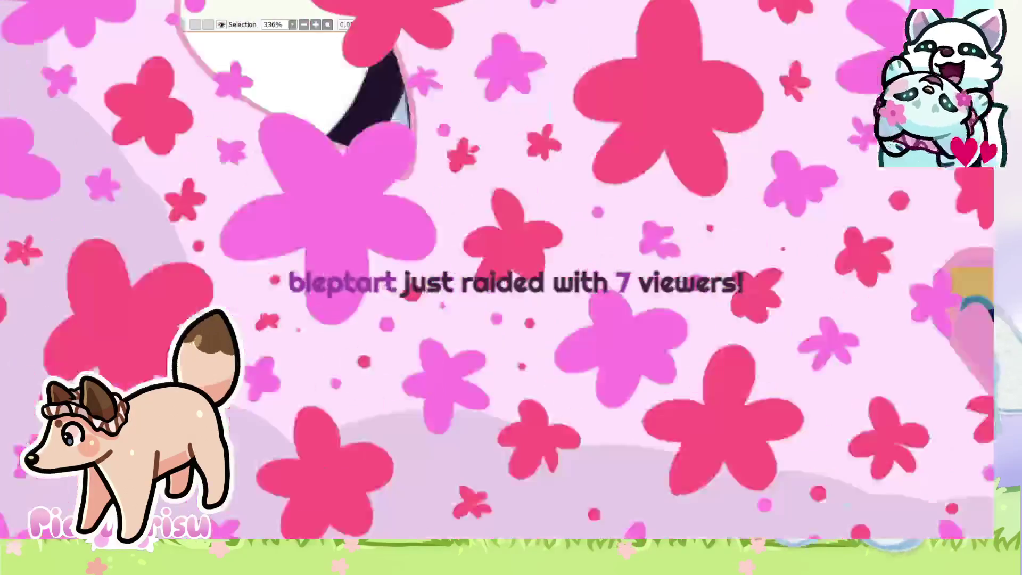
pyautogui.scroll(-3, 355, 313)
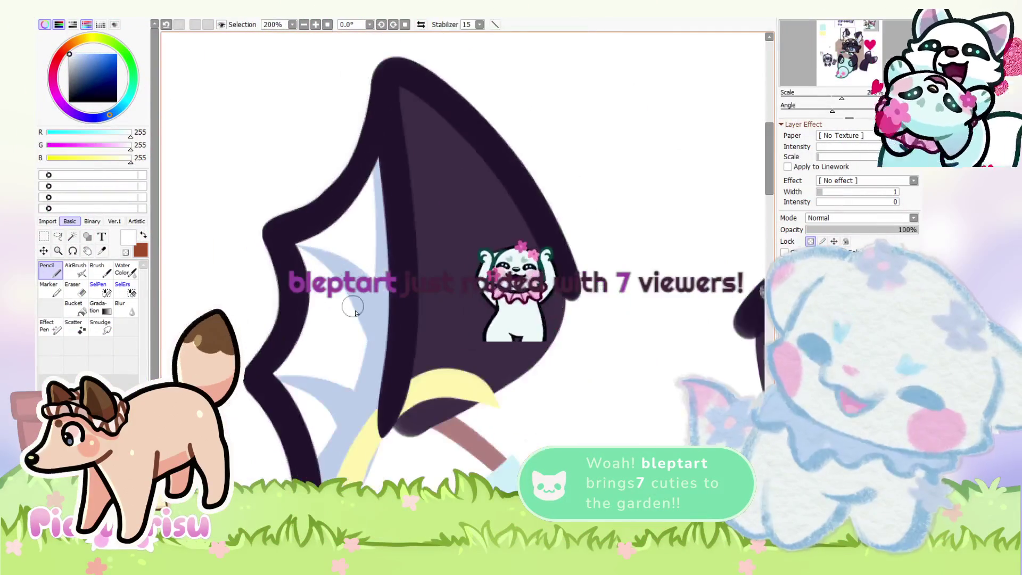
pyautogui.scroll(2, 354, 313)
# Step: Return to light blue, briefly try the Airbrush, then go back to the hard-edged Pencil
pyautogui.press('v')
pyautogui.keyDown('alt'); pyautogui.click(293, 296); pyautogui.keyUp('alt')
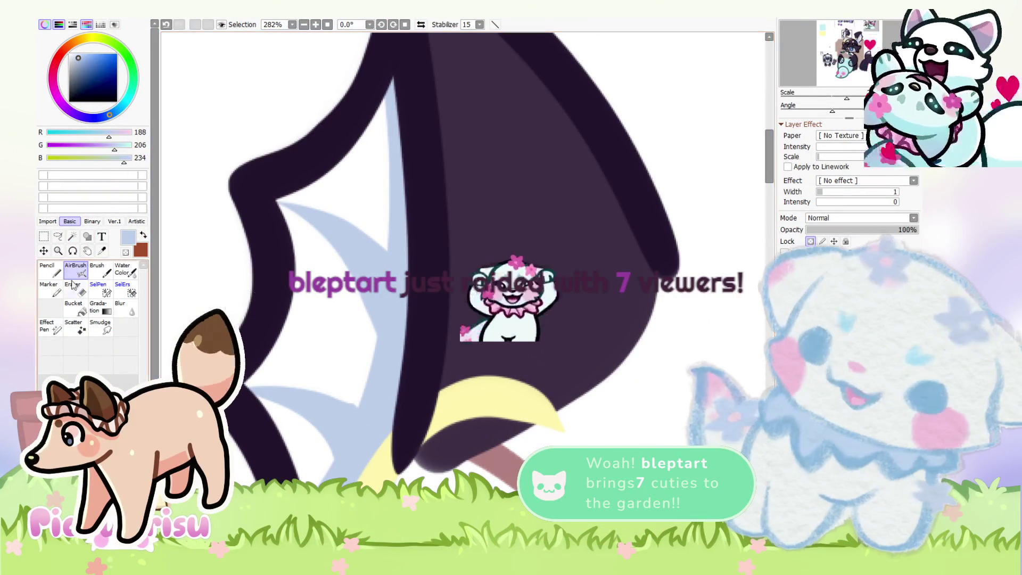
pyautogui.click(50, 271)
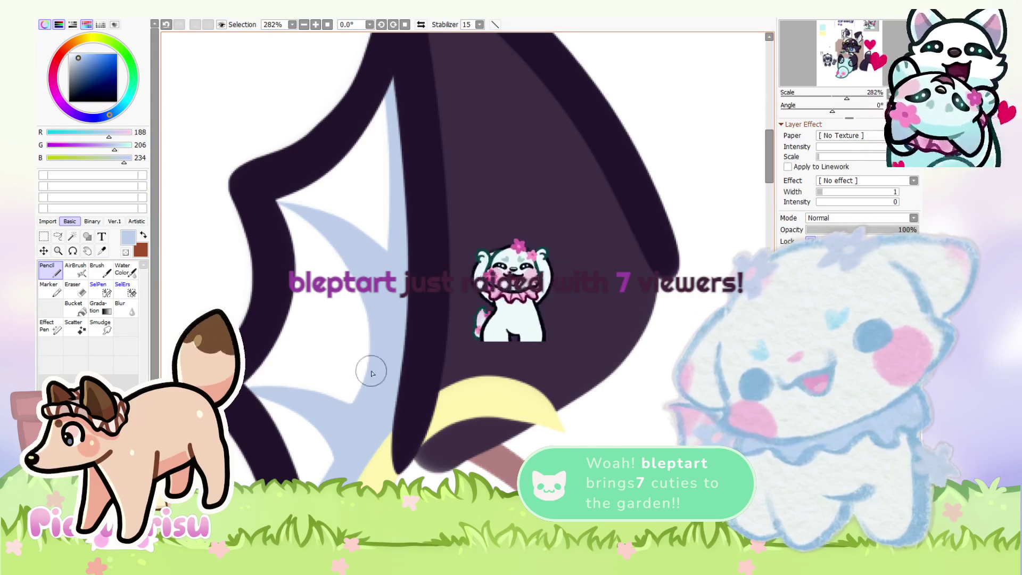
pyautogui.scroll(-2, 372, 373)
pyautogui.scroll(-2, 271, 311)
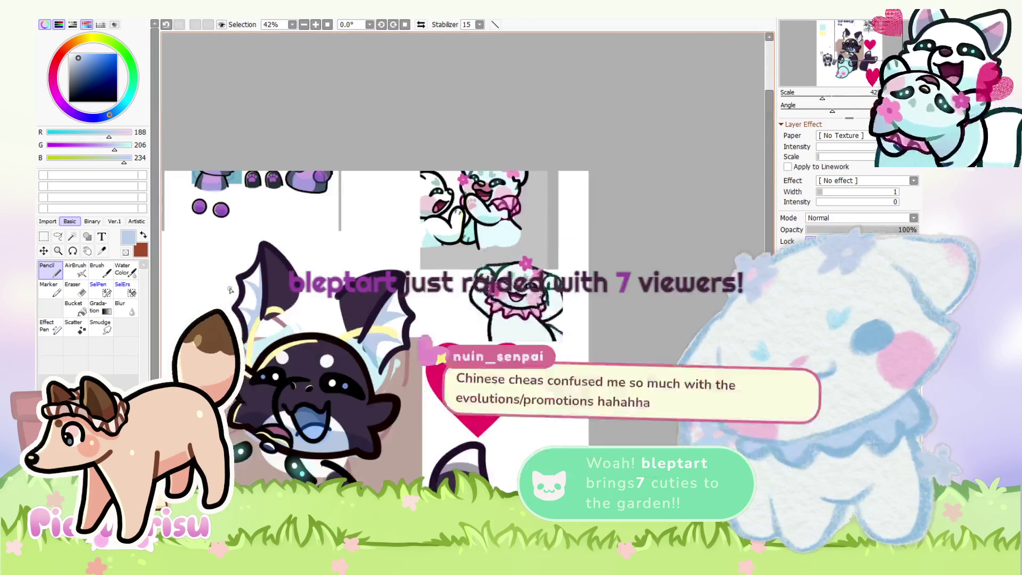
pyautogui.scroll(-3, 400, 334)
pyautogui.scroll(2, 479, 309)
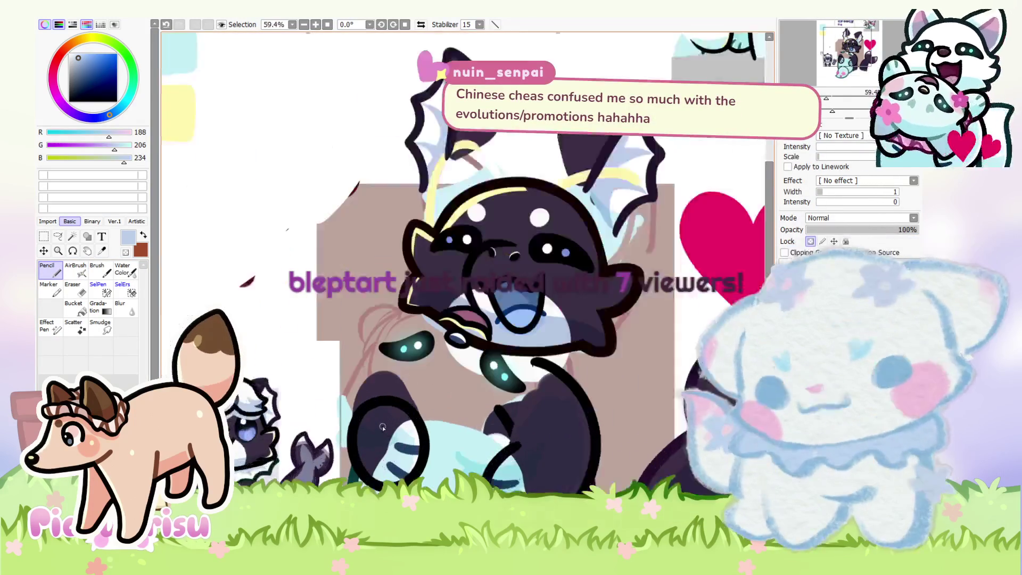
pyautogui.scroll(-2, 530, 281)
pyautogui.scroll(8, 530, 280)
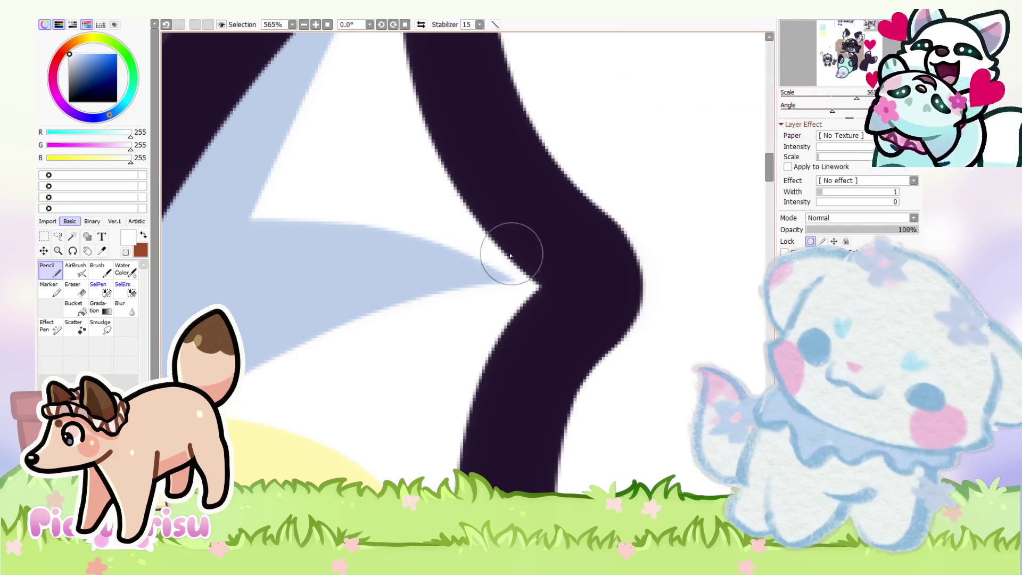
pyautogui.scroll(-5, 559, 308)
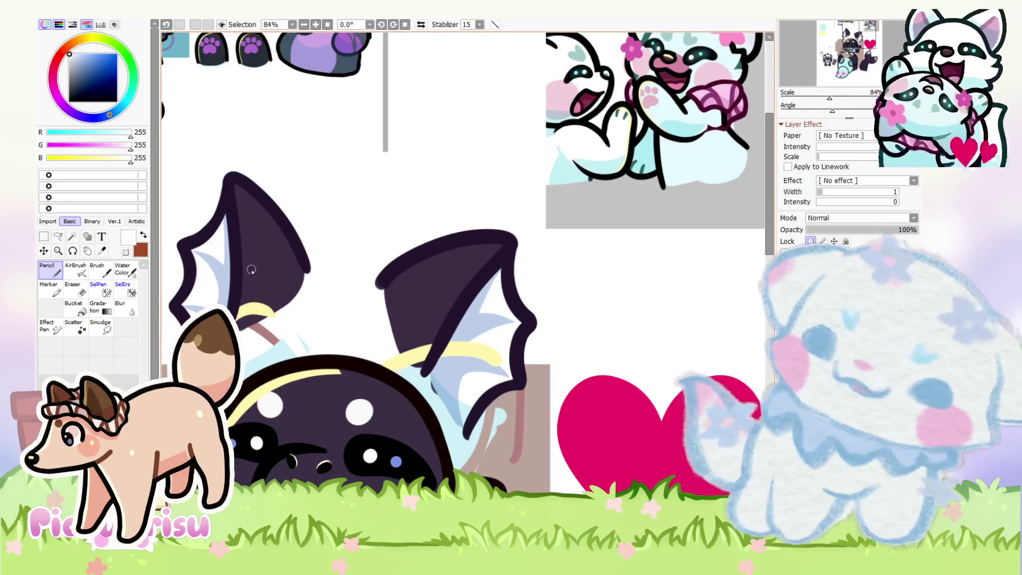
pyautogui.scroll(5, 195, 283)
# Step: Set the layer's blending mode to Multiply and zoom around to check the character
pyautogui.scroll(-3, 312, 411)
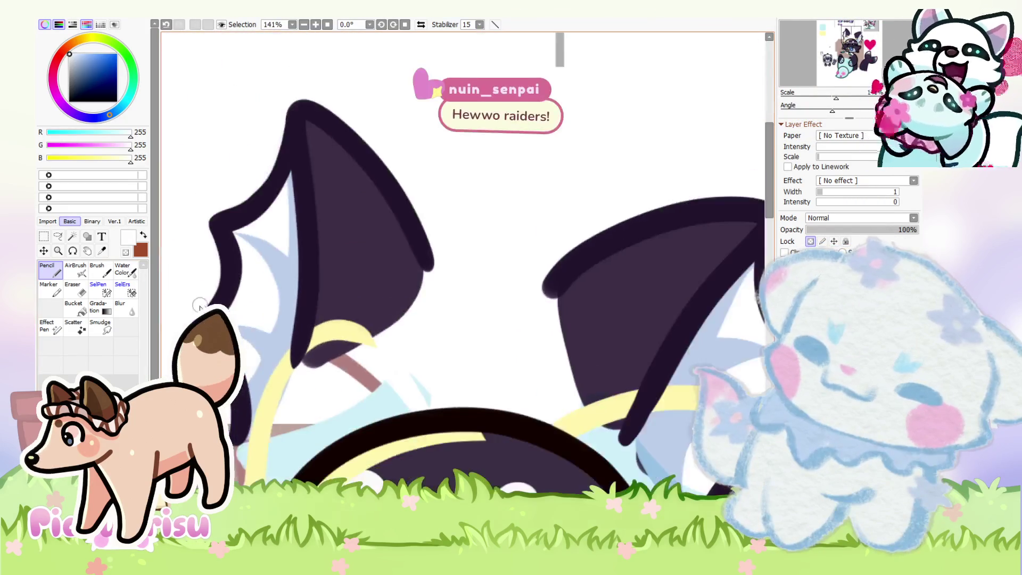
pyautogui.scroll(2, 312, 411)
pyautogui.scroll(3, 255, 230)
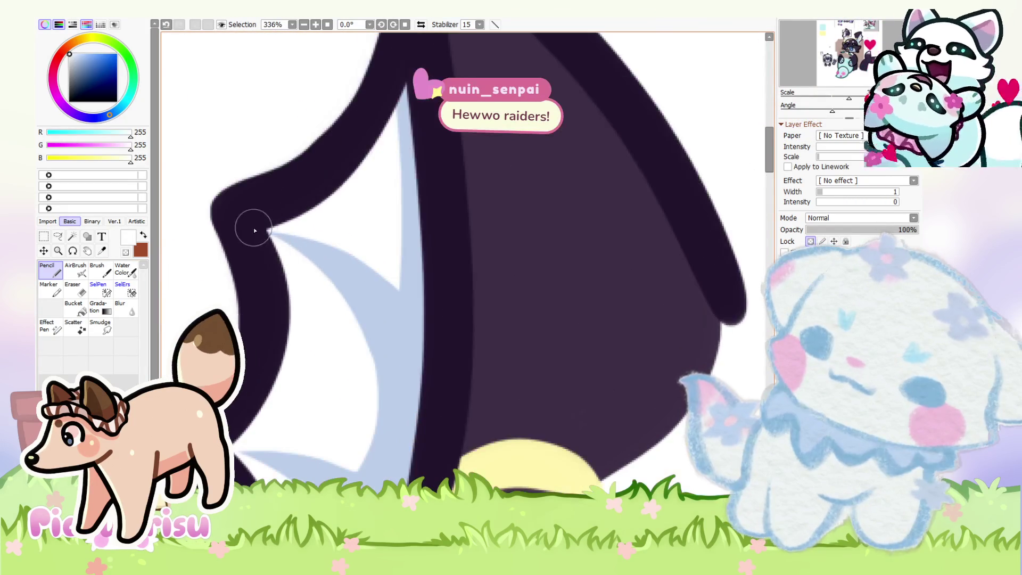
pyautogui.scroll(2, 340, 223)
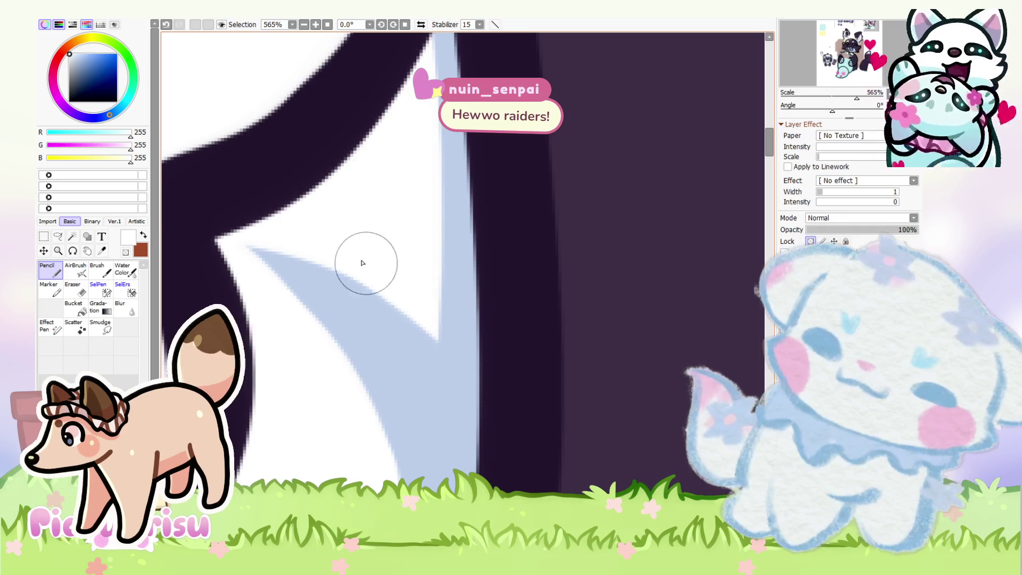
pyautogui.scroll(-3, 320, 225)
pyautogui.scroll(3, 377, 346)
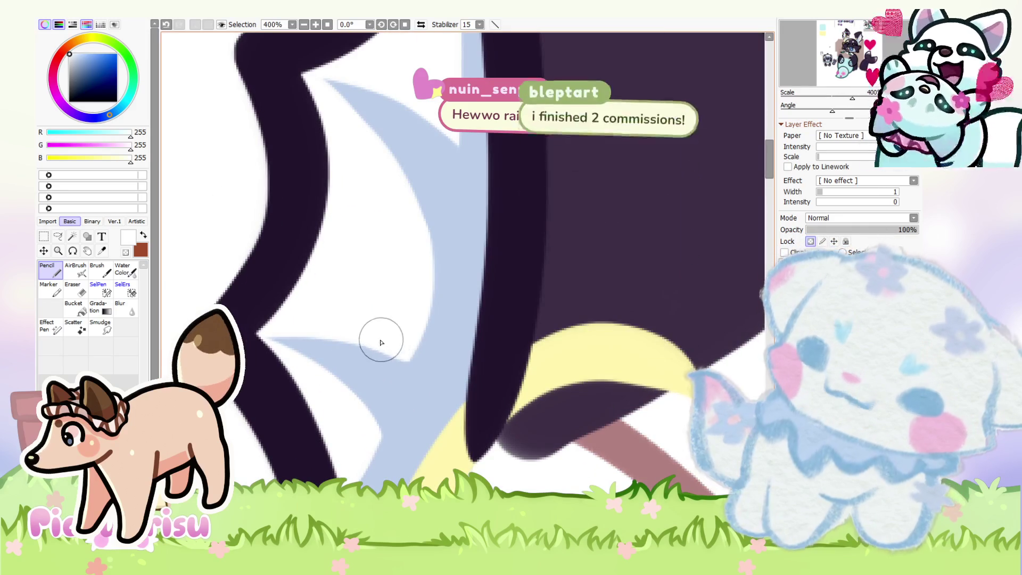
pyautogui.scroll(1, 261, 360)
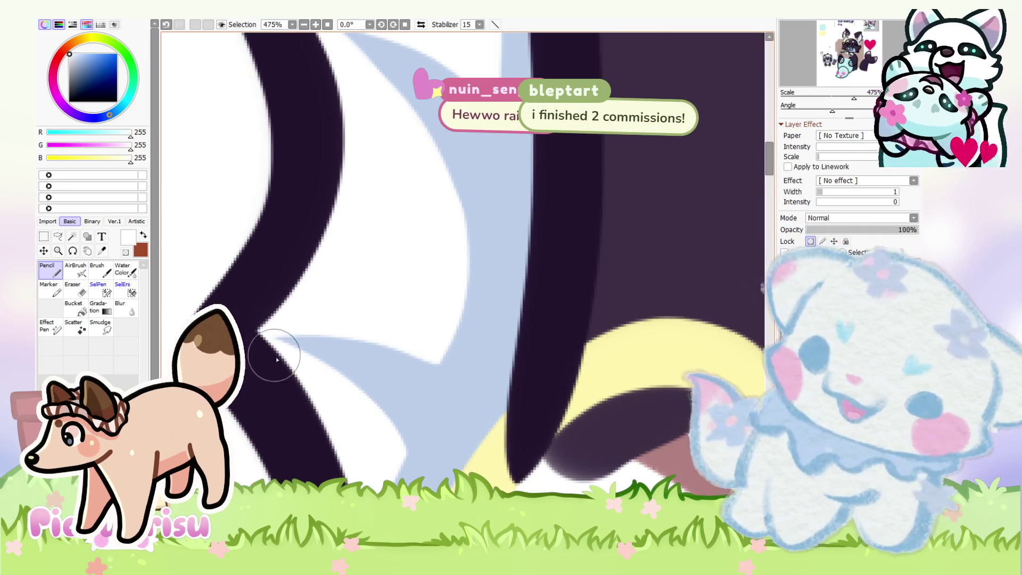
pyautogui.scroll(-10, 276, 360)
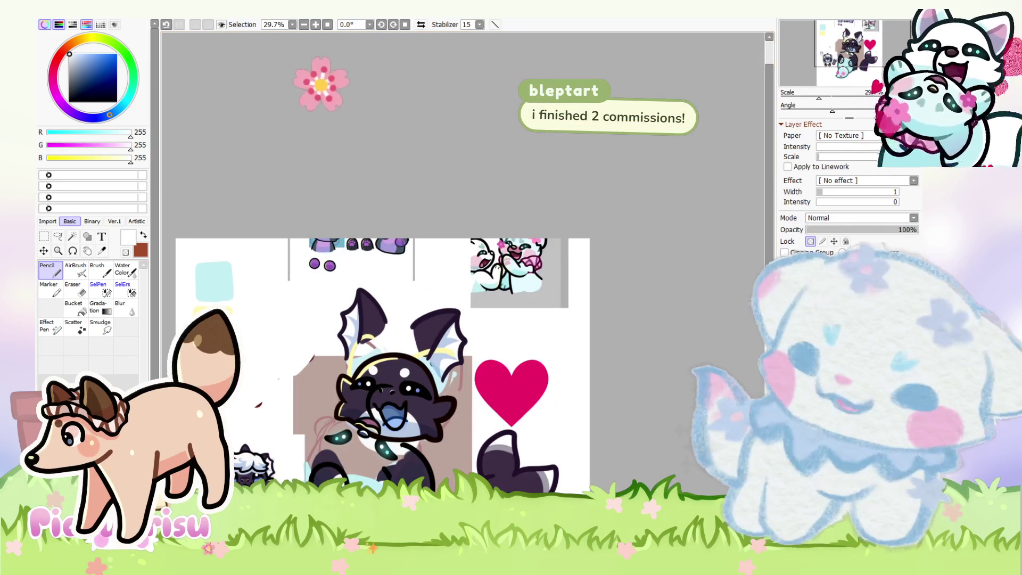
pyautogui.click(851, 218)
pyautogui.click(820, 228)
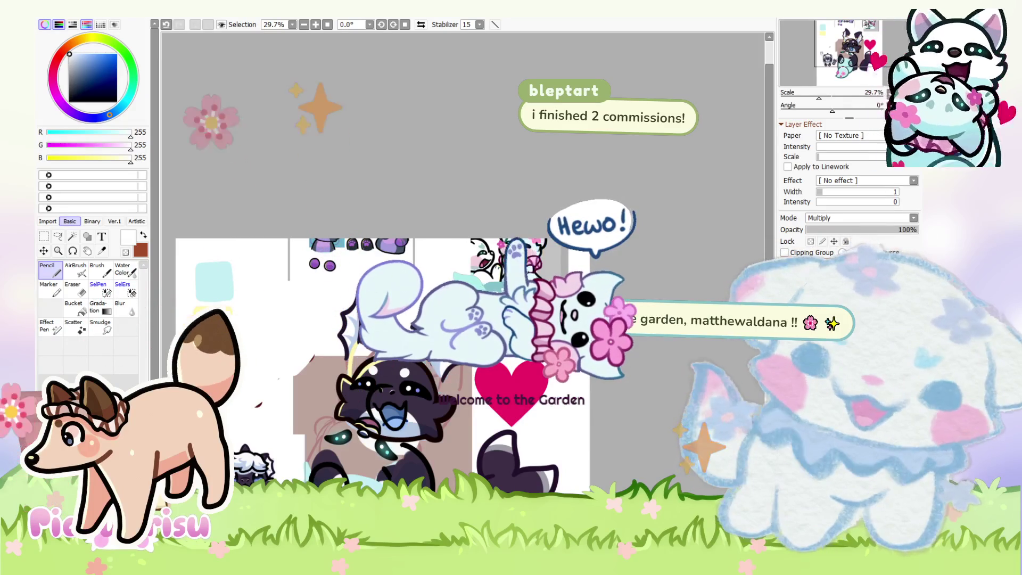
pyautogui.scroll(1, 364, 193)
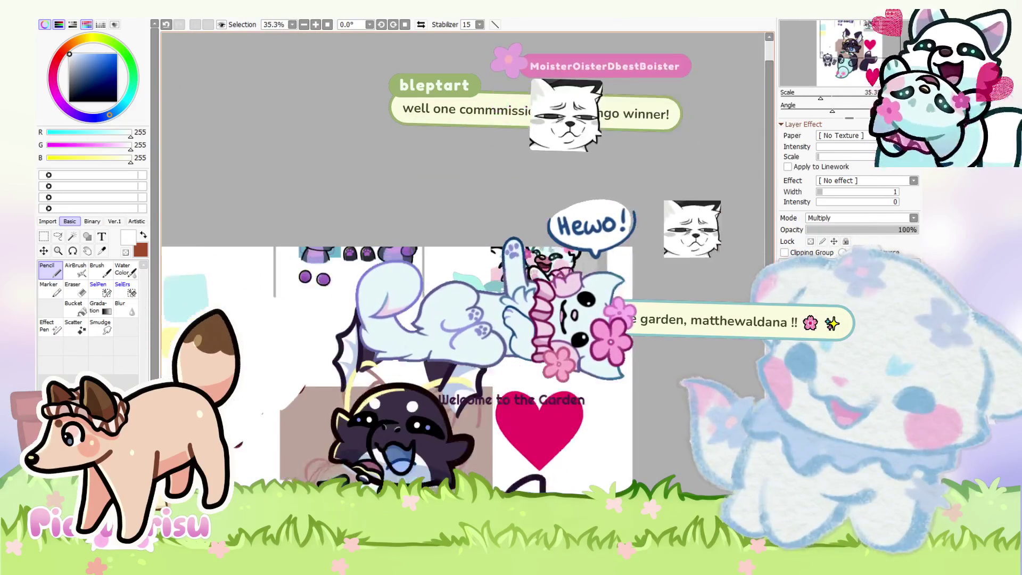
pyautogui.scroll(6, 364, 193)
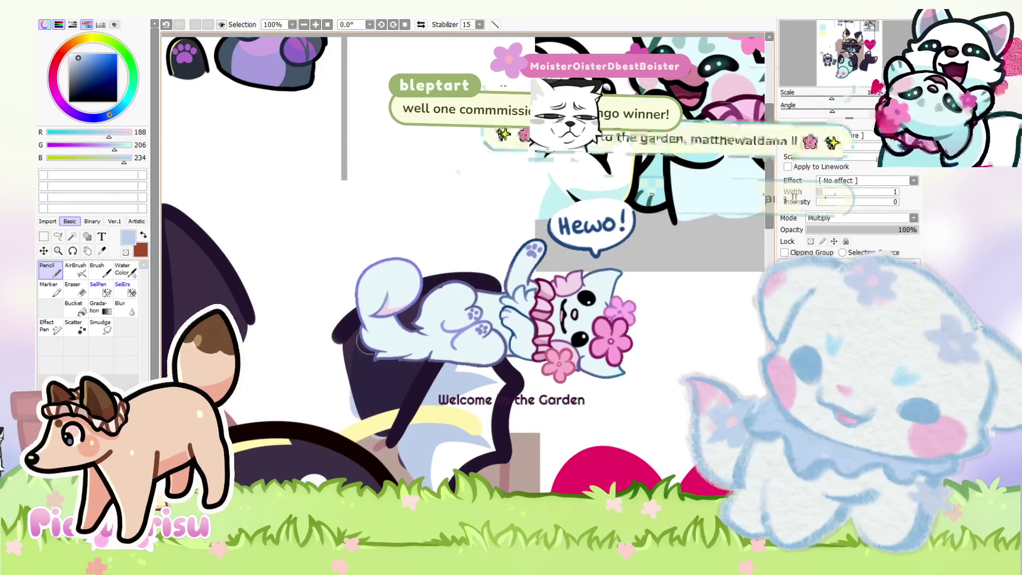
pyautogui.scroll(-1, 292, 296)
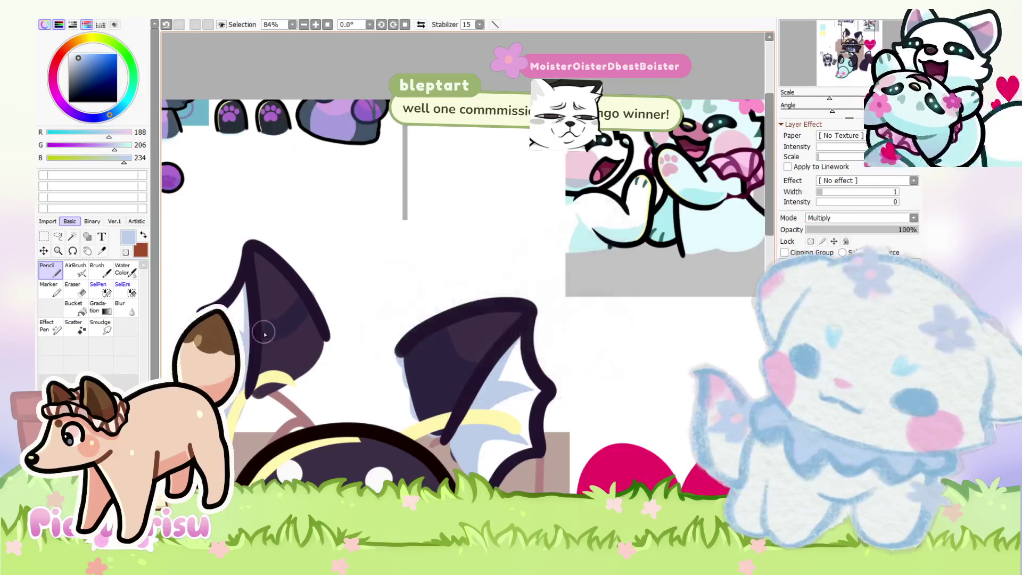
pyautogui.scroll(-1, 298, 317)
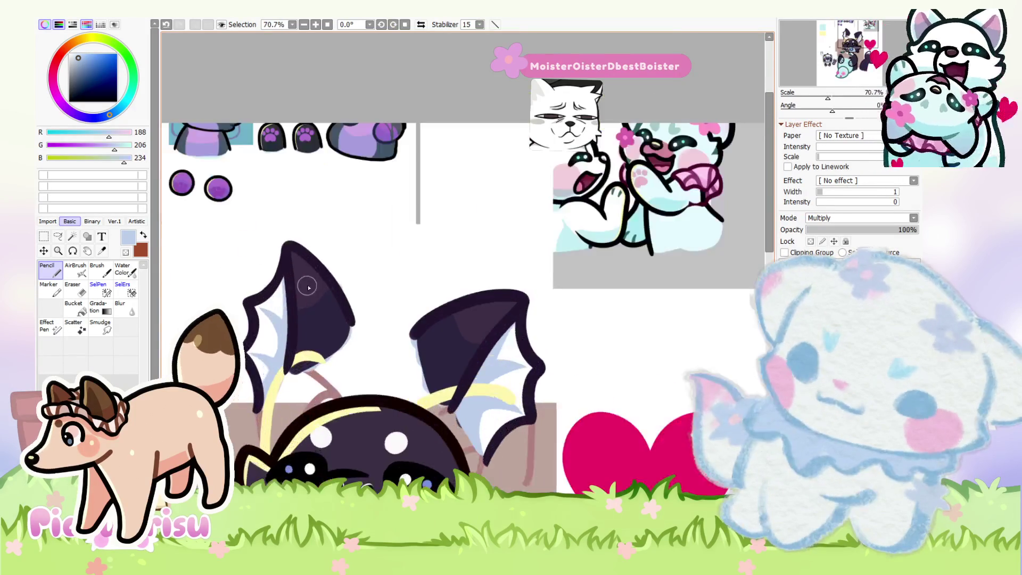
pyautogui.scroll(2, 307, 287)
# Step: Select the B1_ear_shadow layer for editing
pyautogui.press('e')
pyautogui.scroll(-4, 476, 263)
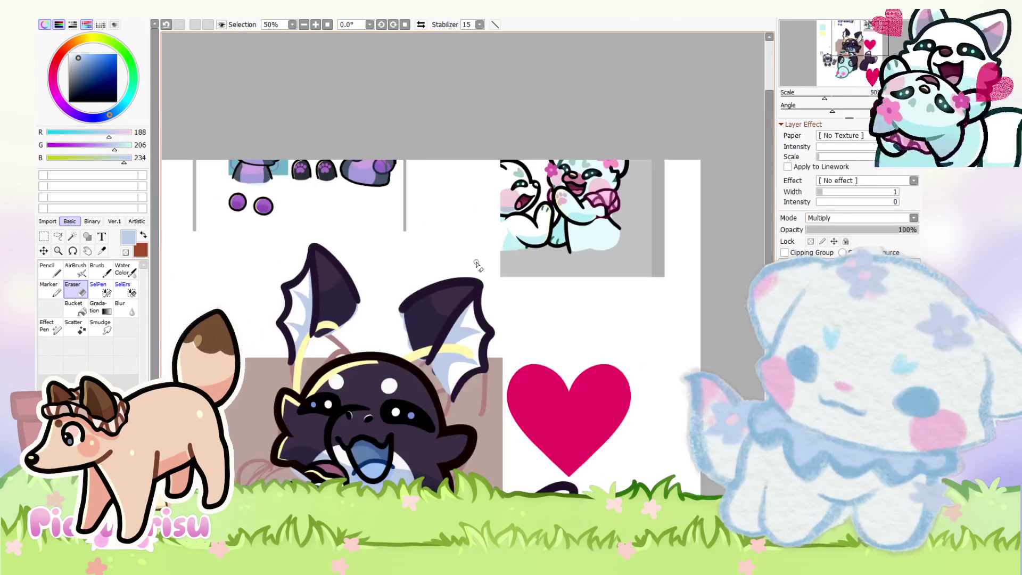
pyautogui.scroll(-1, 476, 264)
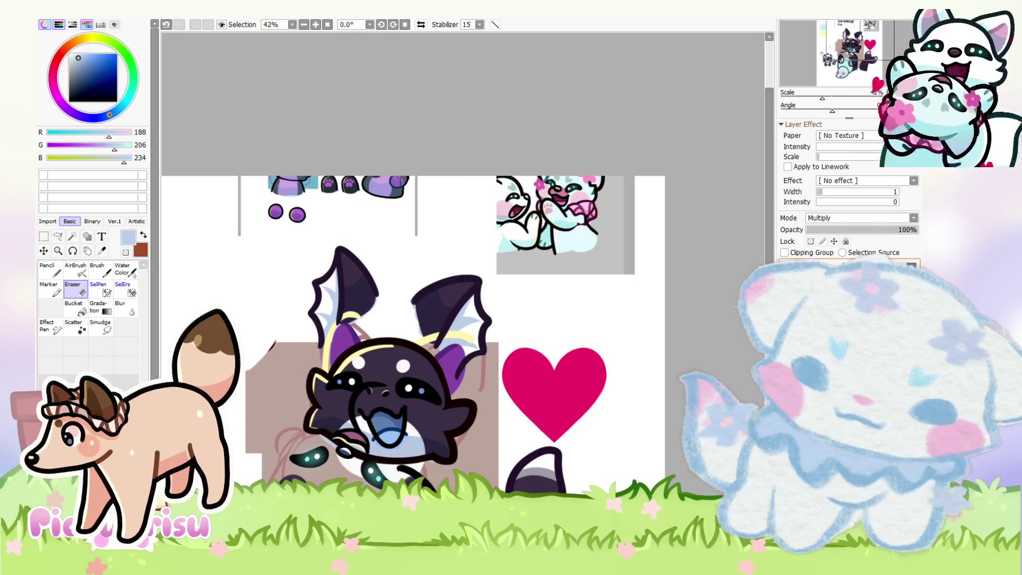
pyautogui.keyDown('ctrl'); pyautogui.click(436, 334); pyautogui.keyUp('ctrl')
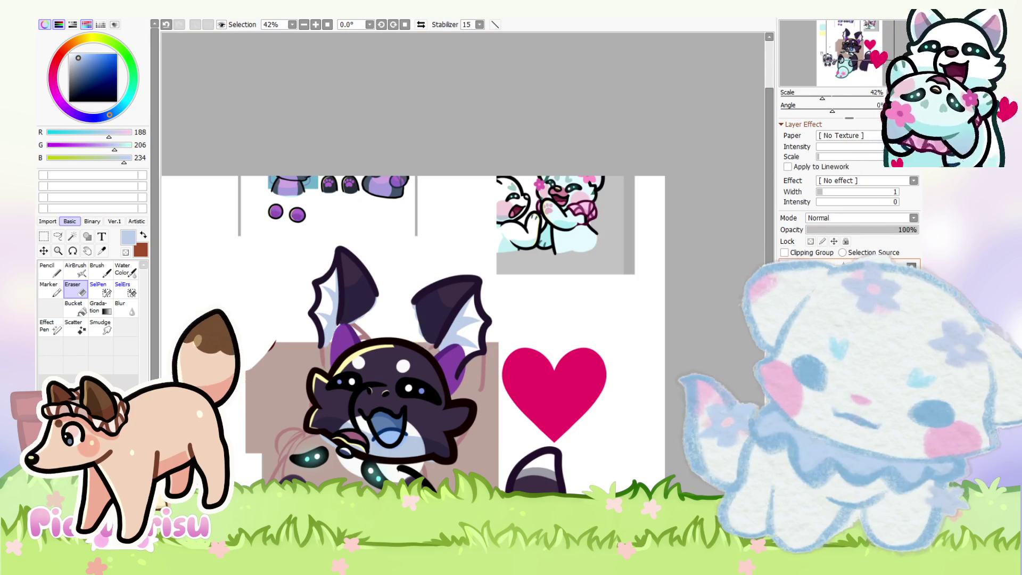
# Step: Draw a pale yellow rim highlight from the first ear's tip to its top, redrawing it once
pyautogui.press('n')
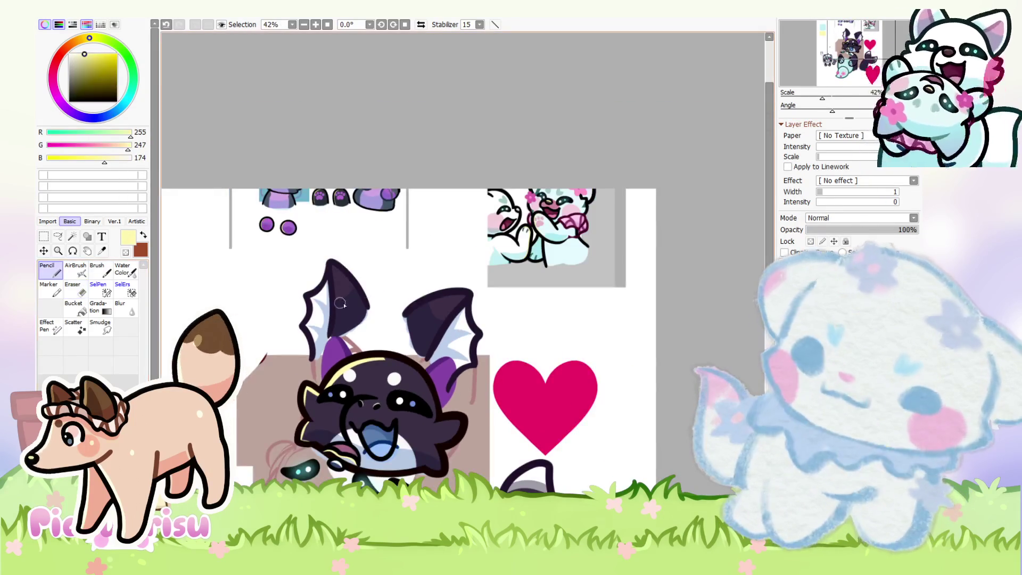
pyautogui.scroll(5, 341, 303)
pyautogui.moveTo(365, 352)
pyautogui.mouseDown()
pyautogui.moveTo(453, 314)
pyautogui.moveTo(583, 285)
pyautogui.mouseUp()
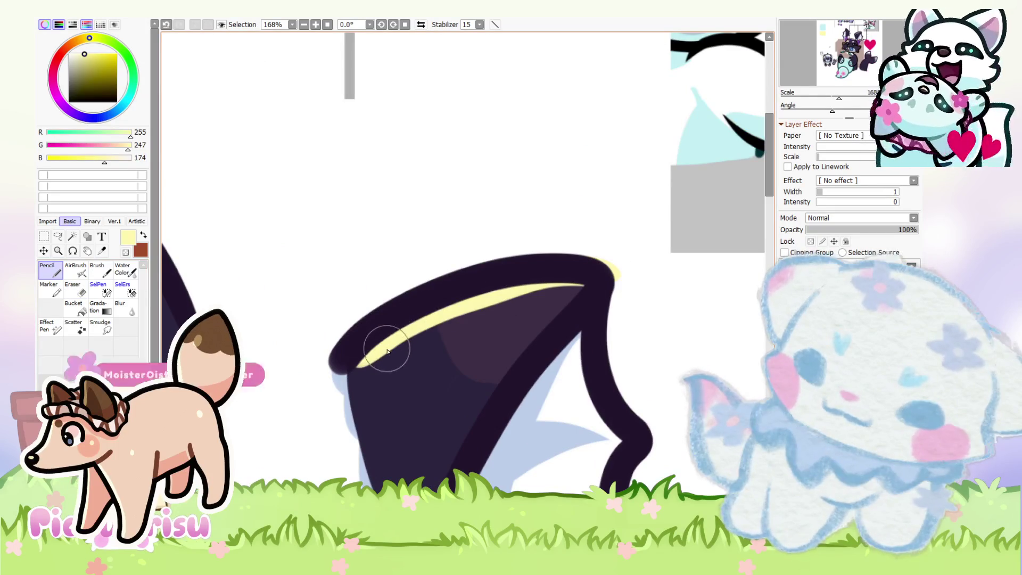
pyautogui.hotkey('ctrl', 'z')
pyautogui.moveTo(365, 351)
pyautogui.mouseDown()
pyautogui.moveTo(586, 286)
pyautogui.moveTo(567, 373)
pyautogui.mouseUp()
pyautogui.scroll(-3, 564, 346)
pyautogui.scroll(3, 372, 253)
# Step: Add a pale yellow highlight along the other ear's upper edge
pyautogui.moveTo(371, 253); pyautogui.dragTo(373, 452)
pyautogui.scroll(3, 367, 245)
pyautogui.scroll(-5, 457, 315)
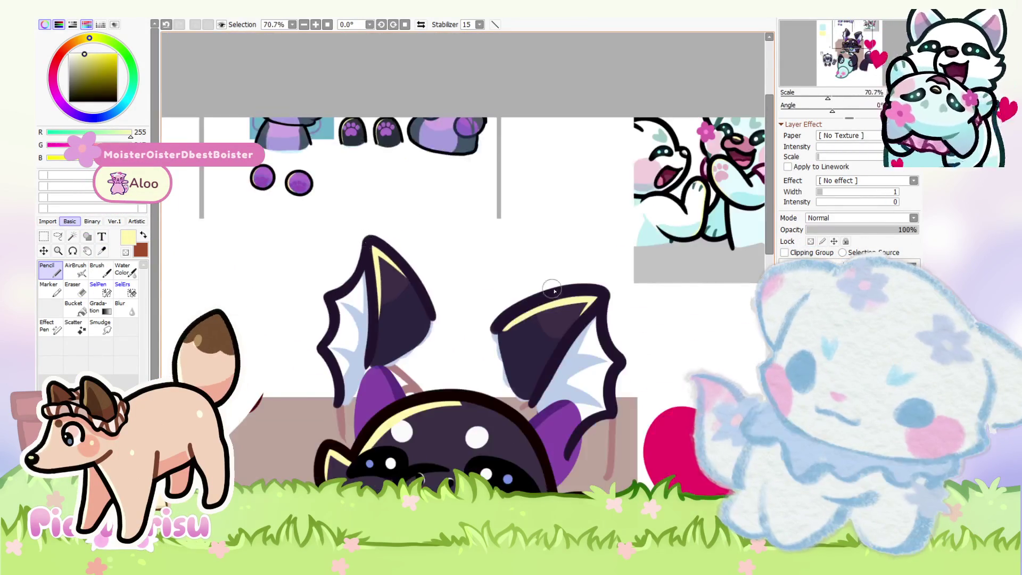
pyautogui.scroll(4, 494, 340)
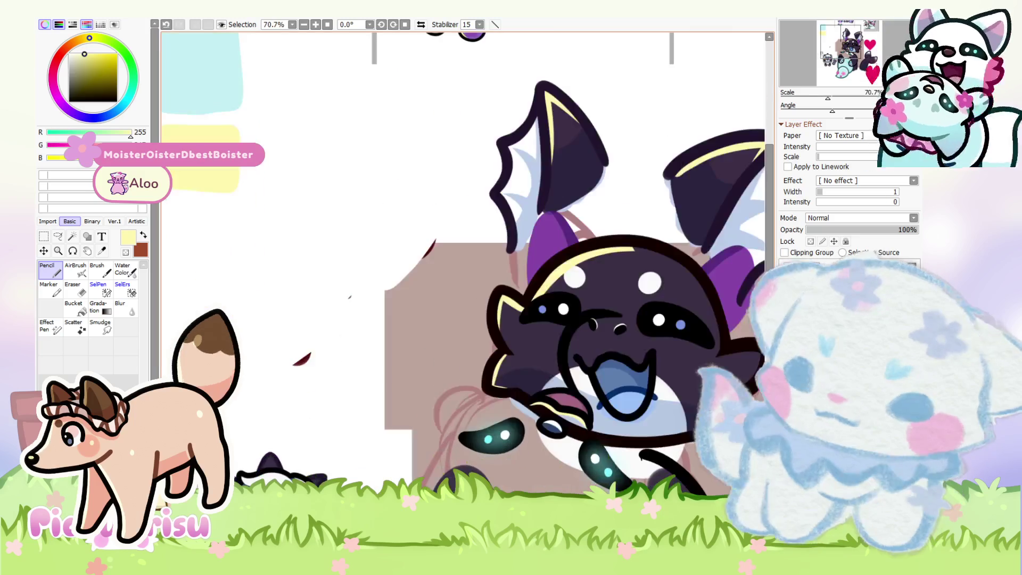
# Step: Eyedrop dark navy and trace it along the right ear's scalloped outline
pyautogui.keyDown('alt'); pyautogui.click(502, 355); pyautogui.keyUp('alt')
pyautogui.scroll(-4, 502, 355)
pyautogui.scroll(2, 502, 355)
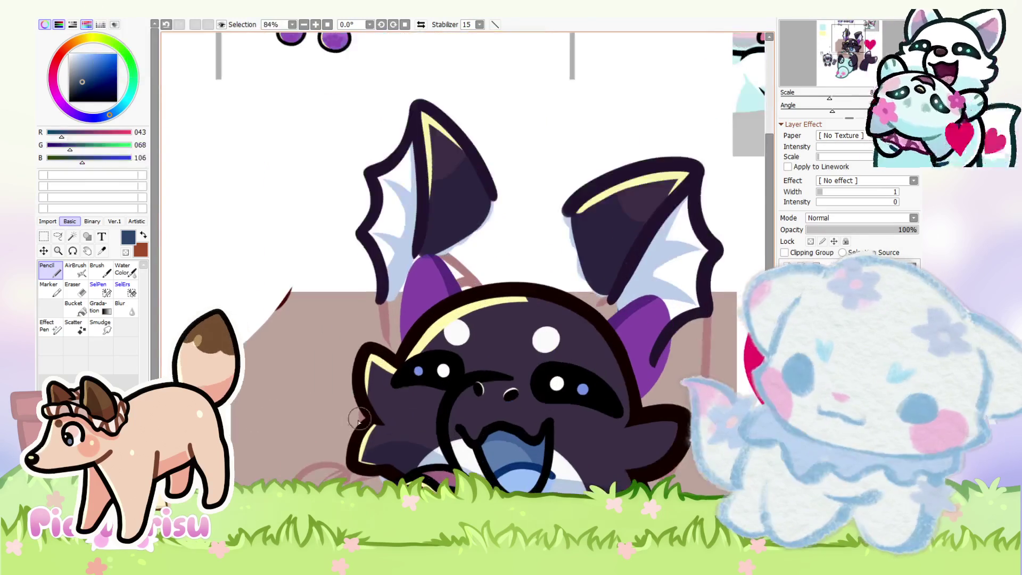
pyautogui.scroll(1, 606, 317)
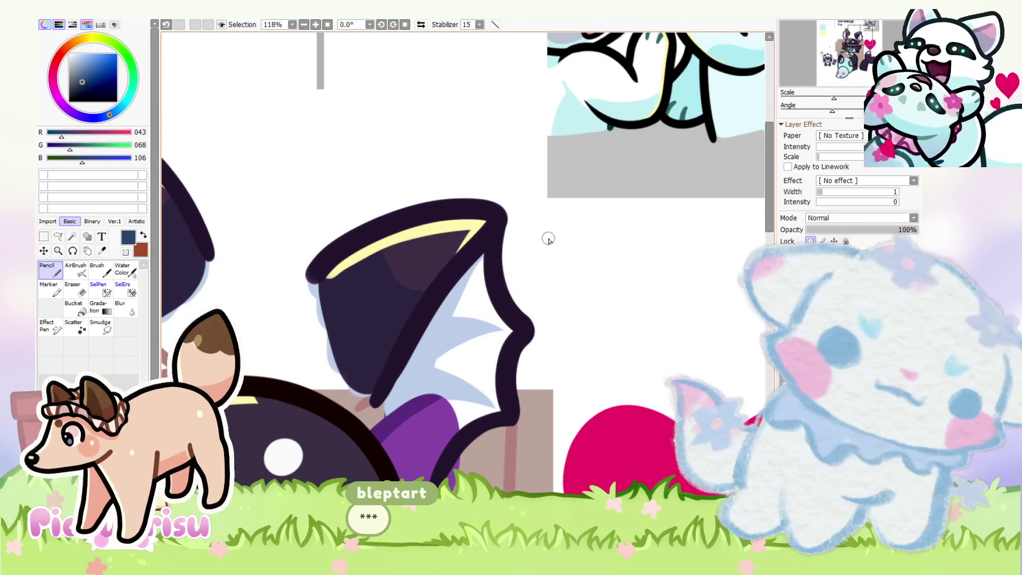
pyautogui.scroll(4, 513, 240)
pyautogui.moveTo(497, 215); pyautogui.dragTo(461, 281)
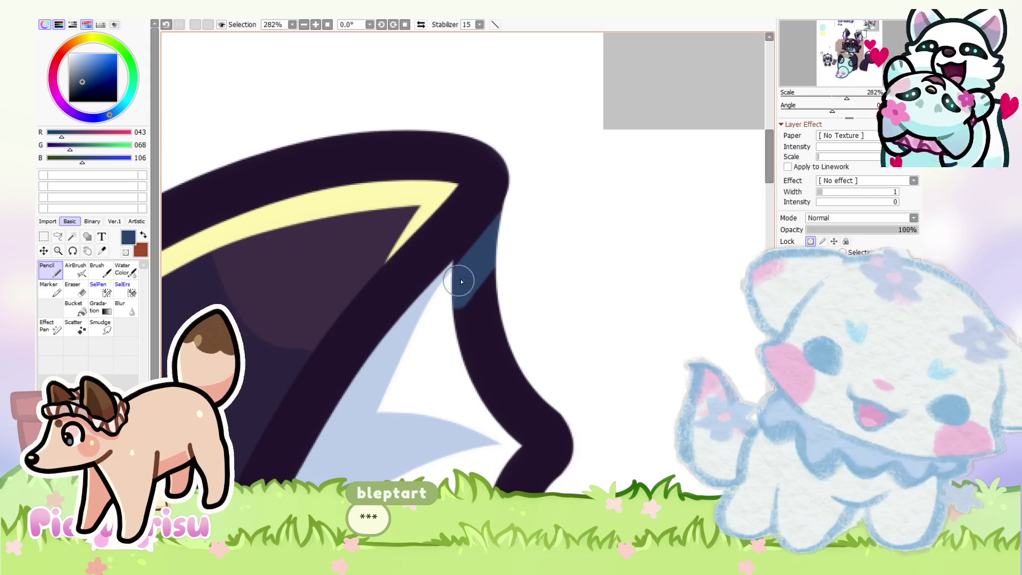
pyautogui.scroll(-7, 471, 260)
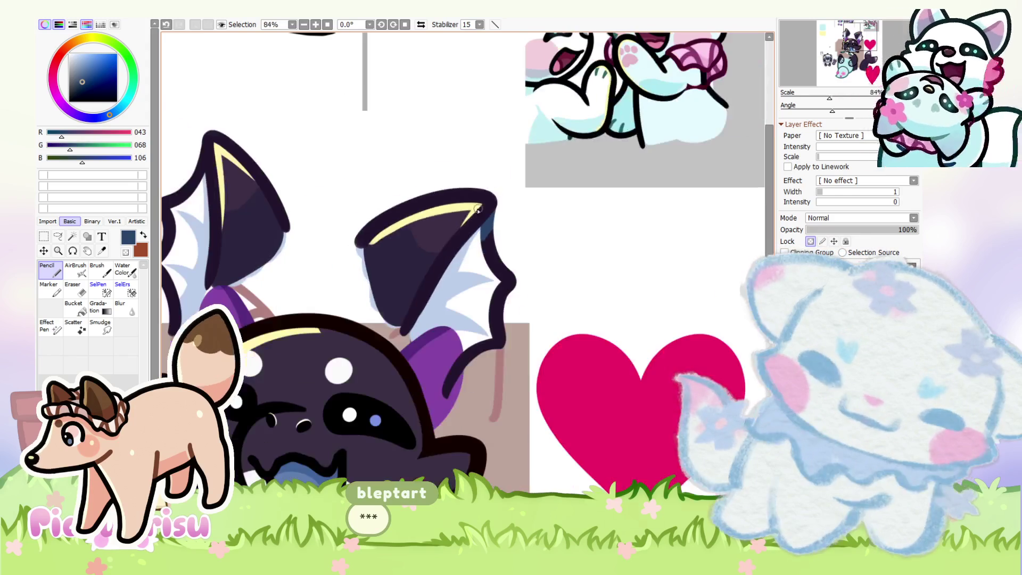
pyautogui.moveTo(500, 335)
pyautogui.mouseDown()
pyautogui.moveTo(511, 287)
pyautogui.moveTo(494, 240)
pyautogui.mouseUp()
# Step: Paint navy over the other ear's left outline
pyautogui.scroll(-3, 433, 235)
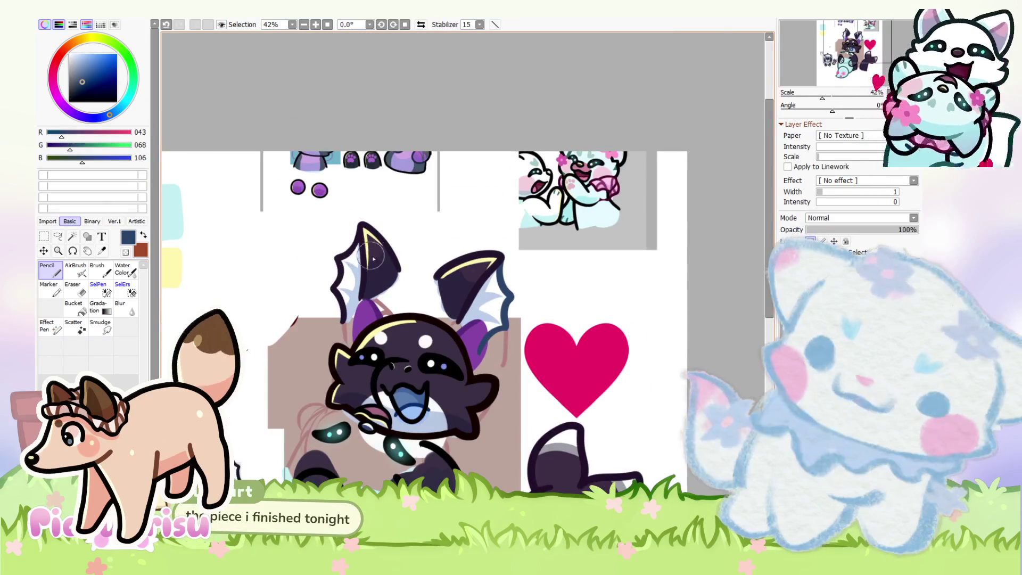
pyautogui.scroll(3, 373, 258)
pyautogui.scroll(-2, 368, 255)
pyautogui.scroll(4, 351, 245)
pyautogui.moveTo(363, 274)
pyautogui.mouseDown()
pyautogui.moveTo(372, 192)
pyautogui.moveTo(374, 246)
pyautogui.mouseUp()
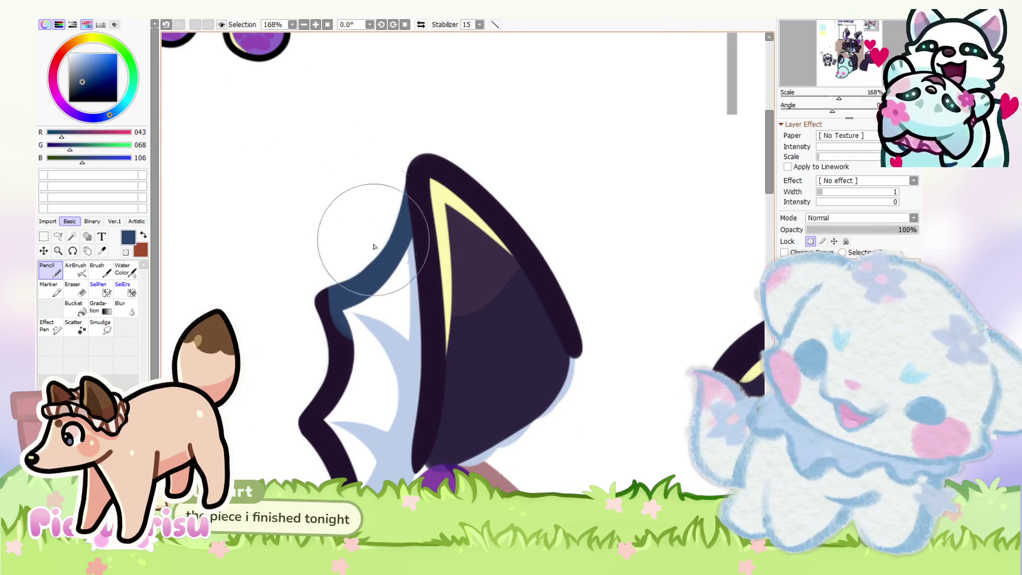
pyautogui.scroll(-2, 374, 247)
pyautogui.scroll(-1, 346, 300)
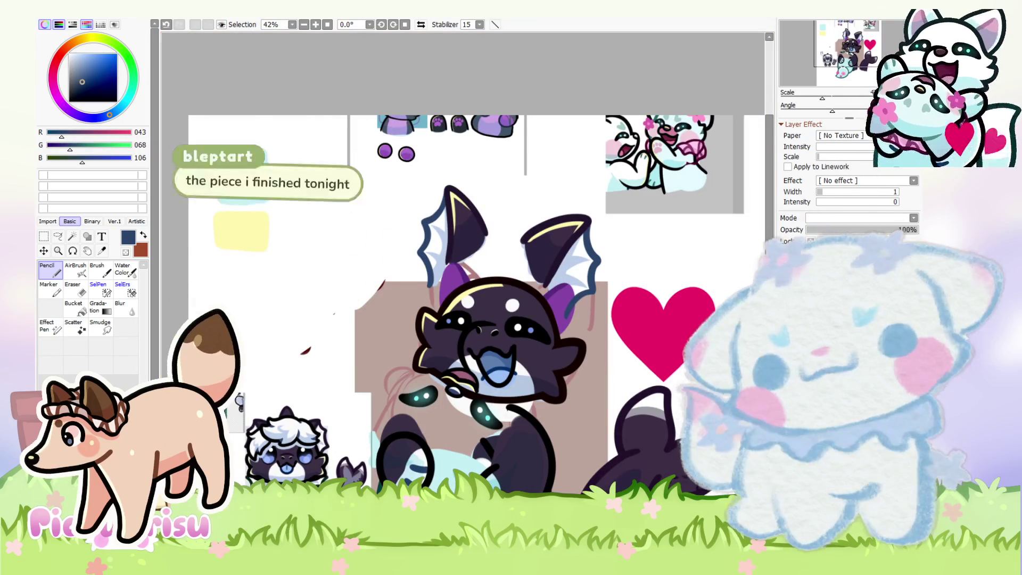
pyautogui.hotkey('ctrl', 't')
# Step: Transform the bat ears slightly lower on the head and apply the new position
pyautogui.scroll(1, 507, 284)
pyautogui.moveTo(508, 284); pyautogui.dragTo(513, 344)
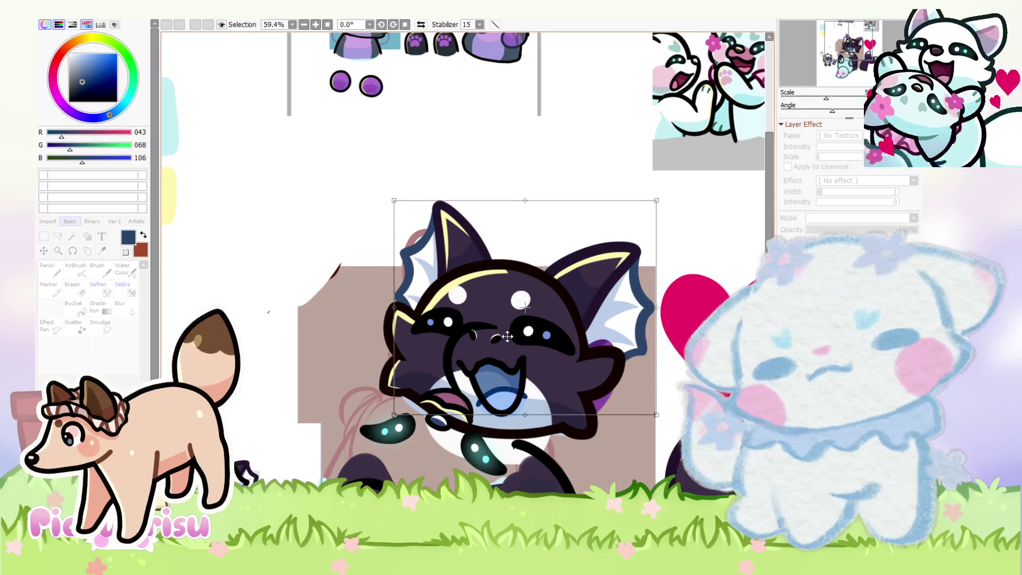
pyautogui.press('Return')
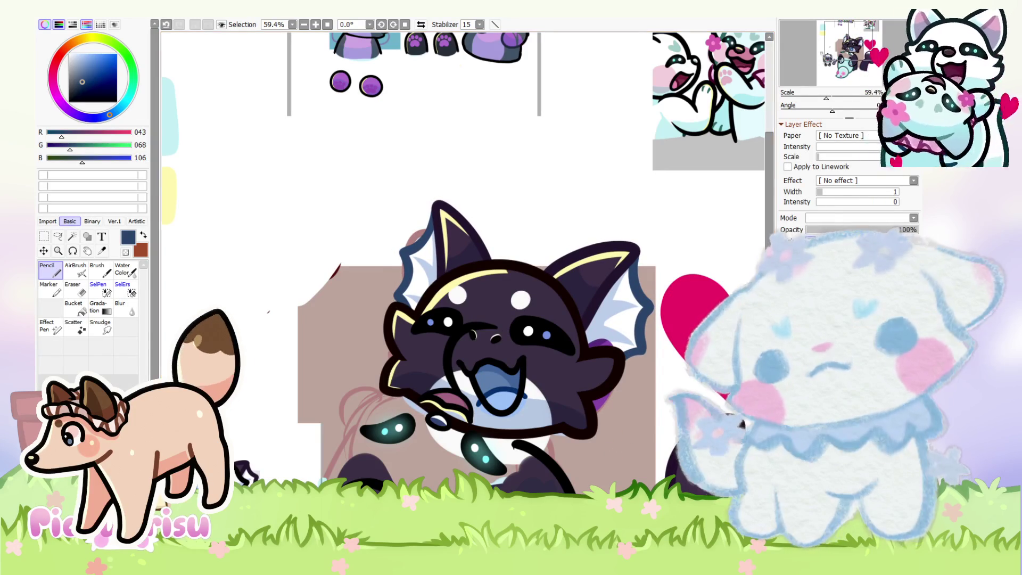
# Step: Extend the pale yellow rim highlight further down the head outline with Pencil strokes in the sampled colour
pyautogui.scroll(-3, 546, 330)
pyautogui.moveTo(532, 202)
pyautogui.mouseDown()
pyautogui.moveTo(564, 277)
pyautogui.moveTo(554, 319)
pyautogui.mouseUp()
pyautogui.scroll(6, 442, 306)
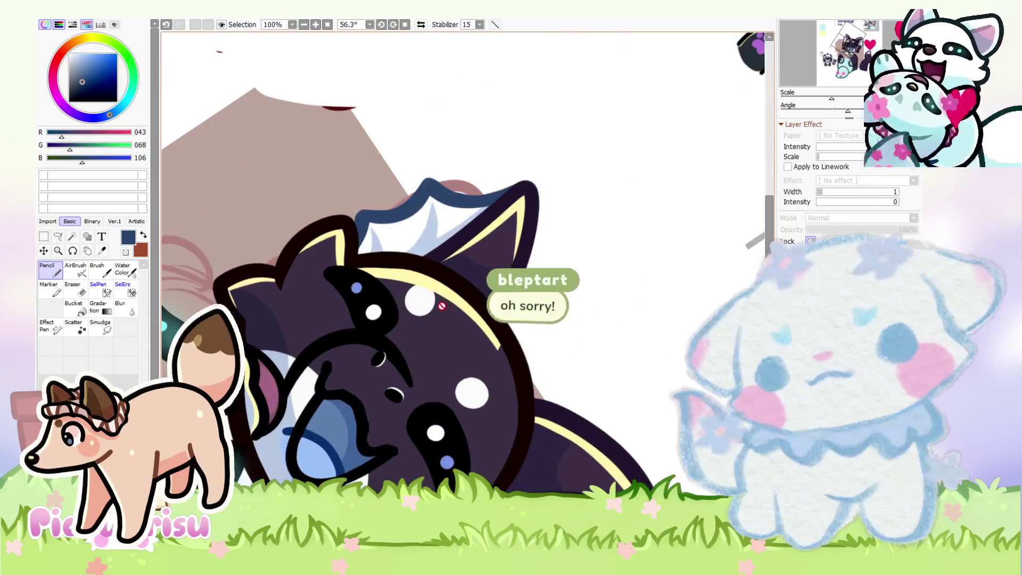
pyautogui.scroll(1, 441, 306)
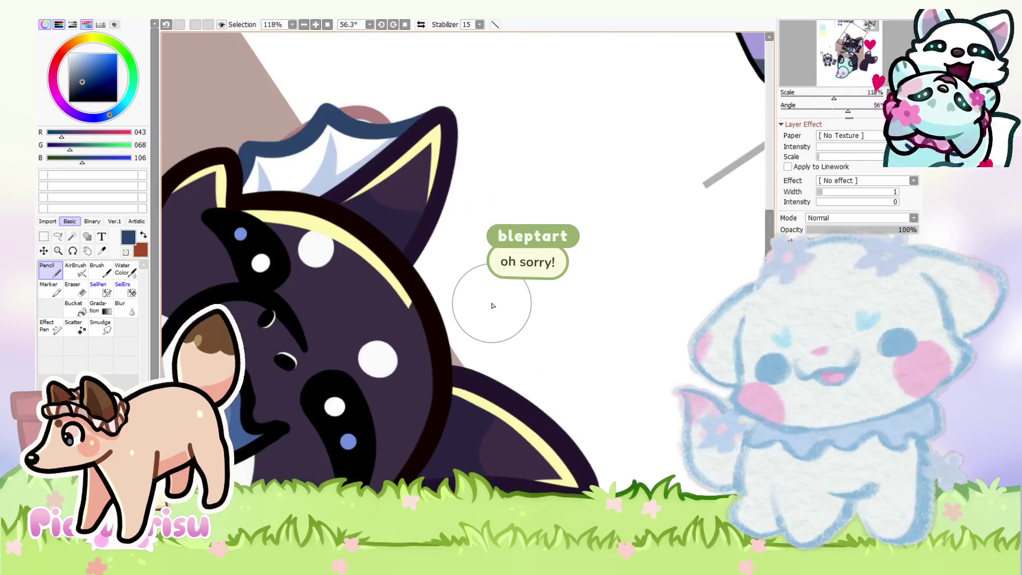
pyautogui.scroll(6, 430, 306)
pyautogui.keyDown('alt'); pyautogui.click(430, 306); pyautogui.keyUp('alt')
pyautogui.moveTo(430, 307); pyautogui.dragTo(496, 454)
pyautogui.moveTo(428, 308); pyautogui.dragTo(498, 457)
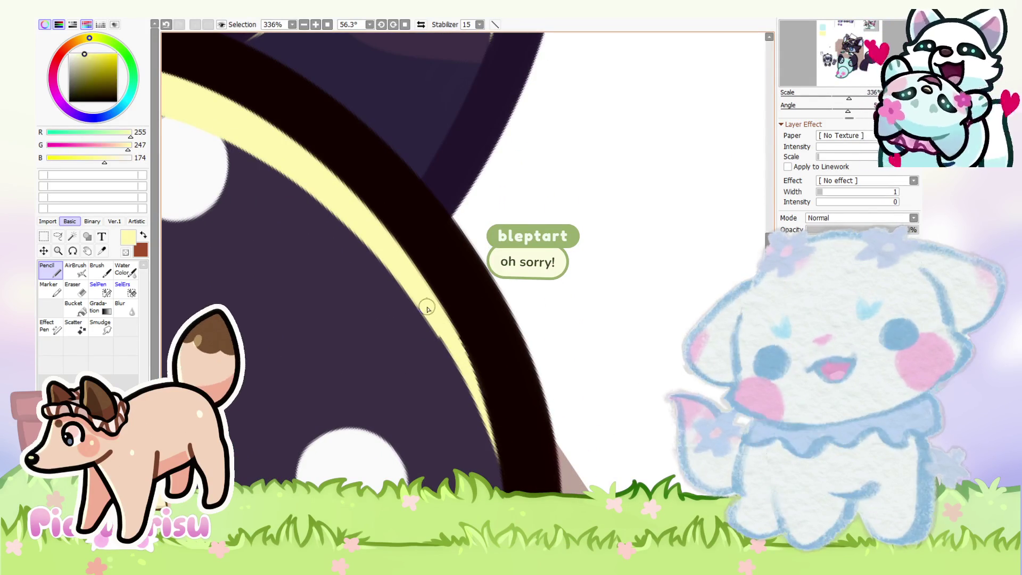
pyautogui.moveTo(427, 308); pyautogui.dragTo(498, 468)
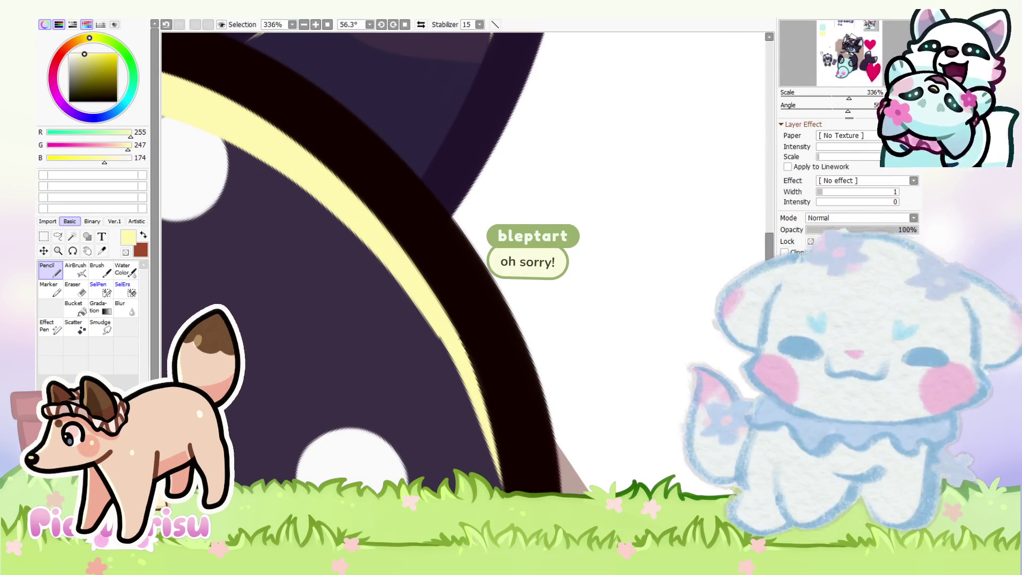
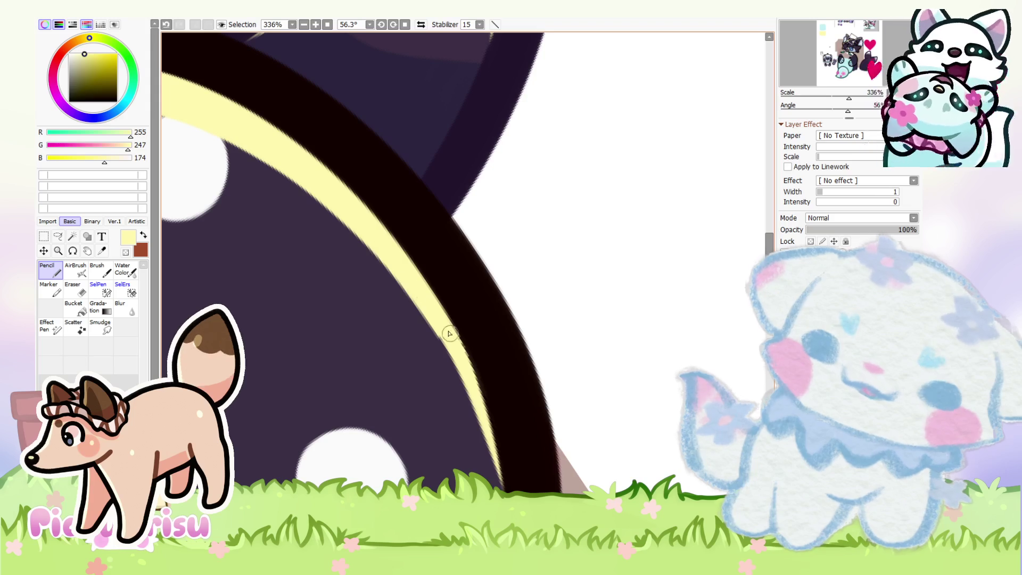
# Step: Reset the canvas rotation to upright and eyedrop the cat's dark purple outline colour
pyautogui.scroll(-10, 486, 262)
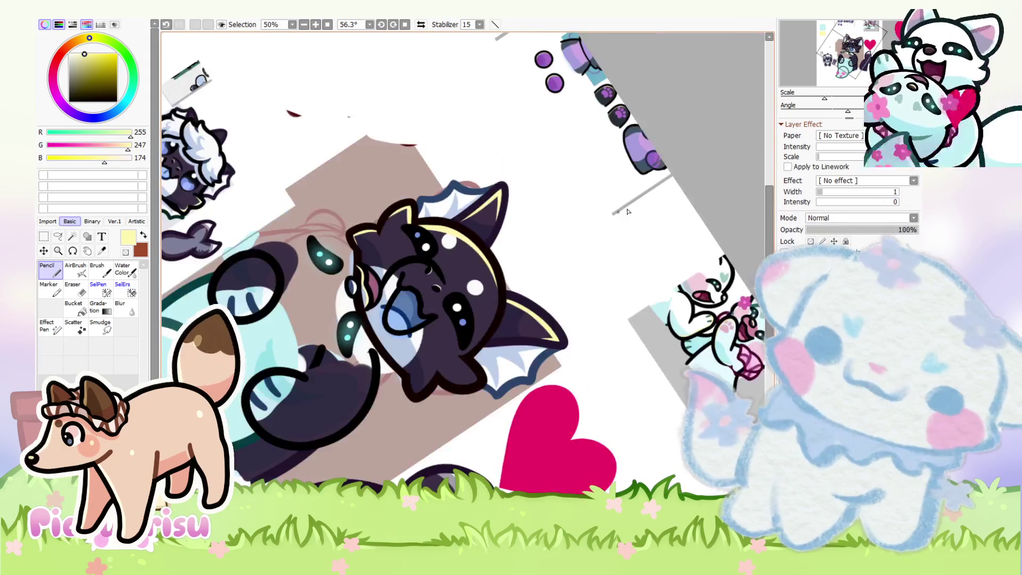
pyautogui.press('Home')
pyautogui.scroll(-1, 504, 158)
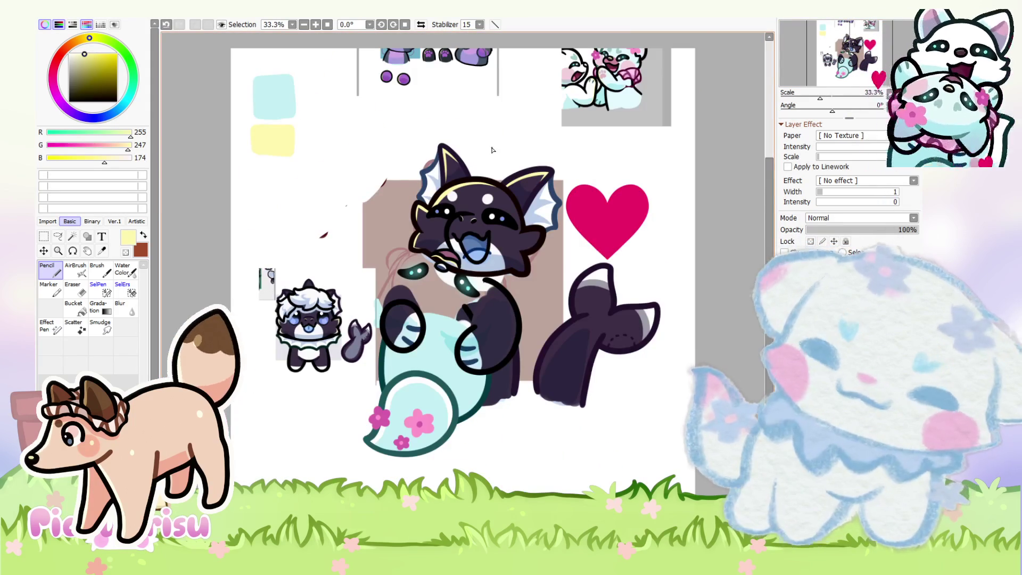
pyautogui.scroll(1, 503, 158)
pyautogui.scroll(-1, 504, 158)
pyautogui.scroll(4, 503, 158)
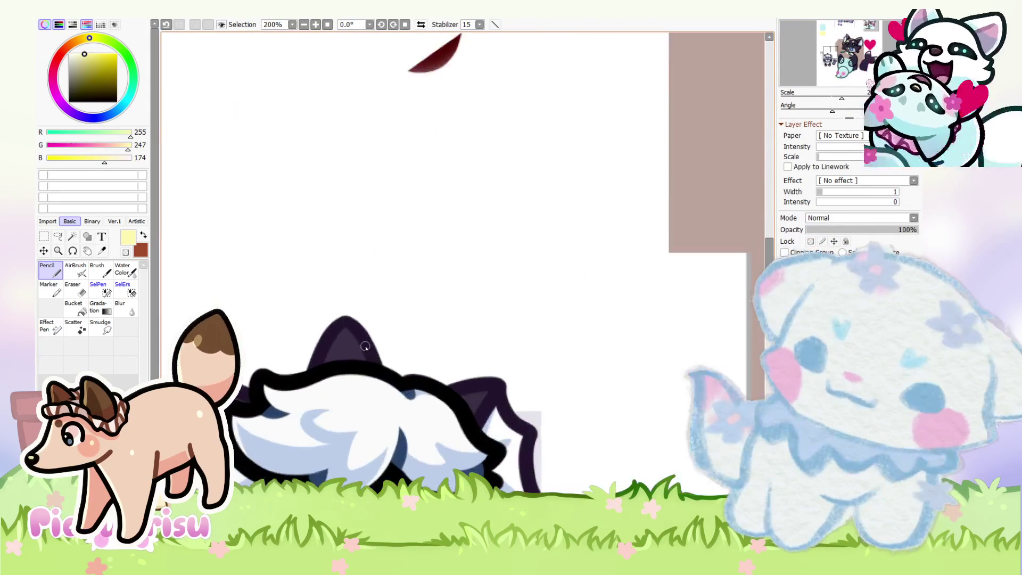
pyautogui.scroll(-2, 355, 355)
pyautogui.keyDown('alt'); pyautogui.click(355, 355); pyautogui.keyUp('alt')
# Step: Draw a pointed ear outline in the middle of the cat's head, redrawing it twice
pyautogui.scroll(-2, 355, 355)
pyautogui.scroll(3, 355, 355)
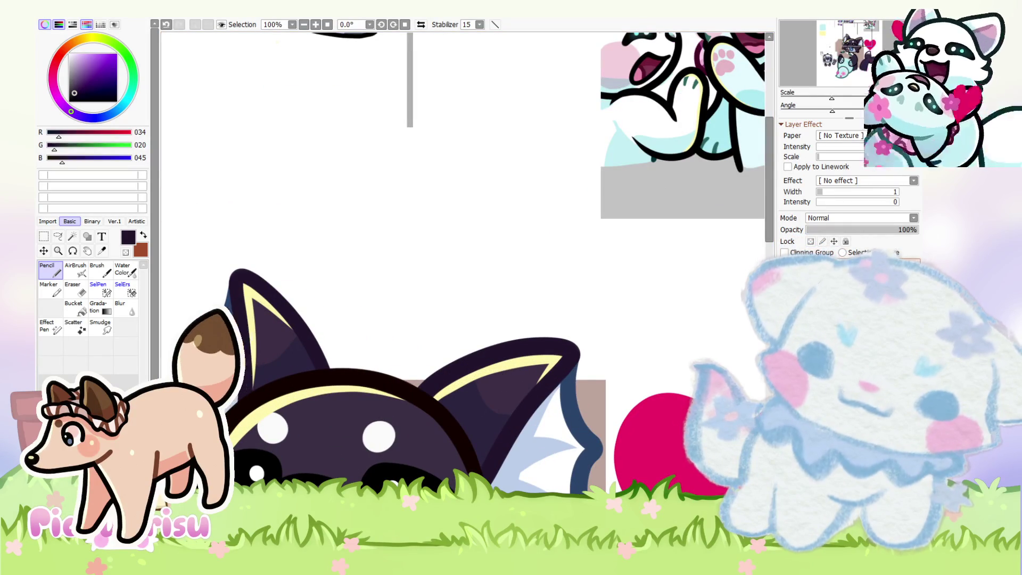
pyautogui.scroll(1, 445, 324)
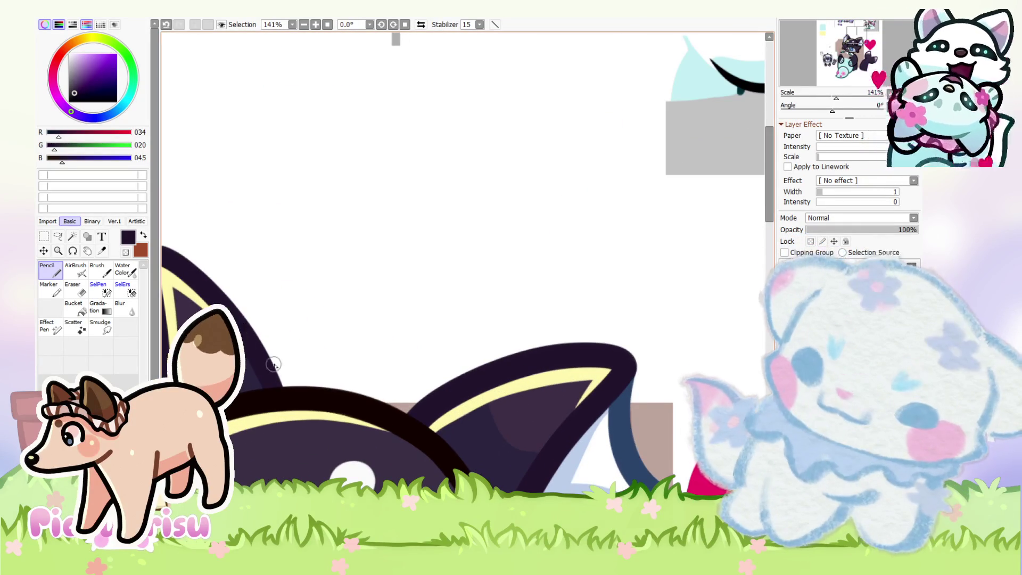
pyautogui.moveTo(286, 391)
pyautogui.mouseDown()
pyautogui.moveTo(333, 299)
pyautogui.moveTo(459, 384)
pyautogui.moveTo(481, 432)
pyautogui.mouseUp()
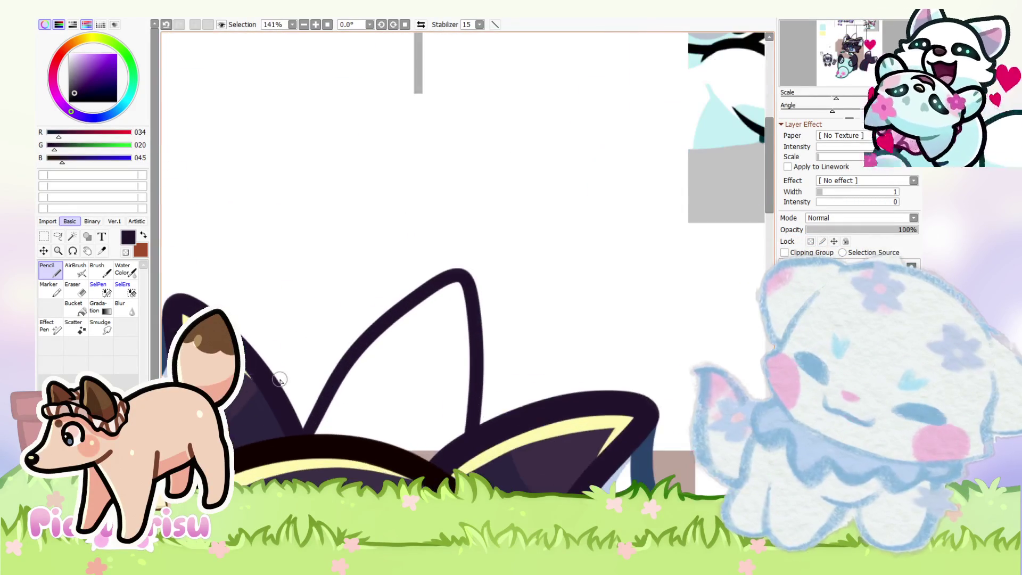
pyautogui.hotkey('ctrl', 'z')
pyautogui.moveTo(298, 449)
pyautogui.mouseDown()
pyautogui.moveTo(330, 381)
pyautogui.moveTo(471, 450)
pyautogui.mouseUp()
pyautogui.hotkey('ctrl', 'z')
pyautogui.moveTo(298, 452)
pyautogui.mouseDown()
pyautogui.moveTo(452, 388)
pyautogui.moveTo(456, 426)
pyautogui.mouseUp()
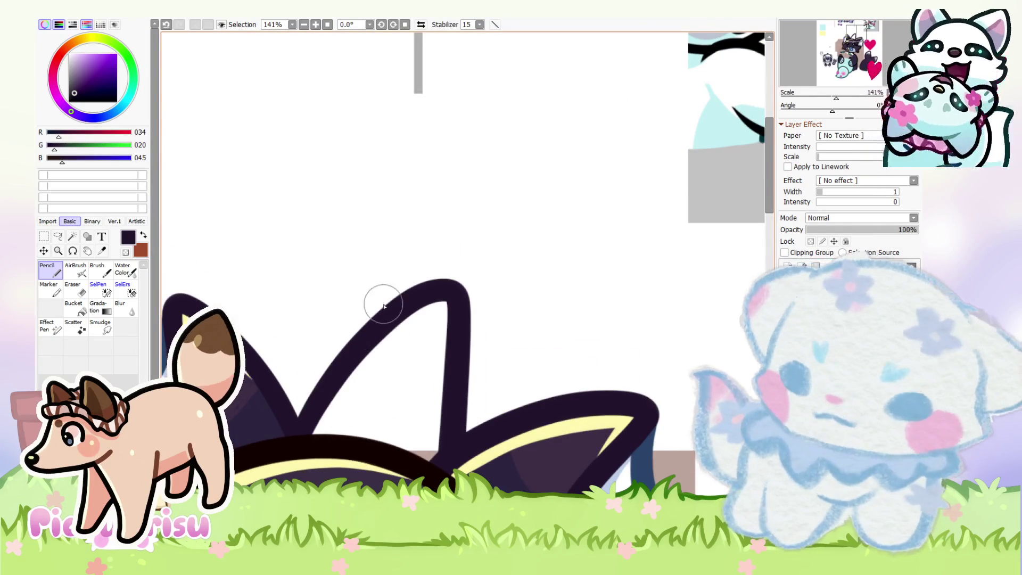
pyautogui.scroll(-5, 373, 298)
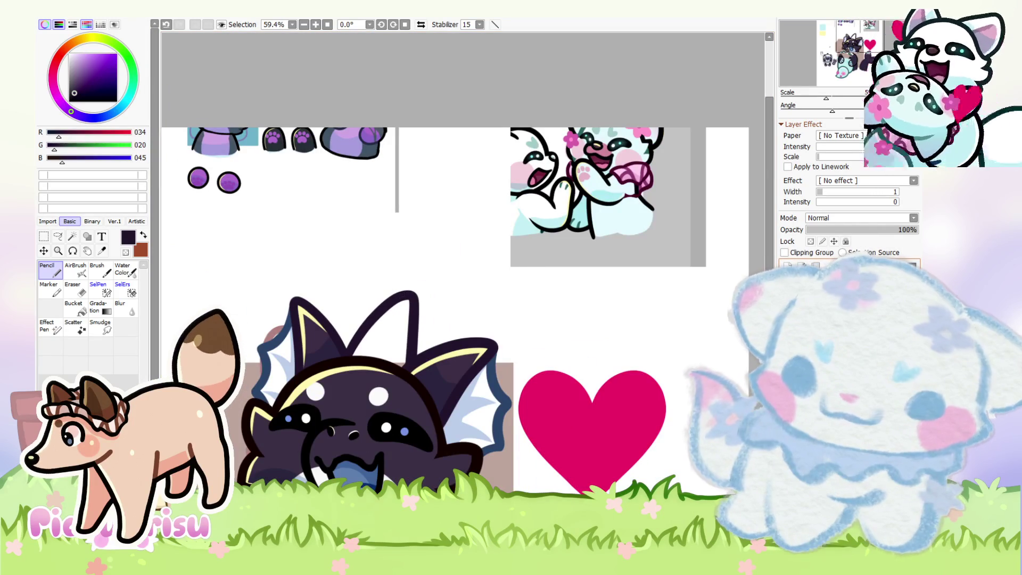
# Step: Fill the inside of the new ear with the dark purple fill colour
pyautogui.scroll(3, 369, 296)
pyautogui.keyDown('alt'); pyautogui.click(369, 297); pyautogui.keyUp('alt')
pyautogui.moveTo(378, 242); pyautogui.dragTo(298, 336)
pyautogui.moveTo(373, 367)
pyautogui.mouseDown()
pyautogui.moveTo(387, 272)
pyautogui.moveTo(326, 326)
pyautogui.mouseUp()
# Step: Shade the new ear with a lighter purple and sample the pale yellow highlight colour
pyautogui.keyDown('alt'); pyautogui.click(392, 299); pyautogui.keyUp('alt')
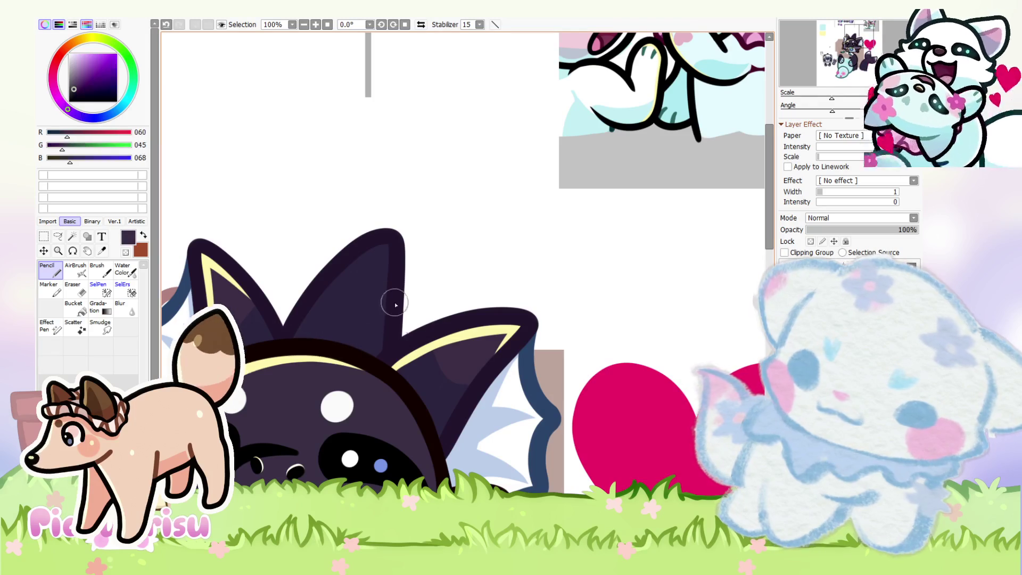
pyautogui.scroll(1, 342, 291)
pyautogui.moveTo(342, 291); pyautogui.dragTo(396, 240)
pyautogui.scroll(-5, 397, 257)
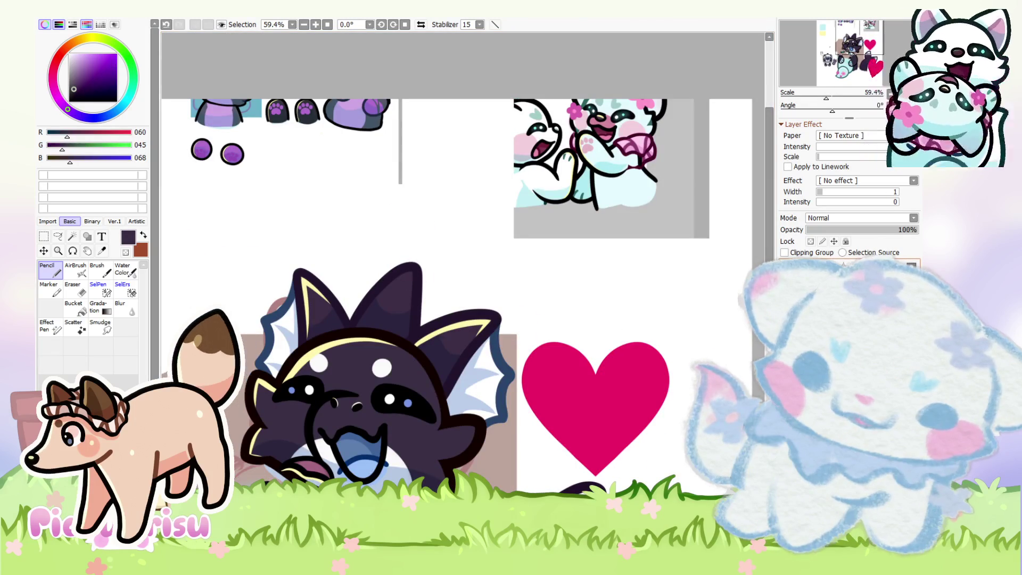
pyautogui.scroll(2, 404, 306)
pyautogui.keyDown('alt'); pyautogui.click(405, 307); pyautogui.keyUp('alt')
pyautogui.scroll(1, 405, 307)
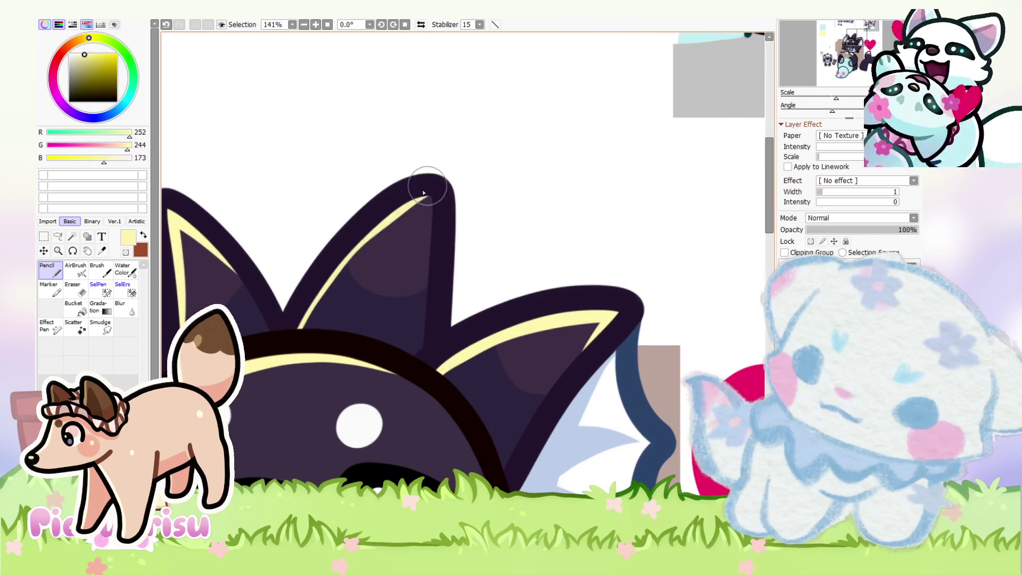
pyautogui.scroll(1, 424, 192)
# Step: Undo the rejected ear shading strokes, redoing the last one to keep it
pyautogui.hotkey('ctrl', 'z')
pyautogui.moveTo(250, 353); pyautogui.dragTo(468, 164)
pyautogui.hotkey('ctrl', 'z')
pyautogui.hotkey('ctrl', 'y')
pyautogui.scroll(-3, 461, 310)
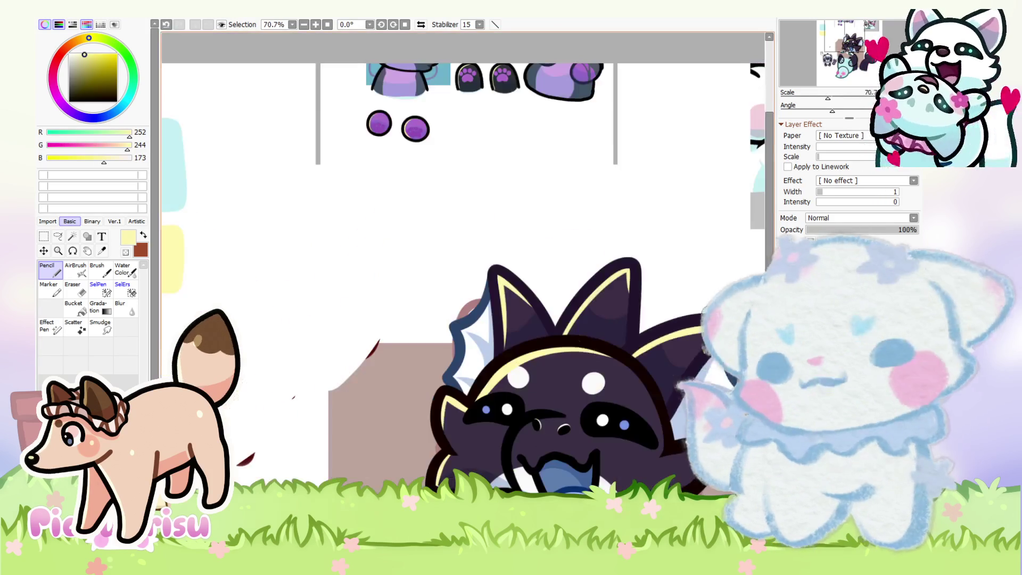
pyautogui.scroll(-3, 445, 306)
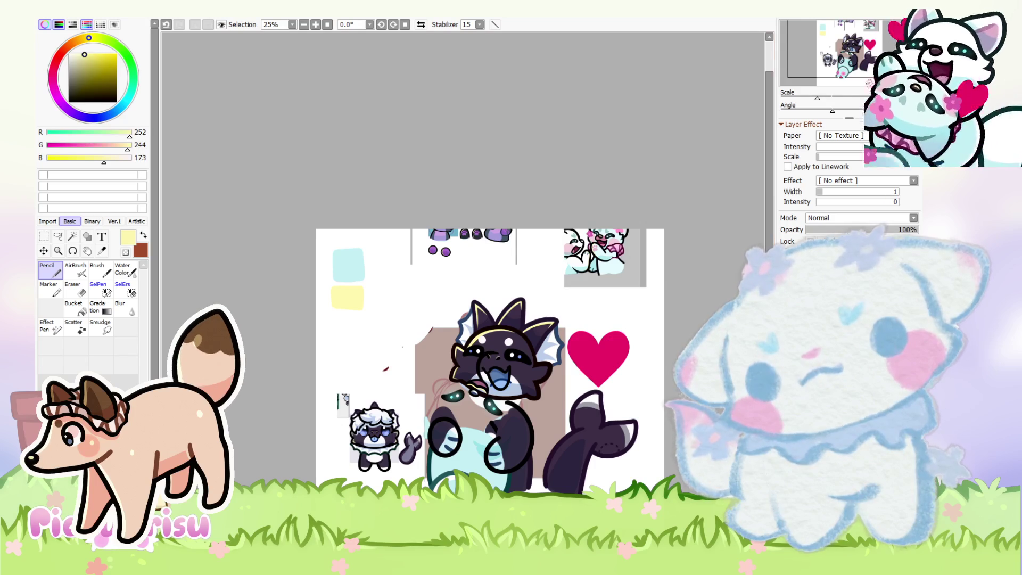
pyautogui.scroll(3, 510, 339)
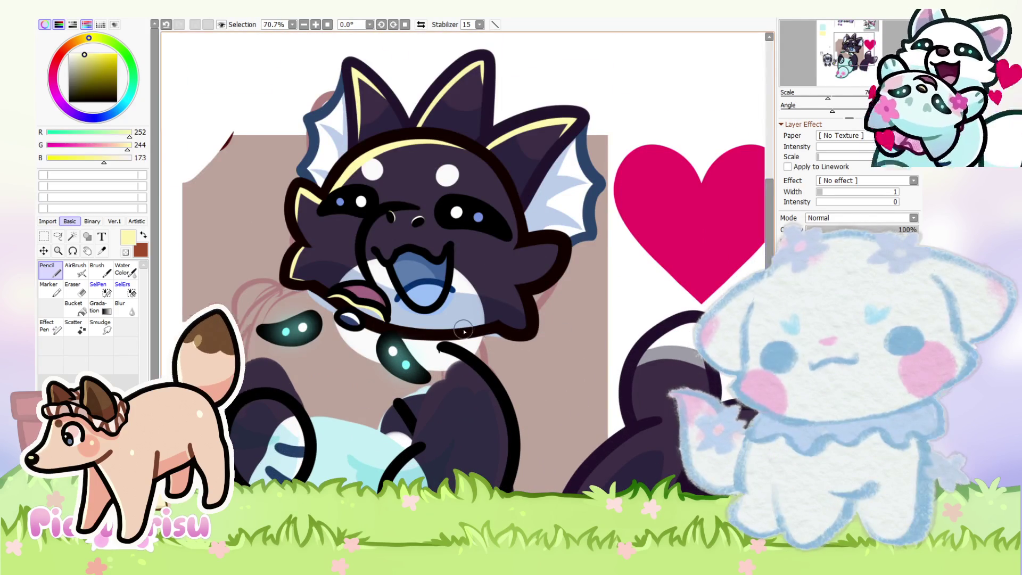
pyautogui.scroll(1, 464, 330)
pyautogui.scroll(1, 508, 329)
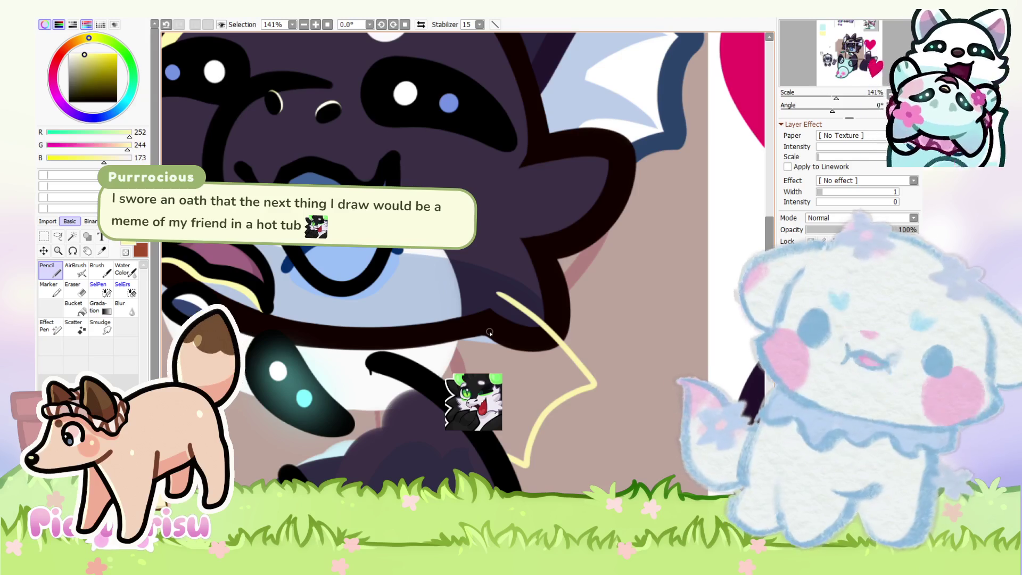
pyautogui.scroll(-3, 573, 300)
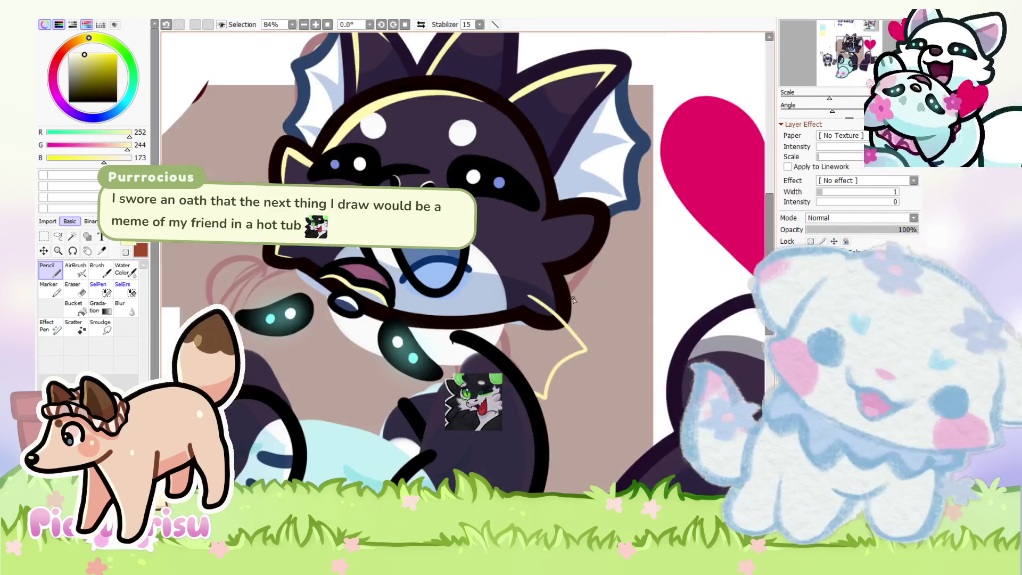
pyautogui.scroll(3, 578, 286)
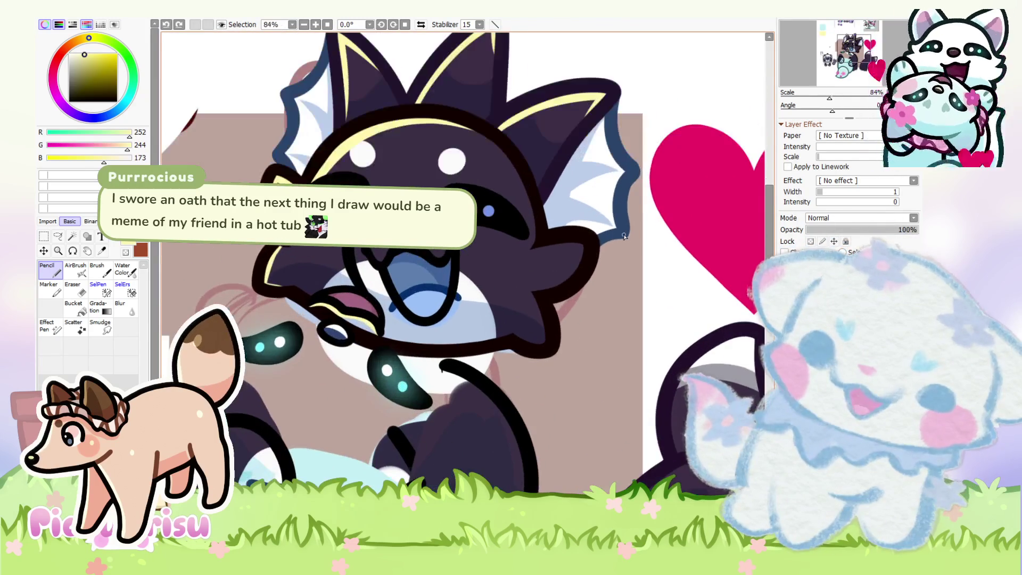
# Step: Eyedrop the fin outline's dark blue and switch to the Eraser
pyautogui.keyDown('alt'); pyautogui.click(617, 239); pyautogui.keyUp('alt')
pyautogui.scroll(3, 639, 244)
pyautogui.scroll(-1, 634, 217)
pyautogui.scroll(2, 633, 217)
pyautogui.press('e')
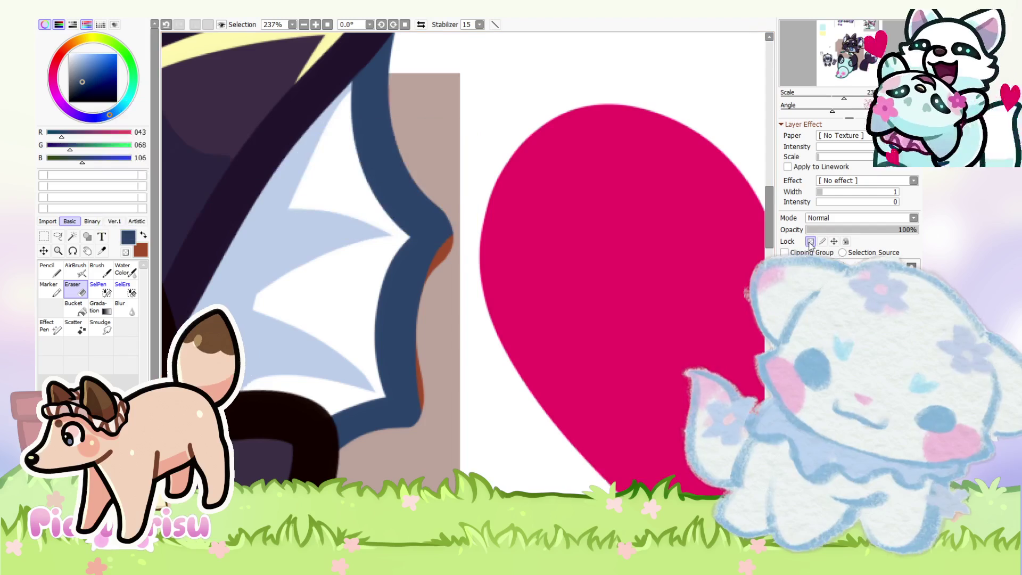
# Step: On the bg layer, erase the reddish-brown fringe along the fin's dark blue outline
pyautogui.keyDown('ctrl'); pyautogui.keyDown('shift'); pyautogui.click(464, 242); pyautogui.keyUp('shift'); pyautogui.keyUp('ctrl')
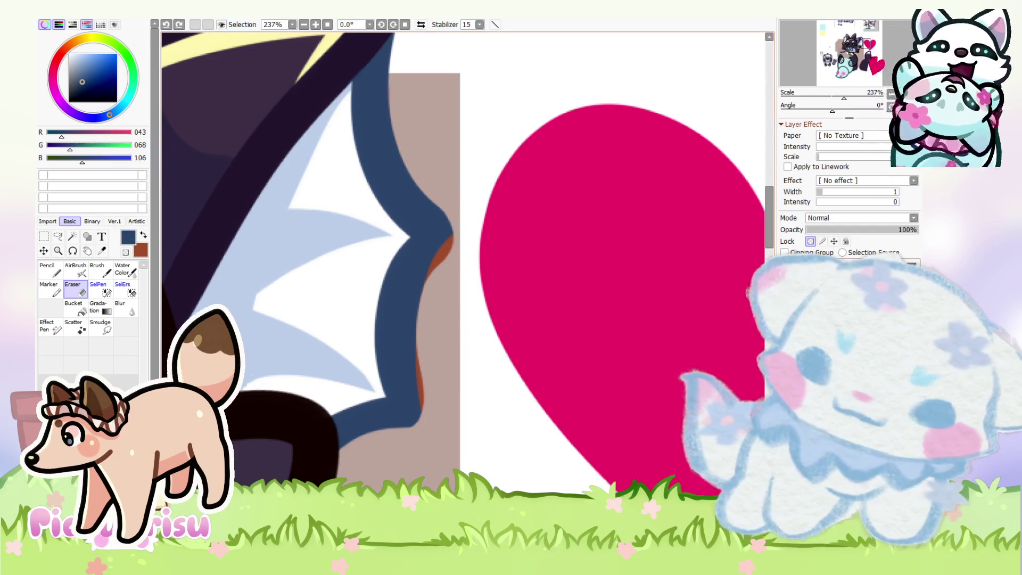
pyautogui.press('Delete')
pyautogui.moveTo(424, 307)
pyautogui.mouseDown()
pyautogui.moveTo(399, 337)
pyautogui.moveTo(420, 390)
pyautogui.moveTo(395, 438)
pyautogui.mouseUp()
pyautogui.scroll(-1, 438, 274)
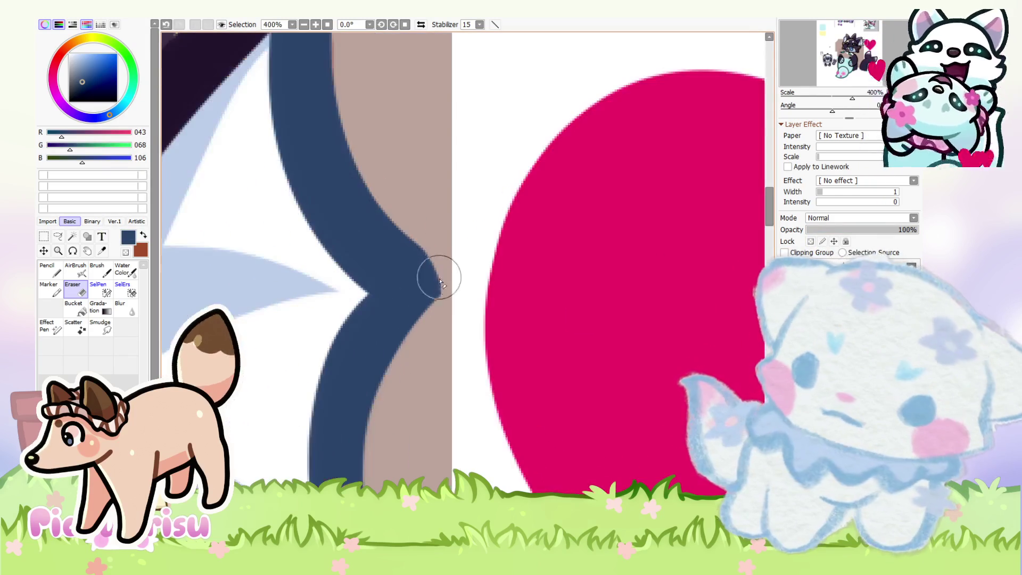
pyautogui.scroll(-1, 383, 193)
pyautogui.scroll(-7, 383, 193)
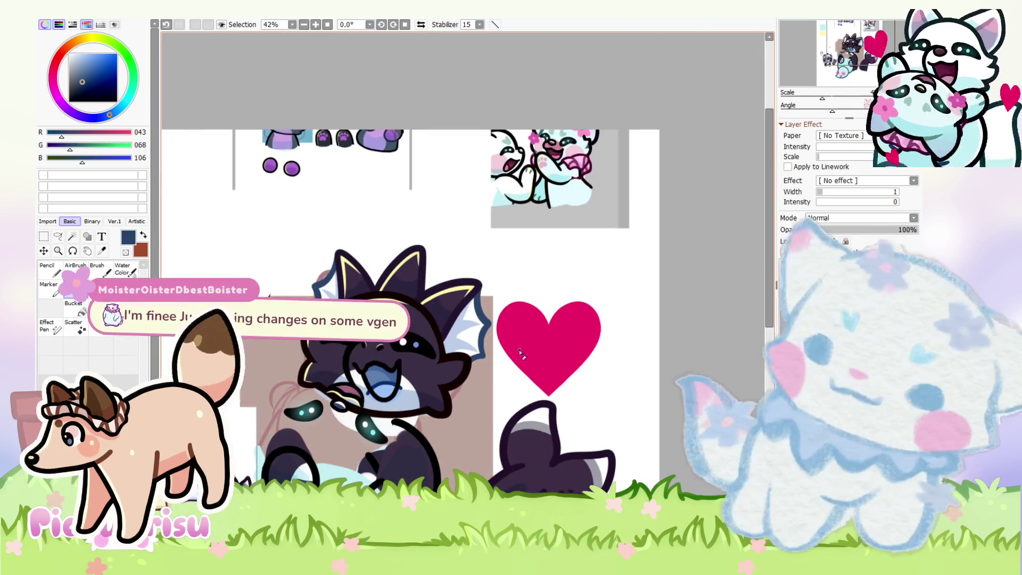
pyautogui.scroll(7, 520, 351)
pyautogui.scroll(9, 422, 365)
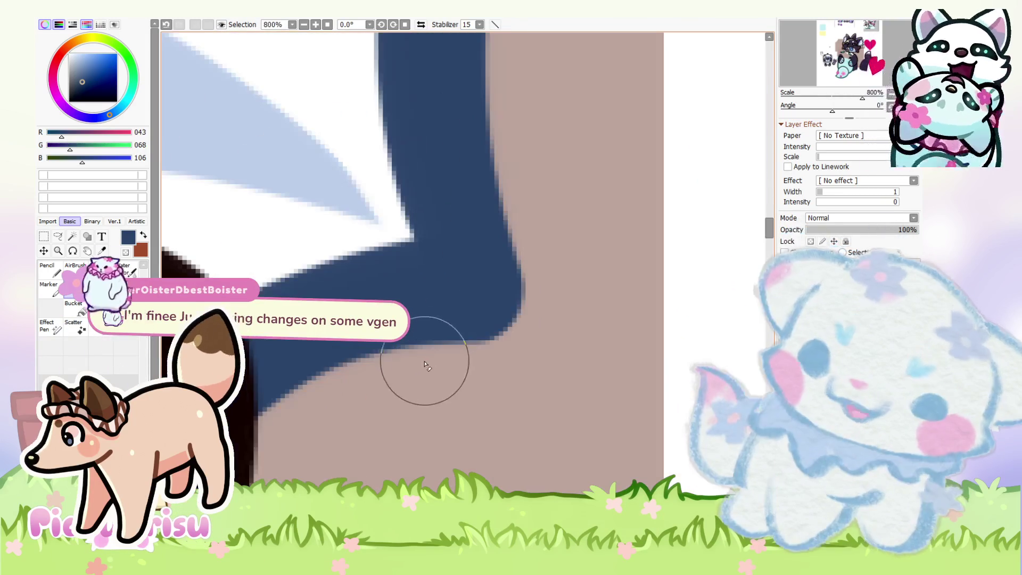
pyautogui.scroll(-10, 481, 326)
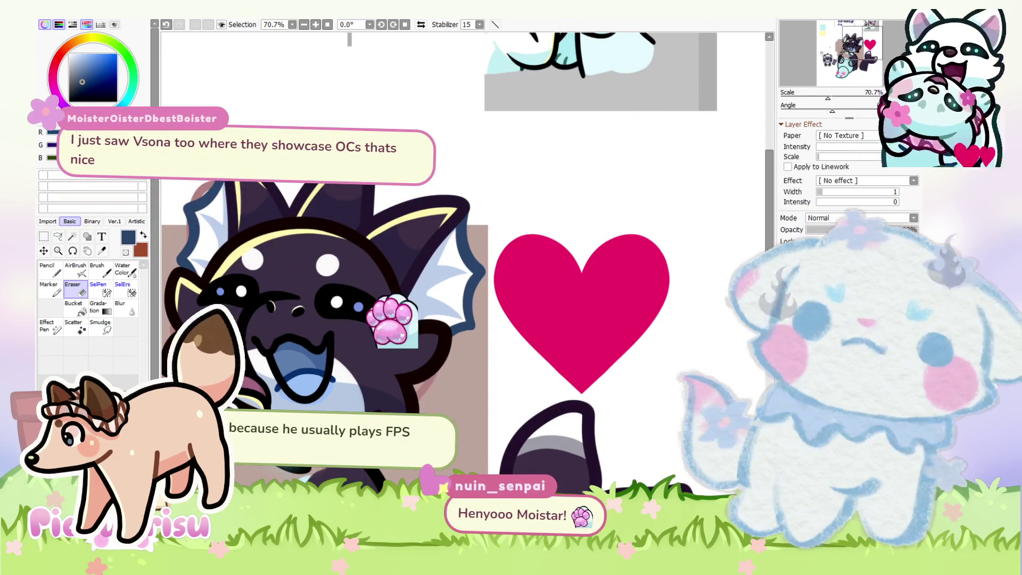
pyautogui.press('-')
pyautogui.press('-')
pyautogui.press('-')
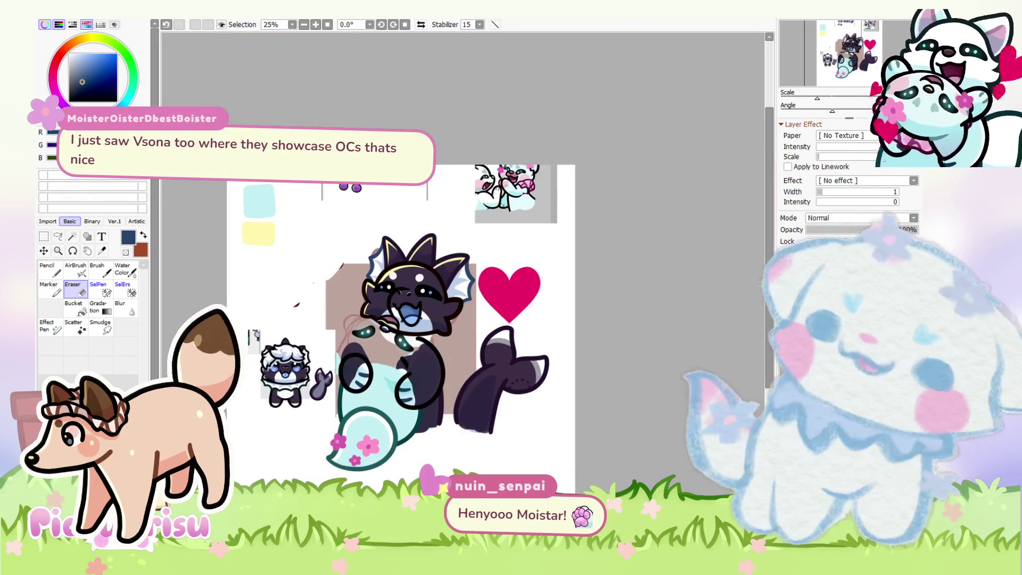
# Step: Switch to the black-background drawing, nudge it right, then close it to return to the main illustration
pyautogui.hotkey('ctrl', 'Tab')
pyautogui.press('-')
pyautogui.press('-')
pyautogui.press('-')
pyautogui.moveTo(486, 344); pyautogui.dragTo(546, 344)
pyautogui.press('+')
pyautogui.press('+')
pyautogui.press('+')
pyautogui.scroll(3, 468, 333)
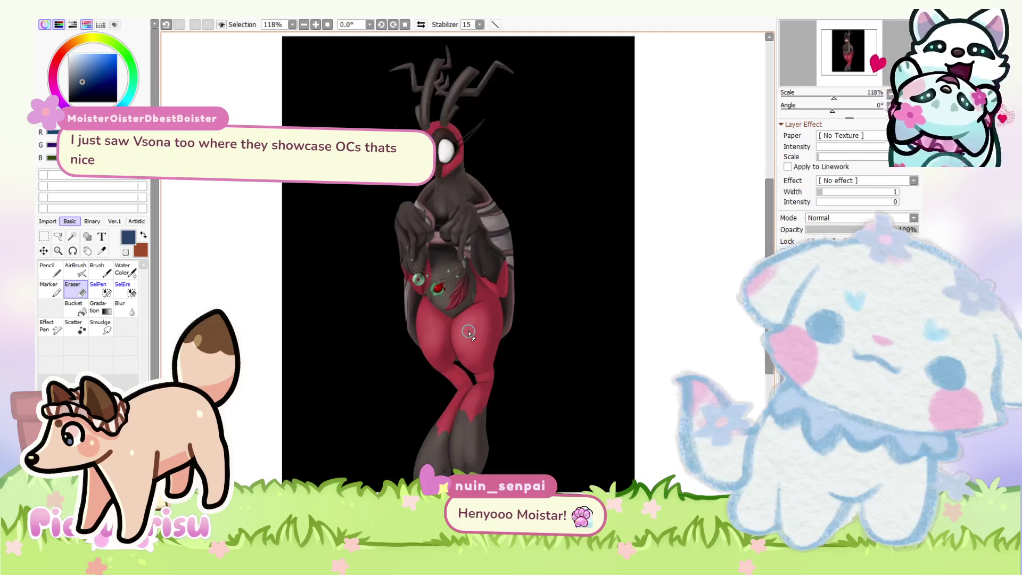
pyautogui.scroll(2, 468, 332)
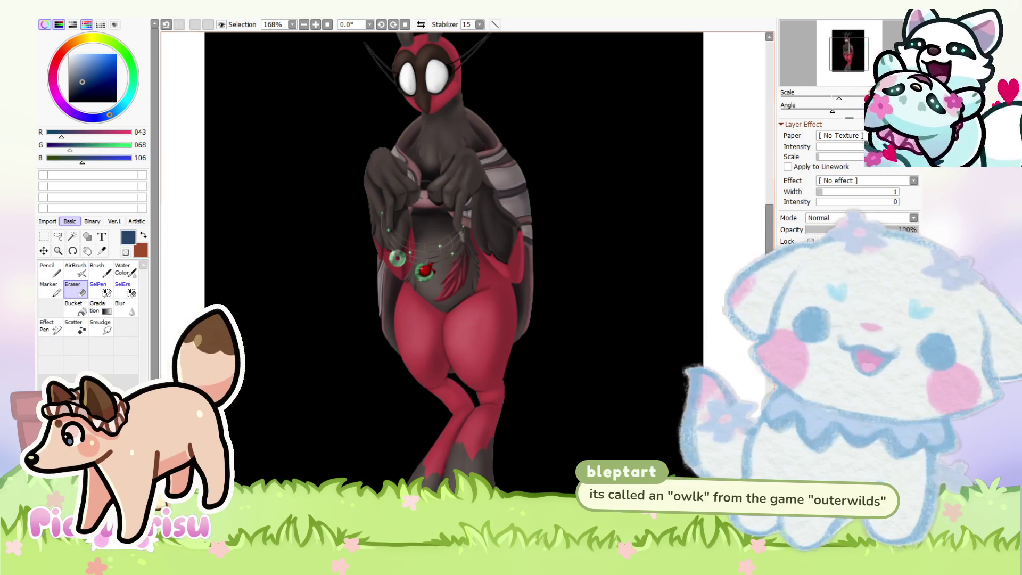
pyautogui.scroll(-3, 468, 331)
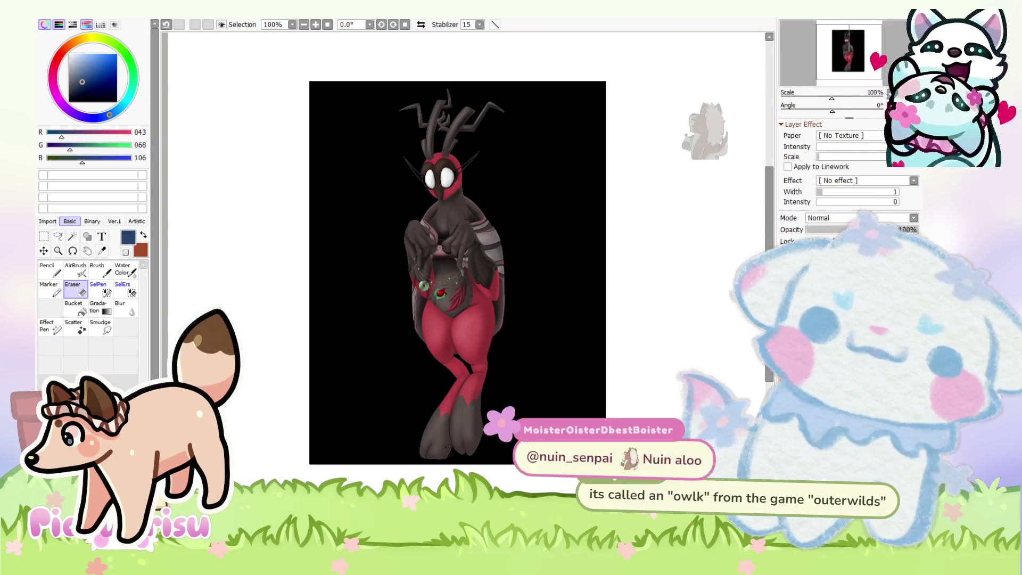
pyautogui.hotkey('ctrl', 'w')
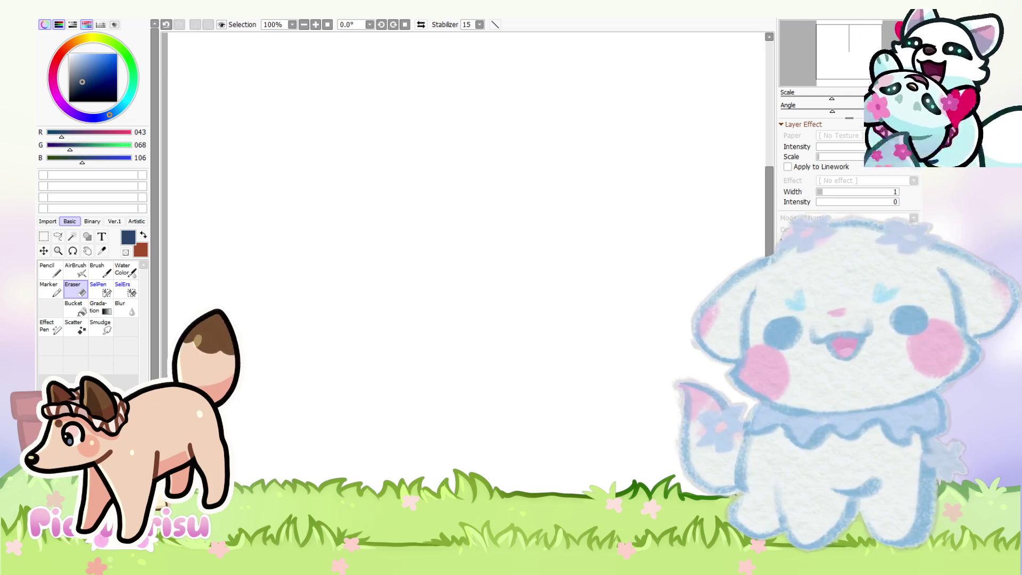
pyautogui.scroll(-3, 466, 265)
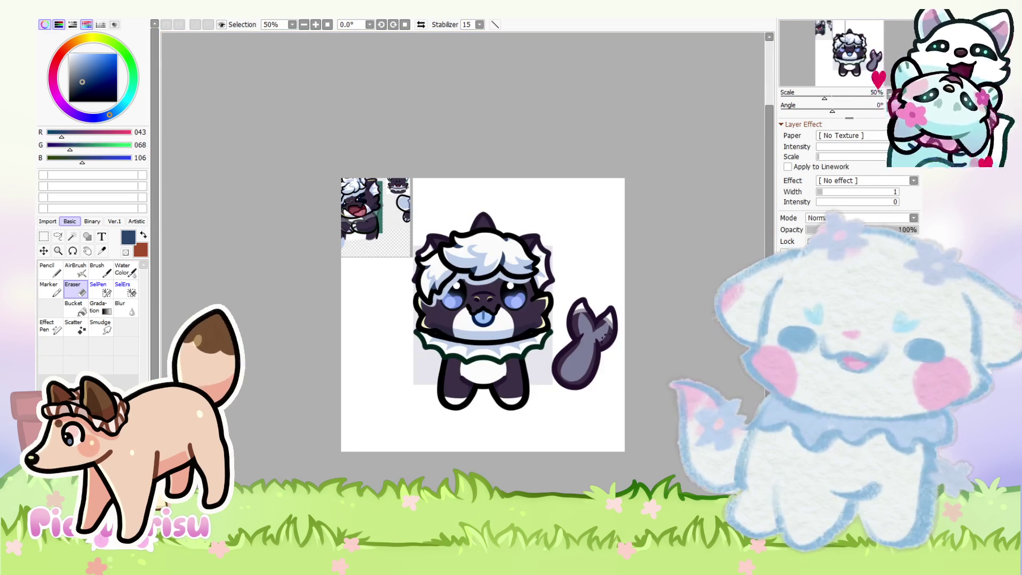
pyautogui.scroll(3, 460, 281)
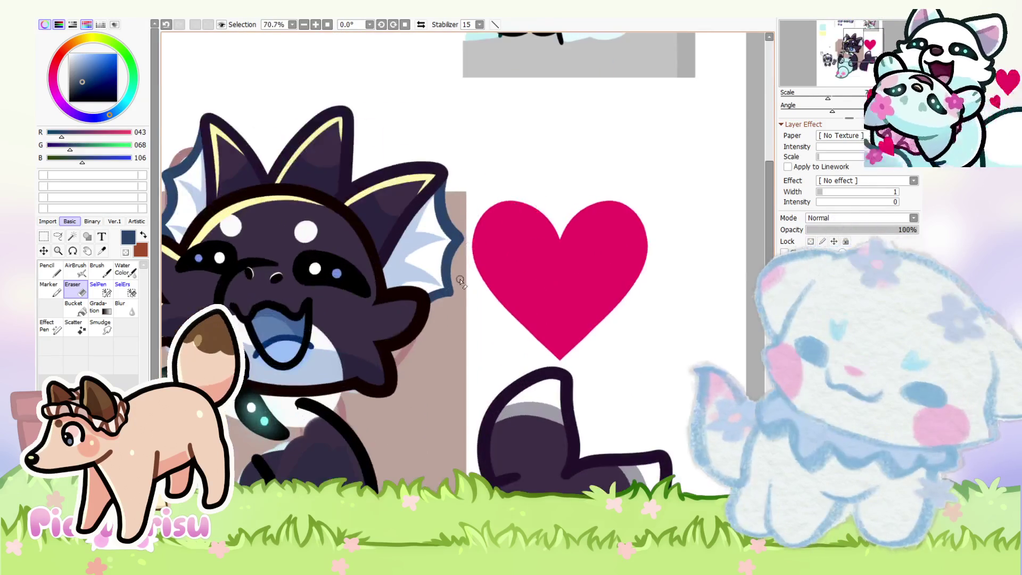
# Step: Eyedrop the cat's dark purple outline colour and switch to the Pencil
pyautogui.scroll(-3, 459, 281)
pyautogui.scroll(6, 360, 358)
pyautogui.keyDown('alt'); pyautogui.click(245, 421); pyautogui.keyUp('alt')
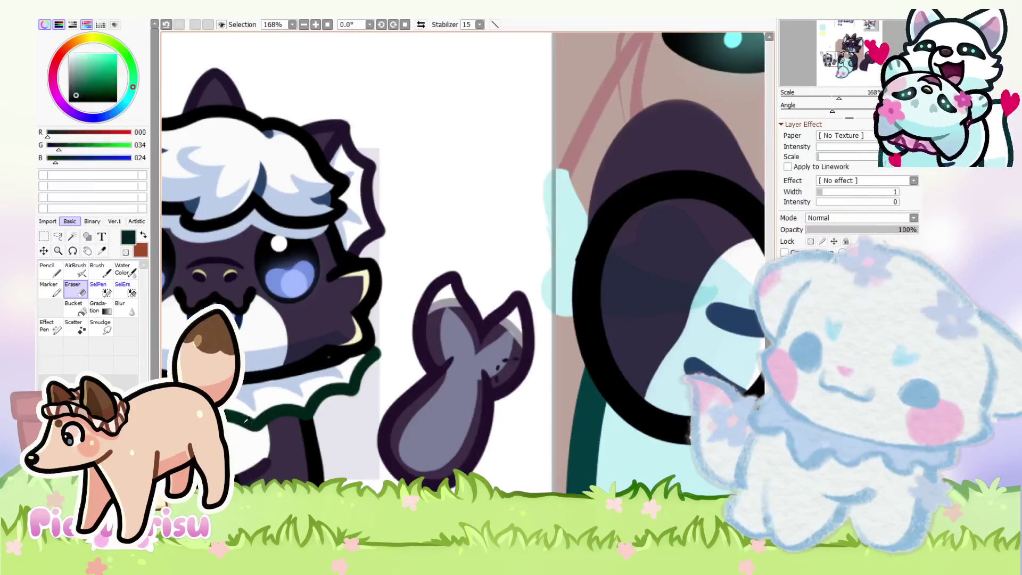
pyautogui.keyDown('alt'); pyautogui.click(367, 212); pyautogui.keyUp('alt')
pyautogui.scroll(-6, 290, 356)
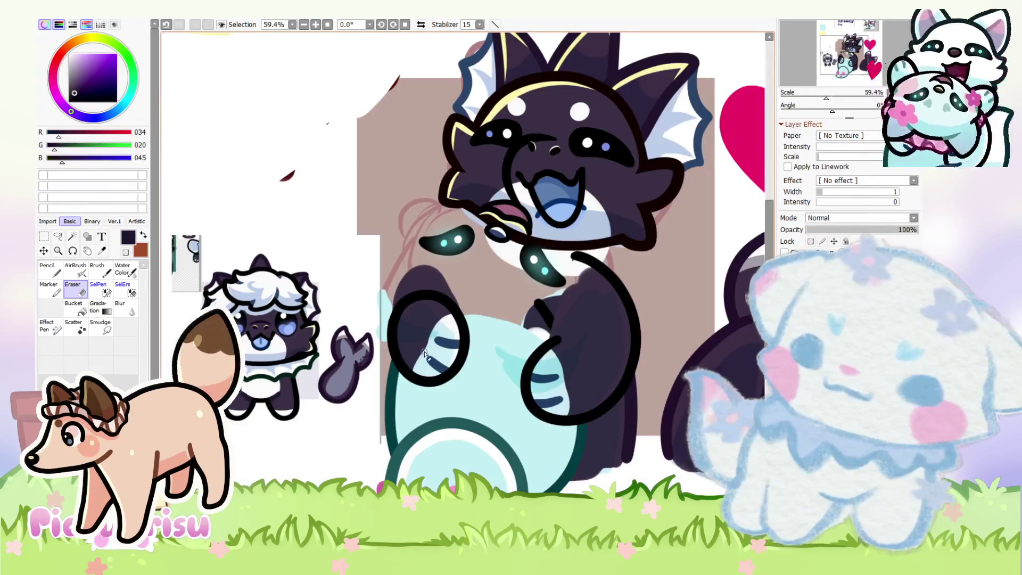
pyautogui.scroll(2, 426, 356)
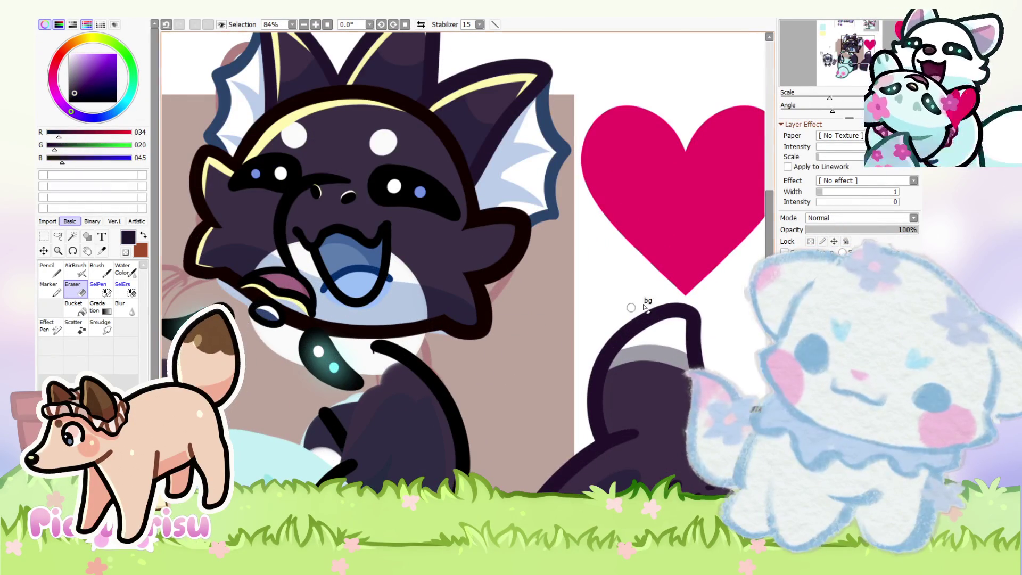
pyautogui.scroll(3, 529, 344)
pyautogui.click(58, 271)
# Step: Draw the outline of the cat's arm reaching across its chest, retrying several times
pyautogui.moveTo(392, 283)
pyautogui.mouseDown()
pyautogui.moveTo(469, 368)
pyautogui.moveTo(306, 453)
pyautogui.moveTo(296, 473)
pyautogui.mouseUp()
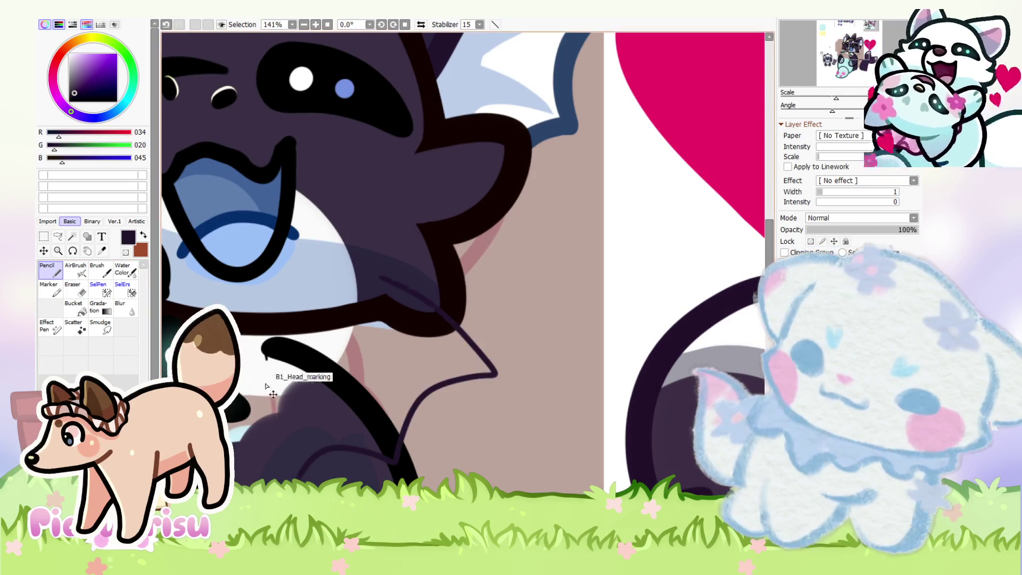
pyautogui.hotkey('ctrl', 'z')
pyautogui.moveTo(369, 283)
pyautogui.mouseDown()
pyautogui.moveTo(431, 392)
pyautogui.moveTo(317, 482)
pyautogui.mouseUp()
pyautogui.hotkey('ctrl', 'z')
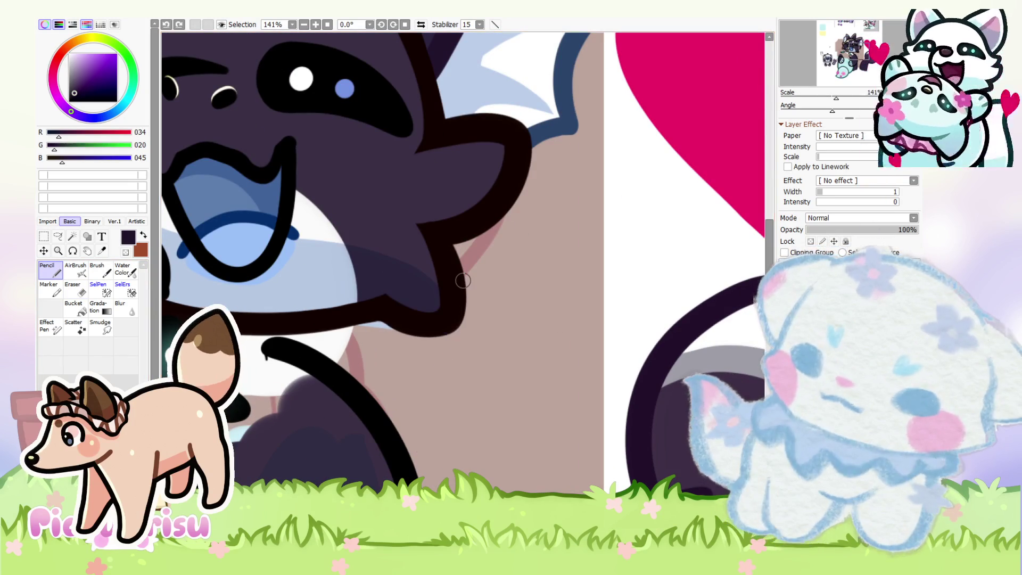
pyautogui.moveTo(394, 294)
pyautogui.mouseDown()
pyautogui.moveTo(486, 326)
pyautogui.moveTo(370, 422)
pyautogui.moveTo(245, 474)
pyautogui.mouseUp()
pyautogui.hotkey('ctrl', 'z')
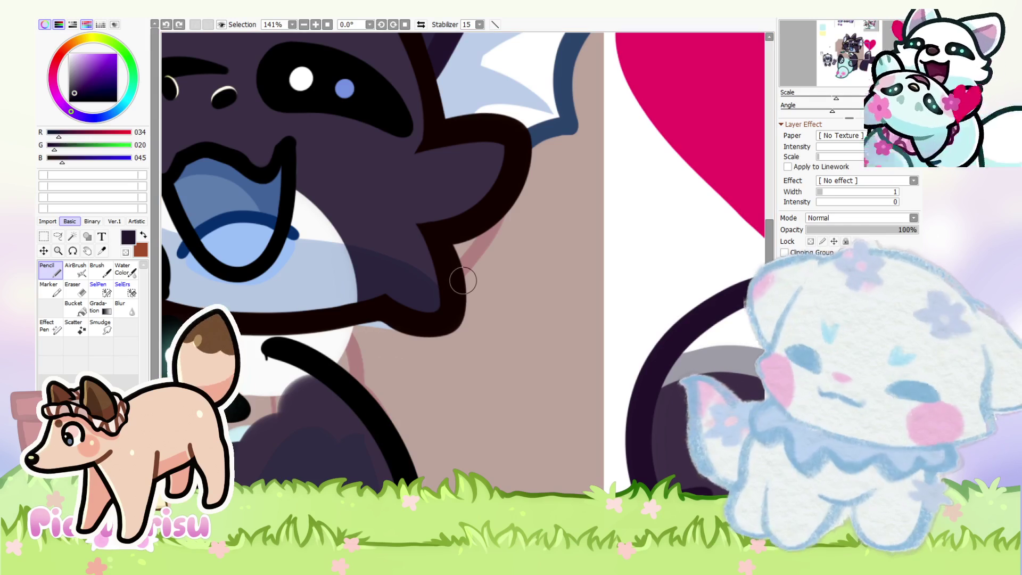
pyautogui.moveTo(374, 280)
pyautogui.mouseDown()
pyautogui.moveTo(467, 347)
pyautogui.moveTo(335, 463)
pyautogui.moveTo(240, 467)
pyautogui.mouseUp()
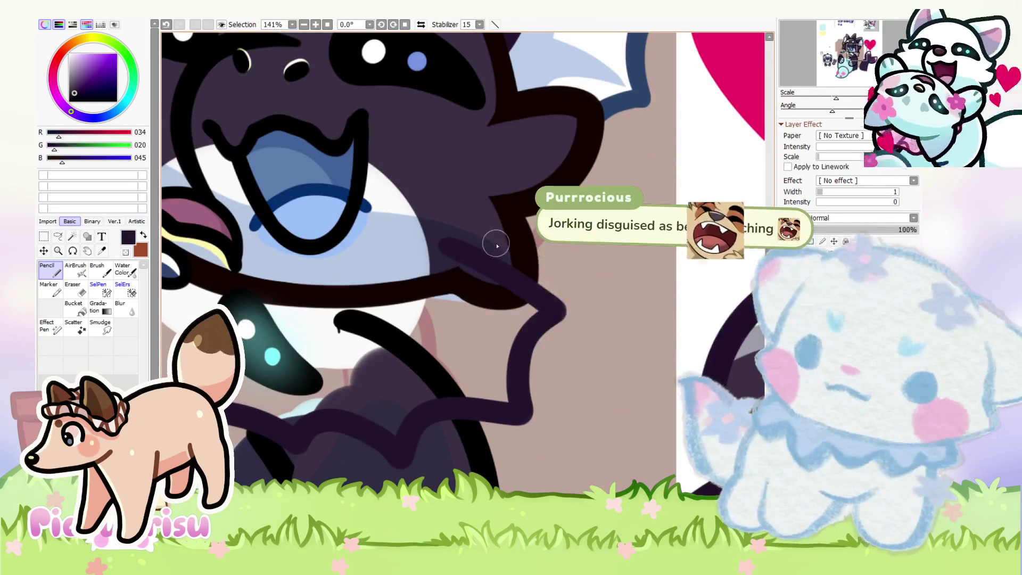
pyautogui.hotkey('ctrl', 'z')
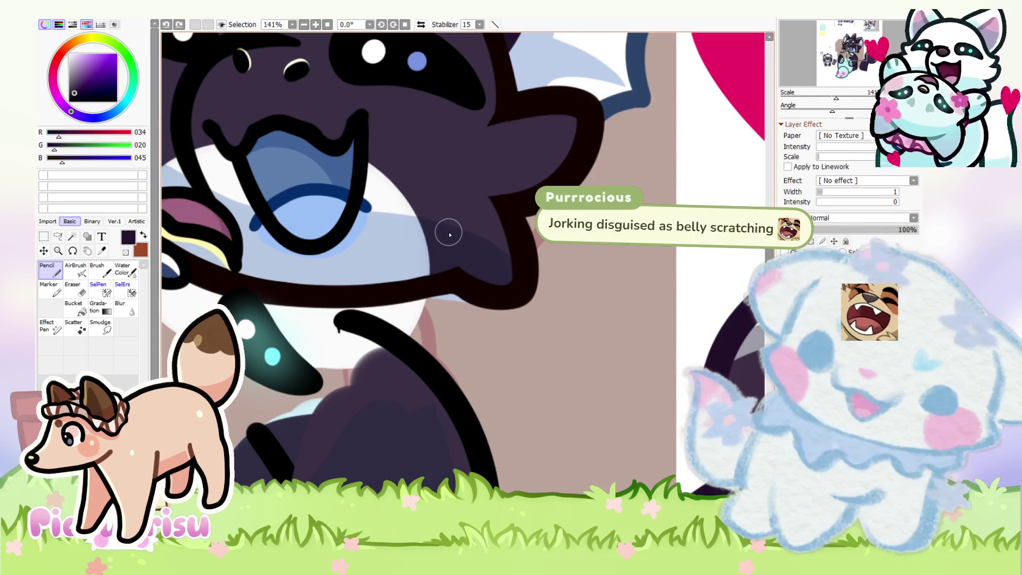
pyautogui.moveTo(449, 237)
pyautogui.mouseDown()
pyautogui.moveTo(531, 360)
pyautogui.moveTo(431, 455)
pyautogui.moveTo(263, 450)
pyautogui.mouseUp()
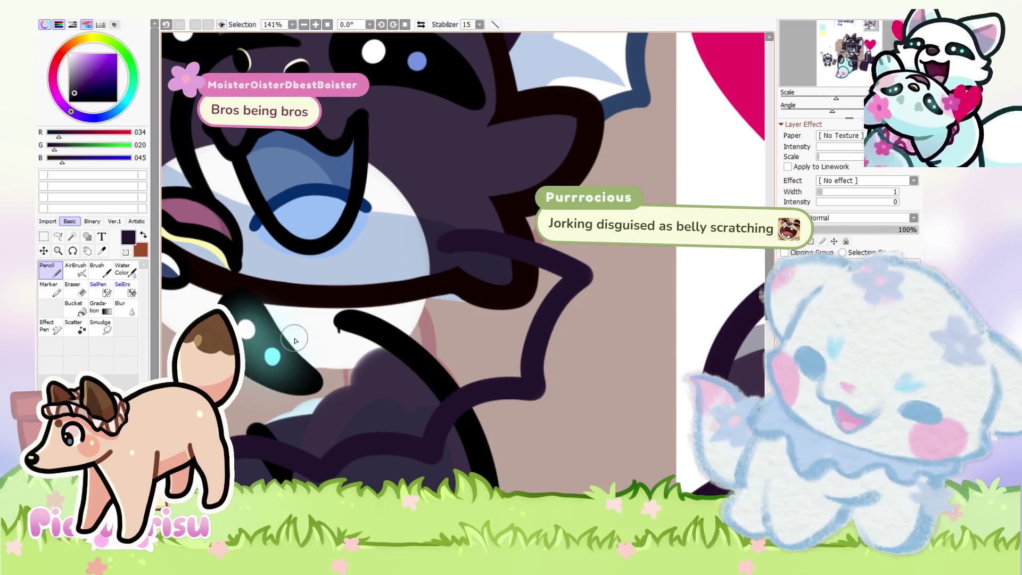
pyautogui.scroll(-4, 354, 323)
# Step: Fill the new arm with the light blue chest colour using the Pencil
pyautogui.press('e')
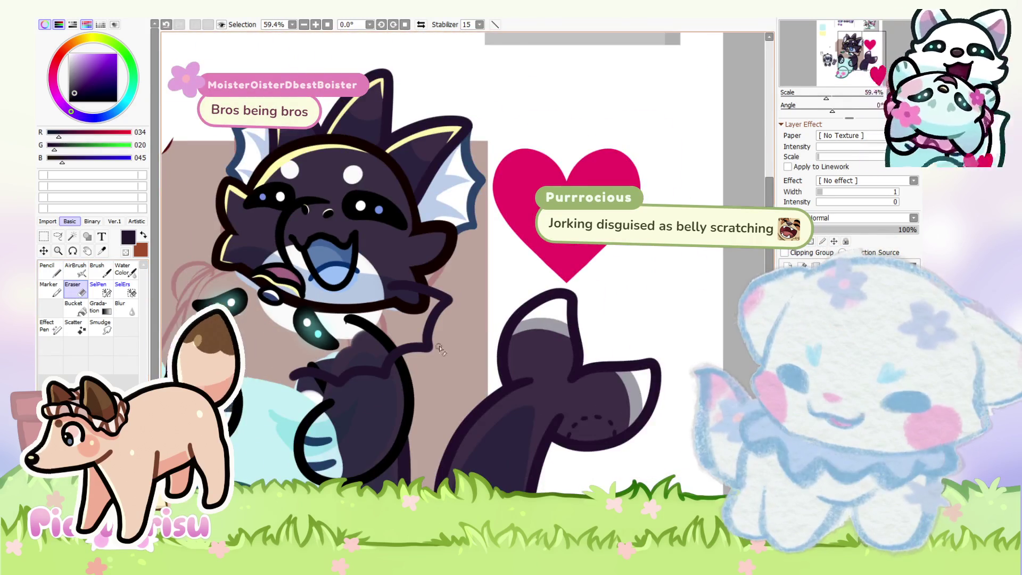
pyautogui.scroll(5, 428, 339)
pyautogui.scroll(5, 429, 339)
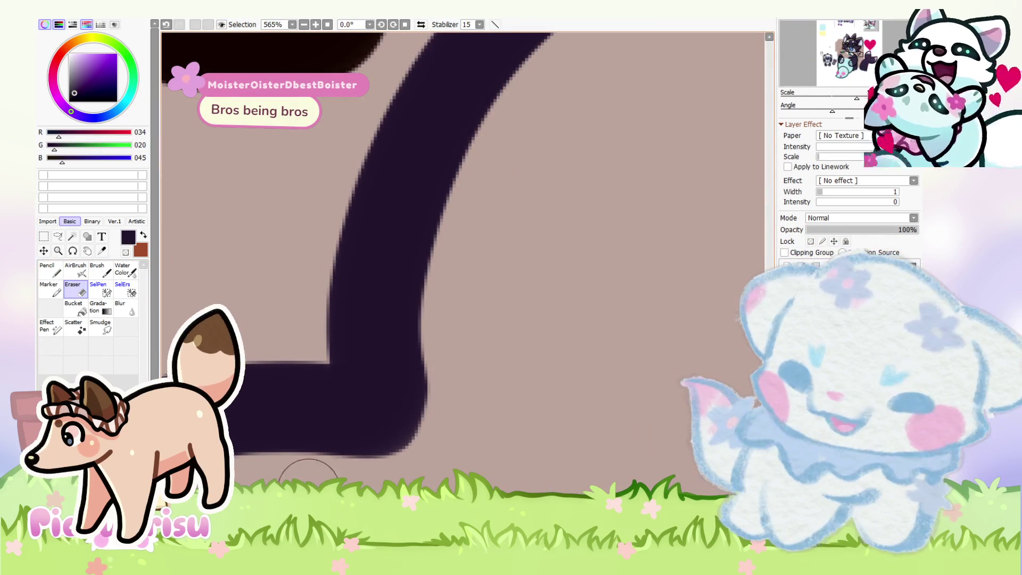
pyautogui.scroll(-8, 438, 340)
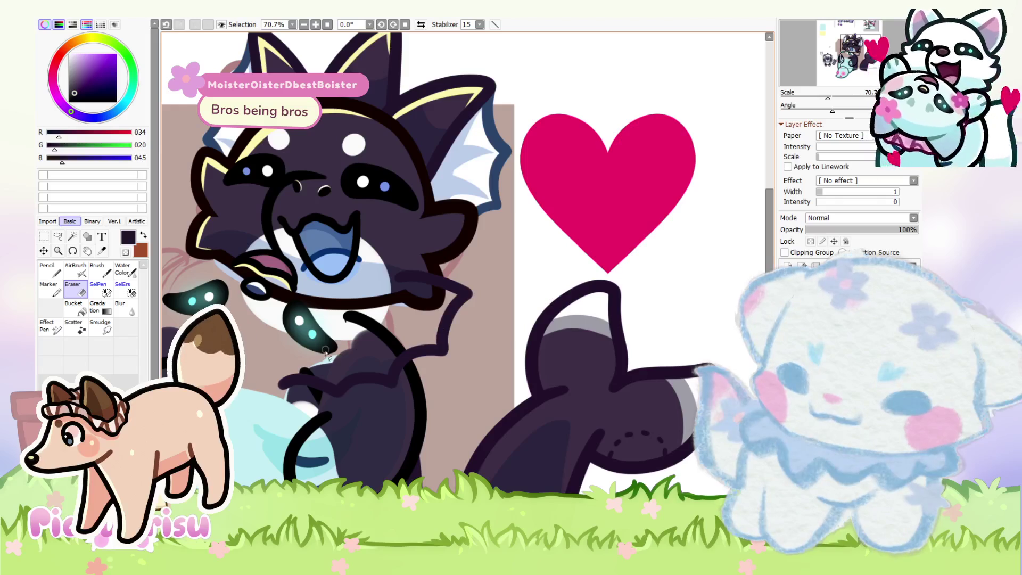
pyautogui.scroll(2, 373, 367)
pyautogui.press('n')
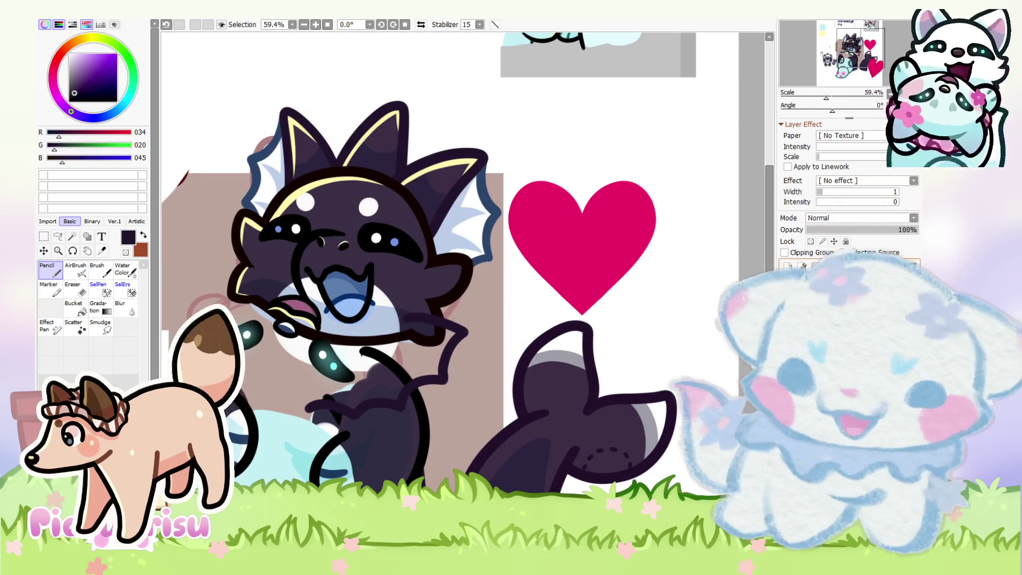
pyautogui.scroll(1, 266, 411)
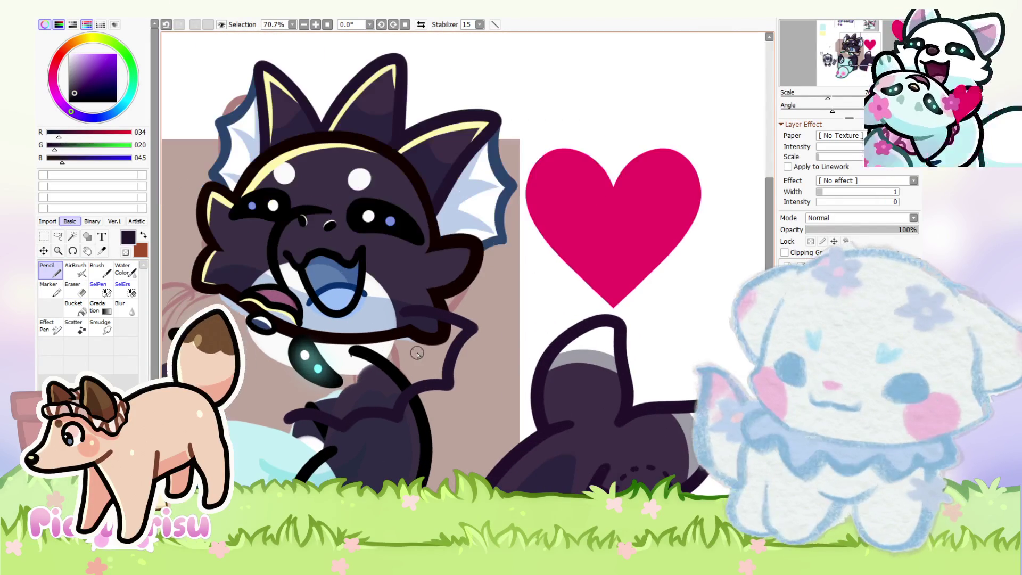
pyautogui.keyDown('alt'); pyautogui.click(372, 288); pyautogui.keyUp('alt')
pyautogui.scroll(1, 324, 351)
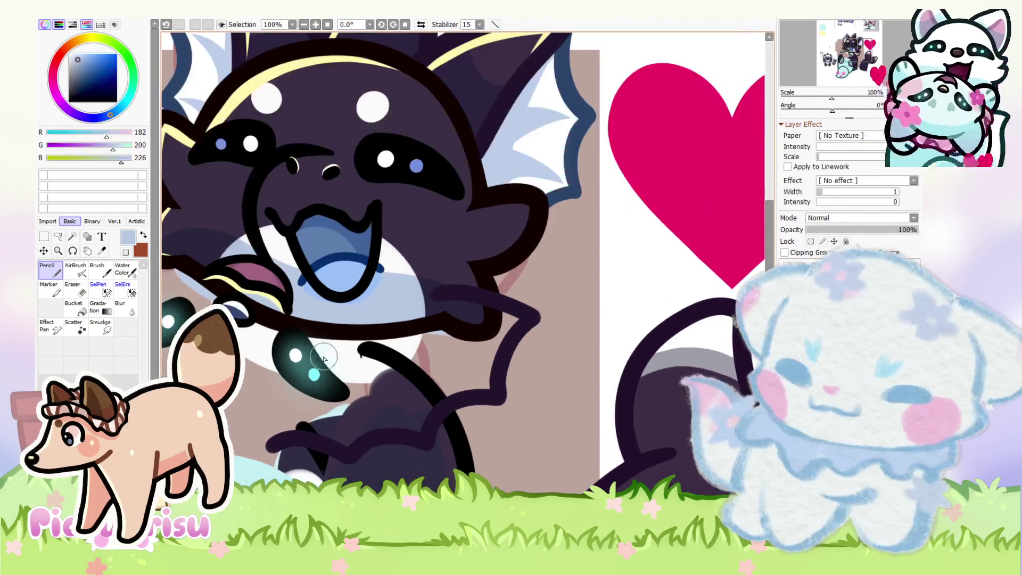
pyautogui.scroll(1, 322, 341)
pyautogui.moveTo(322, 341)
pyautogui.mouseDown()
pyautogui.moveTo(466, 337)
pyautogui.moveTo(537, 298)
pyautogui.moveTo(538, 409)
pyautogui.moveTo(520, 343)
pyautogui.moveTo(462, 415)
pyautogui.moveTo(450, 400)
pyautogui.moveTo(422, 445)
pyautogui.moveTo(333, 475)
pyautogui.moveTo(296, 445)
pyautogui.moveTo(468, 358)
pyautogui.mouseUp()
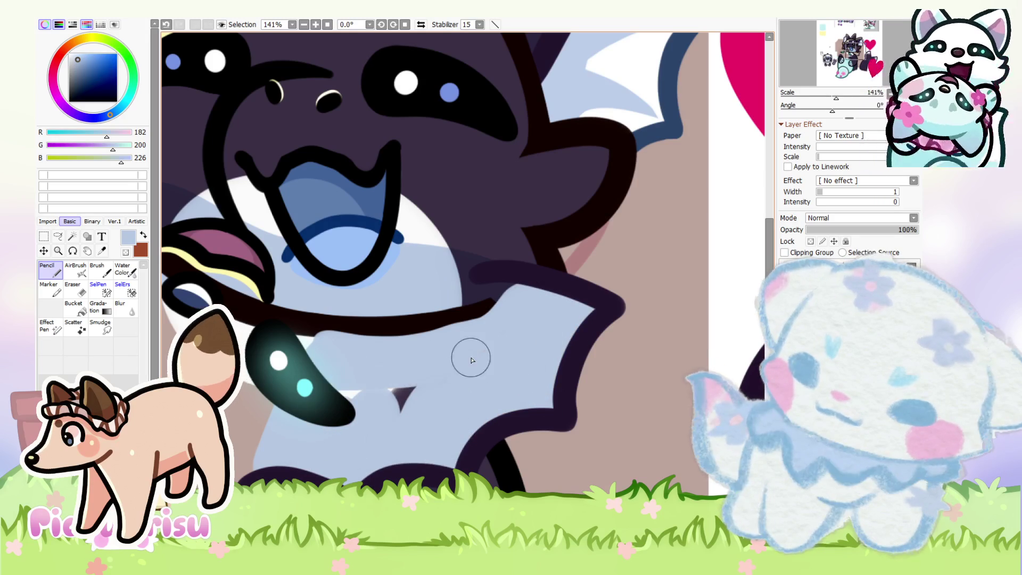
pyautogui.scroll(-5, 417, 381)
pyautogui.scroll(-2, 374, 310)
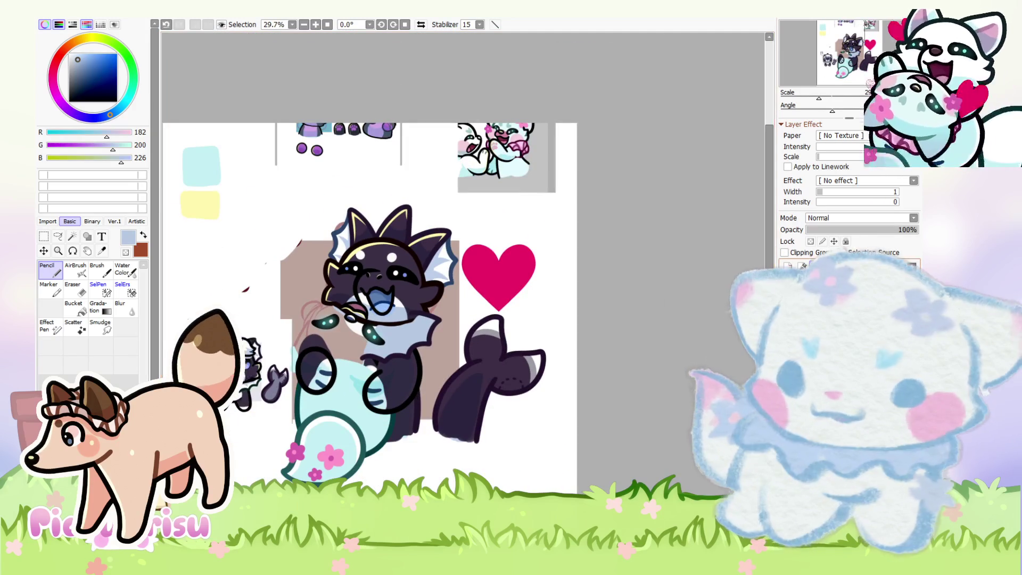
# Step: Restrict painting to inside existing shapes and pick white for the fin highlight
pyautogui.click(810, 242)
pyautogui.scroll(3, 496, 304)
pyautogui.keyDown('alt'); pyautogui.click(496, 303); pyautogui.keyUp('alt')
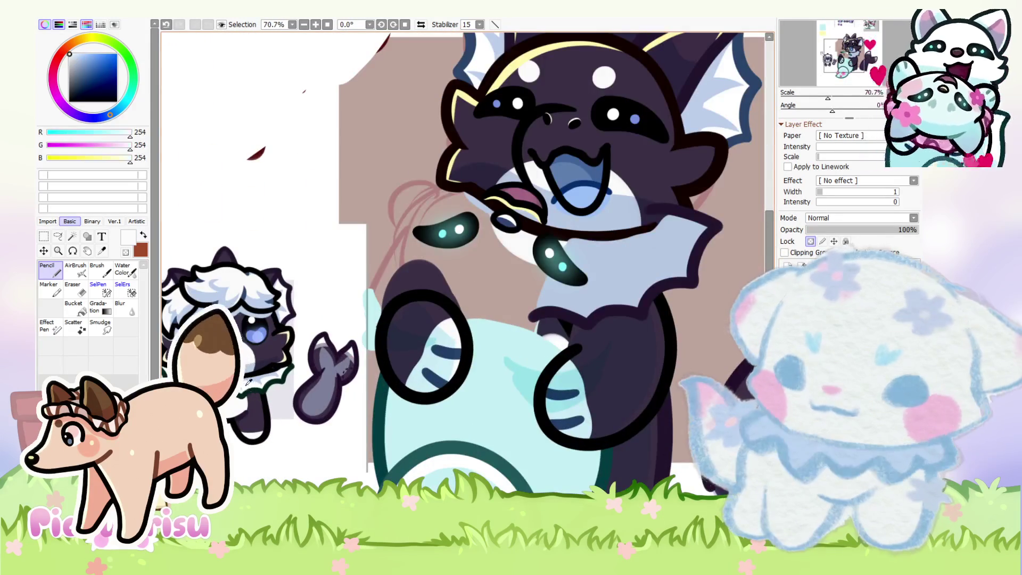
# Step: Paint white onto the light-blue fin, then refine its edge with light blue
pyautogui.scroll(-2, 497, 303)
pyautogui.scroll(4, 496, 303)
pyautogui.moveTo(541, 292)
pyautogui.mouseDown()
pyautogui.moveTo(493, 406)
pyautogui.moveTo(474, 321)
pyautogui.moveTo(446, 426)
pyautogui.moveTo(337, 387)
pyautogui.moveTo(404, 418)
pyautogui.mouseUp()
pyautogui.scroll(-3, 330, 429)
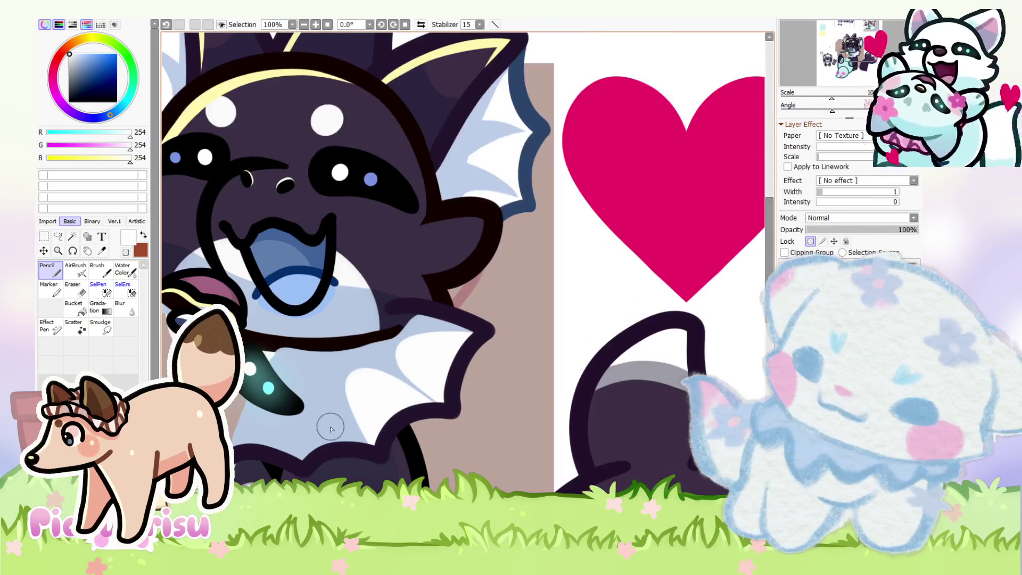
pyautogui.moveTo(339, 446)
pyautogui.mouseDown()
pyautogui.moveTo(314, 405)
pyautogui.moveTo(337, 433)
pyautogui.mouseUp()
pyautogui.scroll(-3, 292, 462)
pyautogui.scroll(4, 292, 383)
pyautogui.keyDown('alt'); pyautogui.click(292, 377); pyautogui.keyUp('alt')
pyautogui.moveTo(350, 367); pyautogui.dragTo(429, 446)
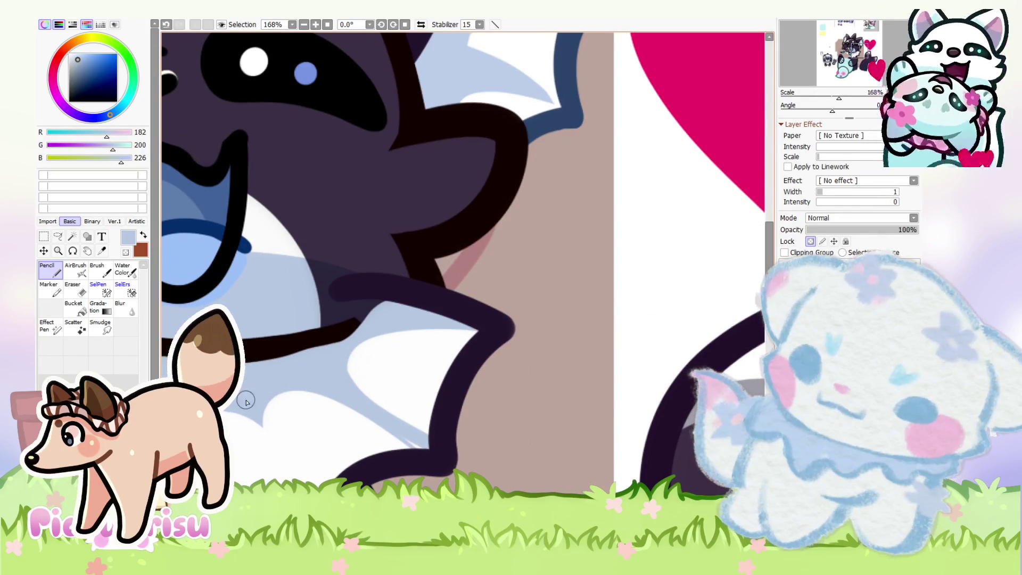
pyautogui.moveTo(290, 394)
pyautogui.mouseDown()
pyautogui.moveTo(347, 416)
pyautogui.moveTo(383, 392)
pyautogui.mouseUp()
# Step: Rework the fin with alternating white and light-blue strokes, adding white below the dark band
pyautogui.keyDown('alt'); pyautogui.click(291, 411); pyautogui.keyUp('alt')
pyautogui.scroll(3, 358, 354)
pyautogui.keyDown('alt'); pyautogui.click(331, 353); pyautogui.keyUp('alt')
pyautogui.moveTo(330, 353)
pyautogui.mouseDown()
pyautogui.moveTo(425, 474)
pyautogui.moveTo(231, 410)
pyautogui.mouseUp()
pyautogui.scroll(-5, 231, 410)
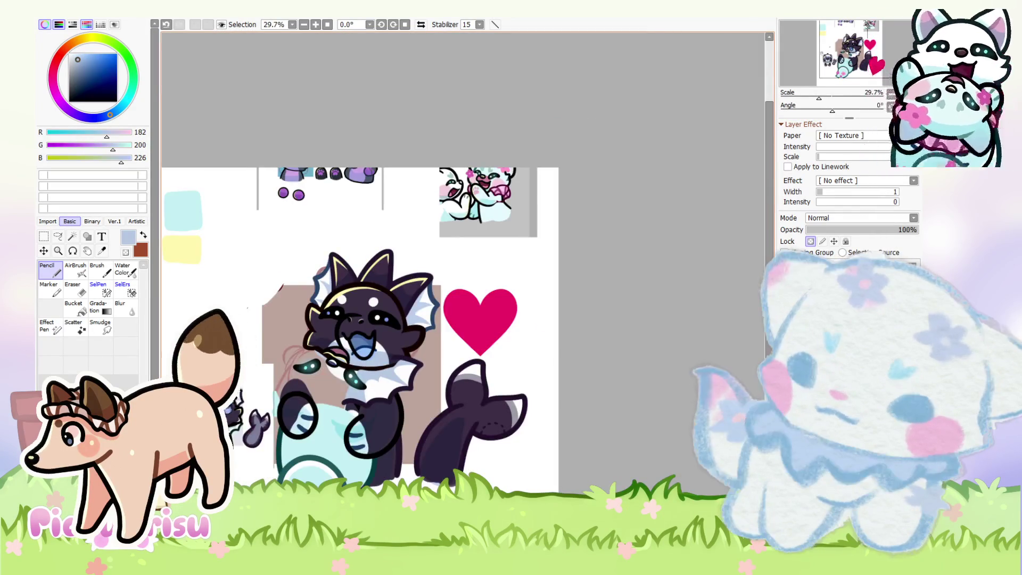
pyautogui.scroll(3, 455, 353)
pyautogui.scroll(4, 456, 353)
pyautogui.keyDown('alt'); pyautogui.click(388, 370); pyautogui.keyUp('alt')
pyautogui.moveTo(388, 369)
pyautogui.mouseDown()
pyautogui.moveTo(433, 369)
pyautogui.moveTo(501, 340)
pyautogui.mouseUp()
pyautogui.scroll(1, 502, 339)
pyautogui.moveTo(482, 296); pyautogui.dragTo(627, 472)
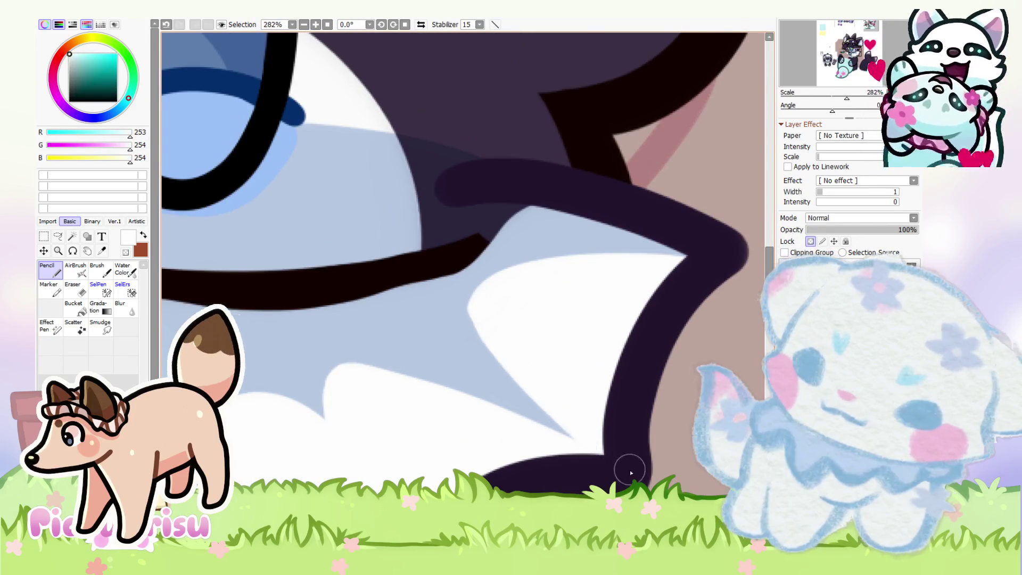
pyautogui.scroll(-1, 577, 338)
pyautogui.scroll(1, 528, 259)
pyautogui.moveTo(528, 259); pyautogui.dragTo(678, 326)
pyautogui.scroll(-1, 678, 326)
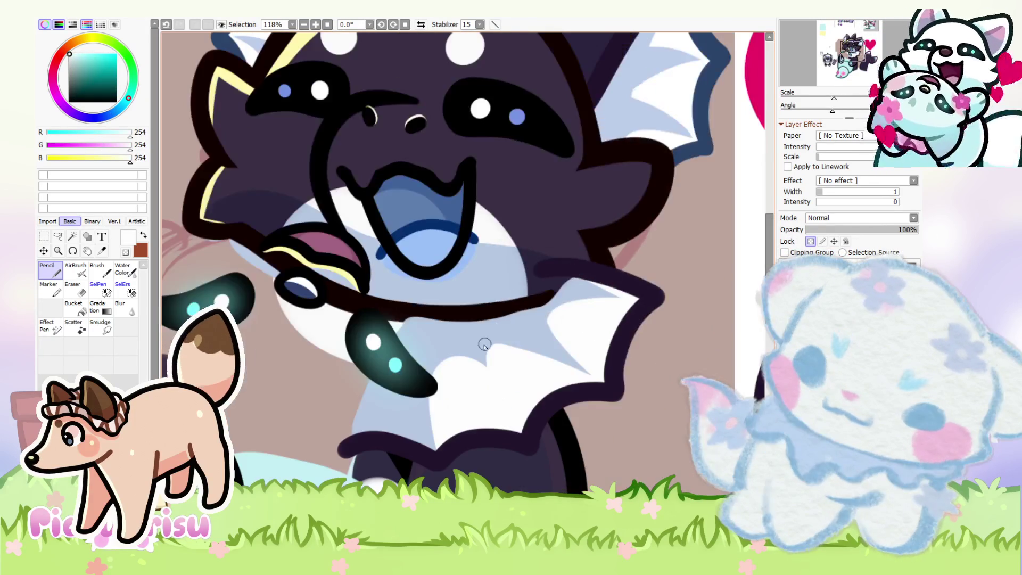
pyautogui.scroll(1, 482, 338)
pyautogui.keyDown('alt'); pyautogui.click(502, 326); pyautogui.keyUp('alt')
pyautogui.moveTo(502, 326)
pyautogui.mouseDown()
pyautogui.moveTo(527, 450)
pyautogui.moveTo(413, 365)
pyautogui.moveTo(493, 390)
pyautogui.moveTo(481, 358)
pyautogui.mouseUp()
# Step: Cover the light-blue strip running down the fin with white
pyautogui.keyDown('alt'); pyautogui.click(418, 389); pyautogui.keyUp('alt')
pyautogui.moveTo(506, 421); pyautogui.dragTo(543, 476)
pyautogui.moveTo(515, 349)
pyautogui.mouseDown()
pyautogui.moveTo(522, 400)
pyautogui.moveTo(544, 440)
pyautogui.mouseUp()
pyautogui.scroll(3, 433, 365)
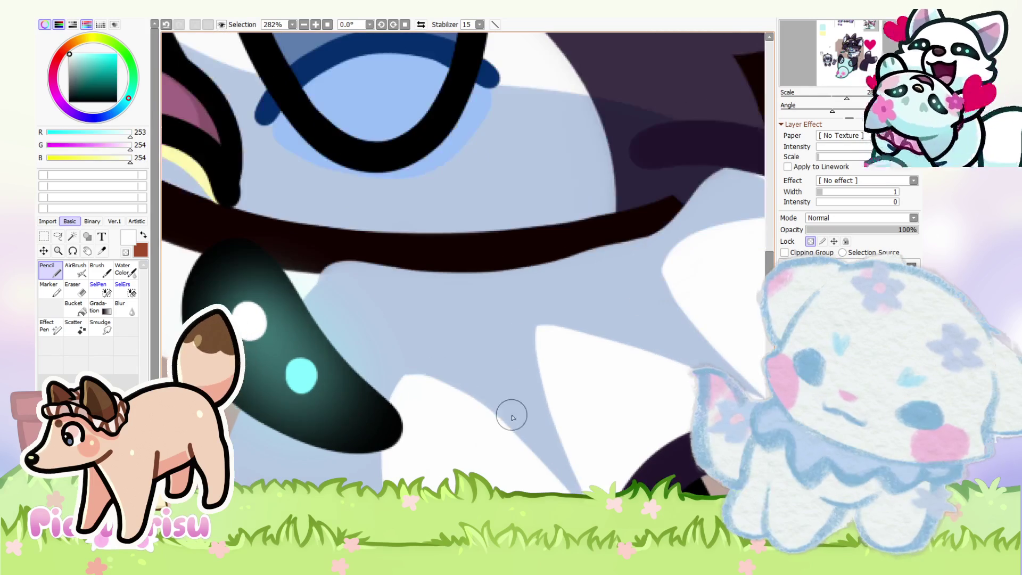
pyautogui.keyDown('alt'); pyautogui.click(510, 415); pyautogui.keyUp('alt')
pyautogui.scroll(-3, 425, 351)
pyautogui.scroll(4, 425, 372)
pyautogui.keyDown('alt'); pyautogui.click(383, 418); pyautogui.keyUp('alt')
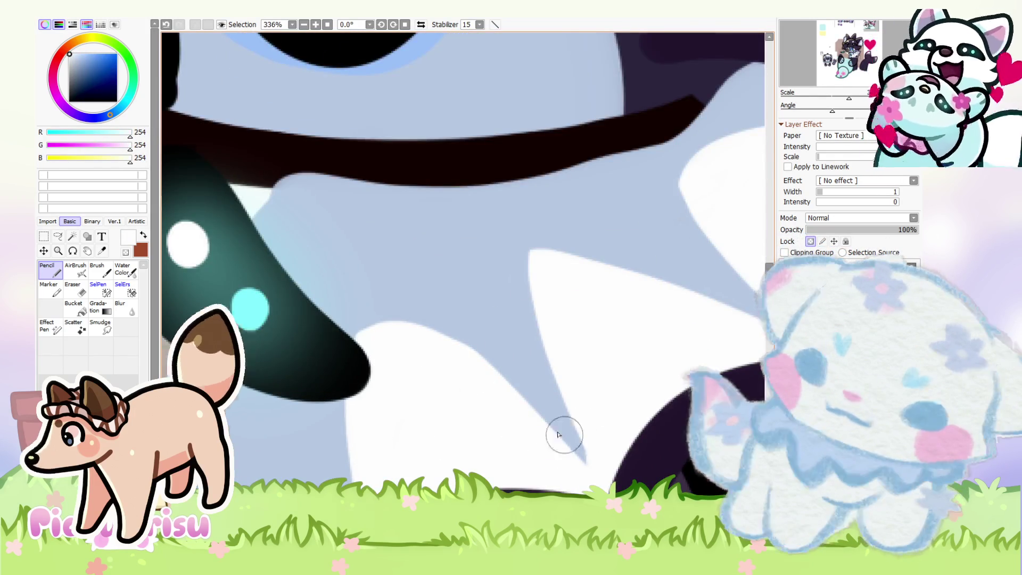
pyautogui.scroll(-2, 575, 415)
pyautogui.scroll(4, 606, 388)
pyautogui.scroll(-3, 612, 404)
pyautogui.scroll(2, 511, 410)
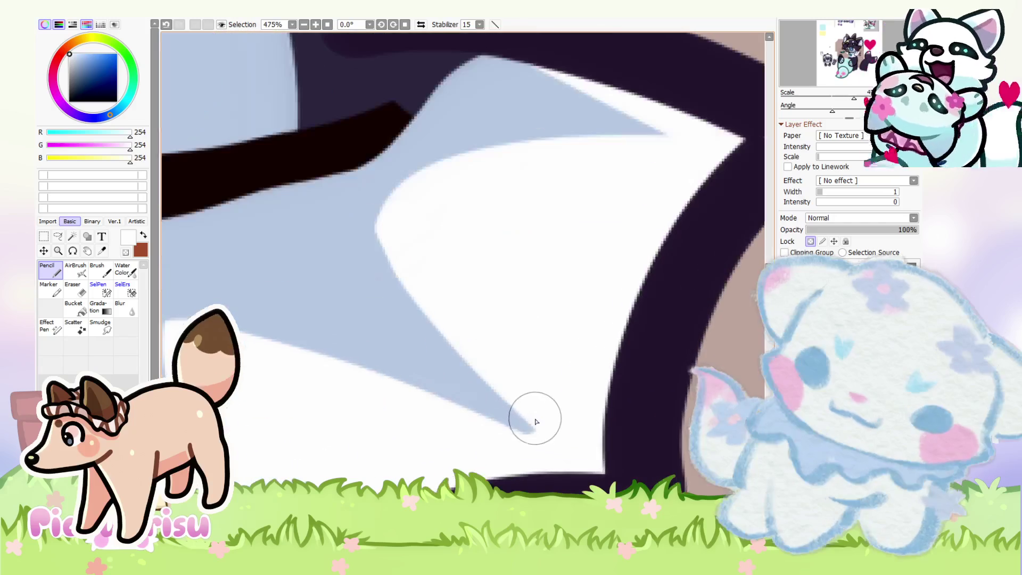
pyautogui.scroll(-4, 547, 404)
pyautogui.scroll(3, 568, 350)
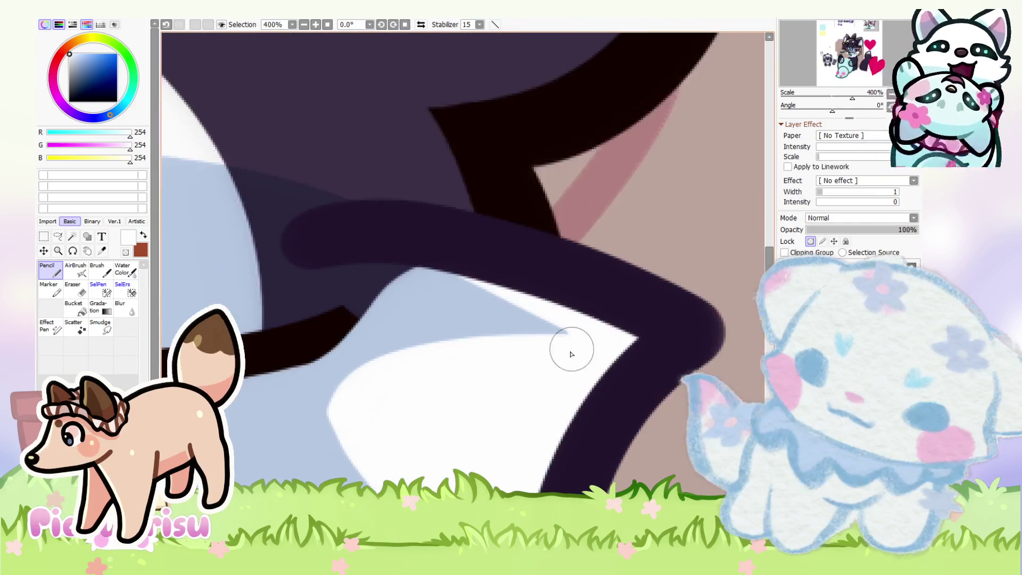
pyautogui.scroll(-3, 497, 338)
pyautogui.scroll(4, 469, 389)
# Step: Paint a white highlight stroke across the light-blue chest beside the dark fin
pyautogui.keyDown('alt'); pyautogui.click(450, 431); pyautogui.keyUp('alt')
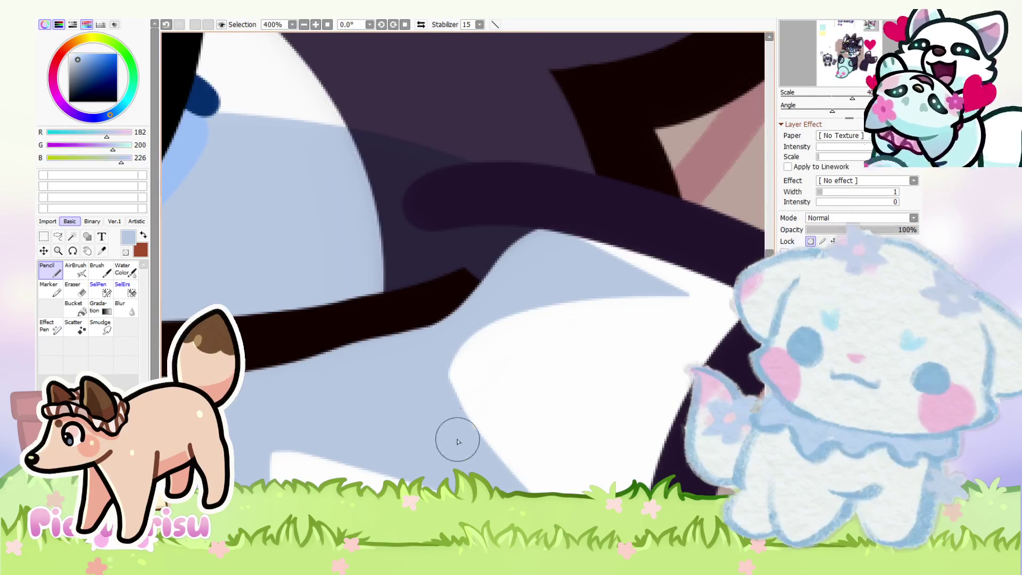
pyautogui.scroll(-3, 479, 320)
pyautogui.scroll(3, 478, 320)
pyautogui.keyDown('alt'); pyautogui.click(475, 379); pyautogui.keyUp('alt')
pyautogui.moveTo(462, 355); pyautogui.dragTo(623, 297)
pyautogui.scroll(-2, 447, 319)
pyautogui.scroll(2, 360, 394)
pyautogui.keyDown('alt'); pyautogui.click(346, 377); pyautogui.keyUp('alt')
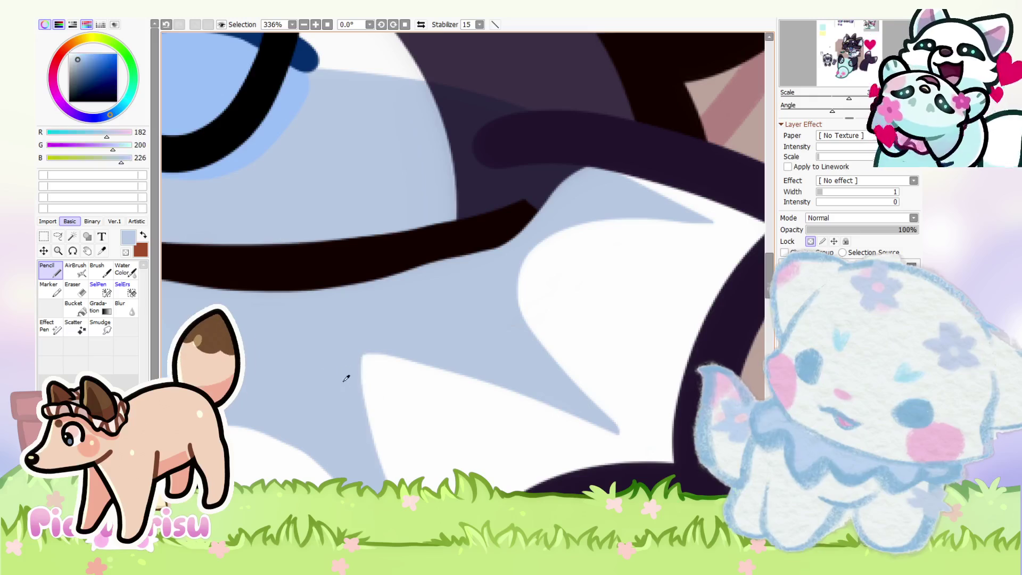
pyautogui.scroll(-7, 349, 372)
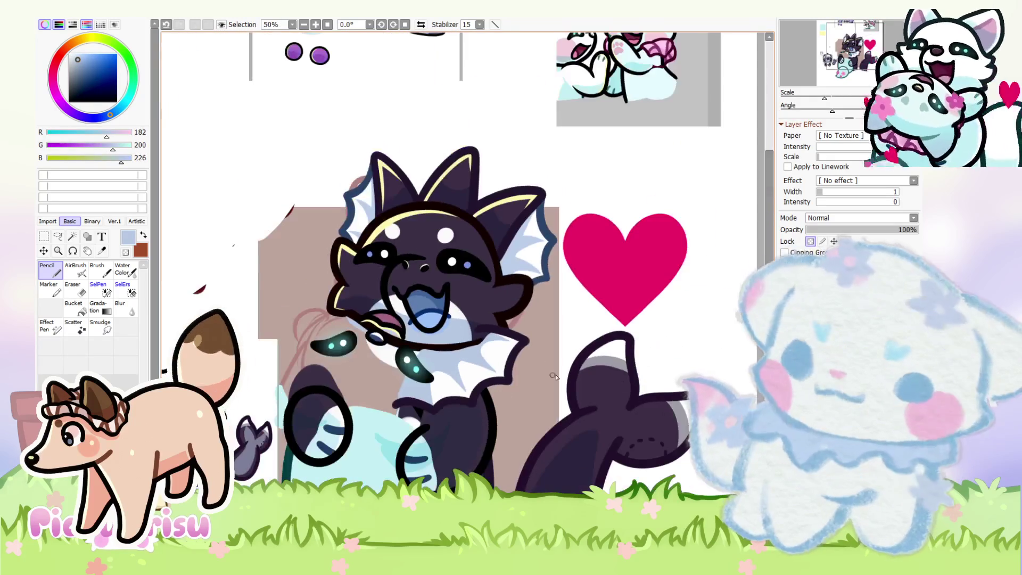
pyautogui.keyDown('alt'); pyautogui.click(543, 260); pyautogui.keyUp('alt')
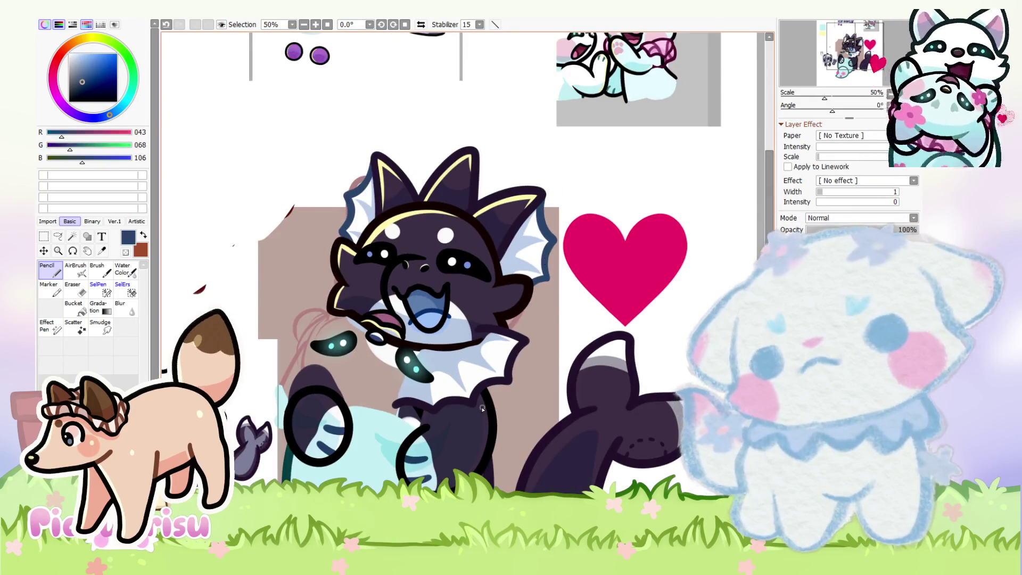
pyautogui.scroll(-1, 544, 259)
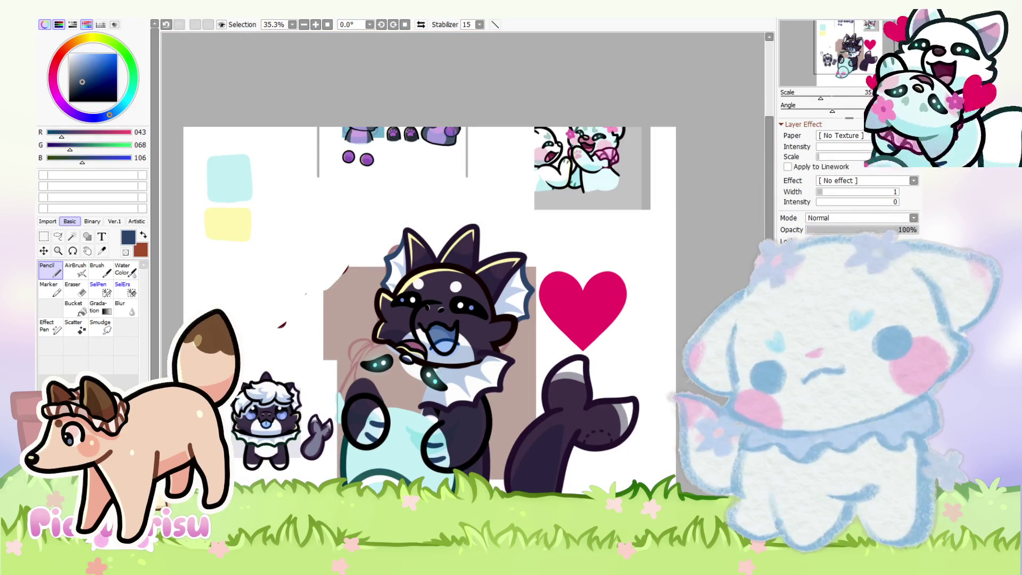
pyautogui.scroll(-1, 445, 365)
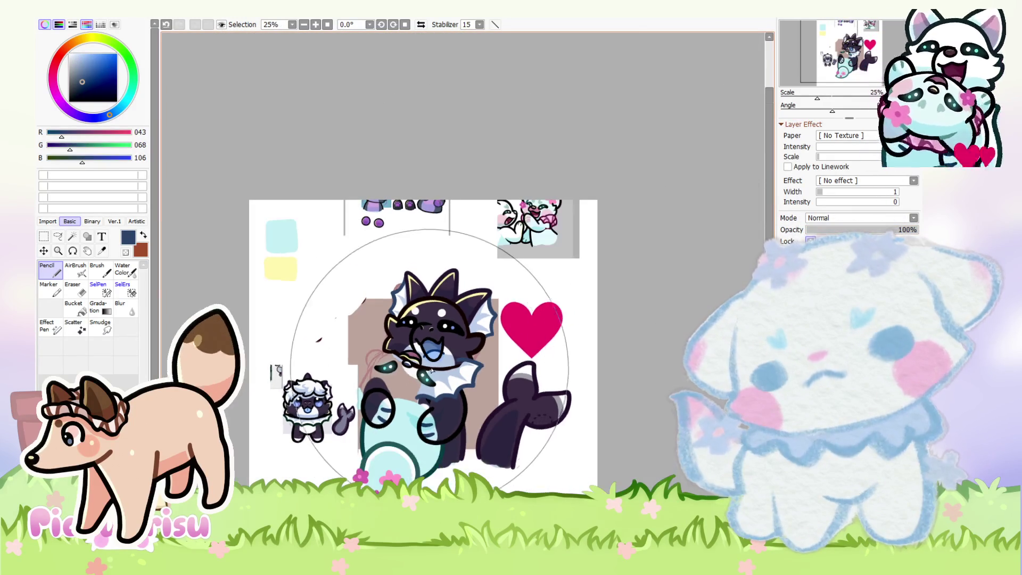
pyautogui.scroll(1, 424, 373)
pyautogui.click(81, 87)
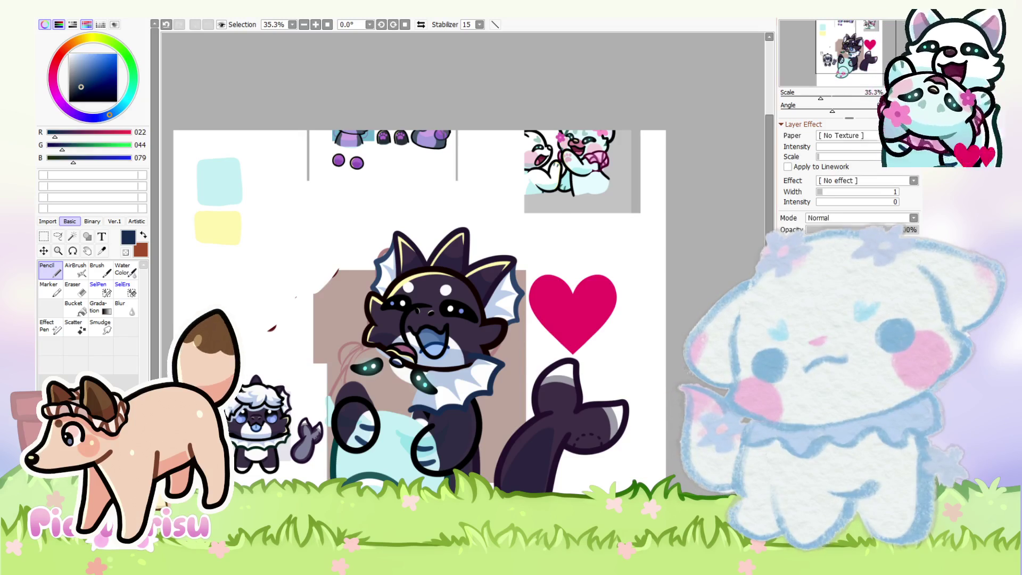
pyautogui.click(69, 54)
pyautogui.moveTo(415, 259); pyautogui.dragTo(468, 311)
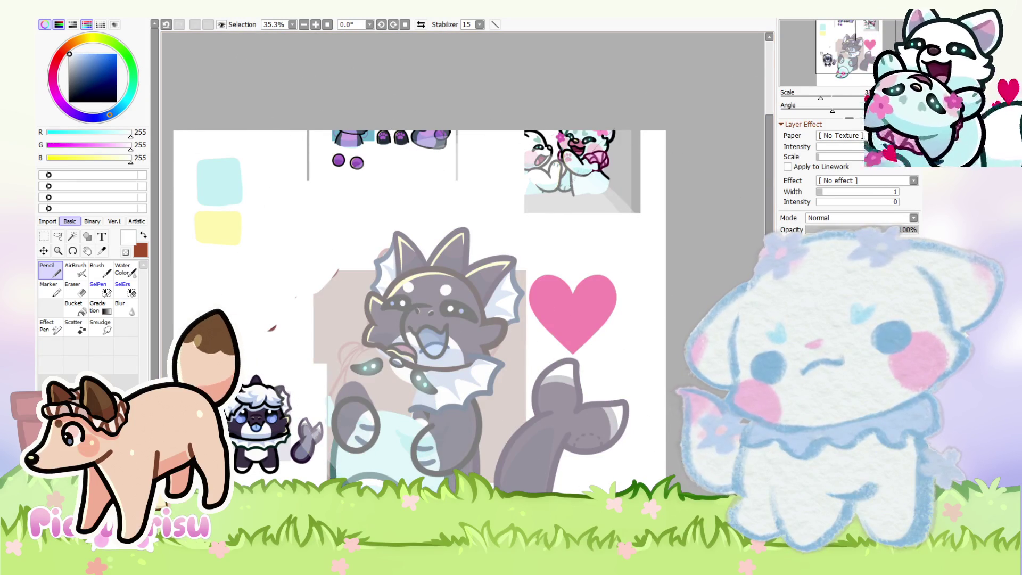
pyautogui.hotkey('ctrl', 'z')
pyautogui.scroll(2, 492, 330)
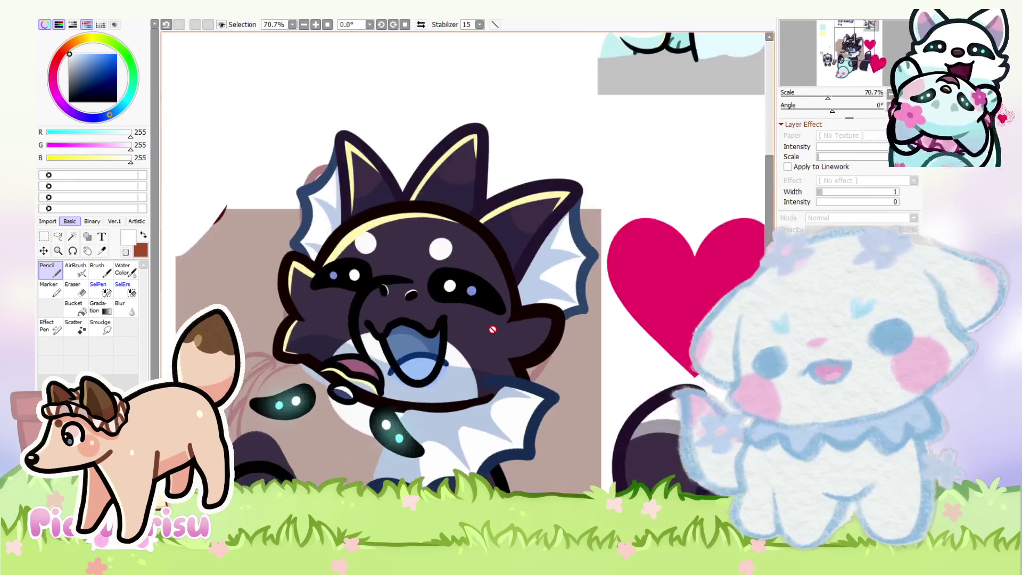
pyautogui.scroll(3, 492, 329)
pyautogui.rightClick(573, 175)
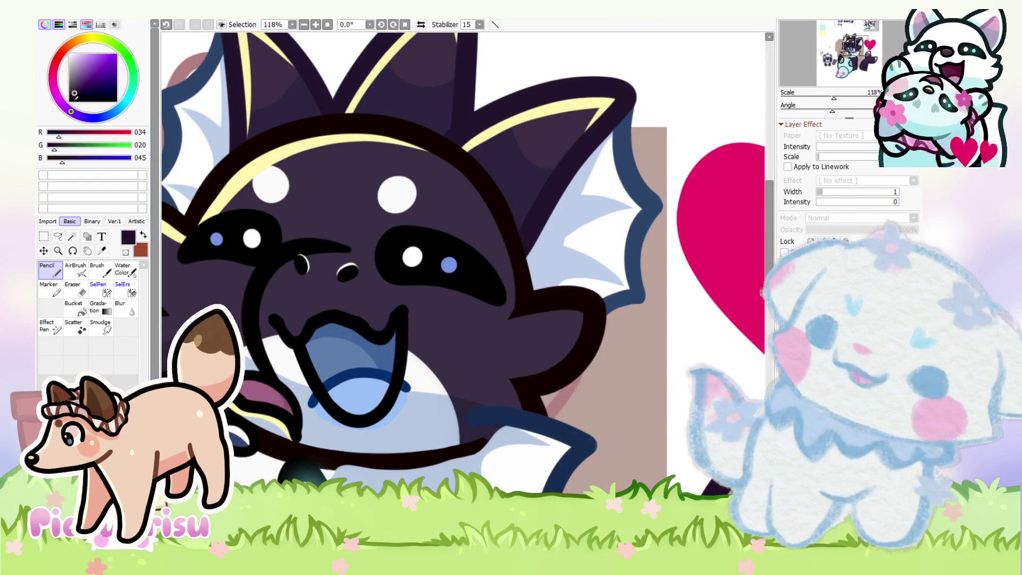
pyautogui.rightClick(557, 344)
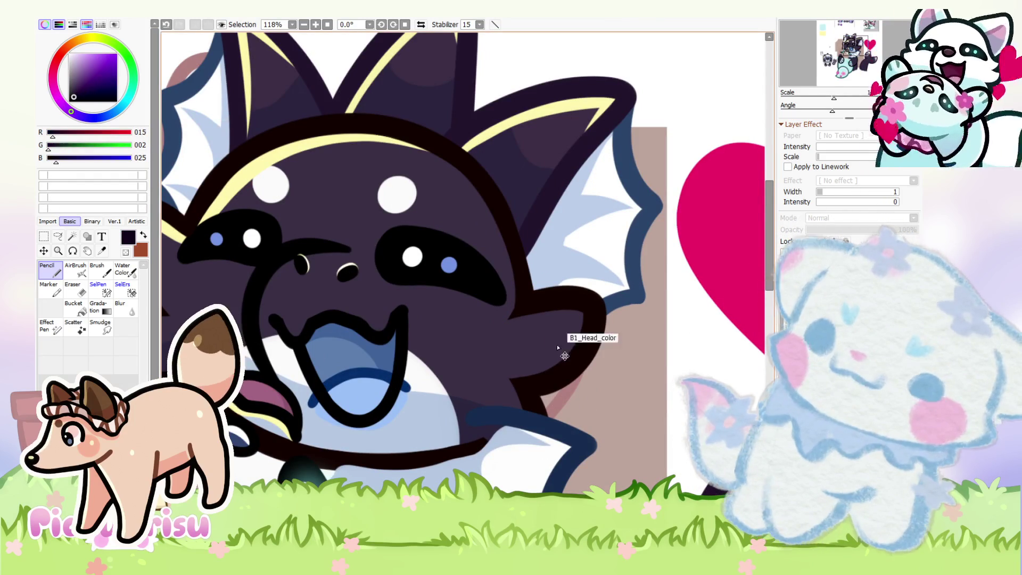
pyautogui.scroll(-4, 583, 331)
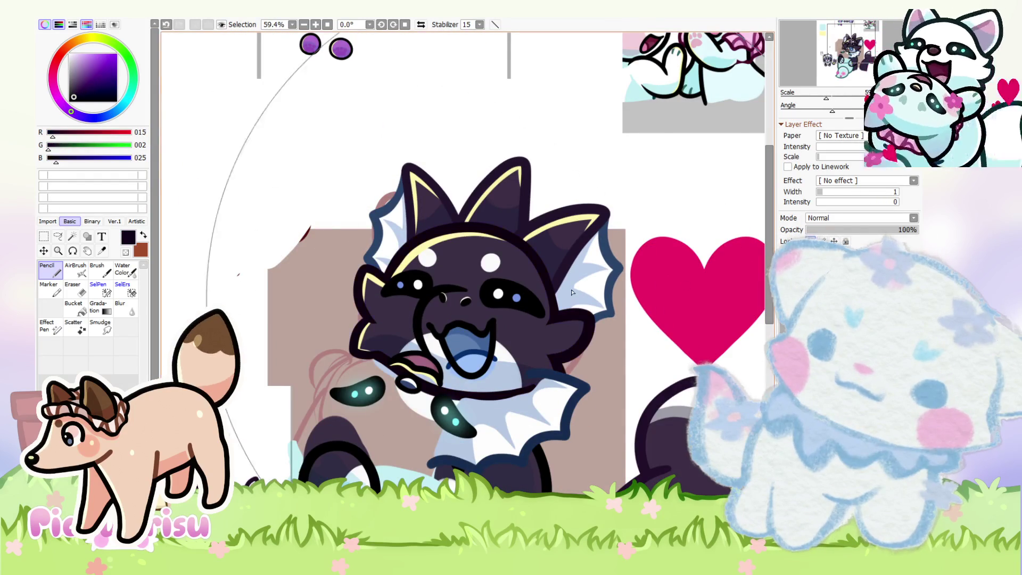
pyautogui.scroll(-2, 238, 274)
pyautogui.scroll(5, 315, 439)
pyautogui.scroll(-3, 315, 439)
pyautogui.scroll(3, 492, 339)
pyautogui.rightClick(492, 339)
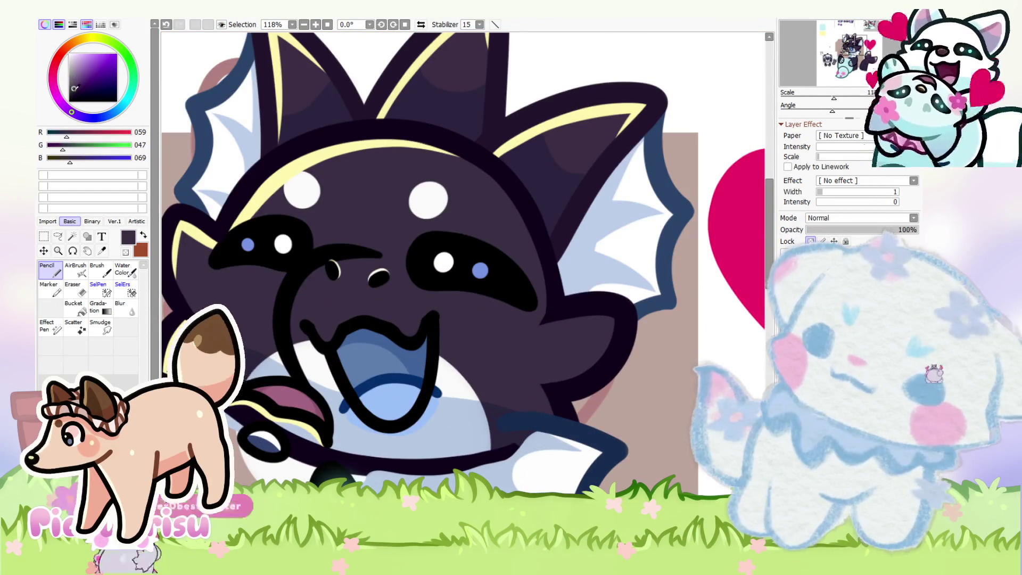
pyautogui.rightClick(436, 275)
pyautogui.scroll(2, 436, 276)
pyautogui.scroll(-1, 559, 358)
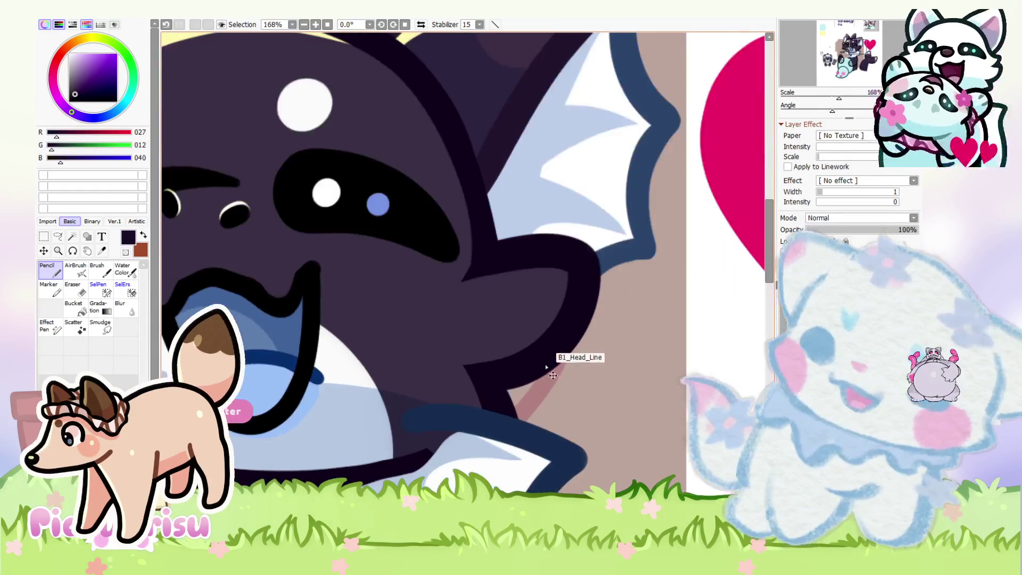
pyautogui.scroll(2, 550, 355)
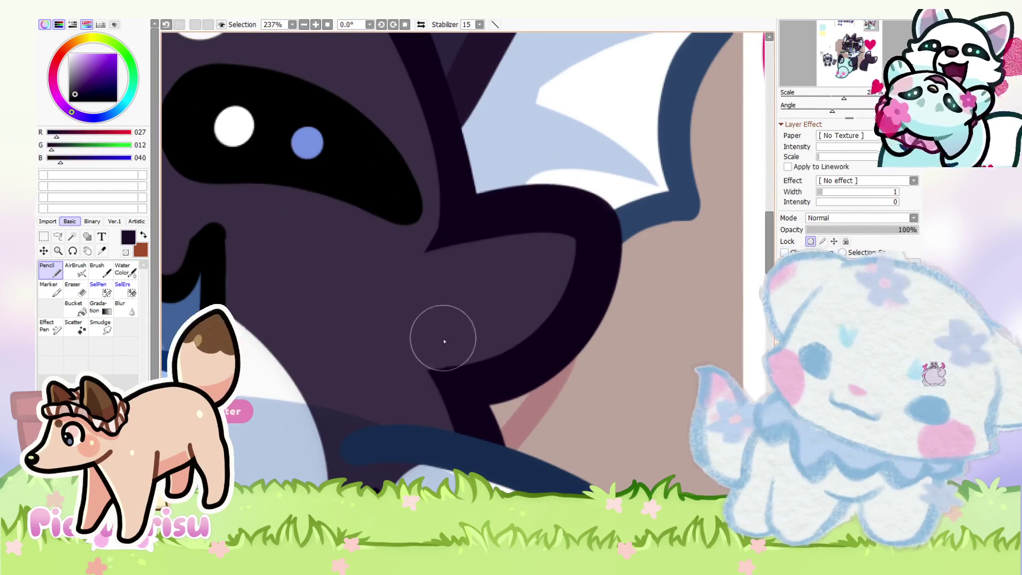
pyautogui.scroll(-3, 455, 340)
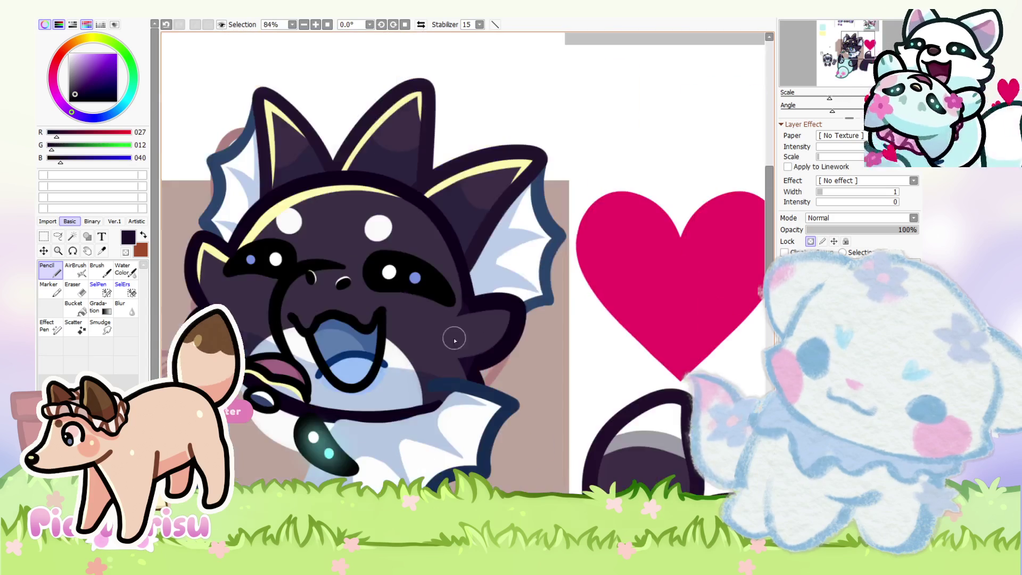
pyautogui.scroll(3, 217, 259)
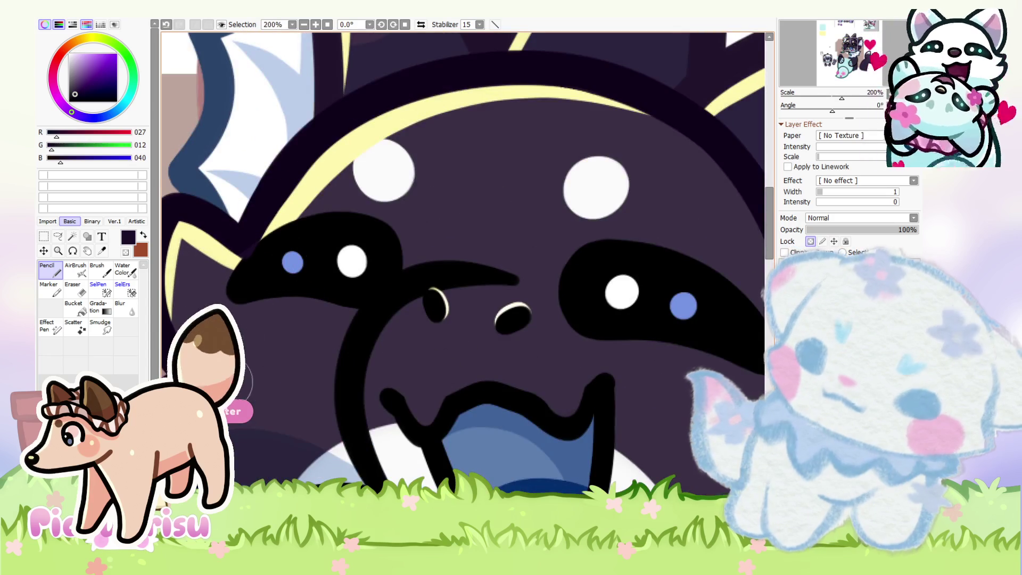
pyautogui.scroll(-5, 382, 309)
pyautogui.scroll(-1, 556, 280)
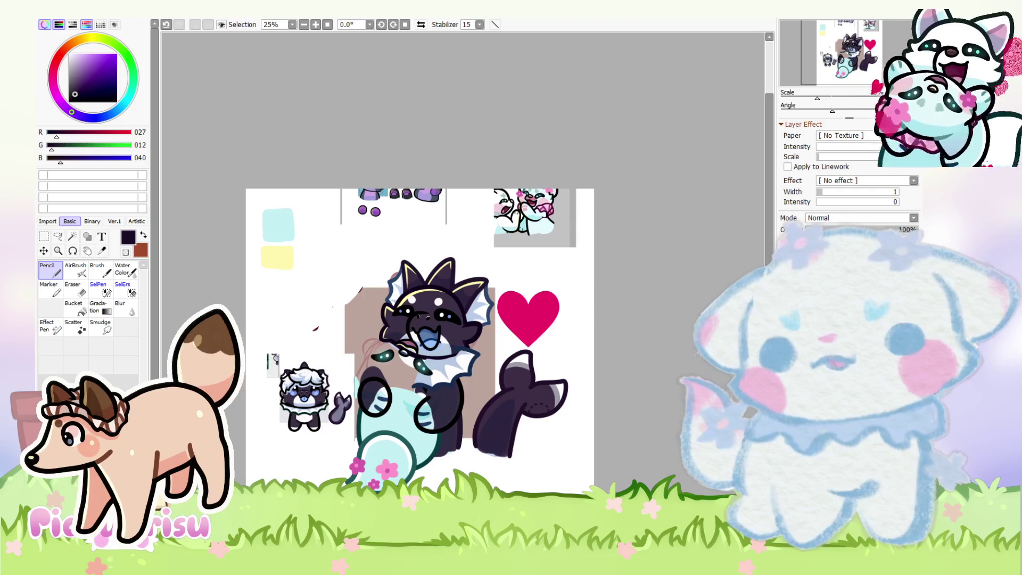
# Step: Undo a trial of broad white strokes, then sketch a dark purple hair stroke across the ear
pyautogui.click(69, 54)
pyautogui.moveTo(467, 256)
pyautogui.mouseDown()
pyautogui.moveTo(422, 331)
pyautogui.moveTo(422, 292)
pyautogui.moveTo(604, 335)
pyautogui.mouseUp()
pyautogui.hotkey('ctrl', 'z')
pyautogui.hotkey('ctrl', 'z')
pyautogui.hotkey('ctrl', 'z')
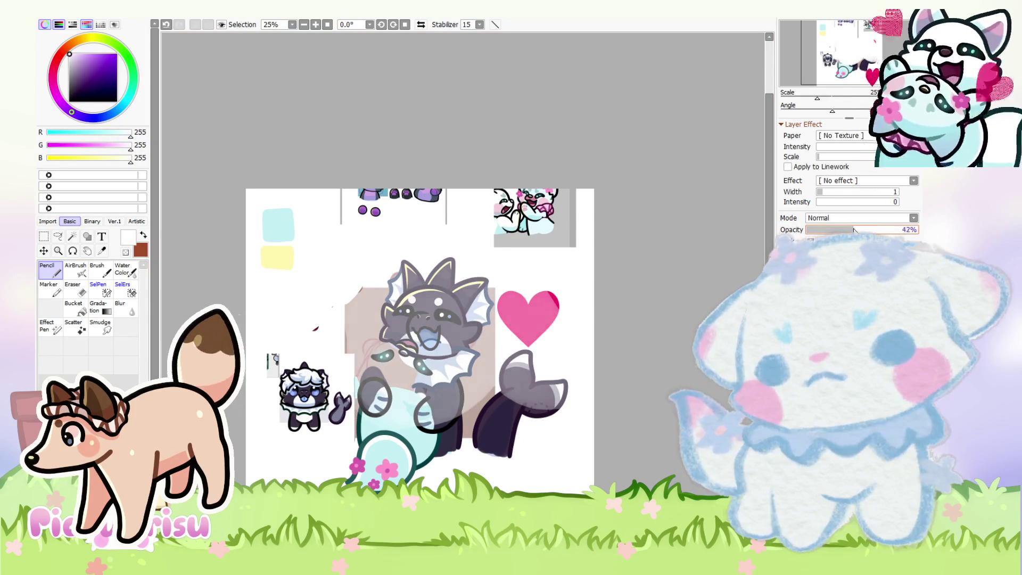
pyautogui.scroll(1, 347, 308)
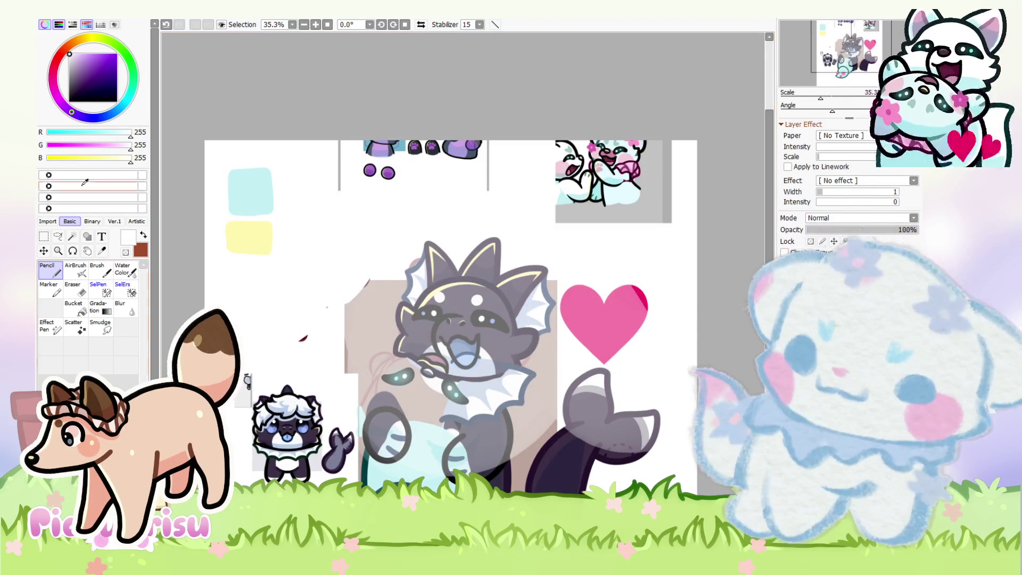
pyautogui.click(93, 83)
pyautogui.scroll(2, 495, 245)
pyautogui.moveTo(472, 290)
pyautogui.mouseDown()
pyautogui.moveTo(358, 276)
pyautogui.moveTo(388, 353)
pyautogui.moveTo(432, 317)
pyautogui.mouseUp()
pyautogui.scroll(-2, 305, 281)
pyautogui.scroll(2, 368, 284)
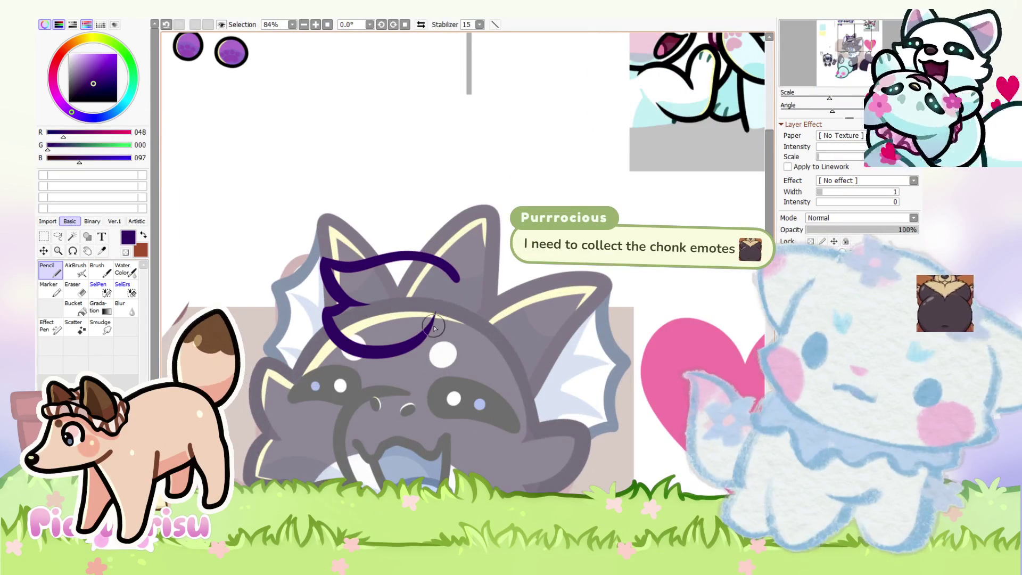
# Step: Extend the purple hair loop rightward and add a strand down the face's left side
pyautogui.scroll(1, 409, 358)
pyautogui.moveTo(409, 358); pyautogui.dragTo(495, 331)
pyautogui.scroll(-3, 372, 268)
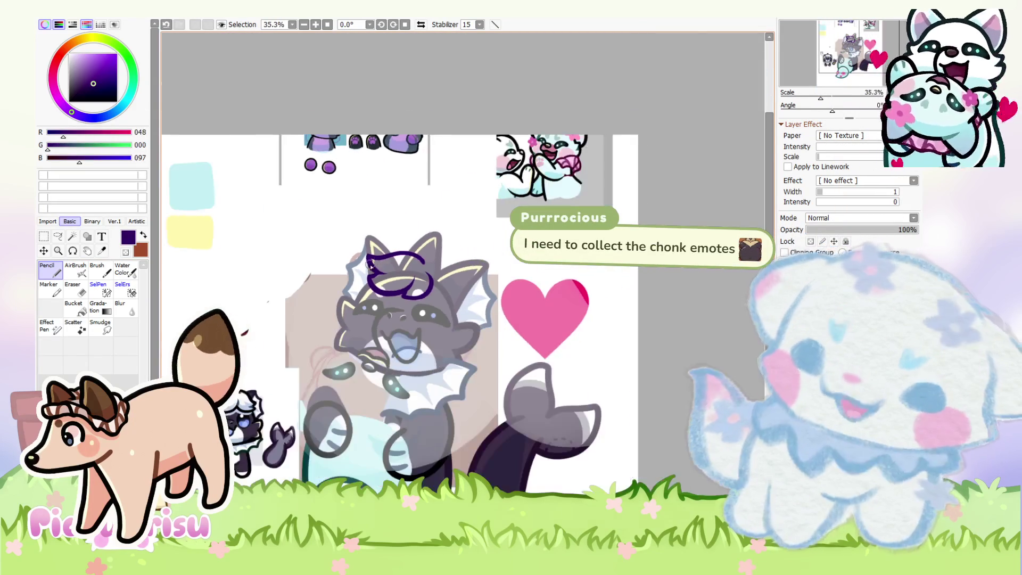
pyautogui.scroll(2, 303, 256)
pyautogui.scroll(-2, 304, 257)
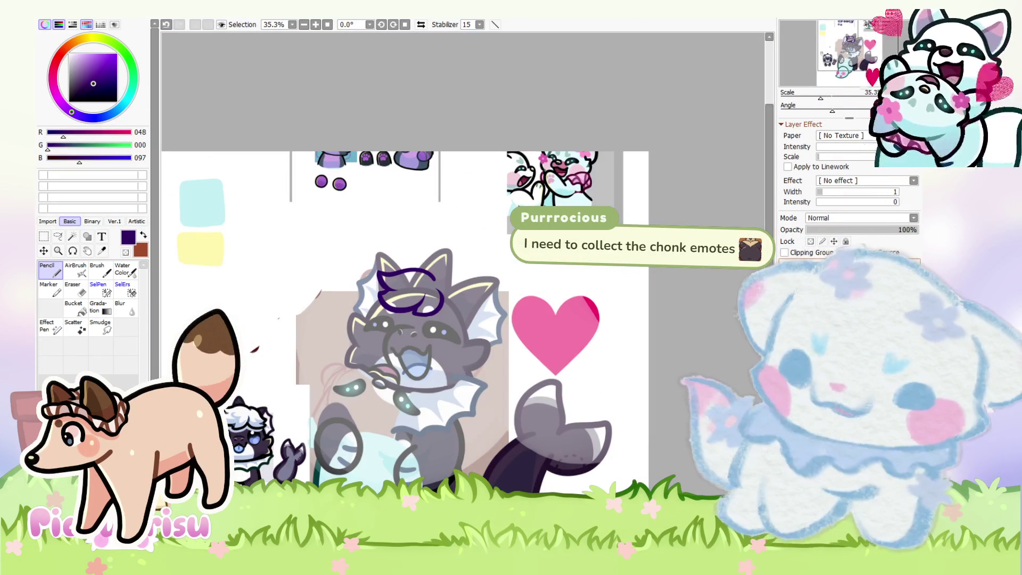
pyautogui.scroll(1, 442, 273)
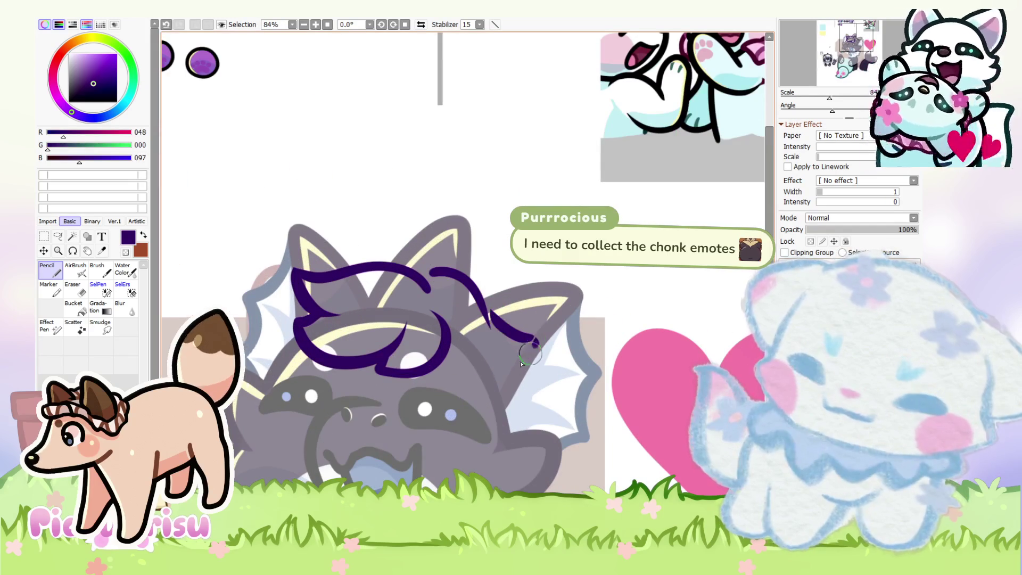
pyautogui.scroll(-4, 435, 364)
pyautogui.scroll(4, 320, 306)
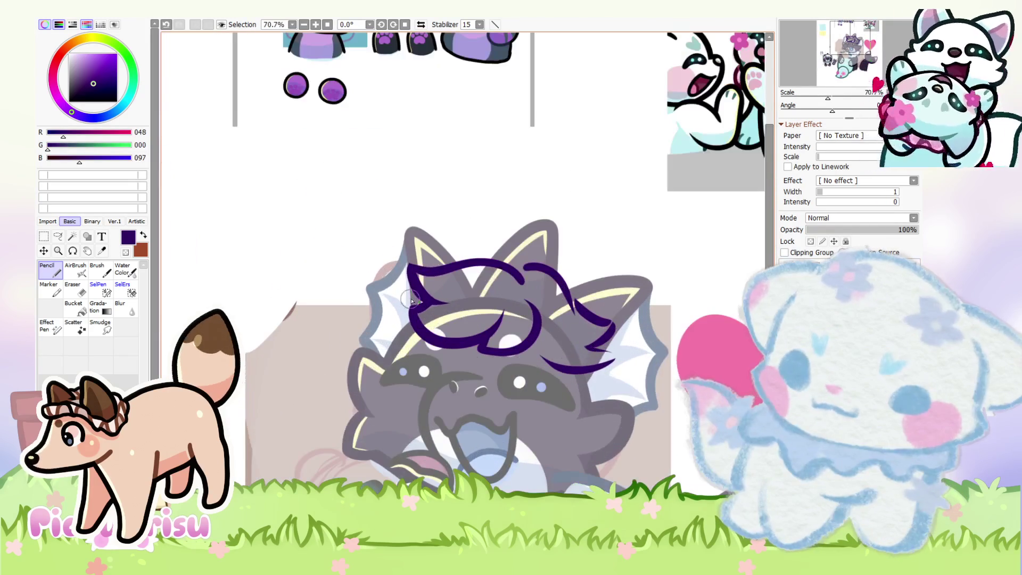
pyautogui.scroll(1, 382, 341)
pyautogui.moveTo(379, 334); pyautogui.dragTo(376, 417)
pyautogui.scroll(-5, 417, 367)
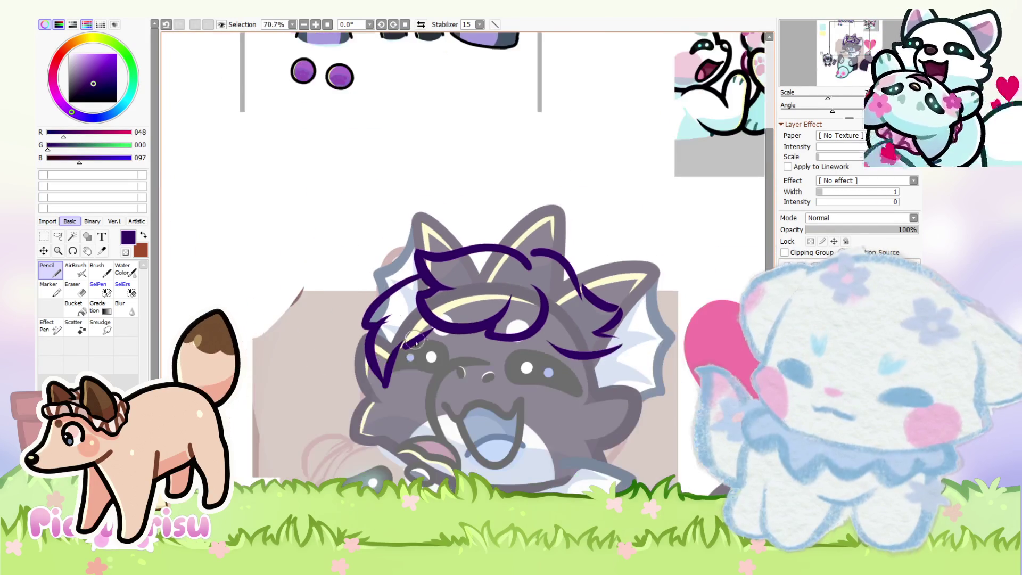
pyautogui.scroll(4, 479, 295)
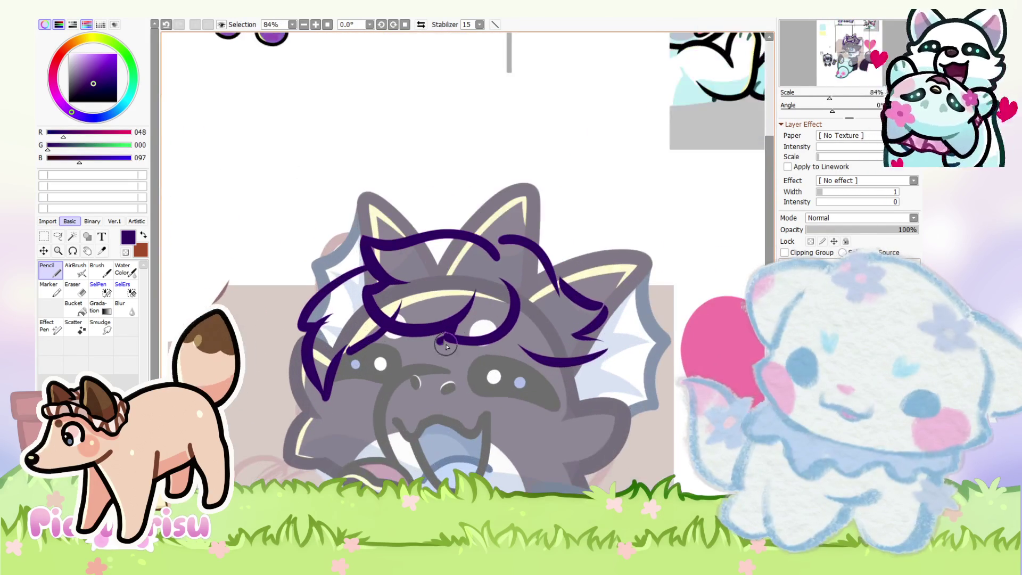
pyautogui.scroll(-5, 531, 351)
pyautogui.scroll(1, 570, 297)
# Step: Free-transform the purple hair sketch with Ctrl+T, stretching and rotating it to fit the head
pyautogui.hotkey('ctrl', 't')
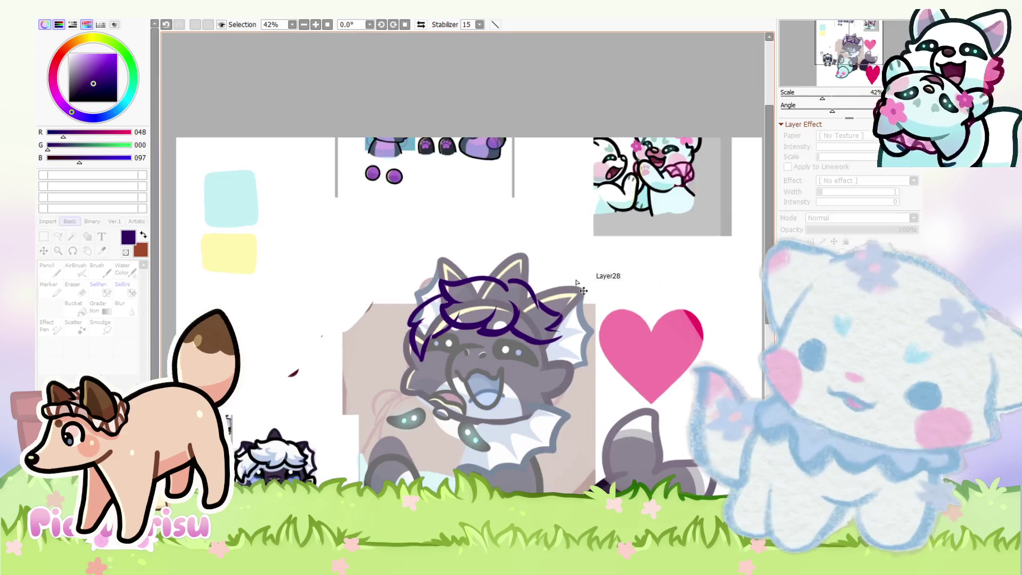
pyautogui.moveTo(564, 275); pyautogui.dragTo(573, 274)
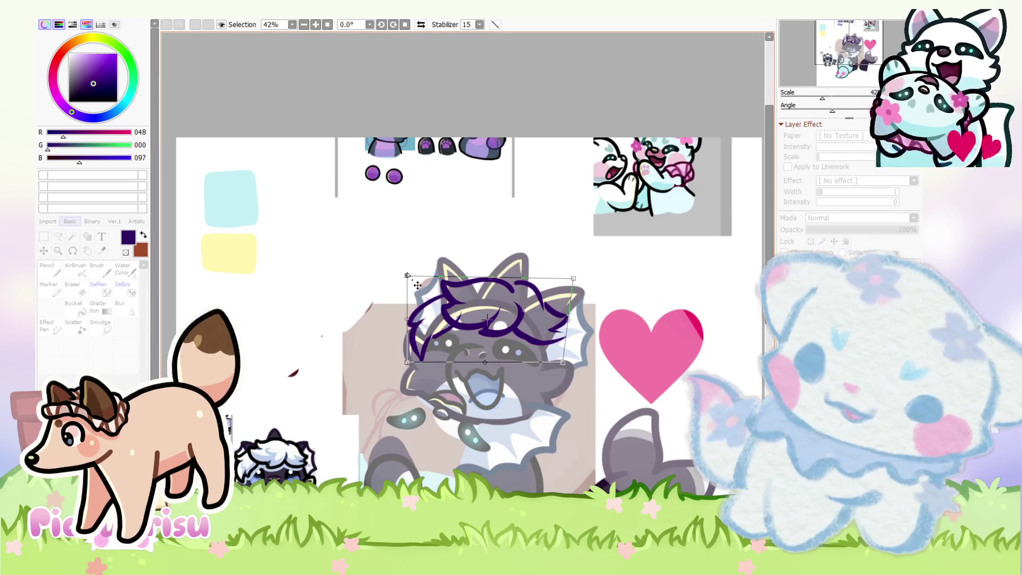
pyautogui.moveTo(418, 285); pyautogui.dragTo(416, 281)
pyautogui.moveTo(586, 374); pyautogui.dragTo(570, 378)
pyautogui.moveTo(422, 367); pyautogui.dragTo(414, 362)
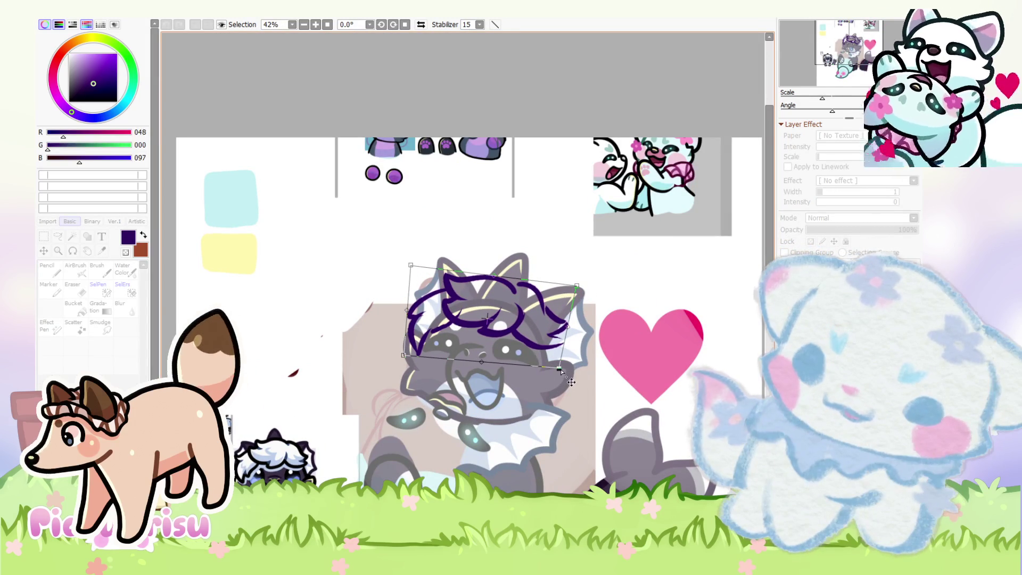
pyautogui.press('Return')
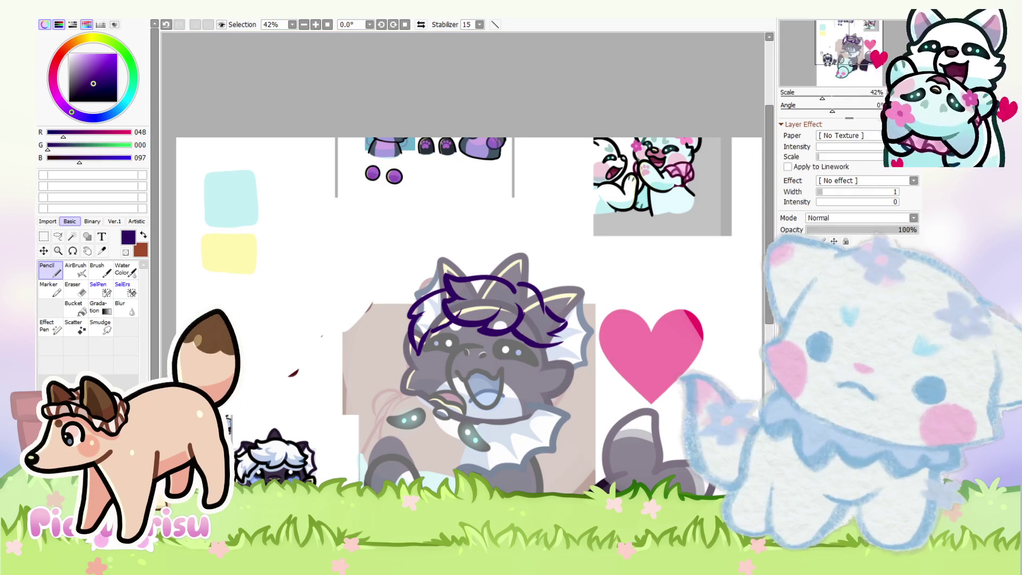
# Step: Lower the hair sketch layer to 66% opacity and try a black line across the head
pyautogui.click(880, 231)
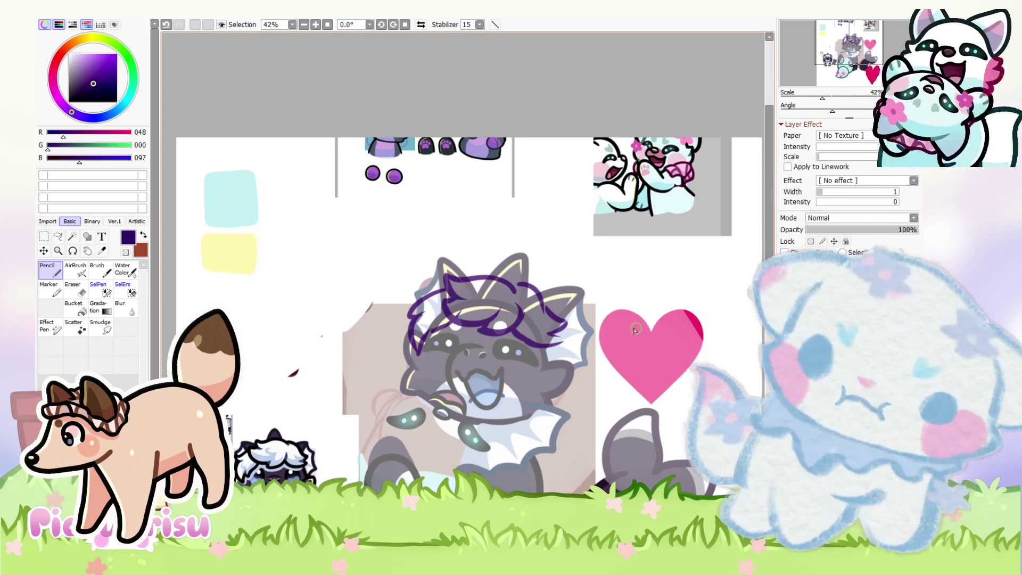
pyautogui.scroll(3, 483, 312)
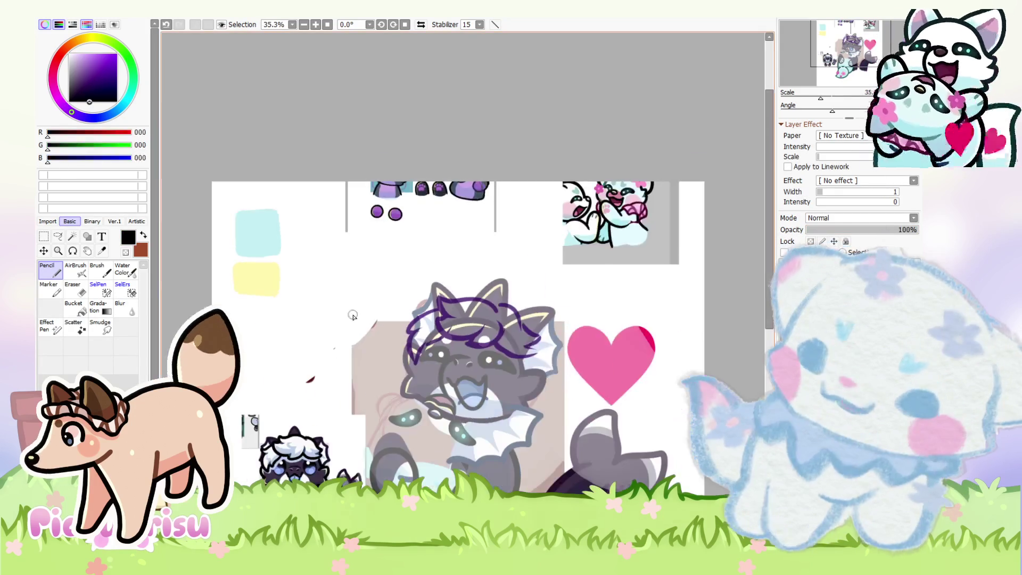
pyautogui.scroll(2, 483, 312)
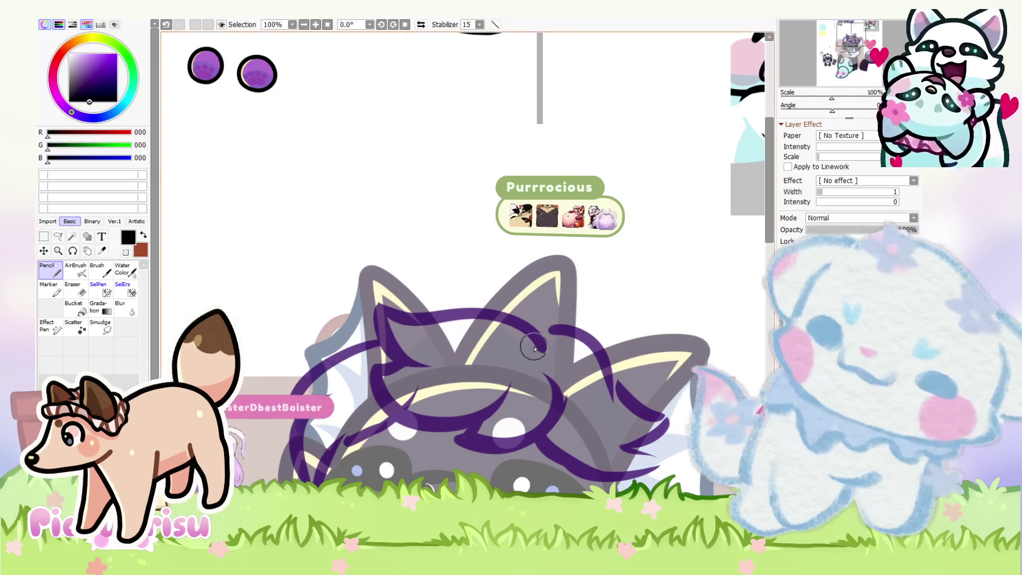
pyautogui.scroll(1, 542, 341)
pyautogui.moveTo(543, 341)
pyautogui.mouseDown()
pyautogui.moveTo(298, 287)
pyautogui.moveTo(343, 344)
pyautogui.mouseUp()
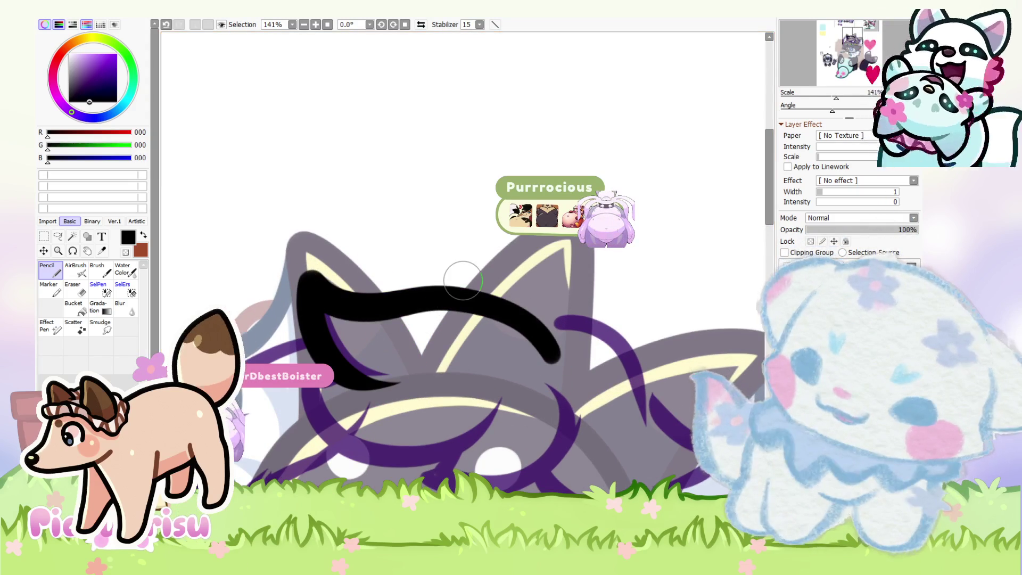
# Step: Undo the stray black line, ink the hair tuft outline, and trim it with the Eraser
pyautogui.hotkey('ctrl', 'z')
pyautogui.moveTo(554, 354)
pyautogui.mouseDown()
pyautogui.moveTo(314, 309)
pyautogui.moveTo(415, 375)
pyautogui.moveTo(340, 452)
pyautogui.moveTo(468, 447)
pyautogui.moveTo(564, 458)
pyautogui.moveTo(575, 383)
pyautogui.mouseUp()
pyautogui.scroll(-1, 319, 298)
pyautogui.press('e')
pyautogui.scroll(4, 479, 399)
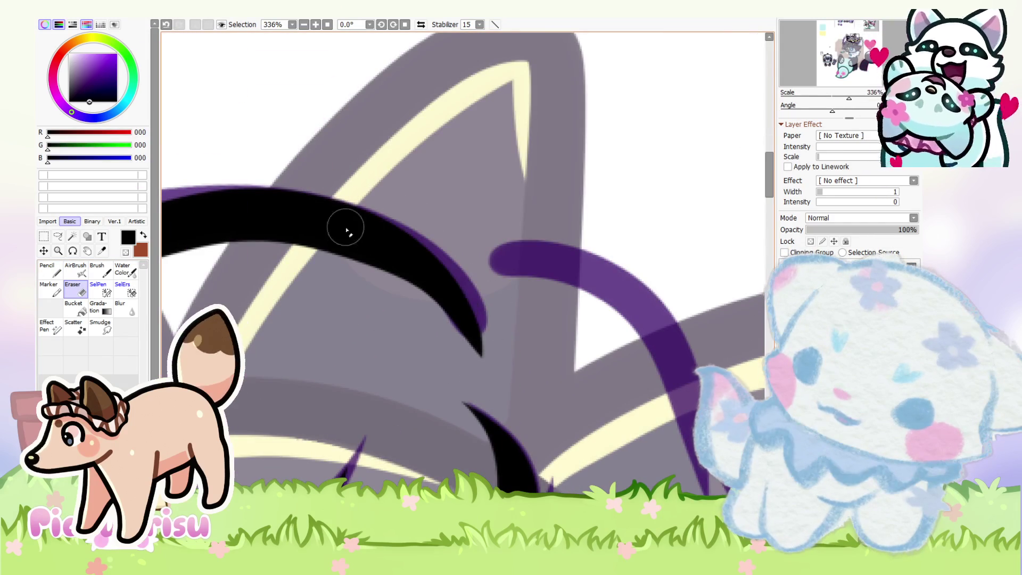
pyautogui.scroll(-2, 477, 367)
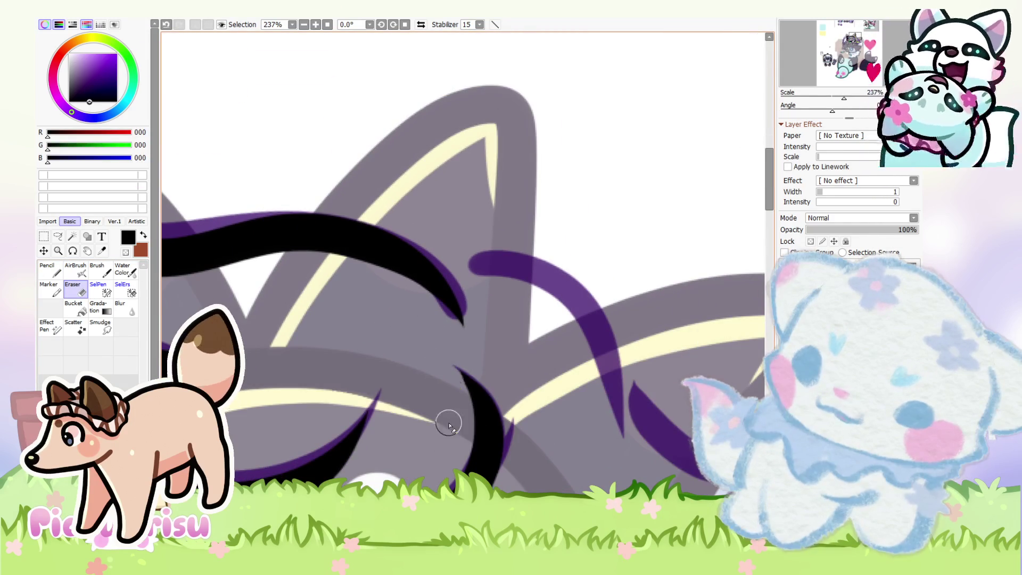
pyautogui.scroll(-4, 447, 388)
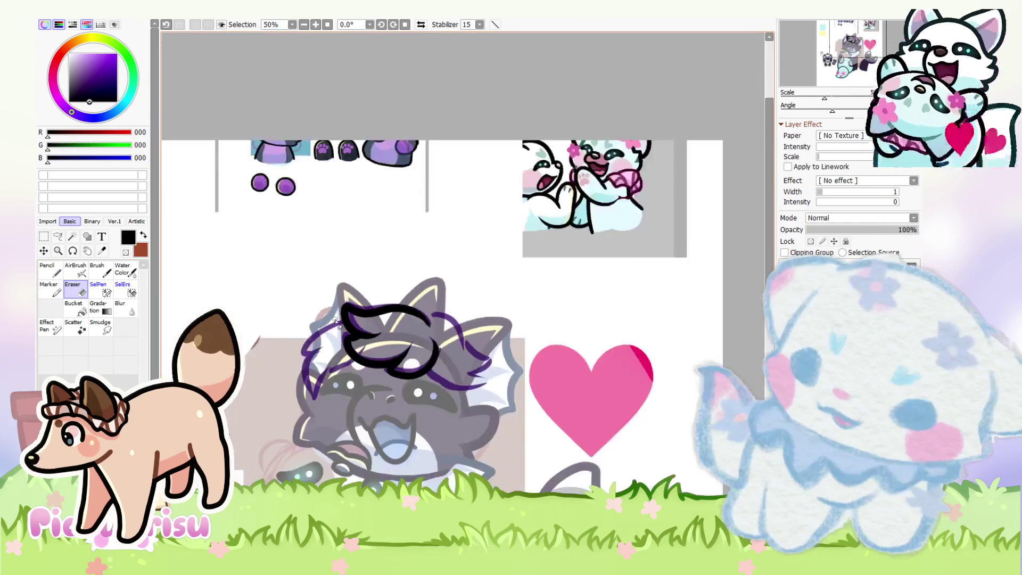
pyautogui.scroll(4, 389, 302)
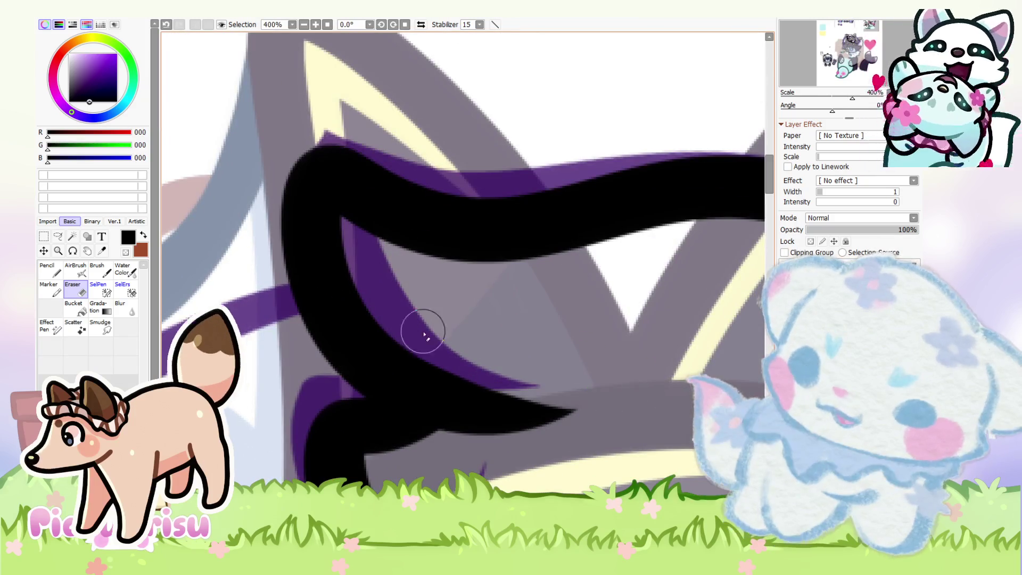
pyautogui.scroll(-5, 417, 327)
pyautogui.scroll(-1, 377, 325)
pyautogui.click(60, 274)
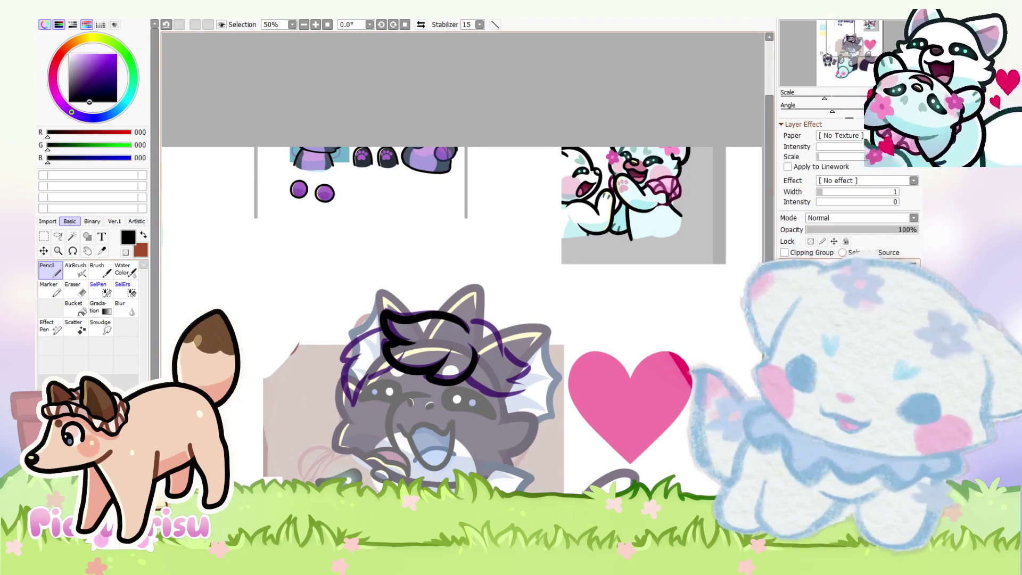
pyautogui.scroll(6, 358, 361)
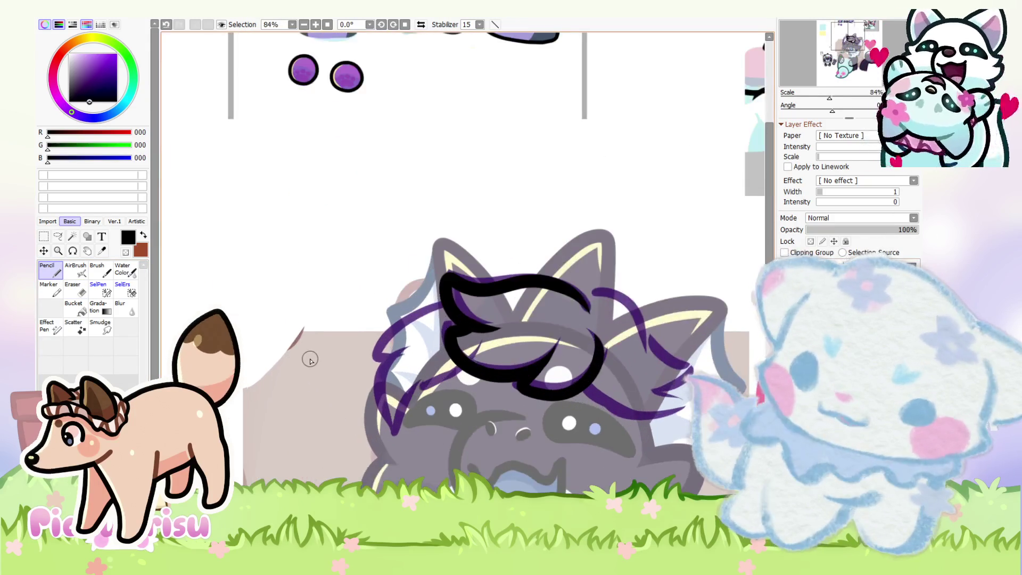
# Step: Ink black hair strands down the face's left side and a long arc upward, erasing overlaps
pyautogui.moveTo(413, 335); pyautogui.dragTo(375, 437)
pyautogui.moveTo(372, 325); pyautogui.dragTo(362, 482)
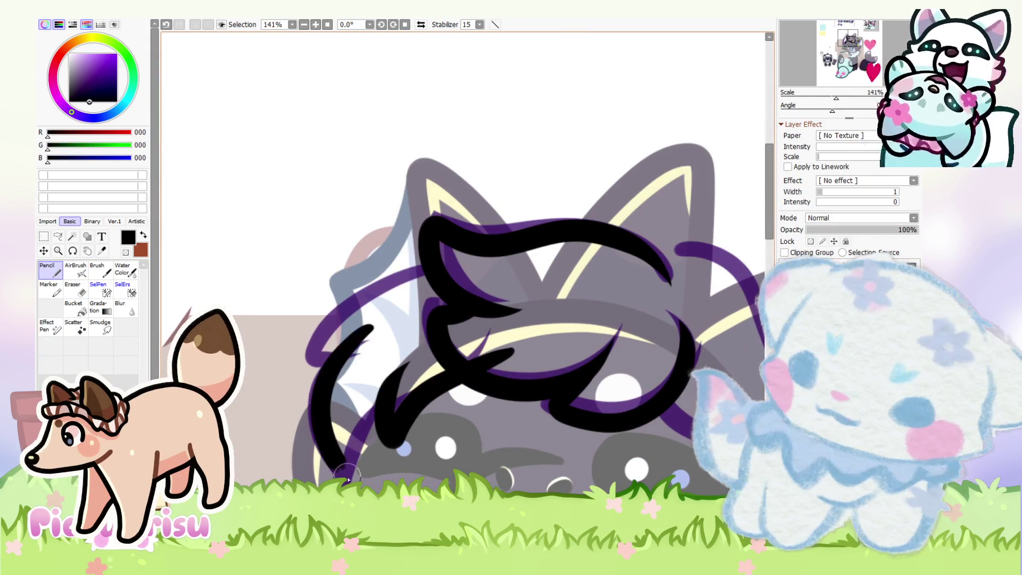
pyautogui.moveTo(401, 409); pyautogui.dragTo(375, 487)
pyautogui.moveTo(314, 367)
pyautogui.mouseDown()
pyautogui.moveTo(425, 255)
pyautogui.moveTo(506, 266)
pyautogui.mouseUp()
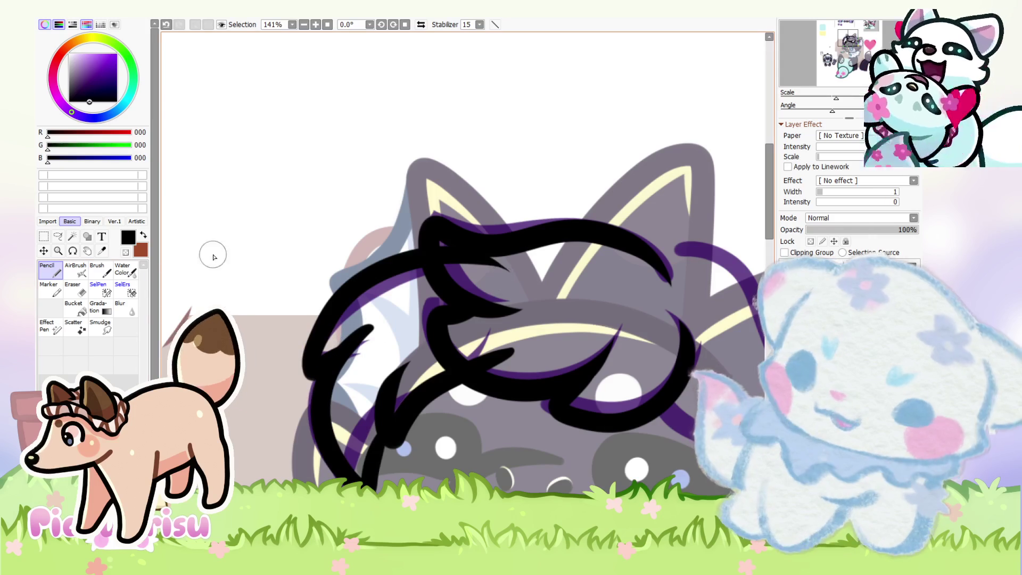
pyautogui.click(75, 290)
pyautogui.scroll(2, 389, 410)
pyautogui.scroll(-3, 390, 403)
pyautogui.scroll(3, 365, 417)
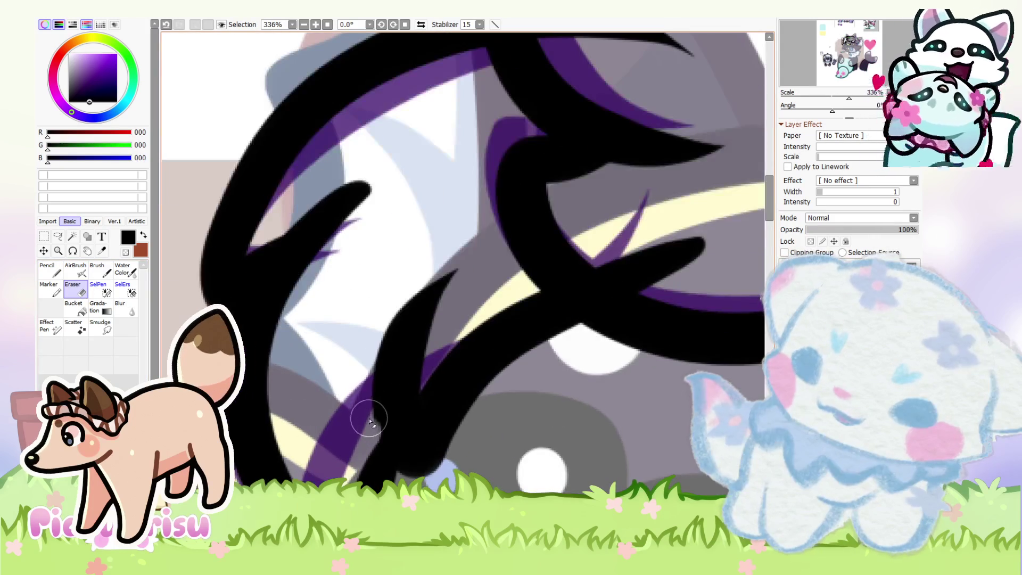
pyautogui.scroll(-3, 463, 258)
pyautogui.click(48, 269)
# Step: Erase the hair line ends clean and return to the Pencil
pyautogui.scroll(3, 394, 337)
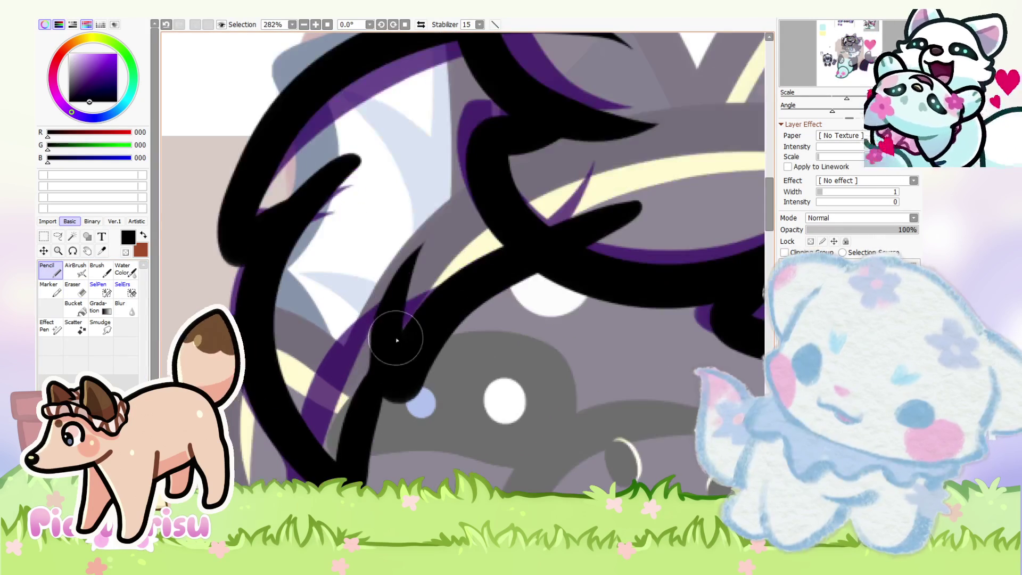
pyautogui.scroll(-1, 263, 365)
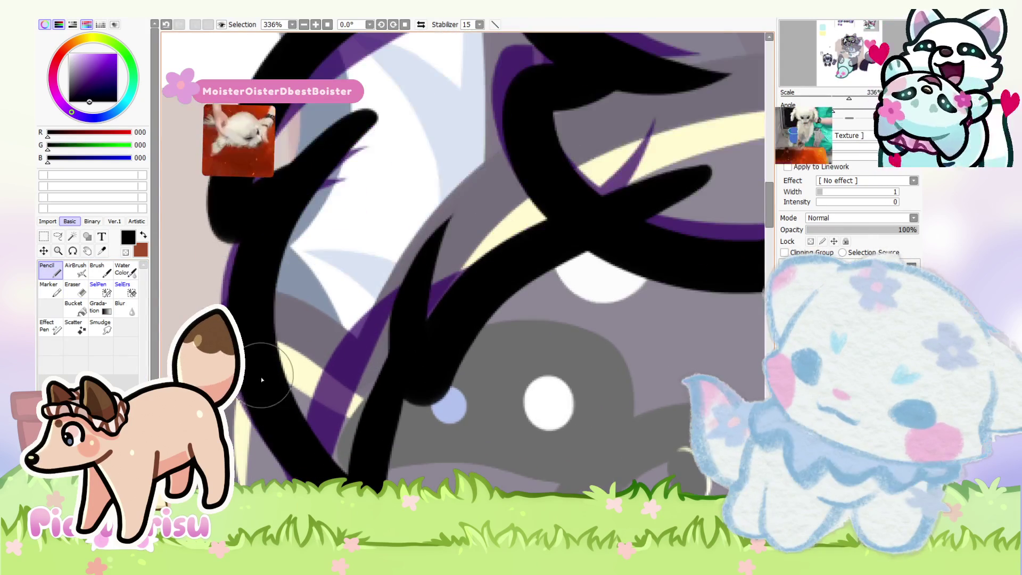
pyautogui.scroll(-4, 262, 365)
pyautogui.scroll(4, 262, 365)
pyautogui.click(74, 290)
pyautogui.scroll(3, 337, 406)
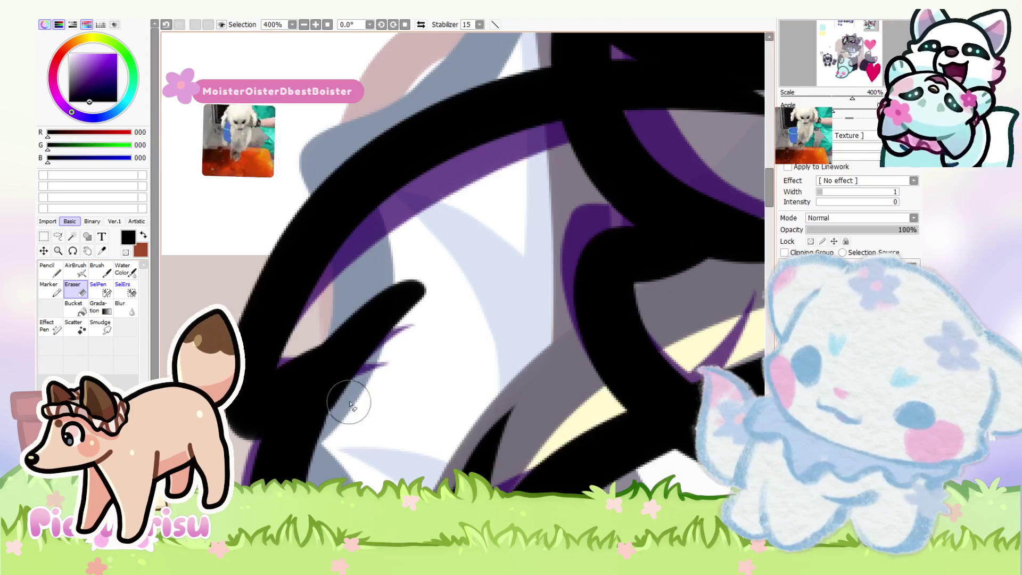
pyautogui.scroll(-1, 327, 359)
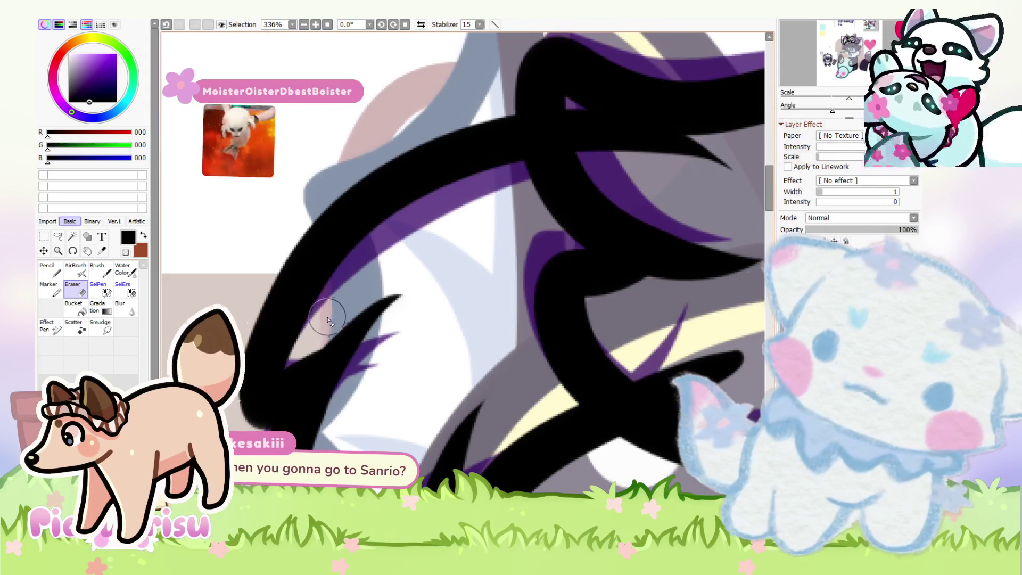
pyautogui.scroll(2, 314, 356)
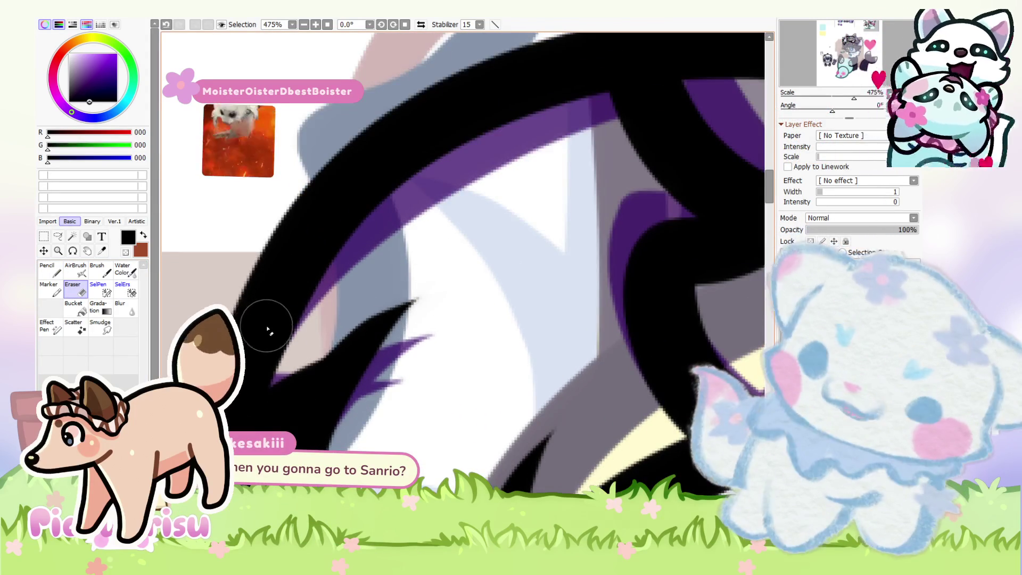
pyautogui.scroll(1, 282, 334)
pyautogui.scroll(-10, 479, 291)
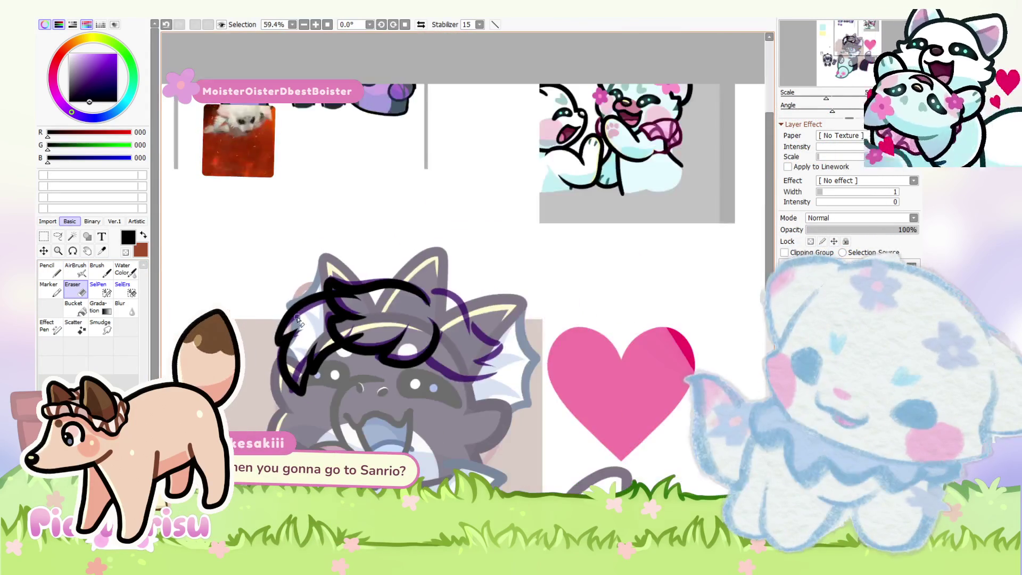
pyautogui.click(51, 269)
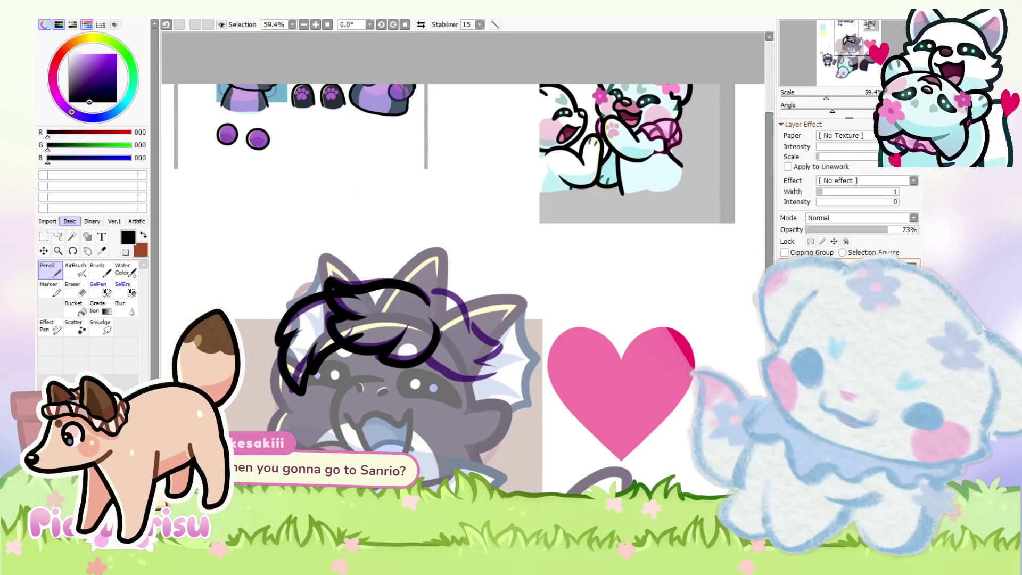
pyautogui.scroll(1, 551, 327)
pyautogui.scroll(4, 552, 326)
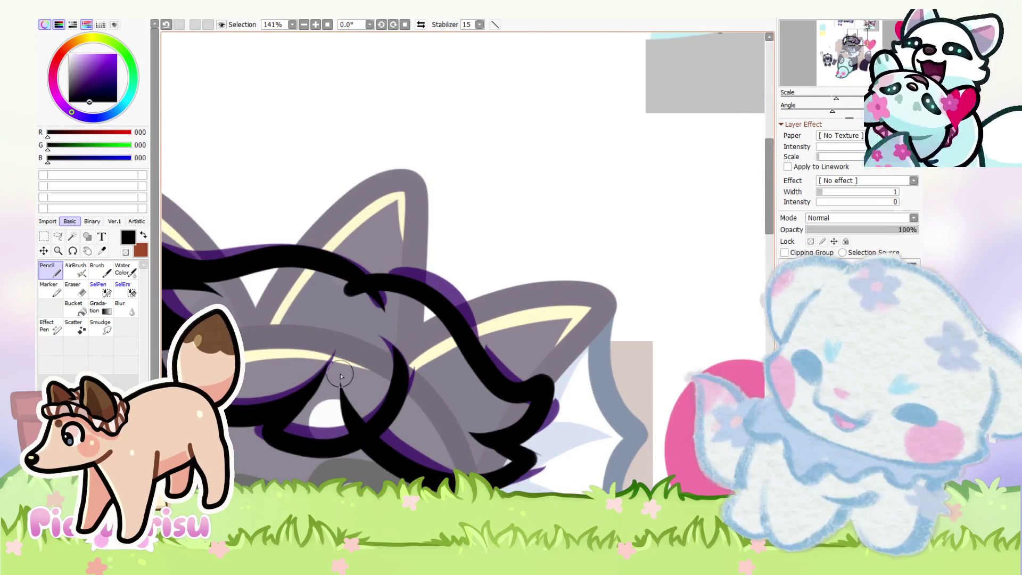
pyautogui.scroll(-3, 364, 346)
# Step: Smooth the remaining strand tips with the Eraser and pick purple as the painting colour
pyautogui.press('e')
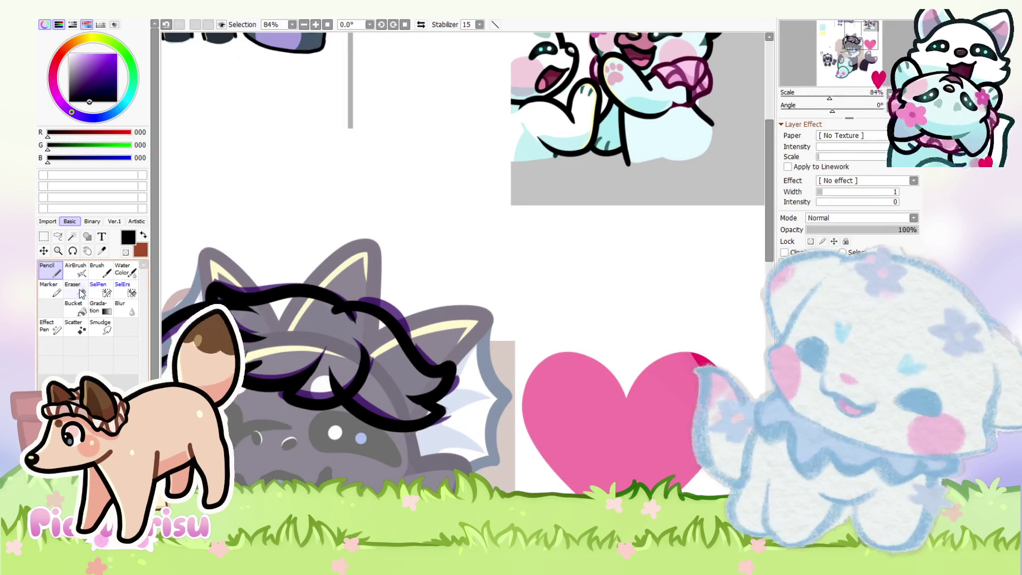
pyautogui.scroll(7, 417, 346)
pyautogui.scroll(3, 418, 346)
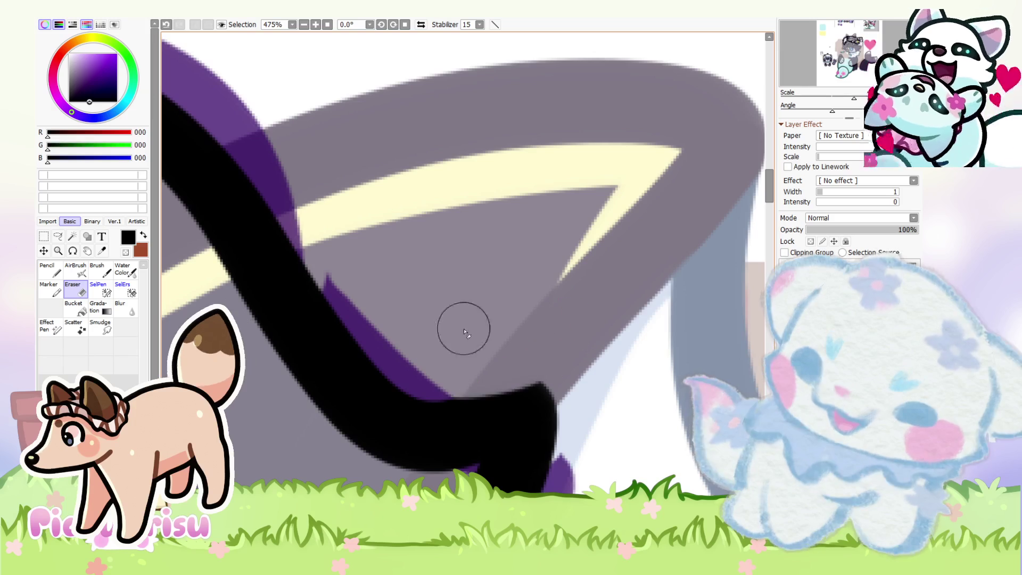
pyautogui.scroll(-4, 454, 228)
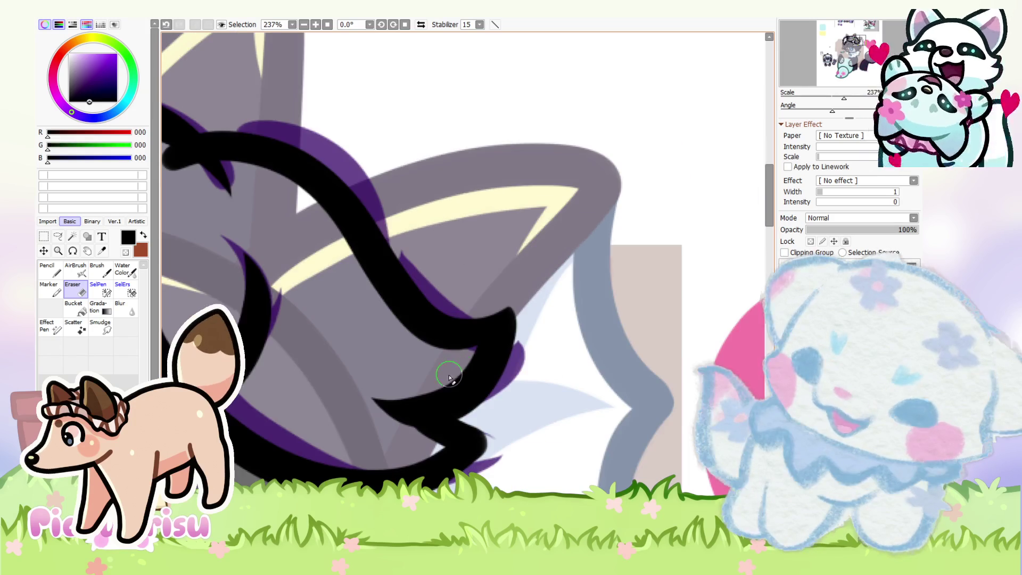
pyautogui.scroll(4, 449, 371)
pyautogui.scroll(-4, 392, 403)
pyautogui.scroll(4, 365, 422)
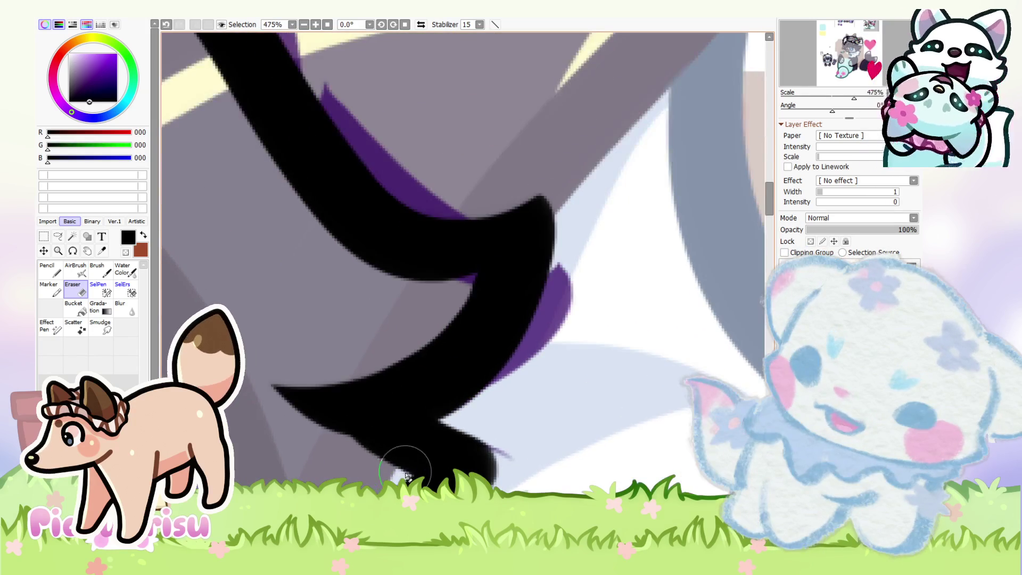
pyautogui.scroll(-4, 300, 404)
pyautogui.scroll(5, 404, 351)
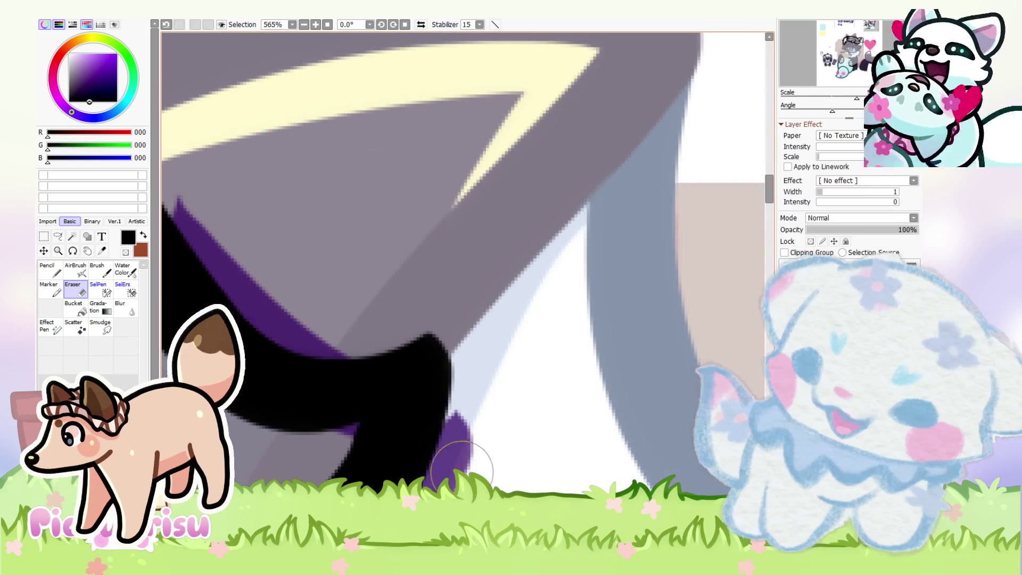
pyautogui.scroll(-6, 436, 373)
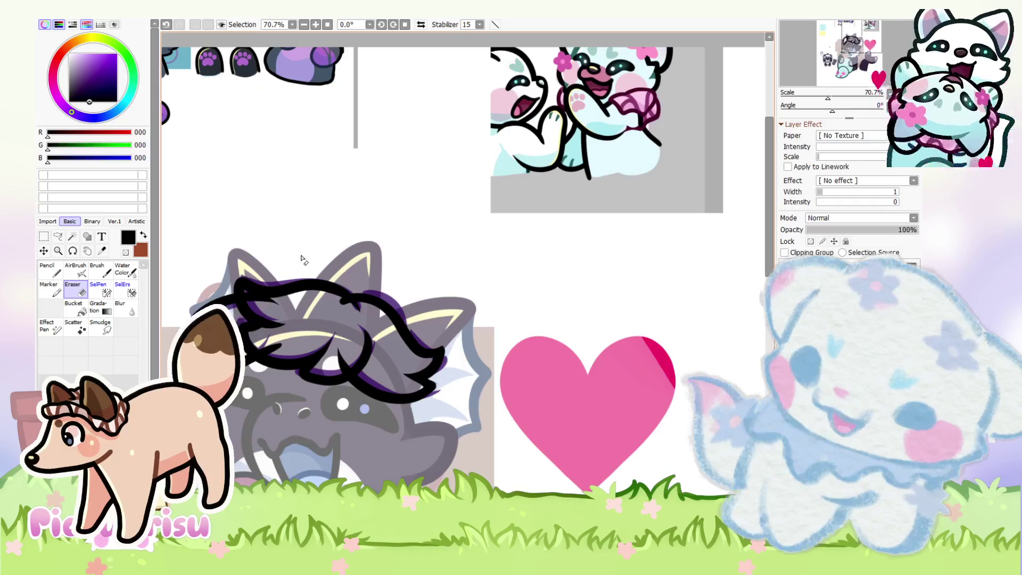
pyautogui.scroll(-2, 340, 277)
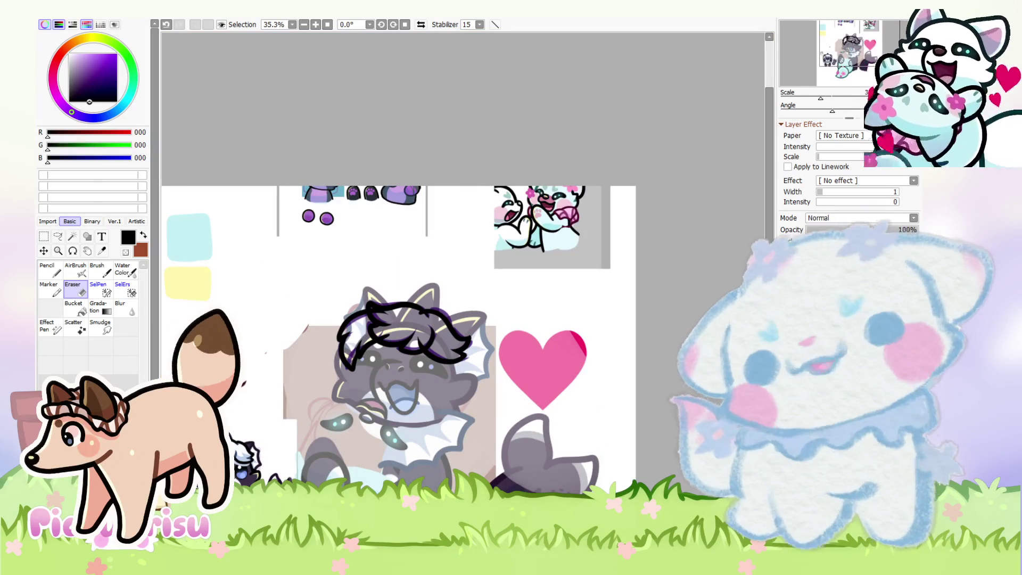
pyautogui.click(88, 73)
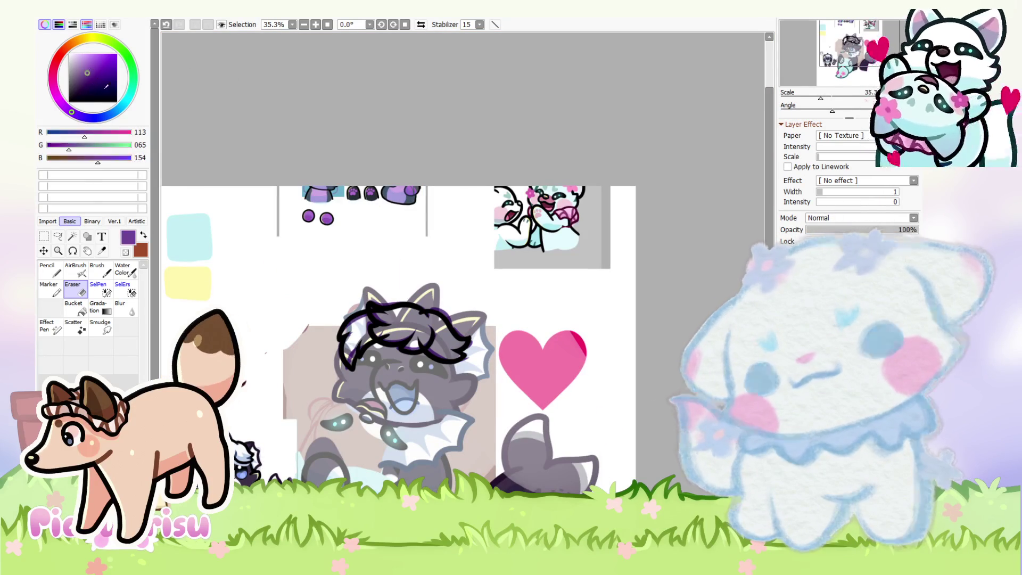
# Step: Pick a light blue and paint the right hair lobe inside its black outline with the Pencil
pyautogui.click(110, 114)
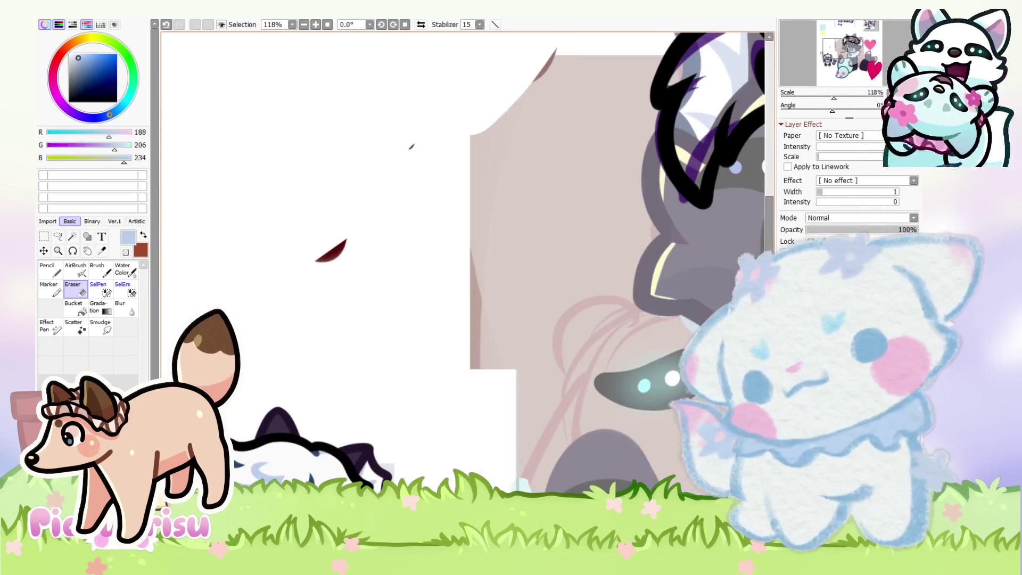
pyautogui.scroll(3, 298, 338)
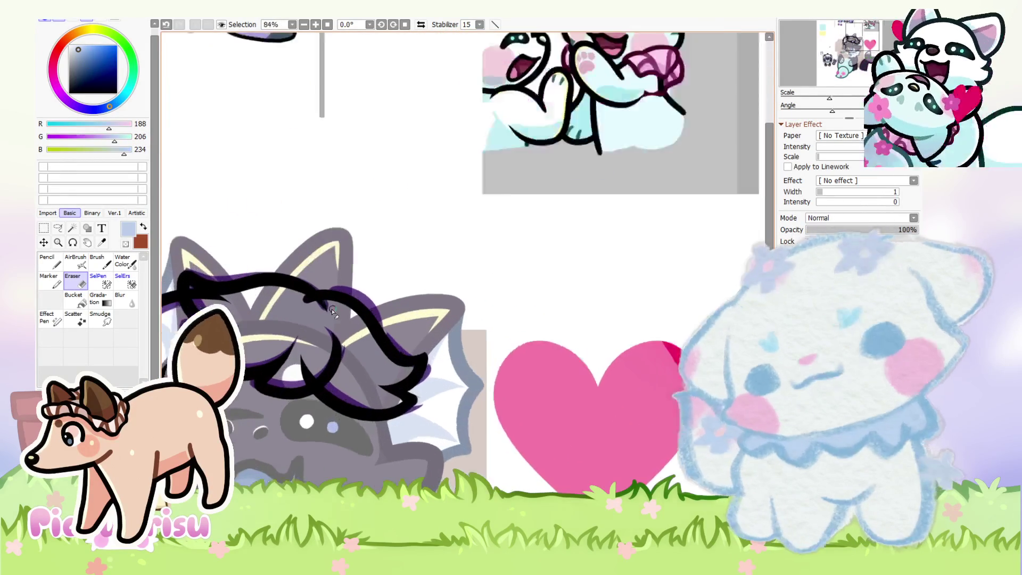
pyautogui.click(53, 265)
pyautogui.scroll(1, 338, 319)
pyautogui.moveTo(309, 301)
pyautogui.mouseDown()
pyautogui.moveTo(287, 391)
pyautogui.moveTo(421, 465)
pyautogui.moveTo(377, 407)
pyautogui.mouseUp()
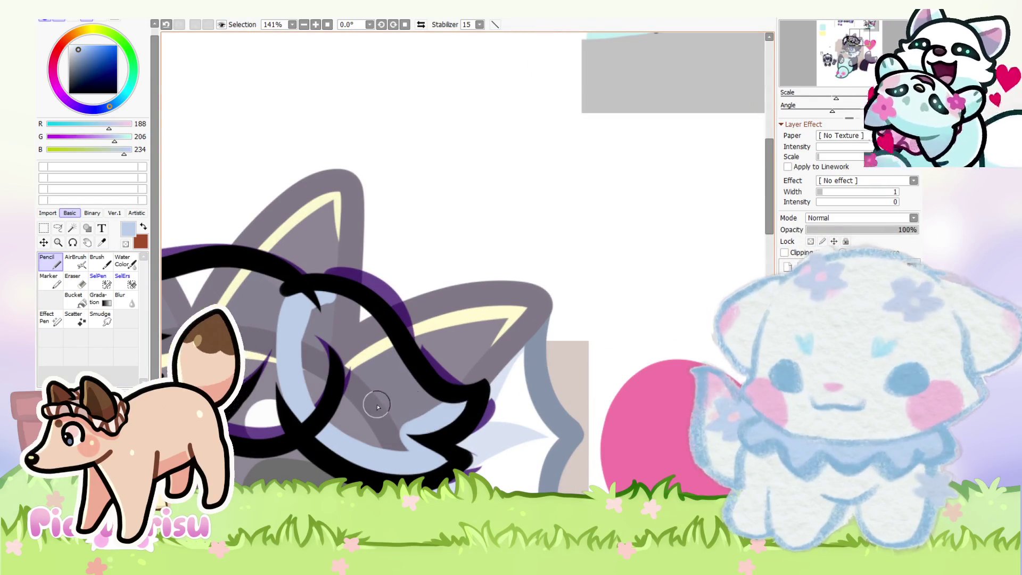
pyautogui.moveTo(319, 313)
pyautogui.mouseDown()
pyautogui.moveTo(378, 373)
pyautogui.moveTo(341, 368)
pyautogui.moveTo(333, 396)
pyautogui.moveTo(309, 367)
pyautogui.mouseUp()
pyautogui.moveTo(300, 327); pyautogui.dragTo(317, 367)
# Step: Tidy the light blue fill with the Eraser and pick a dark blue
pyautogui.click(86, 286)
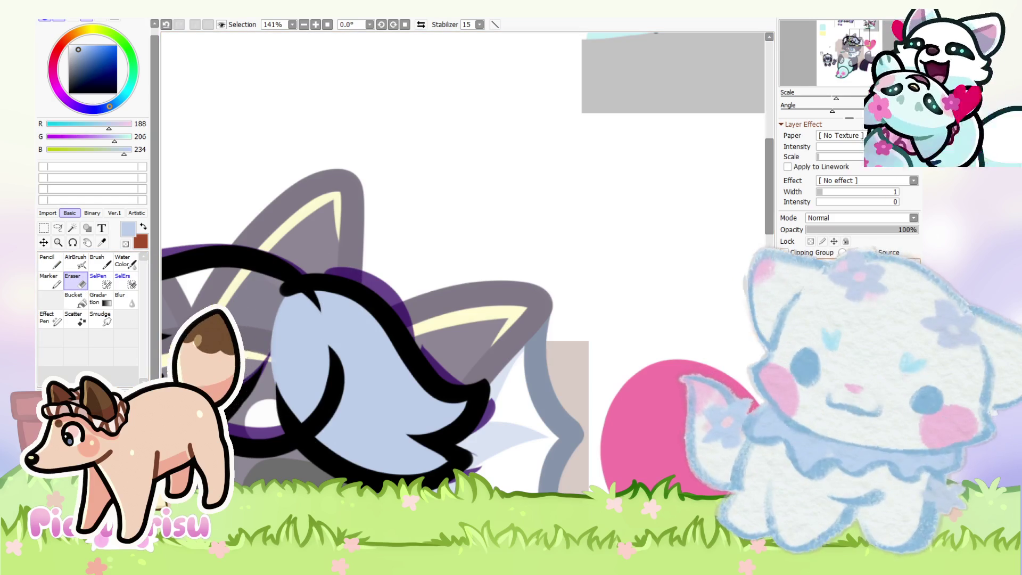
pyautogui.scroll(2, 452, 466)
pyautogui.scroll(-4, 479, 404)
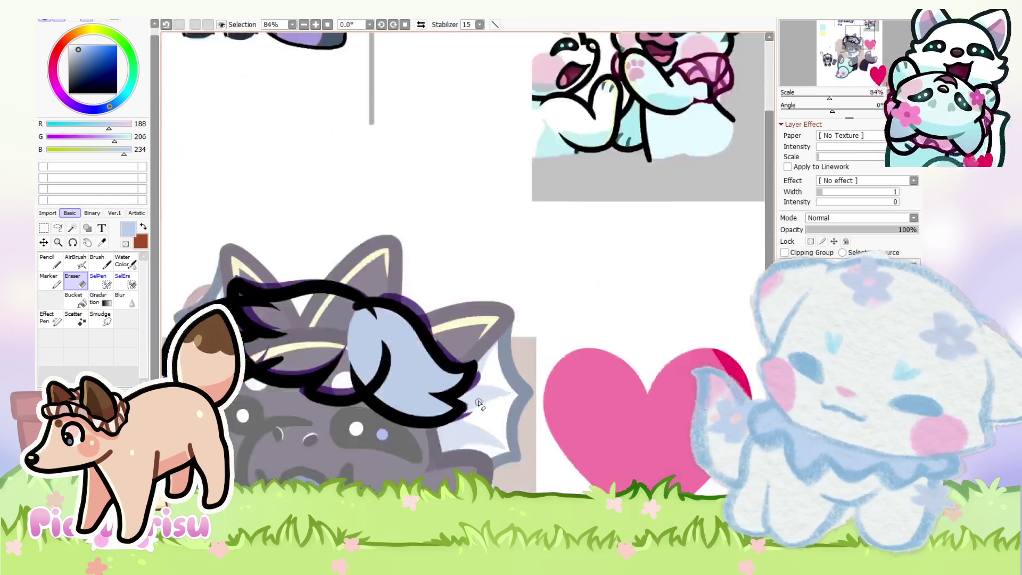
pyautogui.scroll(-3, 479, 405)
pyautogui.scroll(3, 397, 349)
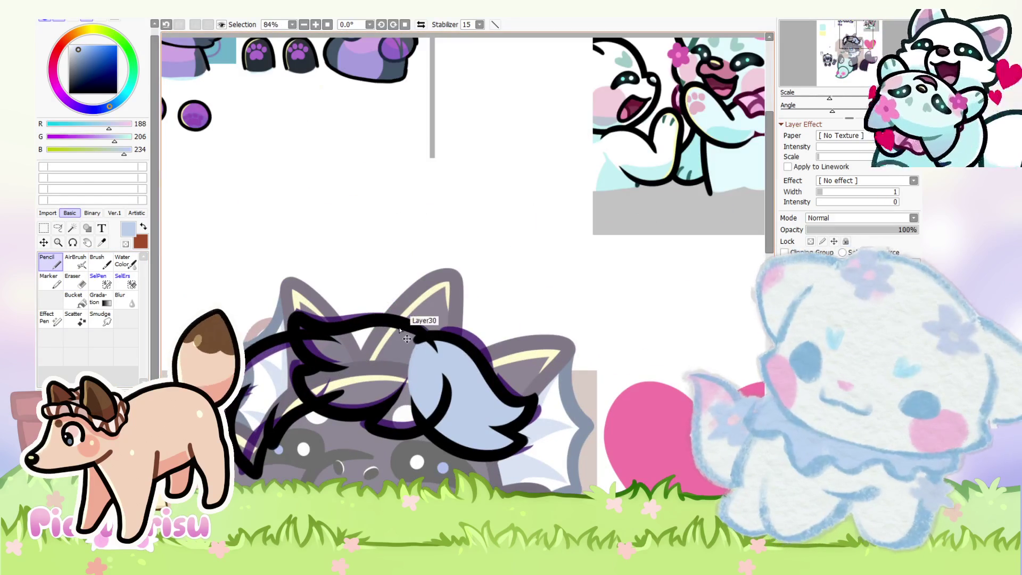
pyautogui.click(90, 63)
pyautogui.scroll(3, 298, 337)
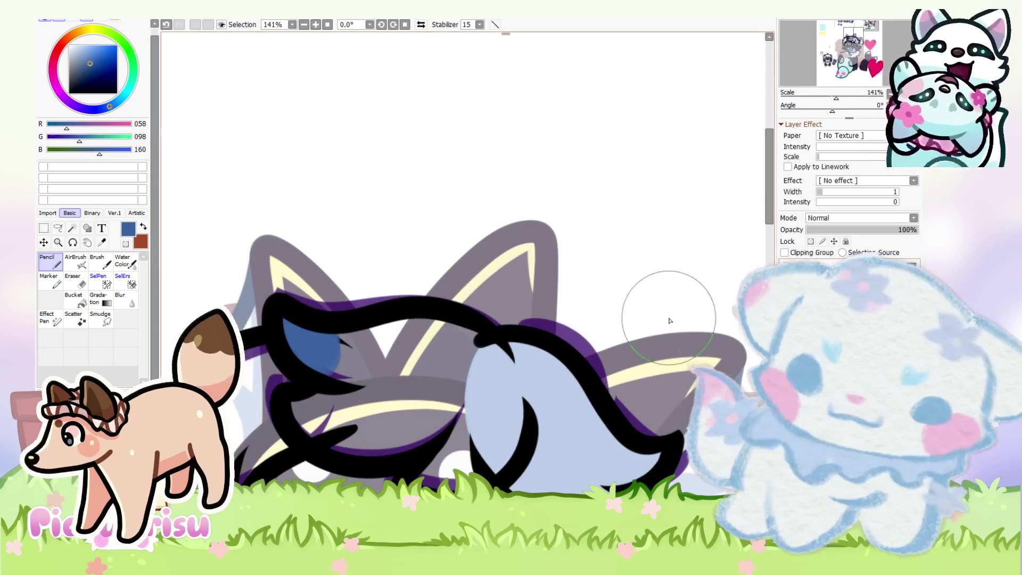
# Step: Paint dark blue through the middle hair lock, covering the grey gap
pyautogui.moveTo(321, 347)
pyautogui.mouseDown()
pyautogui.moveTo(487, 356)
pyautogui.moveTo(491, 392)
pyautogui.moveTo(439, 461)
pyautogui.mouseUp()
pyautogui.moveTo(458, 394)
pyautogui.mouseDown()
pyautogui.moveTo(383, 360)
pyautogui.moveTo(326, 392)
pyautogui.moveTo(368, 414)
pyautogui.mouseUp()
pyautogui.press('e')
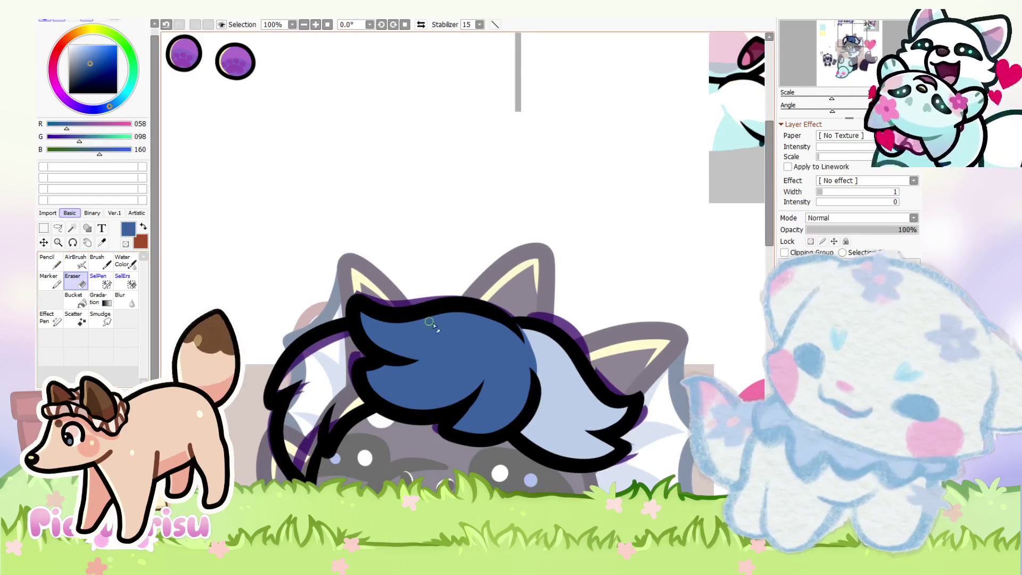
pyautogui.scroll(3, 495, 292)
pyautogui.scroll(-5, 495, 293)
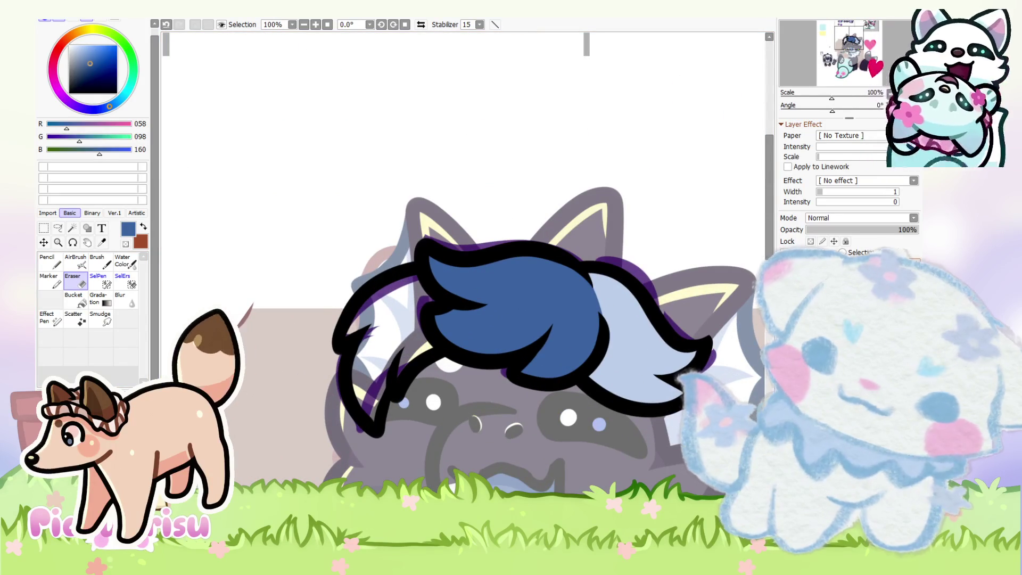
# Step: Fill the left hair strand with blue from its top down to the tip
pyautogui.moveTo(370, 312)
pyautogui.mouseDown()
pyautogui.moveTo(371, 387)
pyautogui.moveTo(393, 374)
pyautogui.mouseUp()
pyautogui.moveTo(425, 337); pyautogui.dragTo(402, 315)
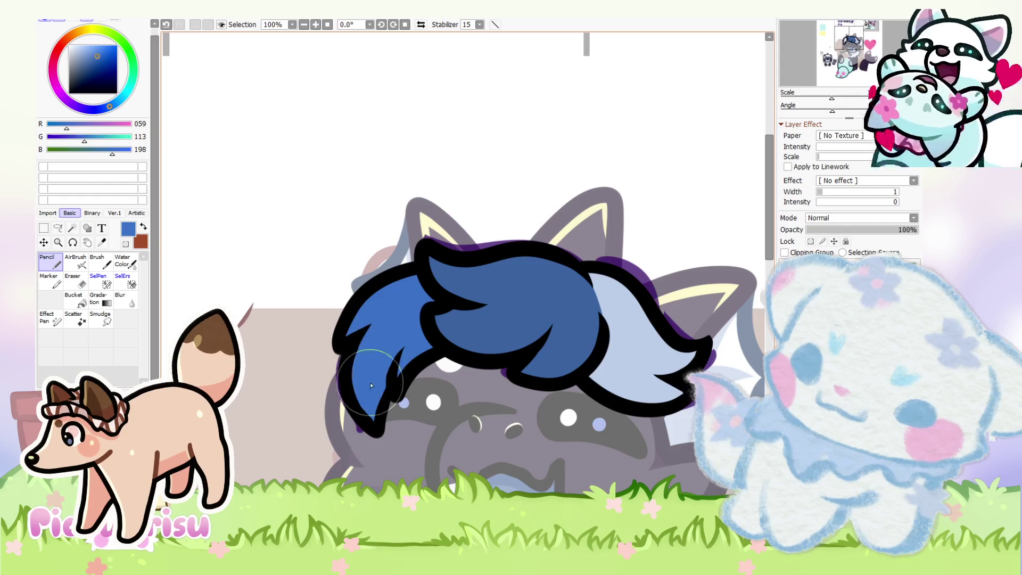
pyautogui.scroll(-6, 371, 385)
pyautogui.scroll(3, 255, 454)
pyautogui.keyDown('alt'); pyautogui.click(255, 454); pyautogui.keyUp('alt')
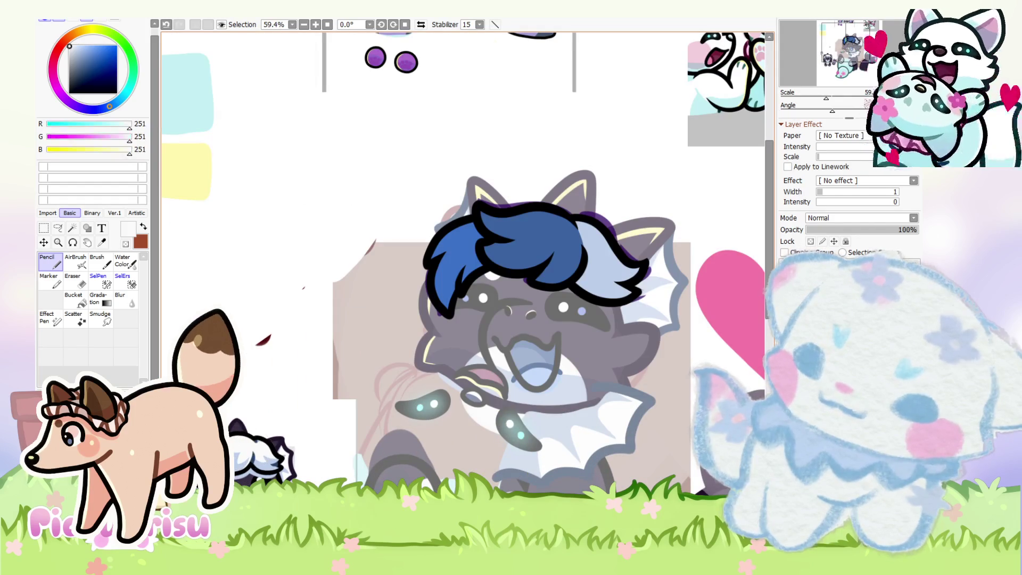
# Step: Lock the layer's opacity and repaint the hair tuft white
pyautogui.click(809, 241)
pyautogui.moveTo(453, 255)
pyautogui.mouseDown()
pyautogui.moveTo(606, 234)
pyautogui.moveTo(569, 229)
pyautogui.mouseUp()
pyautogui.moveTo(510, 240)
pyautogui.mouseDown()
pyautogui.moveTo(554, 245)
pyautogui.moveTo(532, 250)
pyautogui.mouseUp()
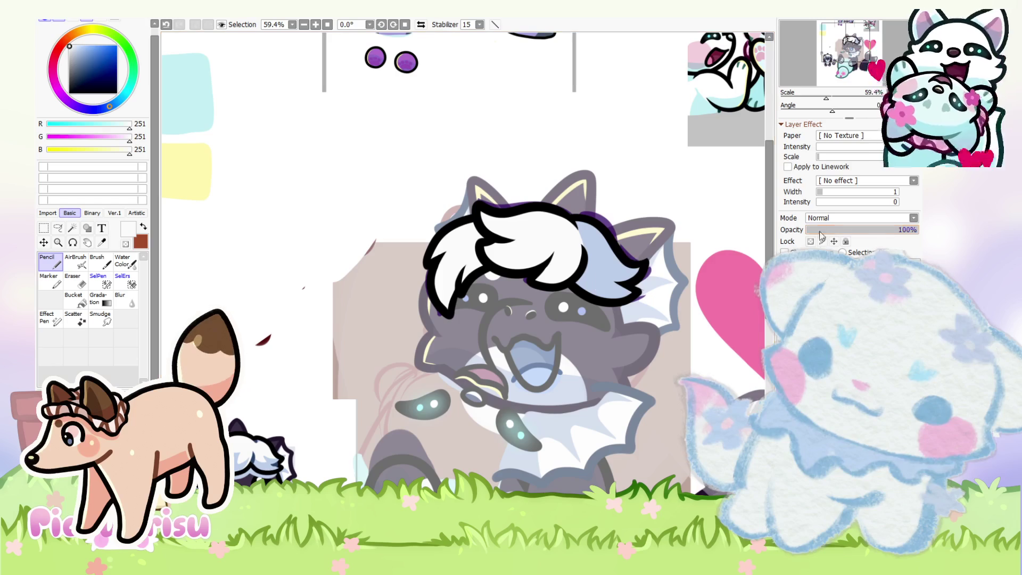
# Step: Shade light blue under the hair's upper outline and above its bottom outline
pyautogui.keyDown('alt'); pyautogui.click(612, 251); pyautogui.keyUp('alt')
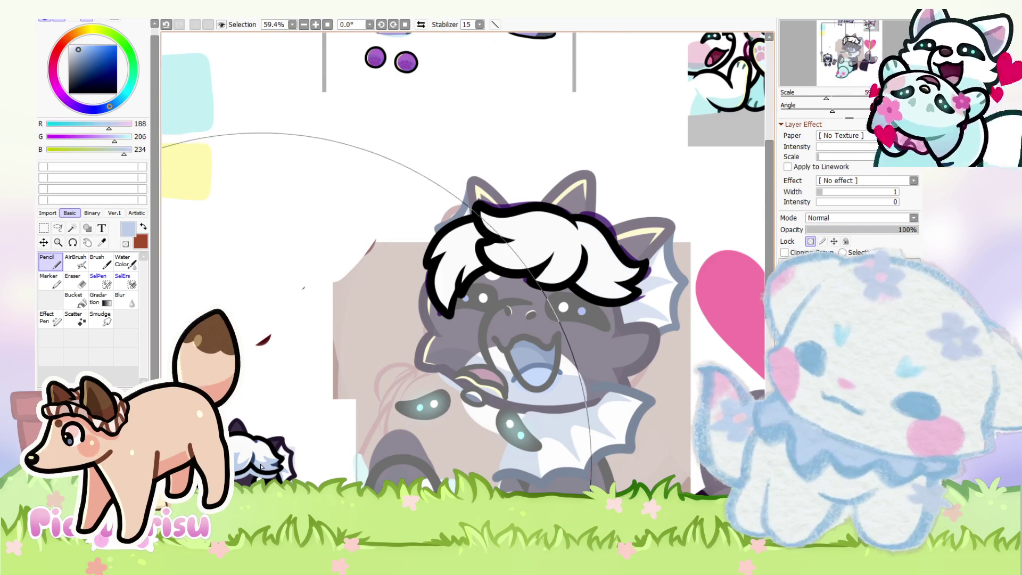
pyautogui.scroll(-3, 463, 280)
pyautogui.scroll(12, 463, 280)
pyautogui.moveTo(360, 314)
pyautogui.mouseDown()
pyautogui.moveTo(479, 394)
pyautogui.moveTo(413, 368)
pyautogui.mouseUp()
pyautogui.moveTo(470, 456); pyautogui.dragTo(330, 447)
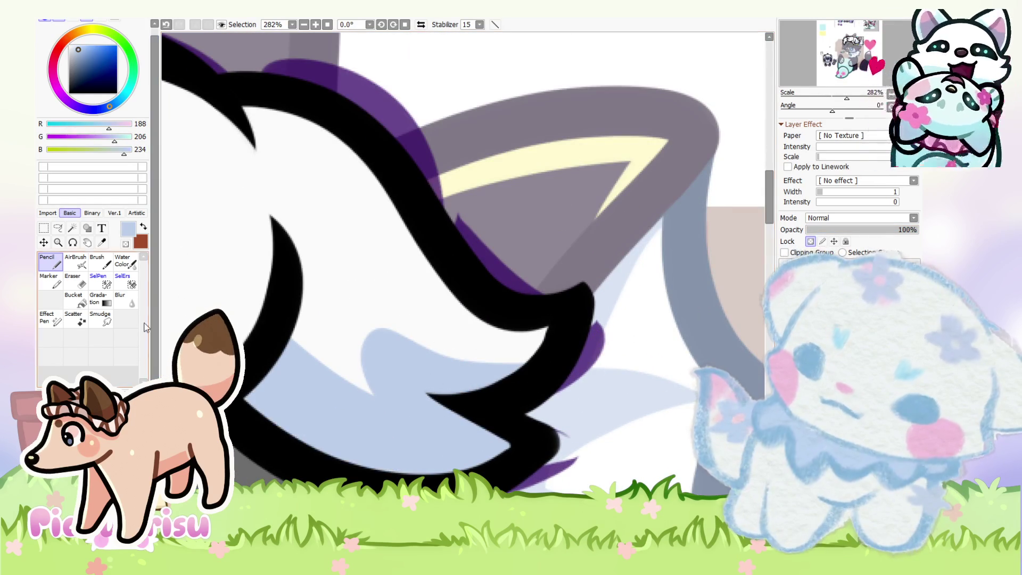
# Step: Add a wide light blue shading band across the hair, then brighten the lower-left with white
pyautogui.keyDown('alt'); pyautogui.click(353, 302); pyautogui.keyUp('alt')
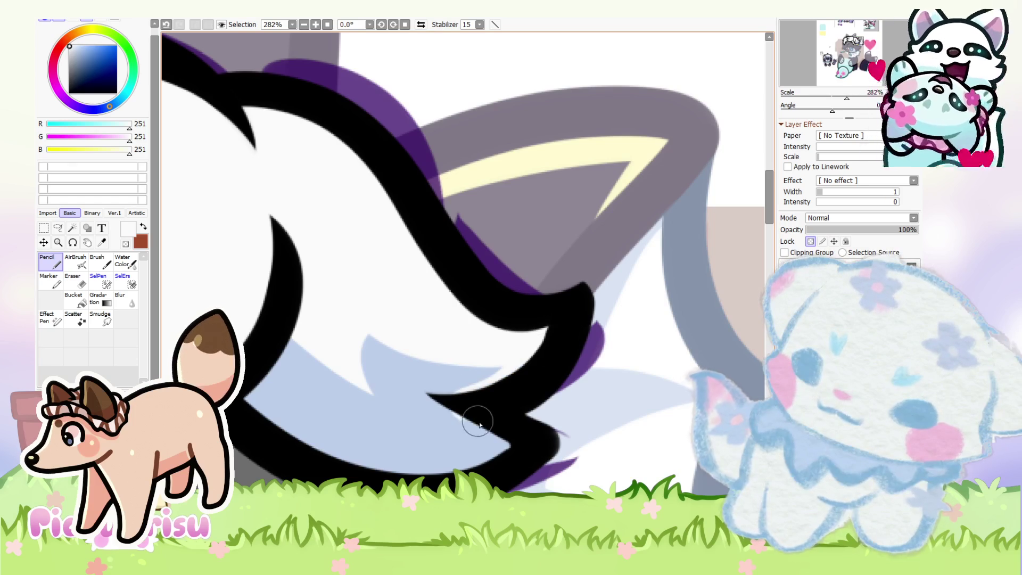
pyautogui.scroll(-5, 479, 362)
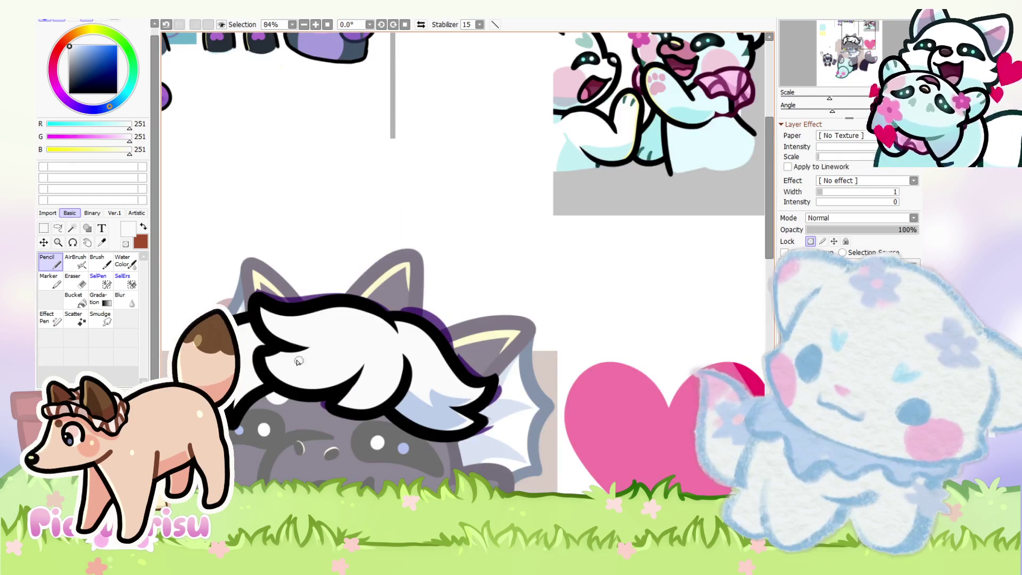
pyautogui.scroll(3, 298, 362)
pyautogui.keyDown('alt'); pyautogui.click(550, 464); pyautogui.keyUp('alt')
pyautogui.scroll(2, 308, 361)
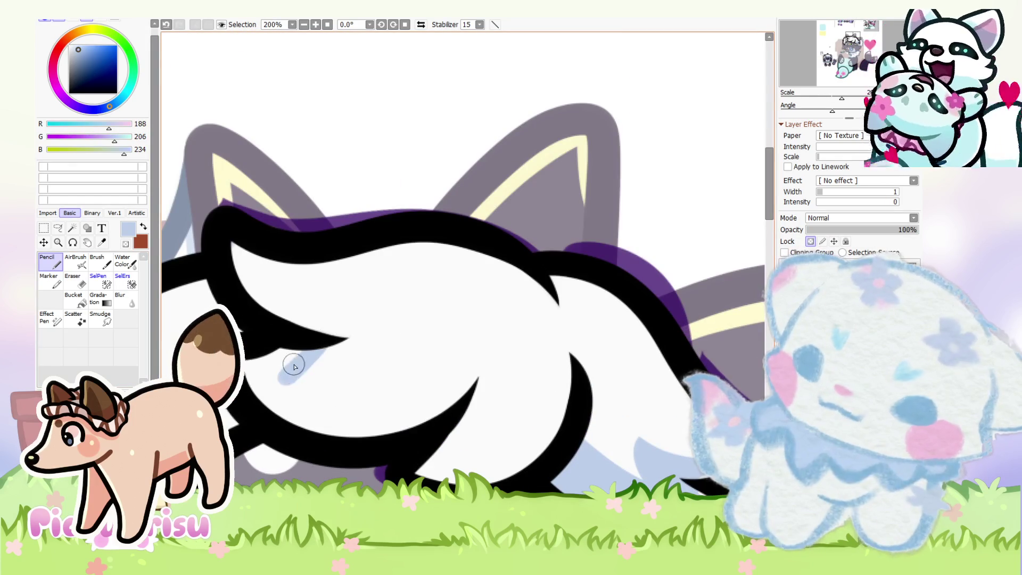
pyautogui.moveTo(295, 365); pyautogui.dragTo(353, 378)
pyautogui.moveTo(261, 369)
pyautogui.mouseDown()
pyautogui.moveTo(372, 424)
pyautogui.moveTo(346, 411)
pyautogui.moveTo(458, 447)
pyautogui.moveTo(577, 408)
pyautogui.moveTo(420, 458)
pyautogui.mouseUp()
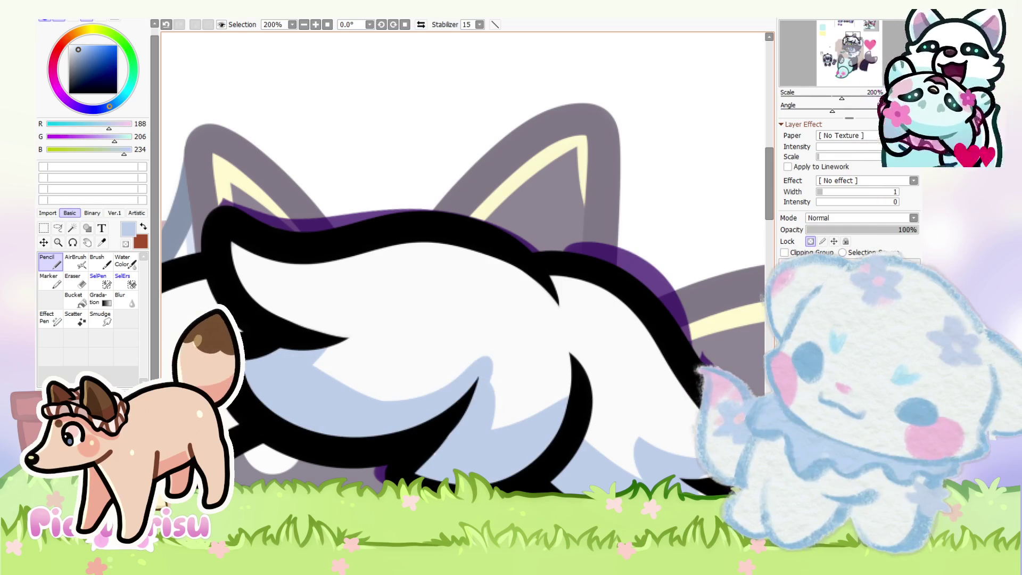
pyautogui.scroll(-7, 251, 323)
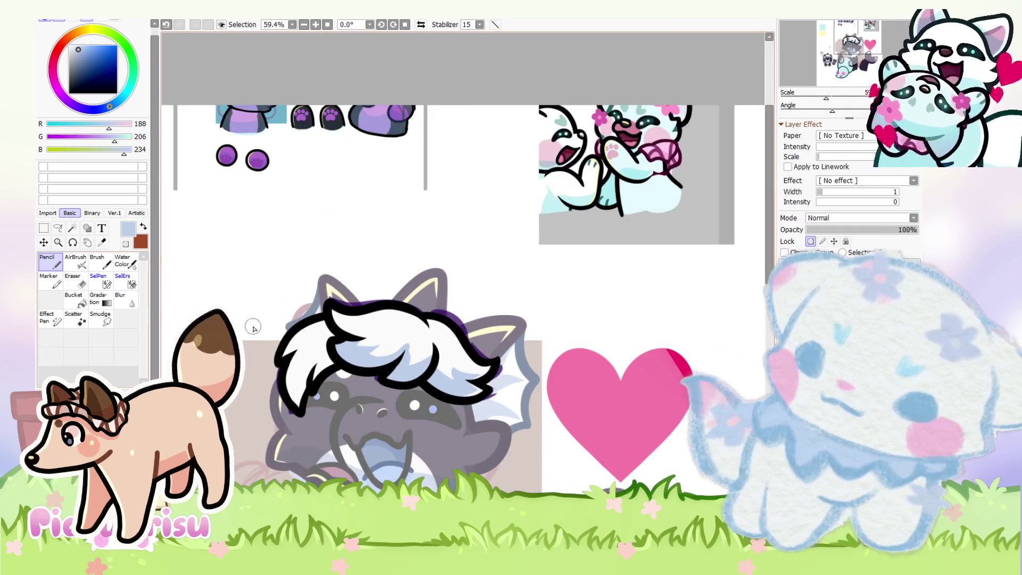
pyautogui.scroll(4, 389, 347)
pyautogui.keyDown('alt'); pyautogui.click(389, 347); pyautogui.keyUp('alt')
pyautogui.scroll(3, 462, 280)
pyautogui.moveTo(365, 345)
pyautogui.mouseDown()
pyautogui.moveTo(477, 324)
pyautogui.moveTo(495, 422)
pyautogui.moveTo(569, 365)
pyautogui.mouseUp()
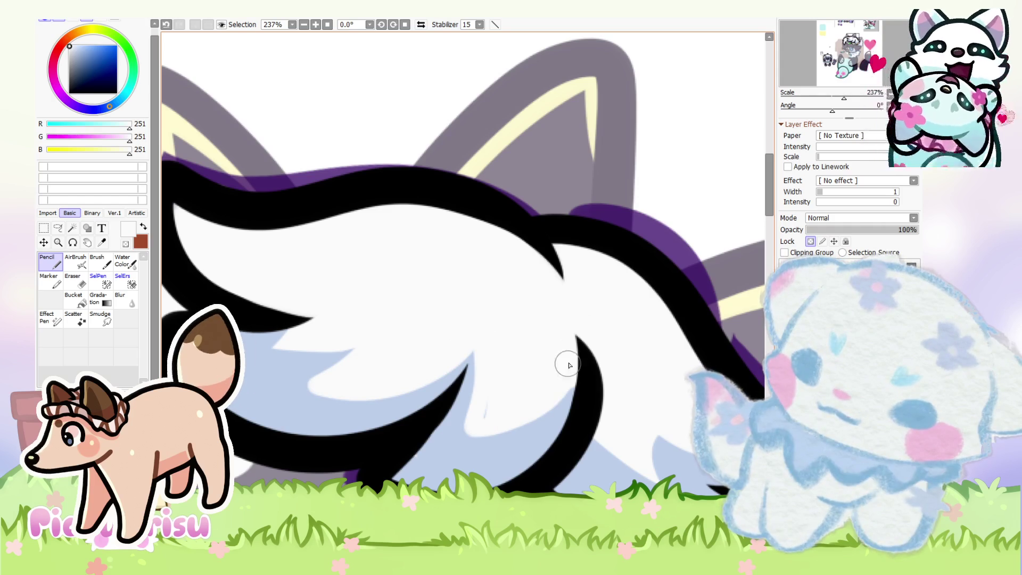
# Step: Refine the hair shading with alternating light blue strokes and white highlights beside the black line
pyautogui.scroll(-5, 488, 416)
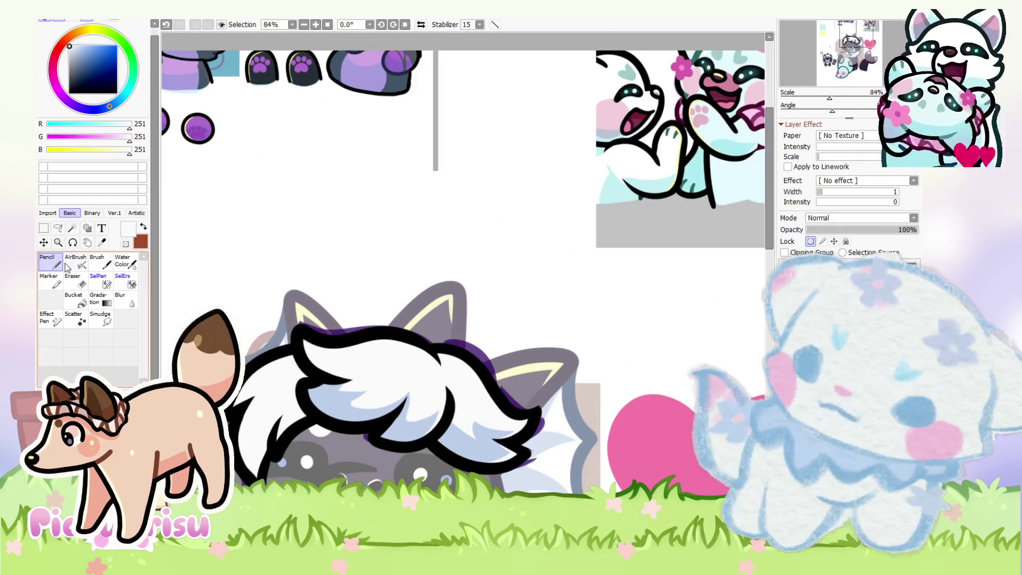
pyautogui.keyDown('alt'); pyautogui.click(335, 413); pyautogui.keyUp('alt')
pyautogui.scroll(-6, 341, 404)
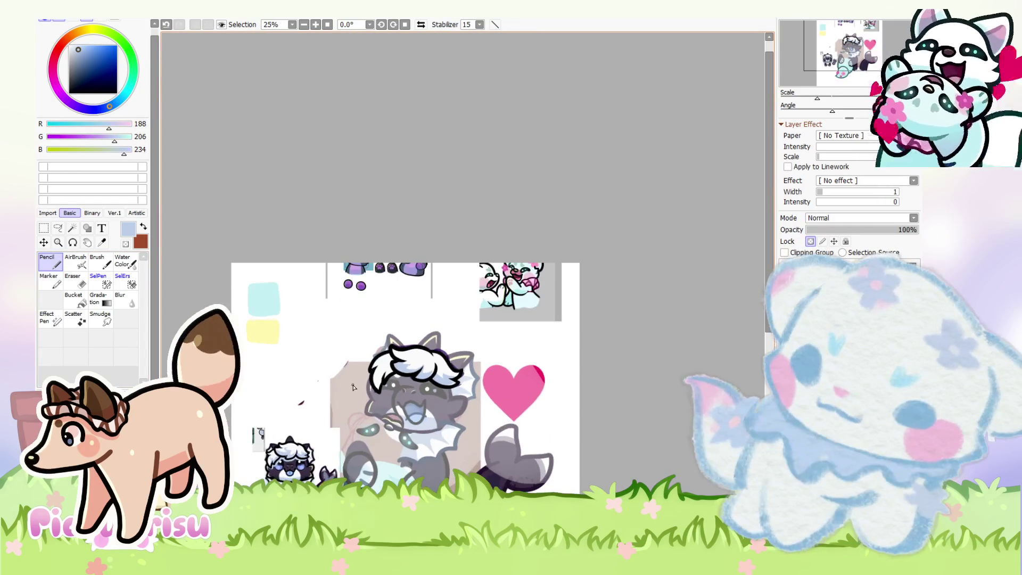
pyautogui.scroll(6, 403, 351)
pyautogui.moveTo(447, 346)
pyautogui.mouseDown()
pyautogui.moveTo(399, 354)
pyautogui.moveTo(447, 424)
pyautogui.mouseUp()
pyautogui.scroll(-2, 360, 418)
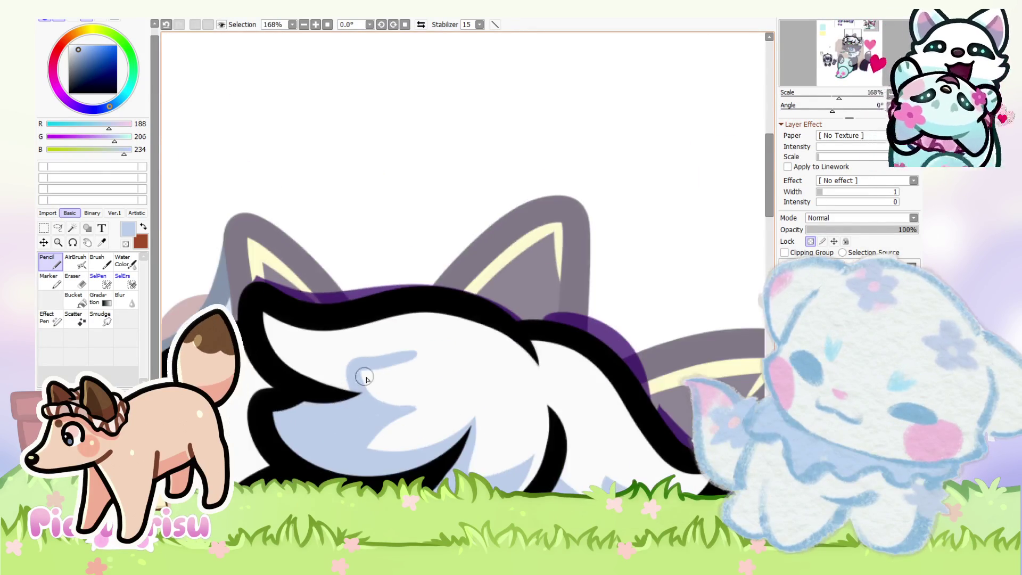
pyautogui.scroll(3, 362, 393)
pyautogui.keyDown('alt'); pyautogui.click(362, 376); pyautogui.keyUp('alt')
pyautogui.moveTo(340, 339); pyautogui.dragTo(441, 335)
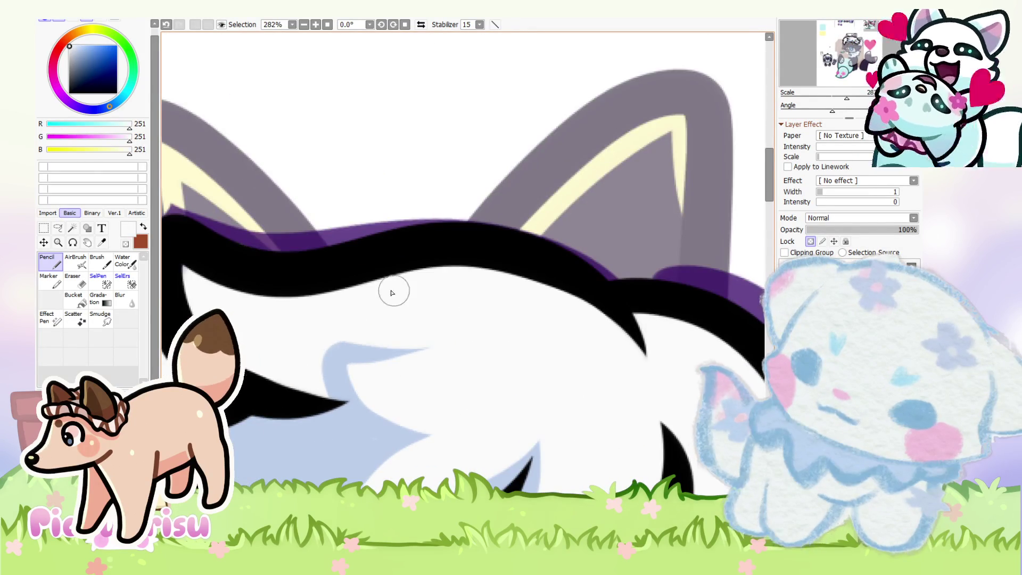
pyautogui.scroll(-2, 392, 298)
pyautogui.keyDown('alt'); pyautogui.click(392, 360); pyautogui.keyUp('alt')
pyautogui.scroll(-2, 372, 394)
pyautogui.scroll(-2, 392, 357)
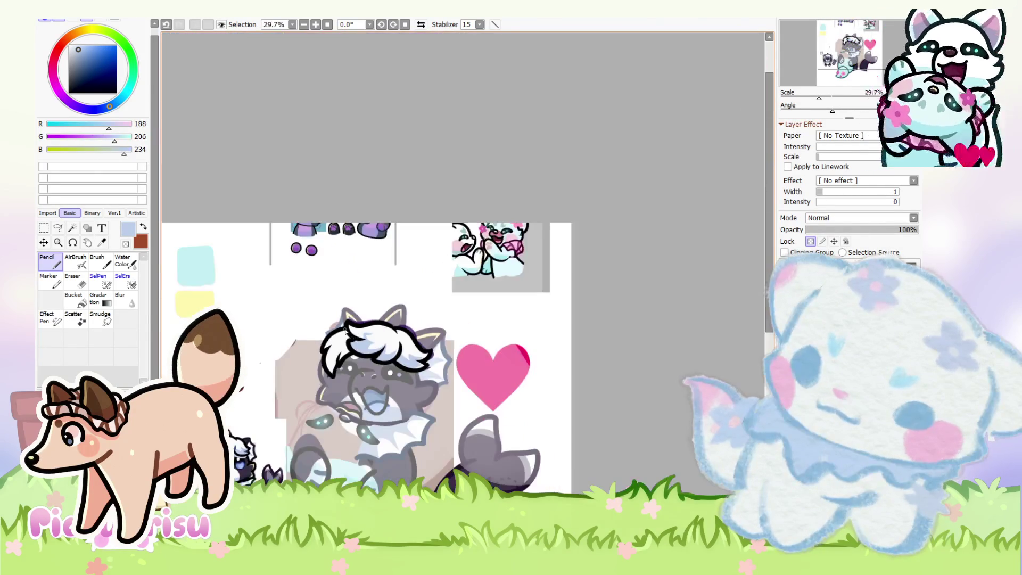
pyautogui.scroll(3, 373, 351)
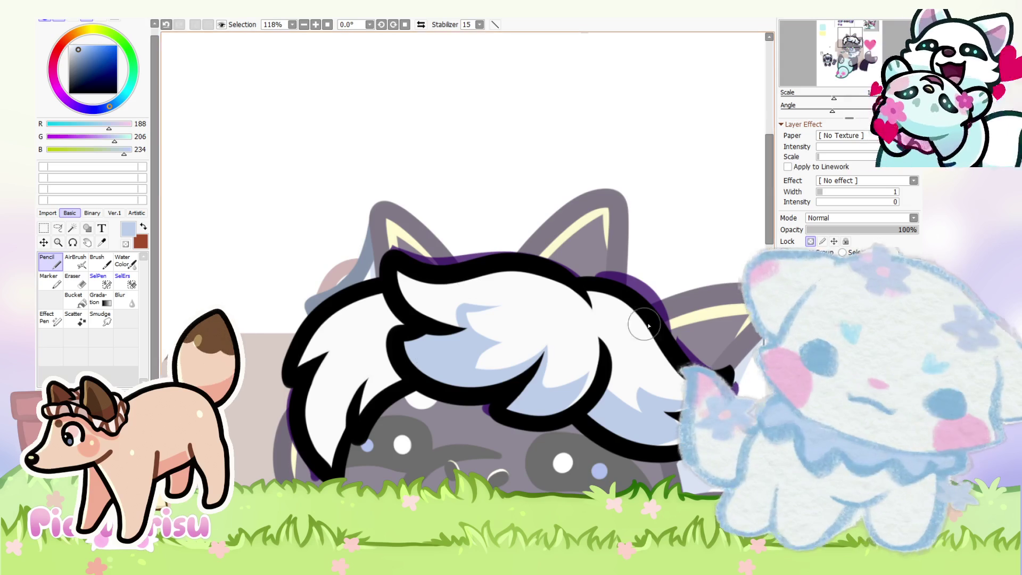
pyautogui.moveTo(388, 347); pyautogui.dragTo(359, 428)
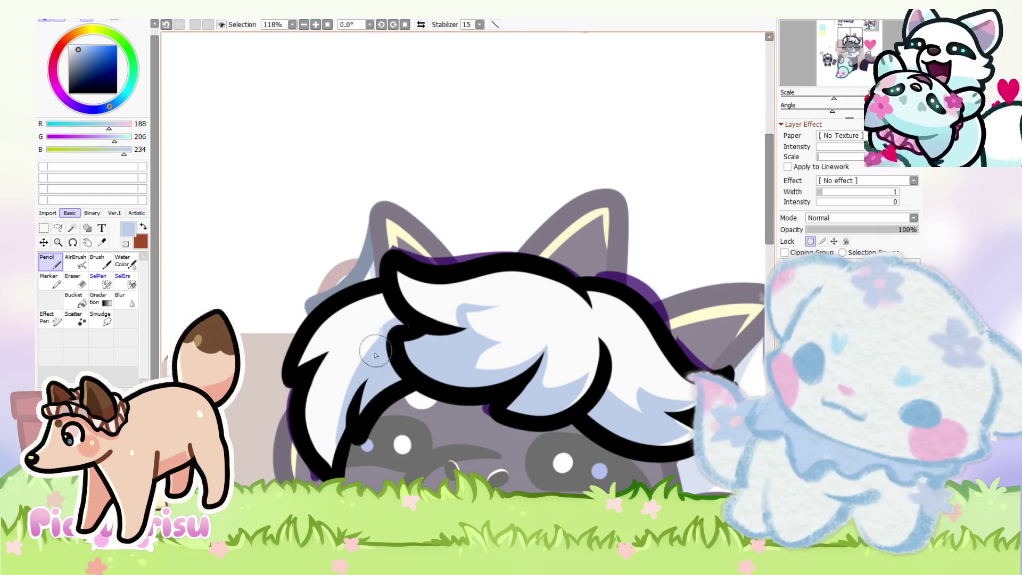
pyautogui.moveTo(376, 355); pyautogui.dragTo(337, 394)
pyautogui.scroll(3, 301, 422)
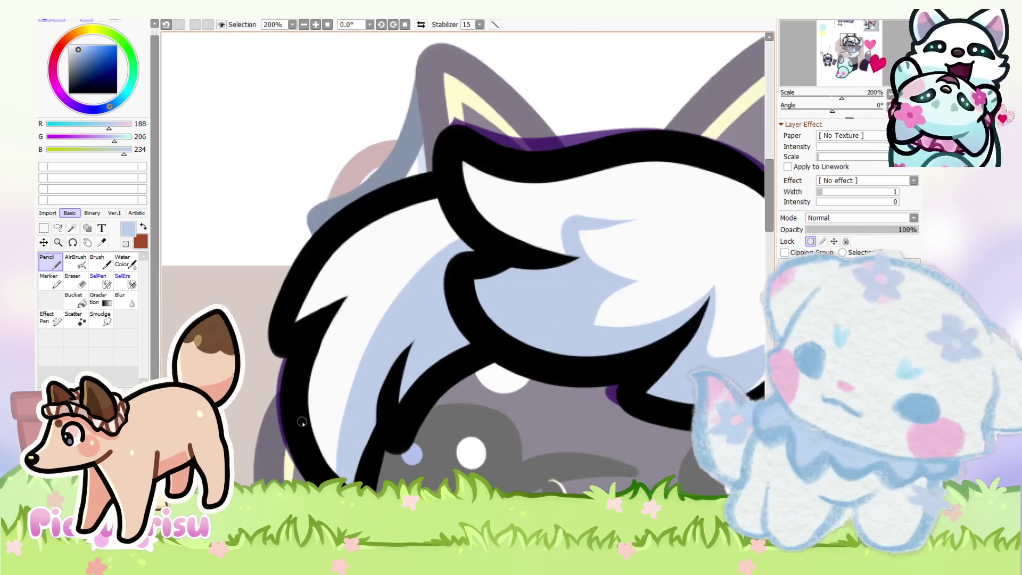
pyautogui.scroll(-3, 330, 471)
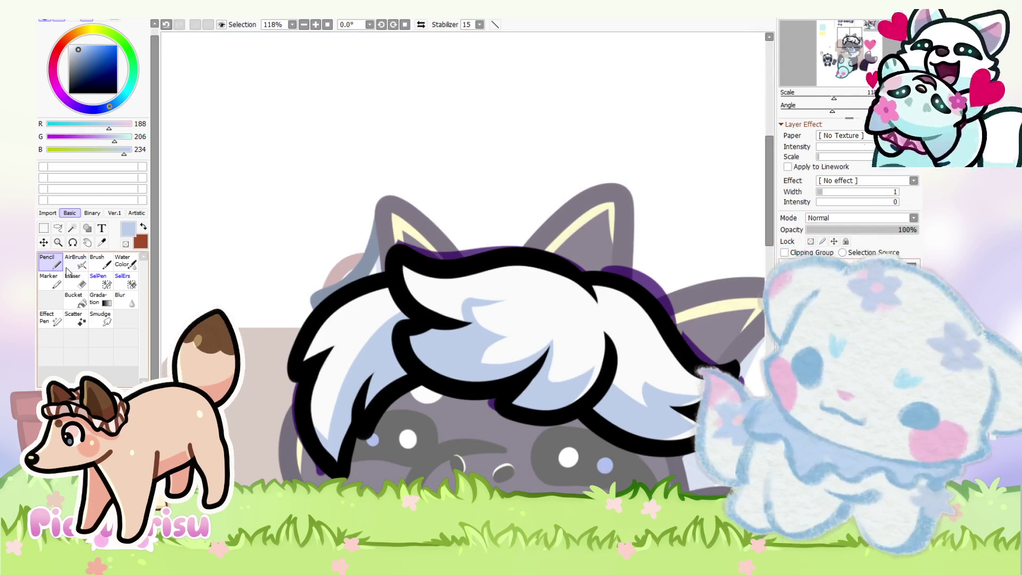
pyautogui.scroll(7, 329, 461)
# Step: Toggle Lock Opacity again and blend the light blue shading against the near-white hair
pyautogui.keyDown('alt'); pyautogui.click(288, 407); pyautogui.keyUp('alt')
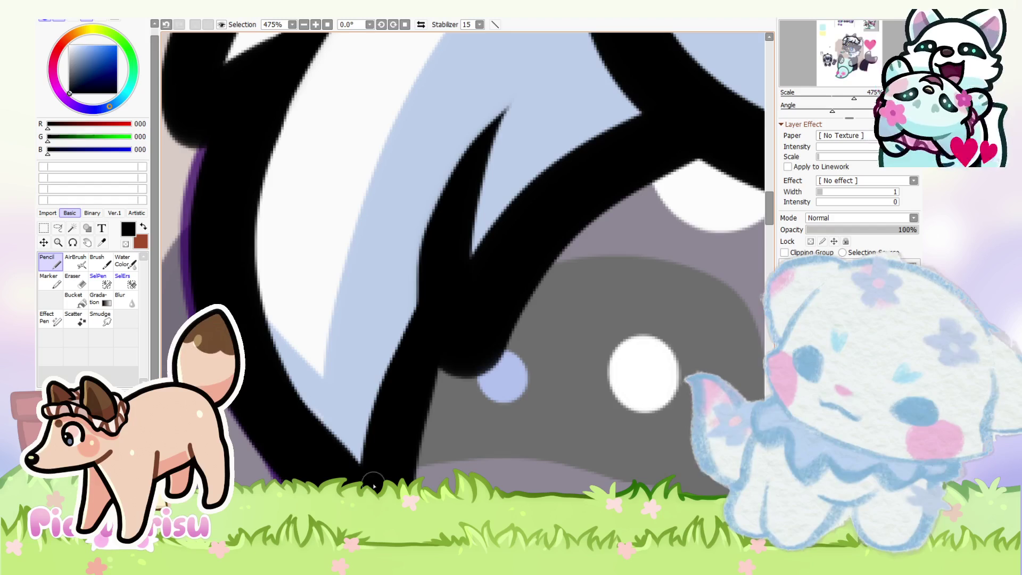
pyautogui.scroll(-8, 312, 426)
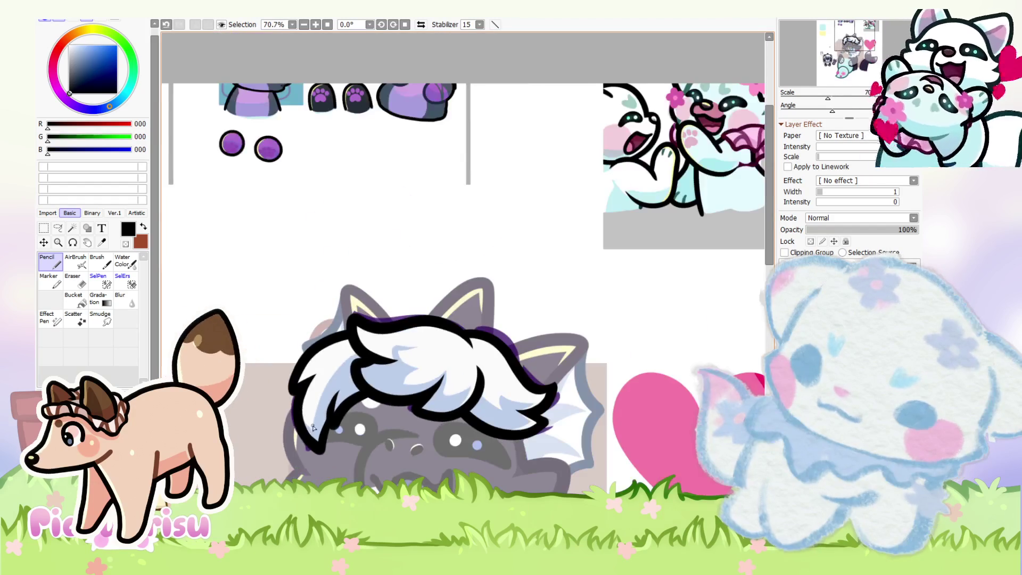
pyautogui.click(810, 241)
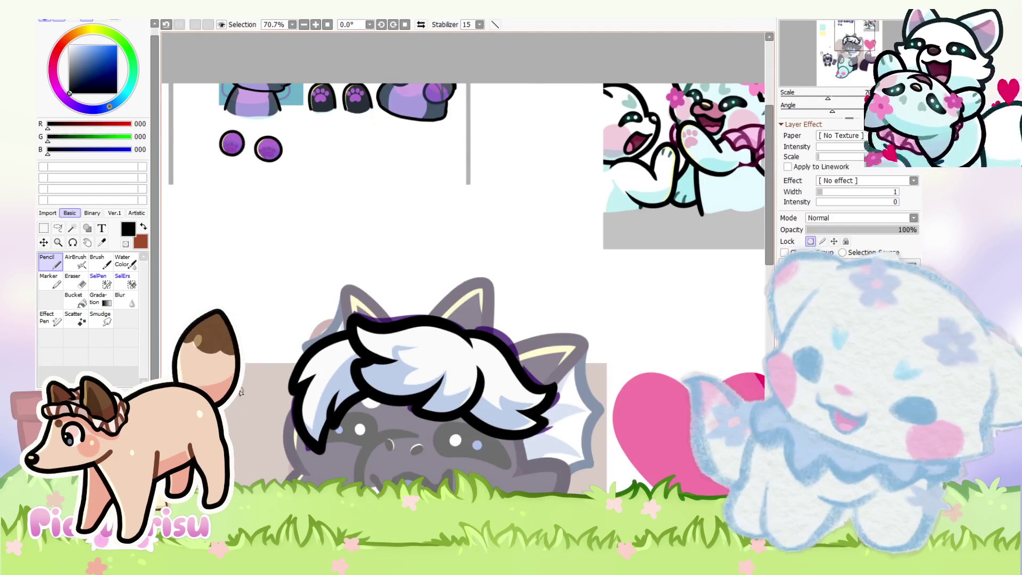
pyautogui.scroll(3, 333, 383)
pyautogui.keyDown('alt'); pyautogui.click(332, 383); pyautogui.keyUp('alt')
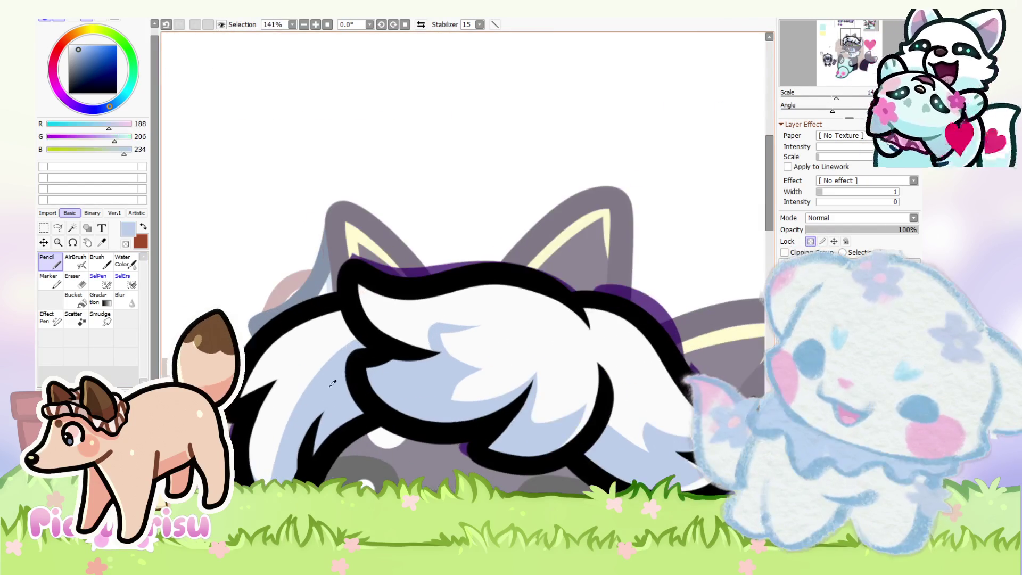
pyautogui.keyDown('alt'); pyautogui.click(279, 376); pyautogui.keyUp('alt')
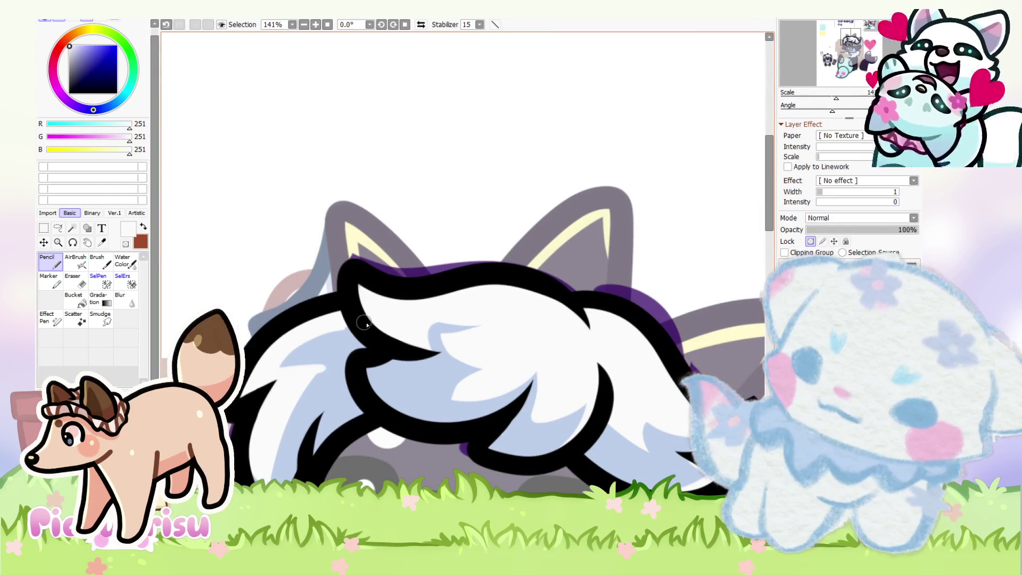
pyautogui.keyDown('alt'); pyautogui.click(327, 367); pyautogui.keyUp('alt')
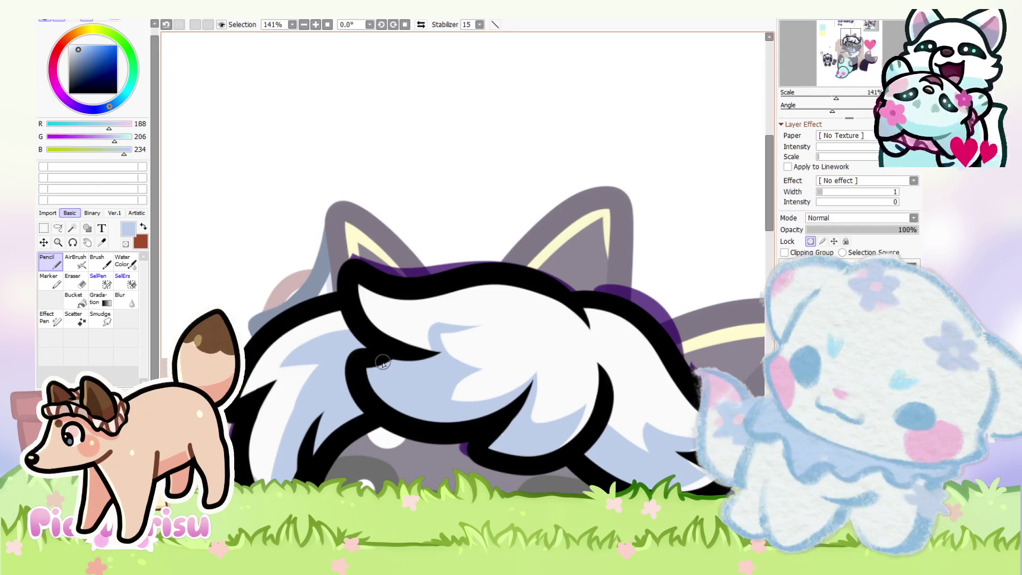
pyautogui.moveTo(310, 382); pyautogui.dragTo(331, 369)
pyautogui.keyDown('alt'); pyautogui.click(274, 440); pyautogui.keyUp('alt')
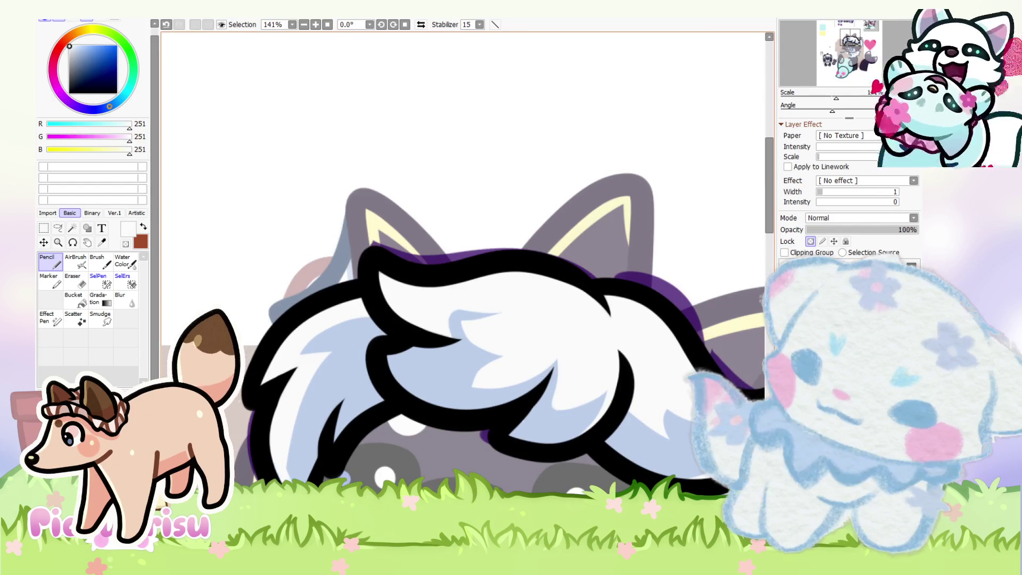
pyautogui.keyDown('alt'); pyautogui.click(330, 368); pyautogui.keyUp('alt')
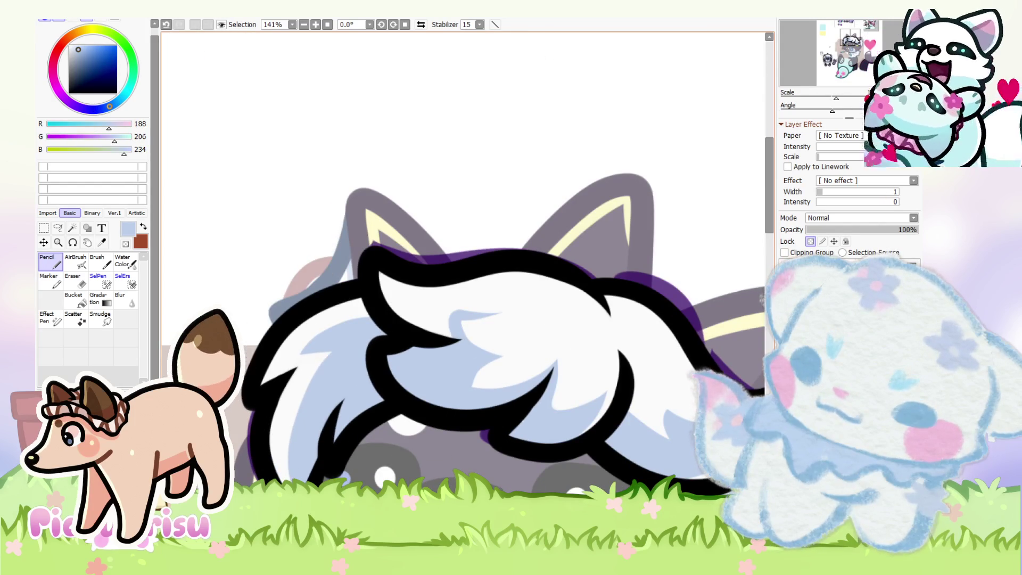
pyautogui.scroll(-3, 310, 410)
pyautogui.scroll(4, 337, 365)
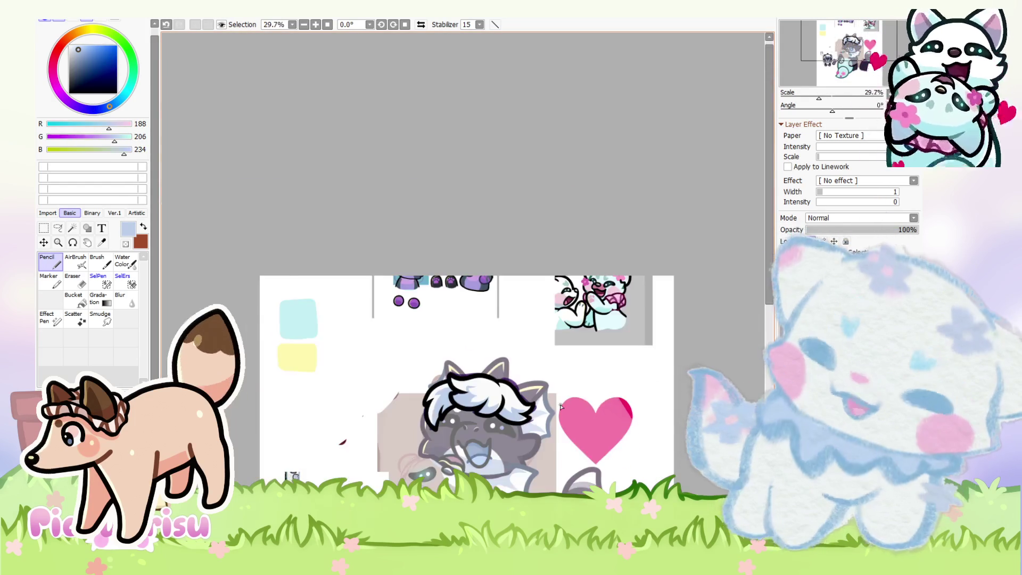
pyautogui.scroll(-5, 414, 356)
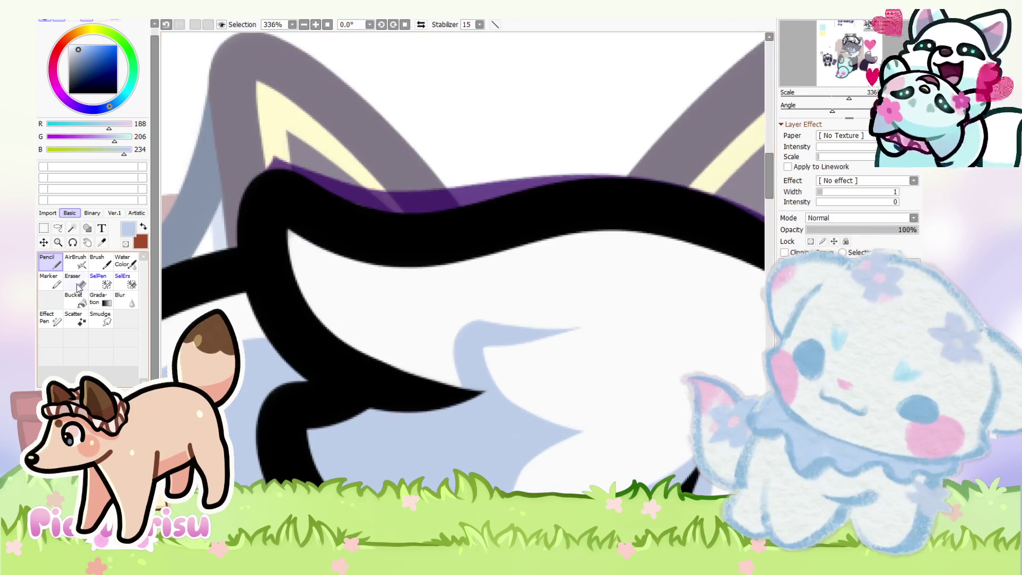
# Step: Choose a dark navy shadow colour and dab a small mark into the hair
pyautogui.press('e')
pyautogui.scroll(3, 571, 249)
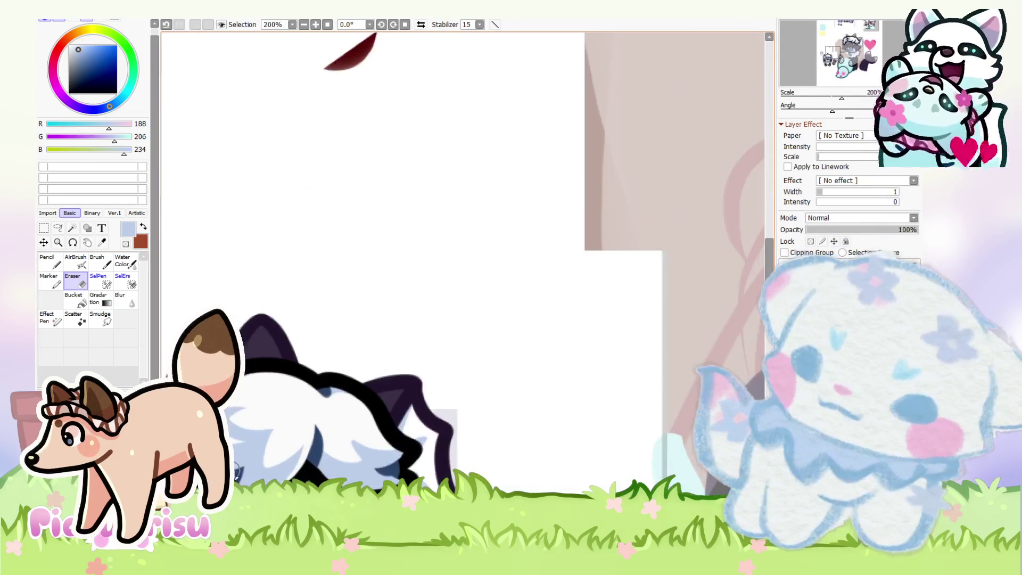
pyautogui.keyDown('alt'); pyautogui.click(571, 249); pyautogui.keyUp('alt')
pyautogui.scroll(-4, 571, 249)
pyautogui.scroll(4, 570, 249)
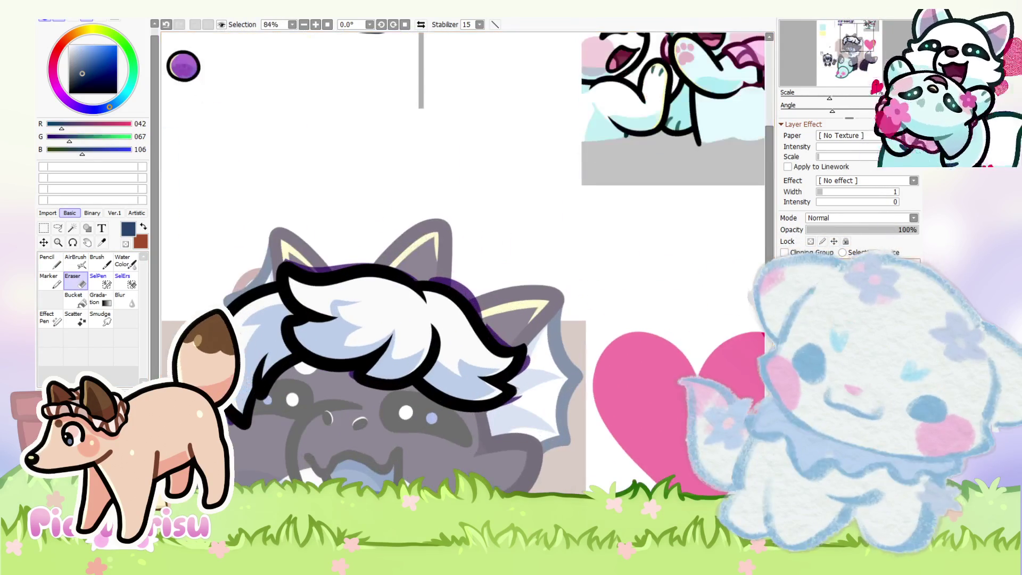
pyautogui.scroll(3, 462, 280)
pyautogui.moveTo(335, 324)
pyautogui.mouseDown()
pyautogui.moveTo(300, 330)
pyautogui.moveTo(335, 323)
pyautogui.moveTo(341, 335)
pyautogui.mouseUp()
# Step: With the Pencil, stroke a long navy shadow beneath the hair strands
pyautogui.press('n')
pyautogui.scroll(3, 316, 319)
pyautogui.moveTo(426, 420)
pyautogui.mouseDown()
pyautogui.moveTo(450, 433)
pyautogui.moveTo(543, 420)
pyautogui.moveTo(588, 463)
pyautogui.moveTo(621, 399)
pyautogui.moveTo(621, 356)
pyautogui.mouseUp()
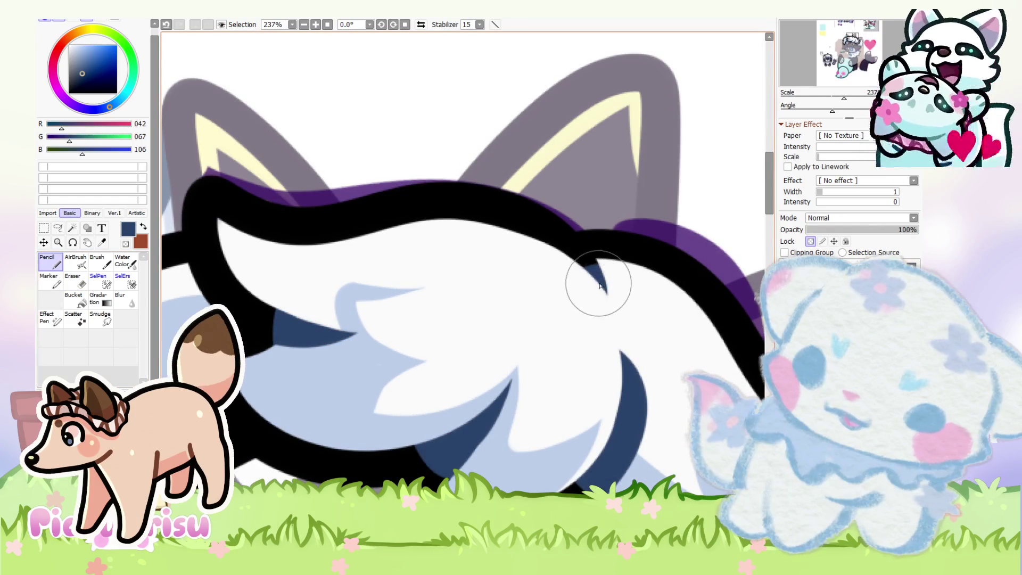
pyautogui.scroll(-3, 566, 297)
pyautogui.scroll(3, 480, 399)
pyautogui.scroll(2, 480, 400)
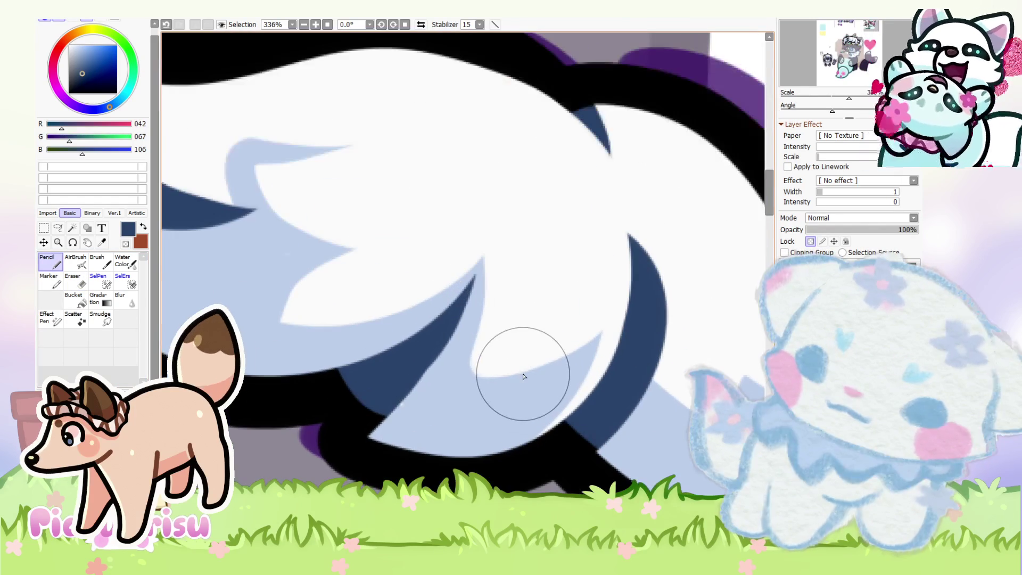
pyautogui.keyDown('alt'); pyautogui.click(413, 390); pyautogui.keyUp('alt')
pyautogui.press('-')
pyautogui.press('-')
pyautogui.press('-')
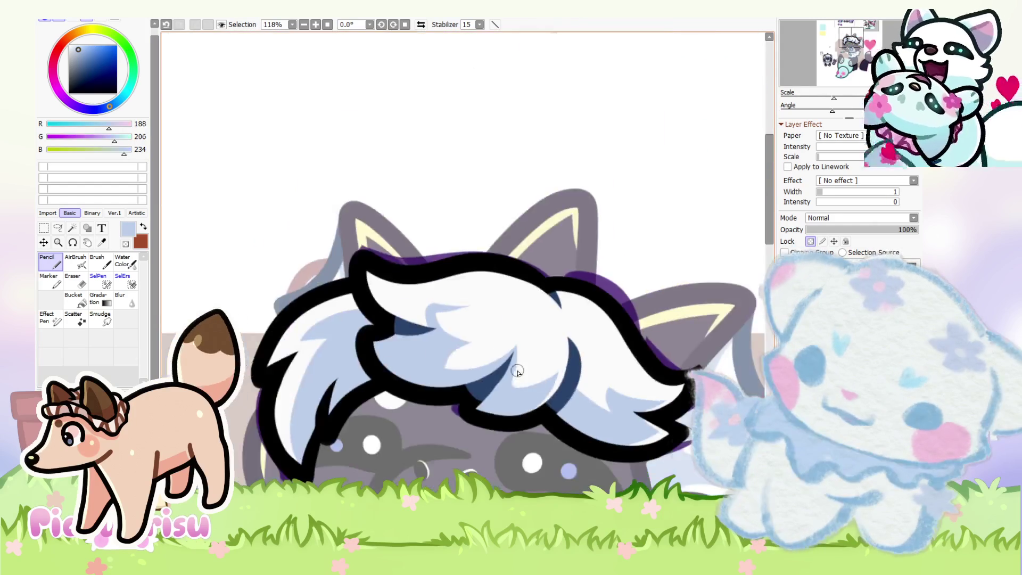
pyautogui.moveTo(421, 243)
pyautogui.mouseDown()
pyautogui.moveTo(443, 221)
pyautogui.moveTo(472, 216)
pyautogui.mouseUp()
pyautogui.scroll(8, 349, 337)
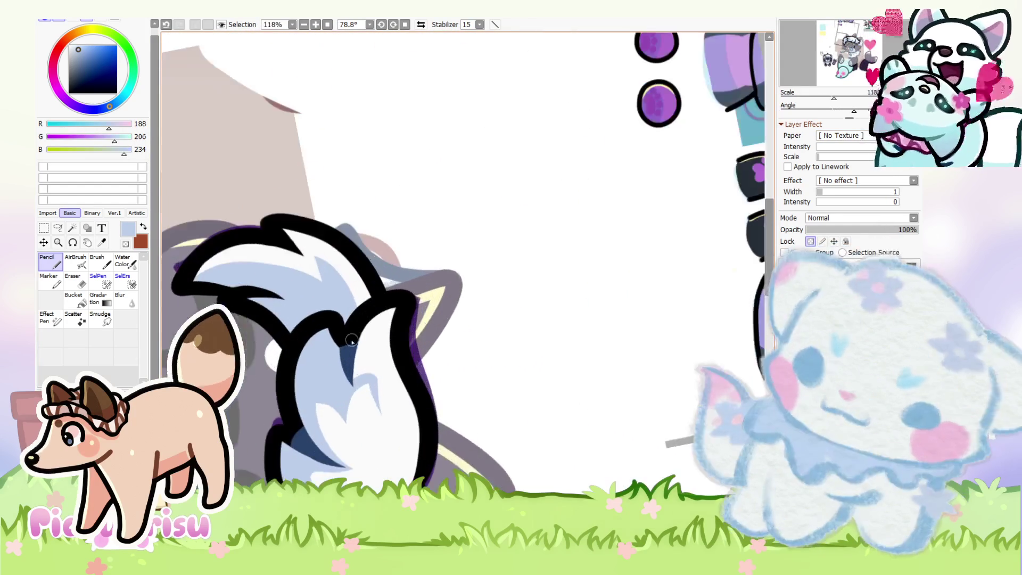
# Step: Erase a touch on the tail, then shade a navy wedge beside the white tail spike
pyautogui.click(75, 280)
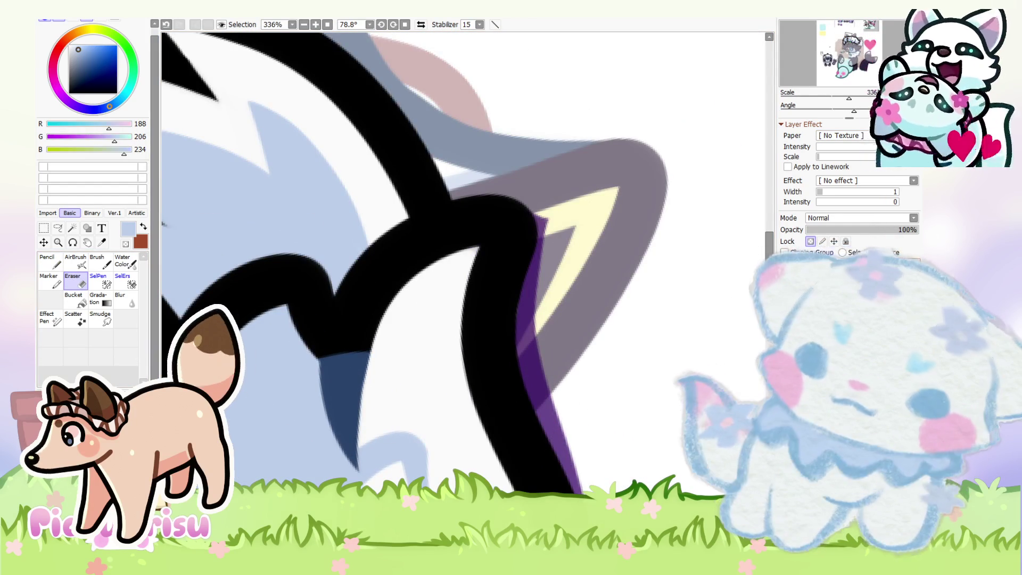
pyautogui.scroll(2, 285, 312)
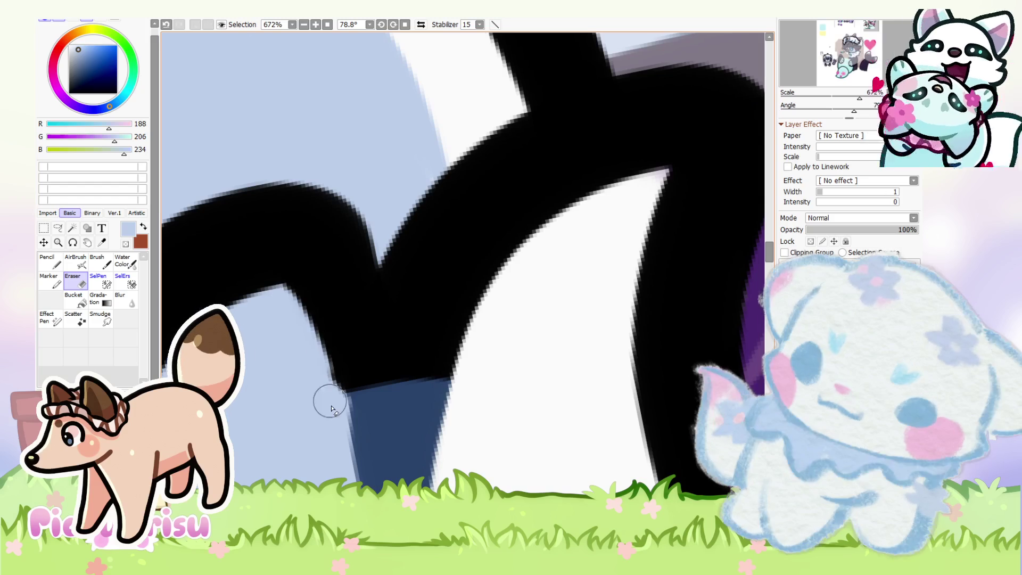
pyautogui.scroll(-3, 297, 348)
pyautogui.scroll(2, 319, 341)
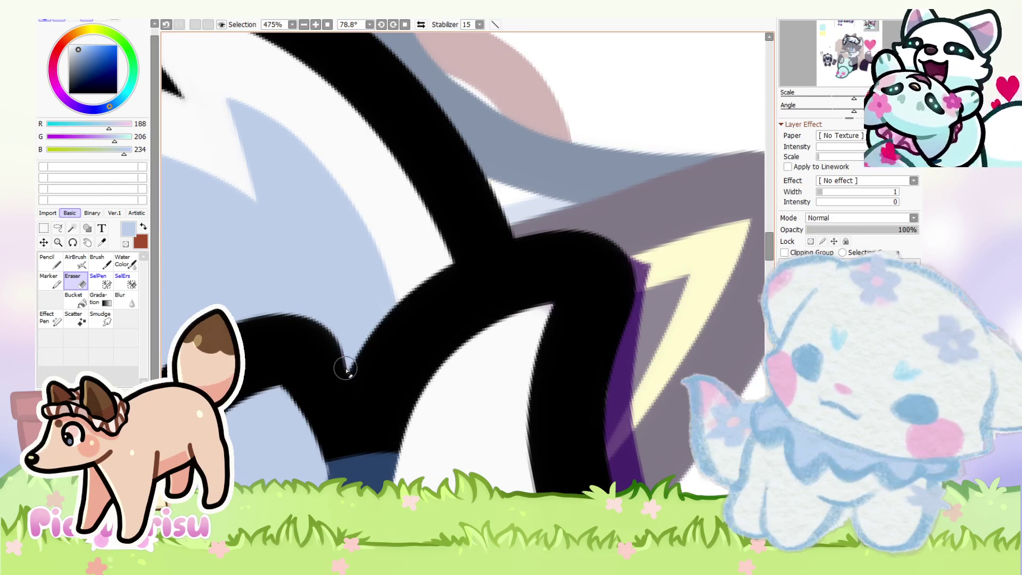
pyautogui.scroll(-6, 246, 295)
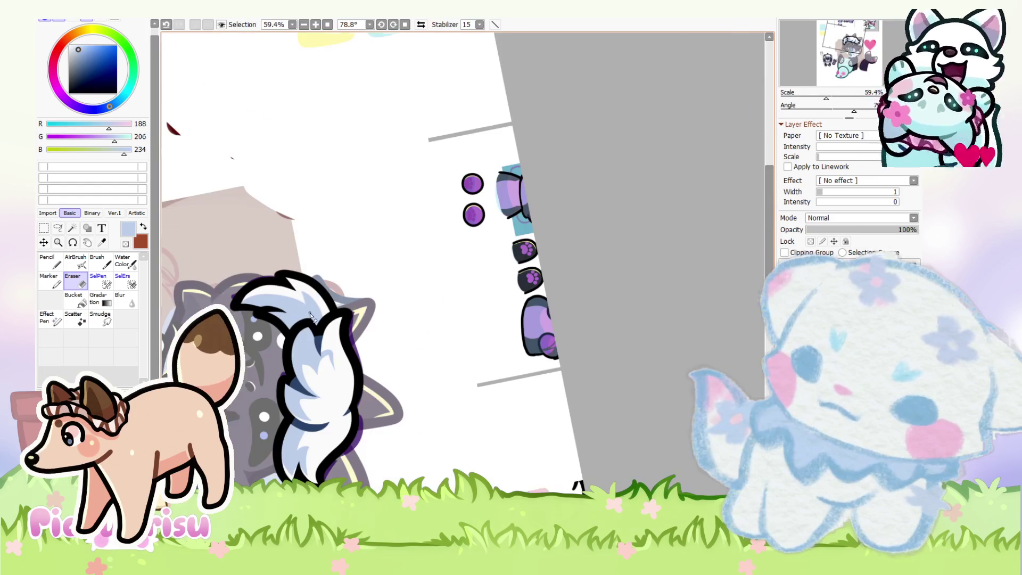
pyautogui.click(56, 265)
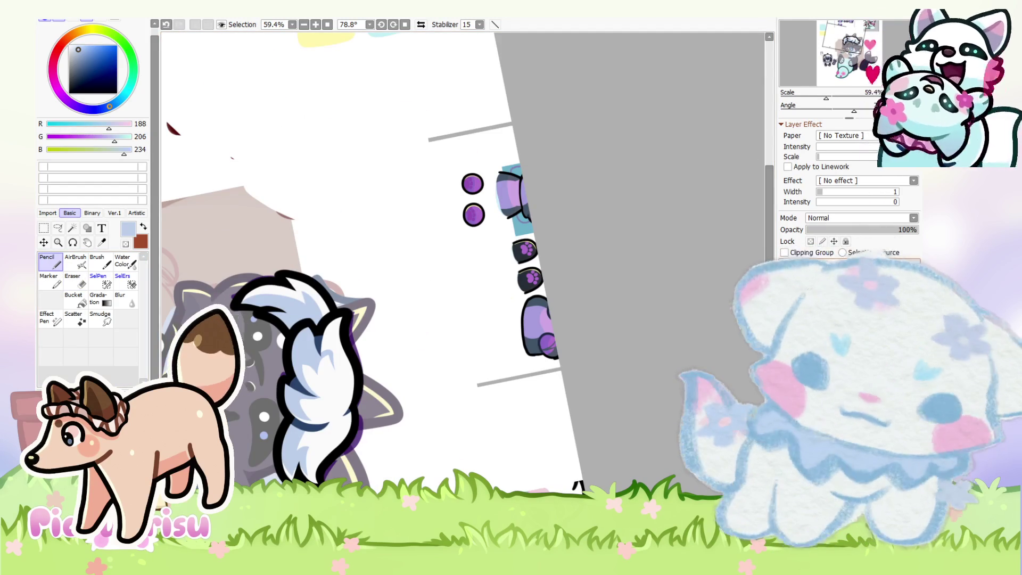
pyautogui.scroll(2, 325, 289)
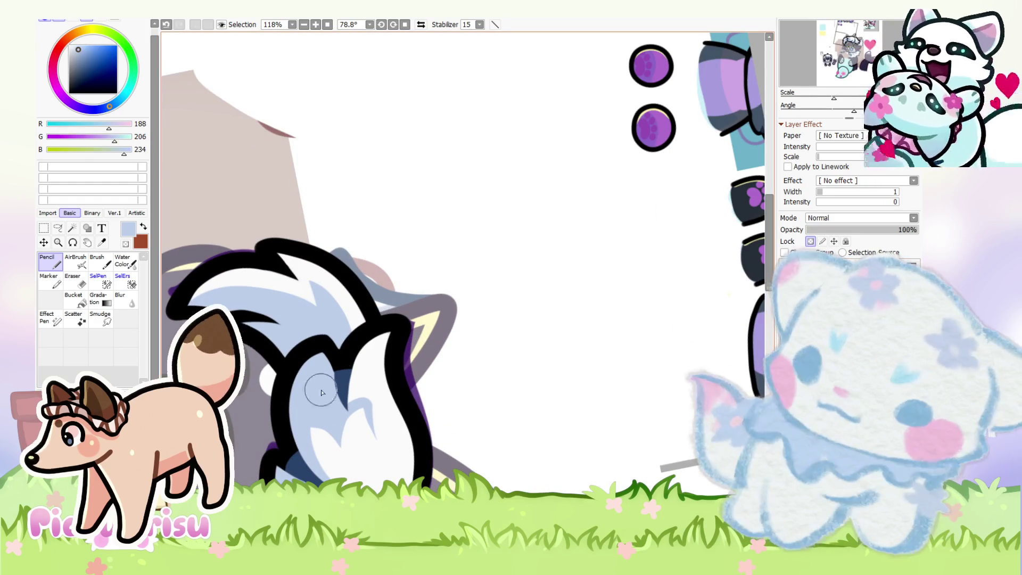
pyautogui.keyDown('alt'); pyautogui.click(296, 364); pyautogui.keyUp('alt')
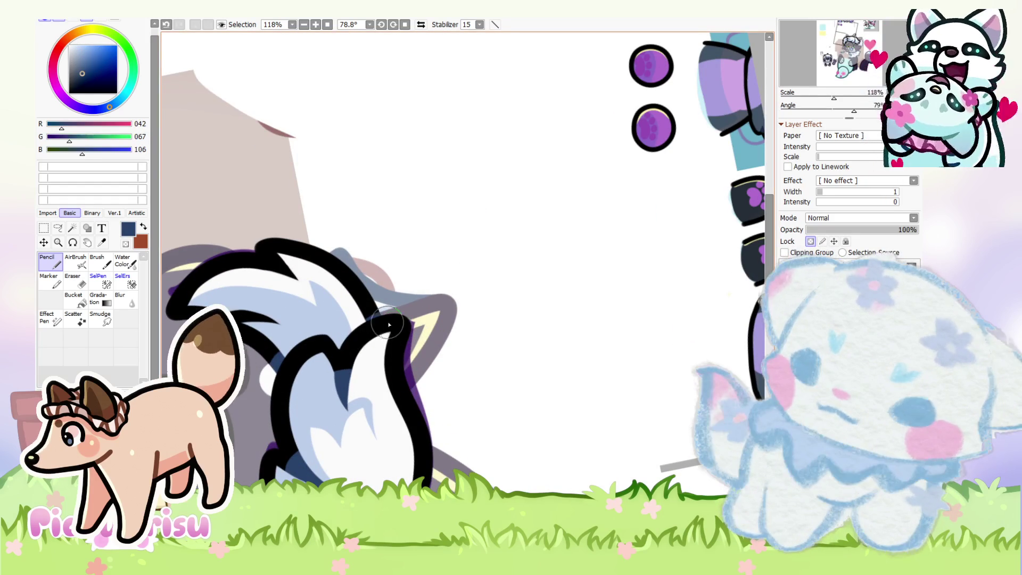
pyautogui.scroll(4, 308, 314)
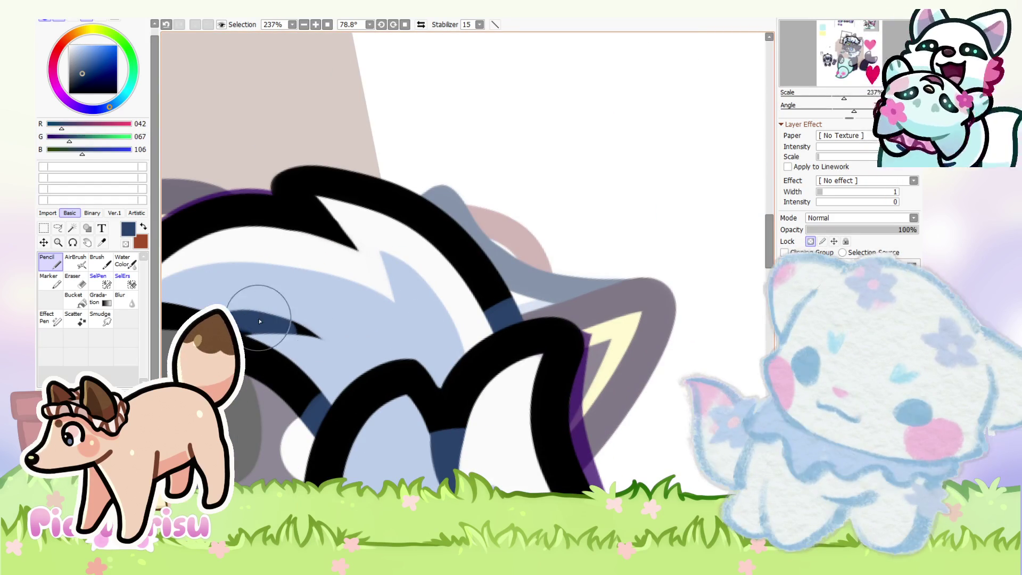
pyautogui.moveTo(319, 229)
pyautogui.mouseDown()
pyautogui.moveTo(331, 227)
pyautogui.moveTo(296, 239)
pyautogui.moveTo(331, 262)
pyautogui.moveTo(296, 241)
pyautogui.moveTo(365, 297)
pyautogui.mouseUp()
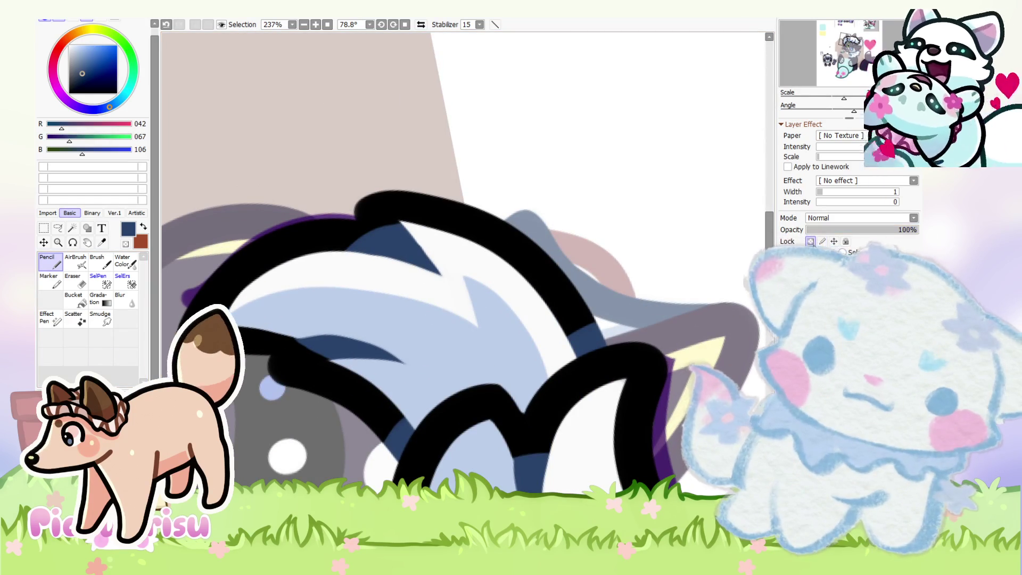
# Step: Alternately sample black outline and navy shading colours from the hair
pyautogui.scroll(-1, 556, 362)
pyautogui.scroll(7, 556, 362)
pyautogui.keyDown('alt'); pyautogui.click(556, 362); pyautogui.keyUp('alt')
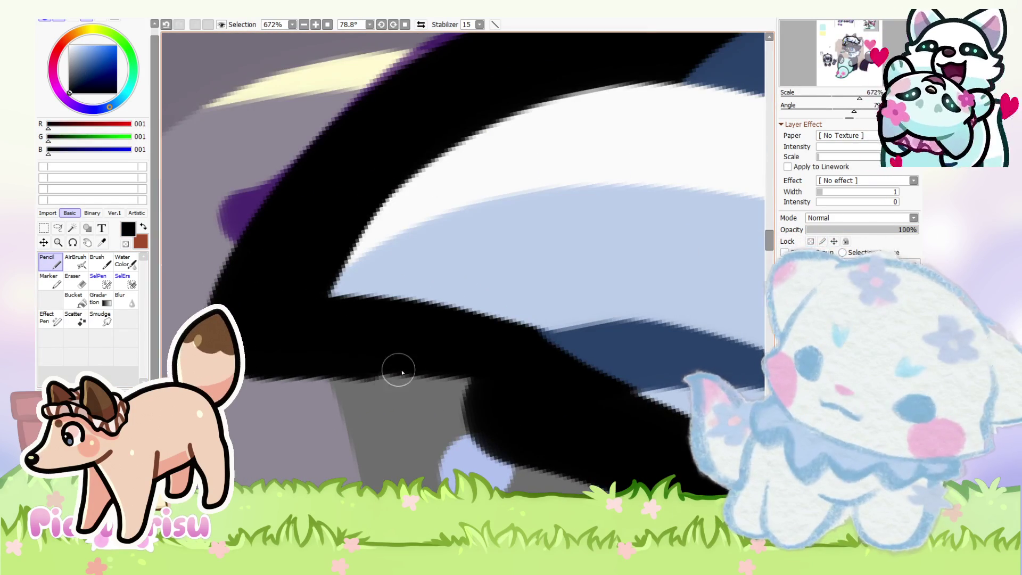
pyautogui.scroll(-12, 278, 349)
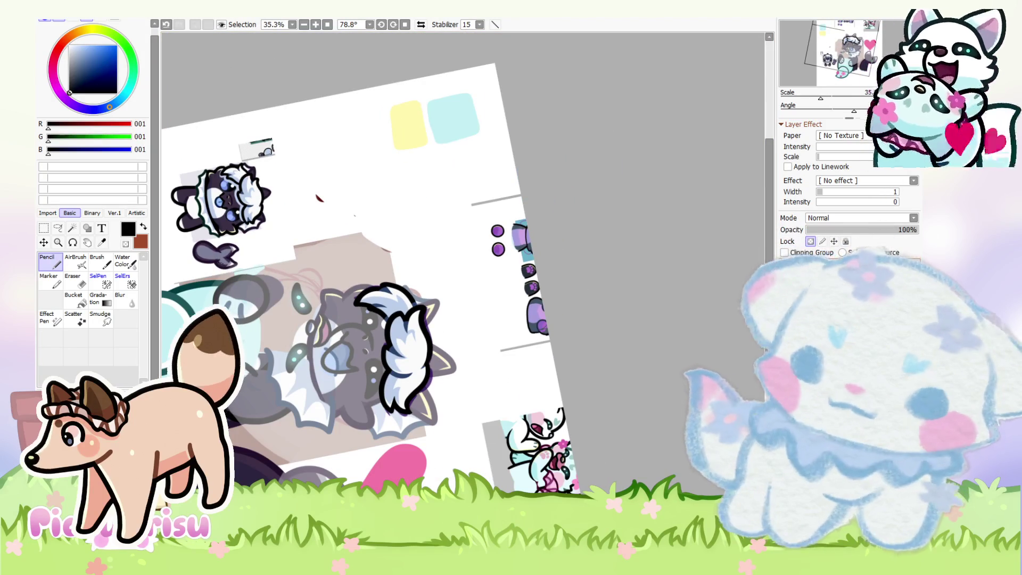
pyautogui.scroll(4, 418, 387)
pyautogui.keyDown('alt'); pyautogui.click(379, 455); pyautogui.keyUp('alt')
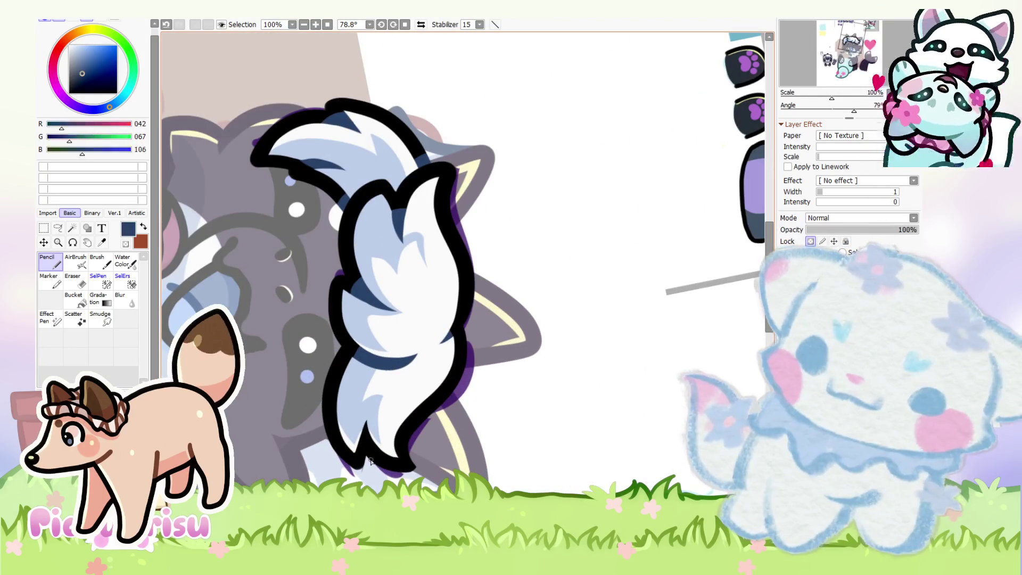
pyautogui.scroll(1, 379, 455)
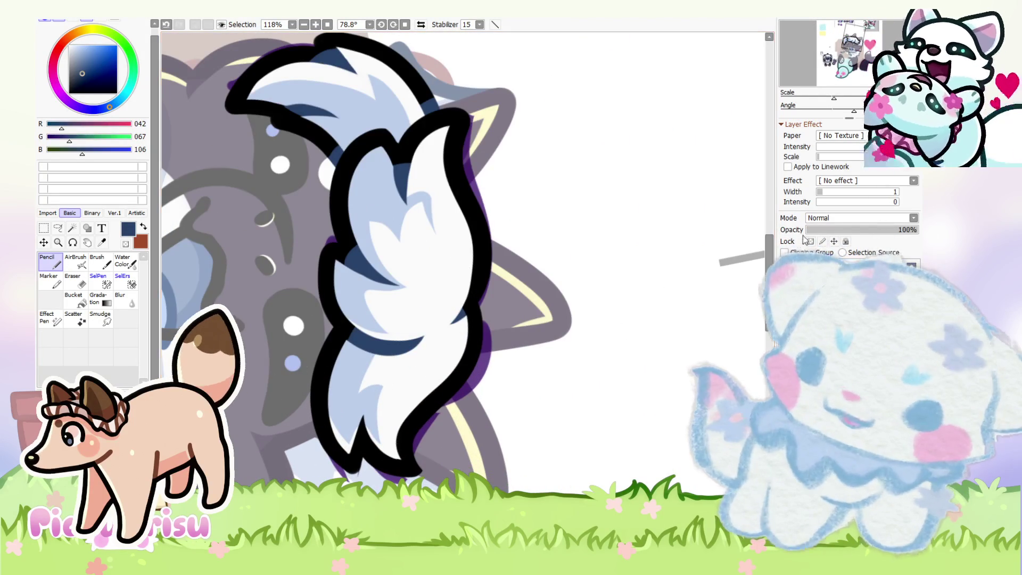
pyautogui.scroll(5, 364, 418)
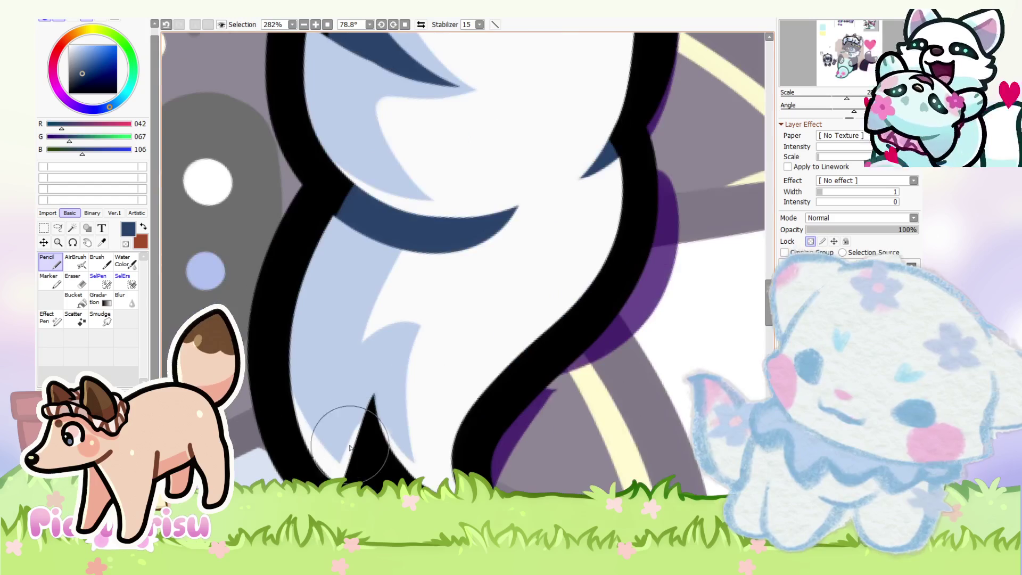
pyautogui.keyDown('alt'); pyautogui.click(379, 468); pyautogui.keyUp('alt')
pyautogui.scroll(-6, 398, 399)
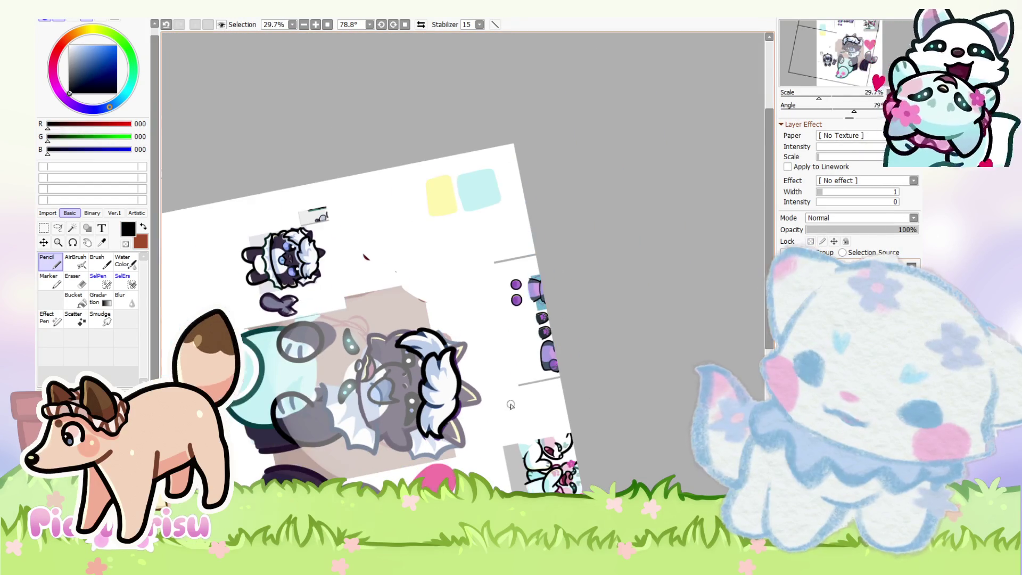
pyautogui.scroll(3, 372, 255)
# Step: Sample the hair's light blue, then erase a stray strip and trim the lower-left fill edge
pyautogui.scroll(-3, 246, 198)
pyautogui.keyDown('alt'); pyautogui.click(246, 198); pyautogui.keyUp('alt')
pyautogui.scroll(3, 479, 380)
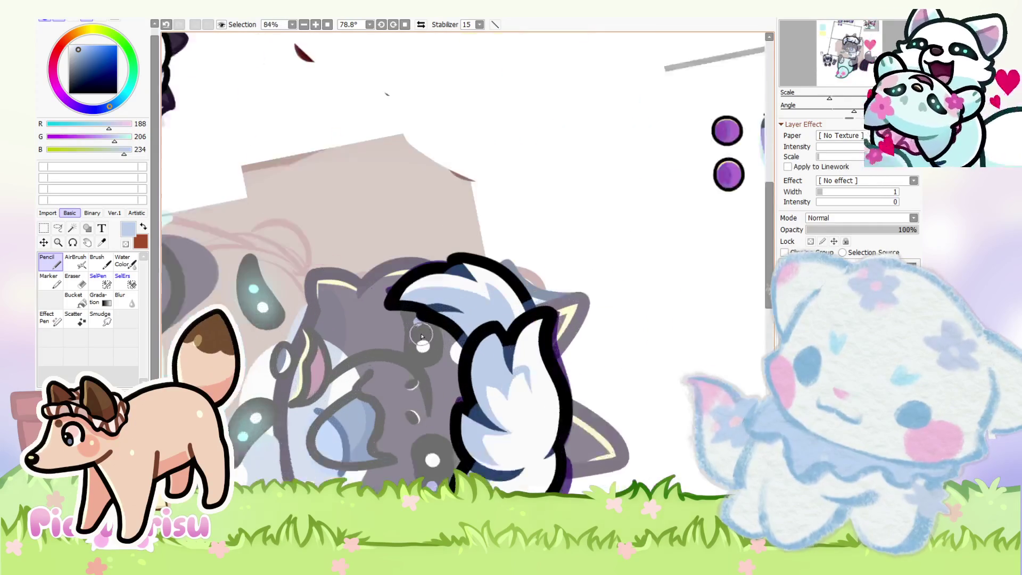
pyautogui.scroll(-2, 453, 349)
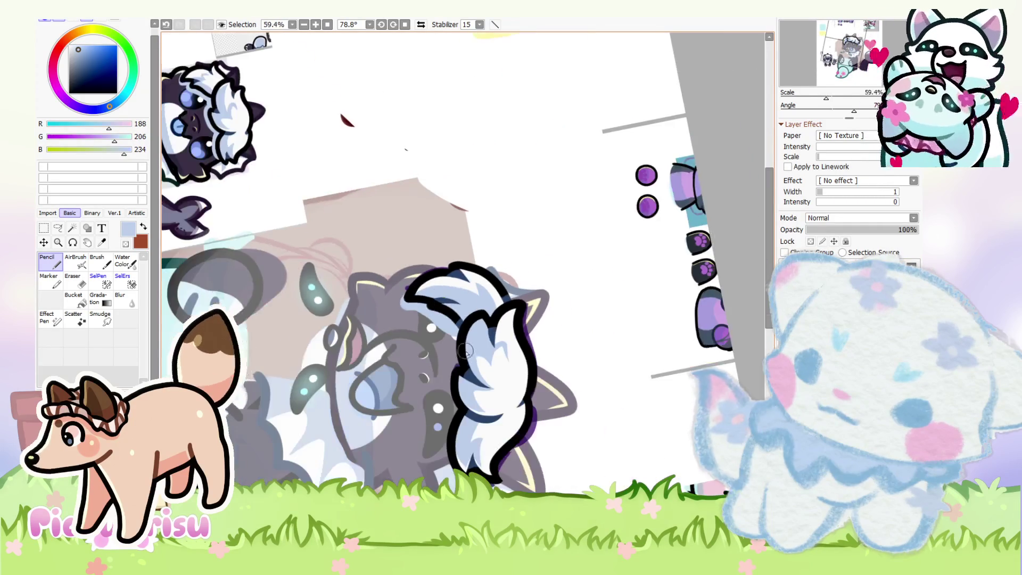
pyautogui.scroll(1, 452, 350)
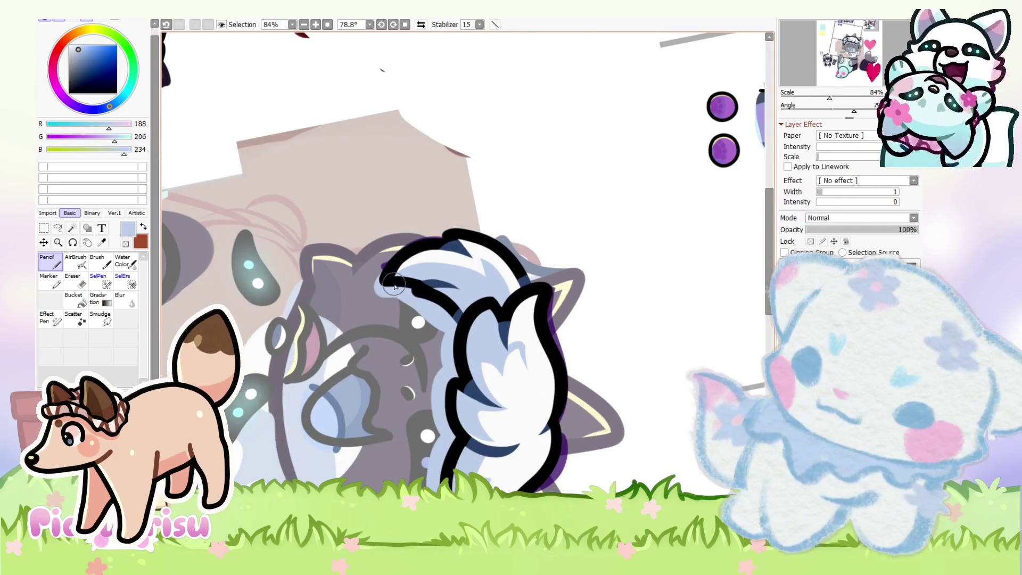
pyautogui.scroll(4, 393, 282)
pyautogui.scroll(-2, 394, 323)
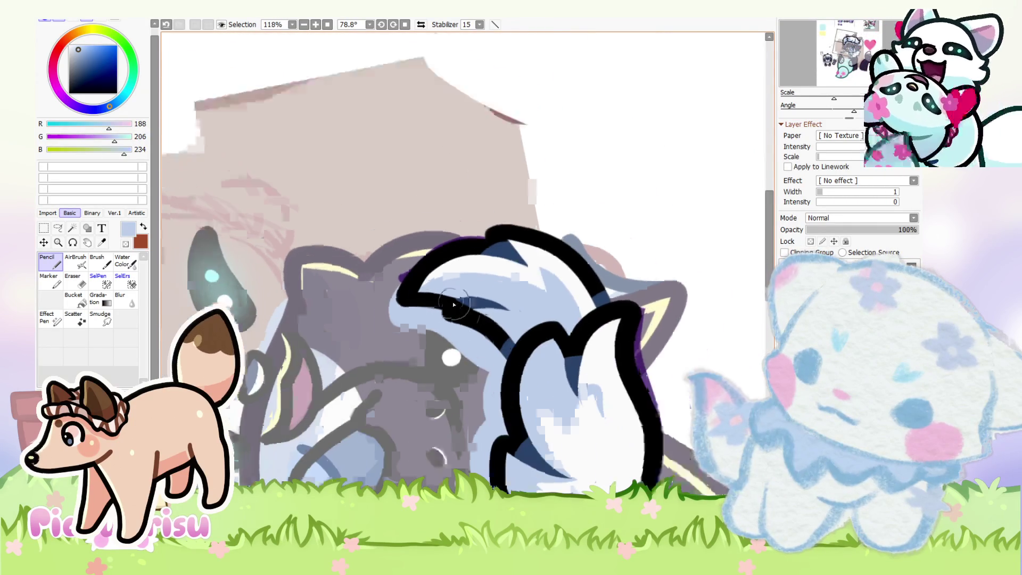
pyautogui.scroll(3, 394, 323)
pyautogui.press('e')
pyautogui.scroll(1, 403, 309)
pyautogui.moveTo(403, 308)
pyautogui.mouseDown()
pyautogui.moveTo(516, 354)
pyautogui.moveTo(552, 392)
pyautogui.moveTo(463, 324)
pyautogui.mouseUp()
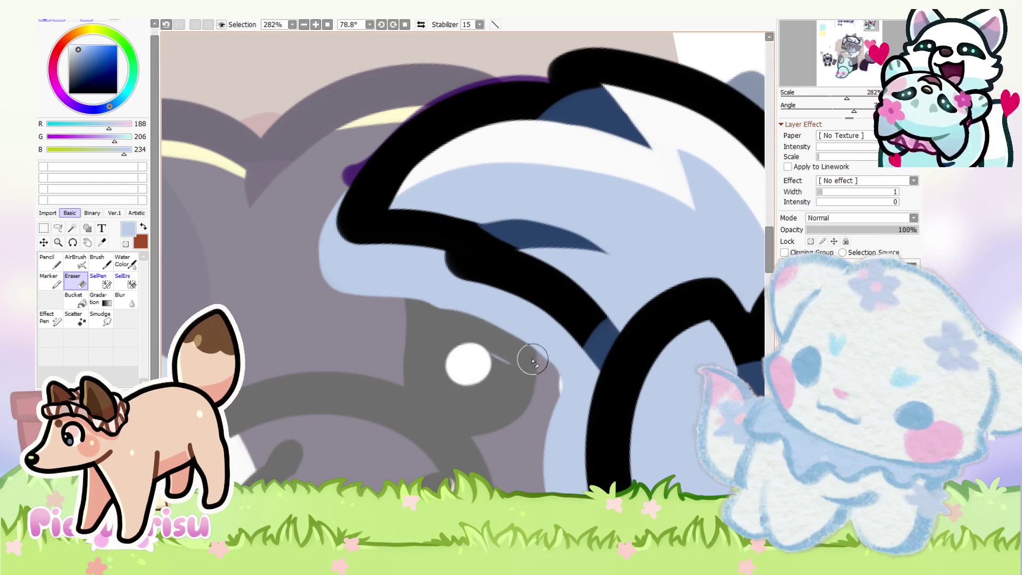
pyautogui.scroll(1, 337, 267)
pyautogui.moveTo(328, 195); pyautogui.dragTo(390, 326)
pyautogui.scroll(-2, 346, 175)
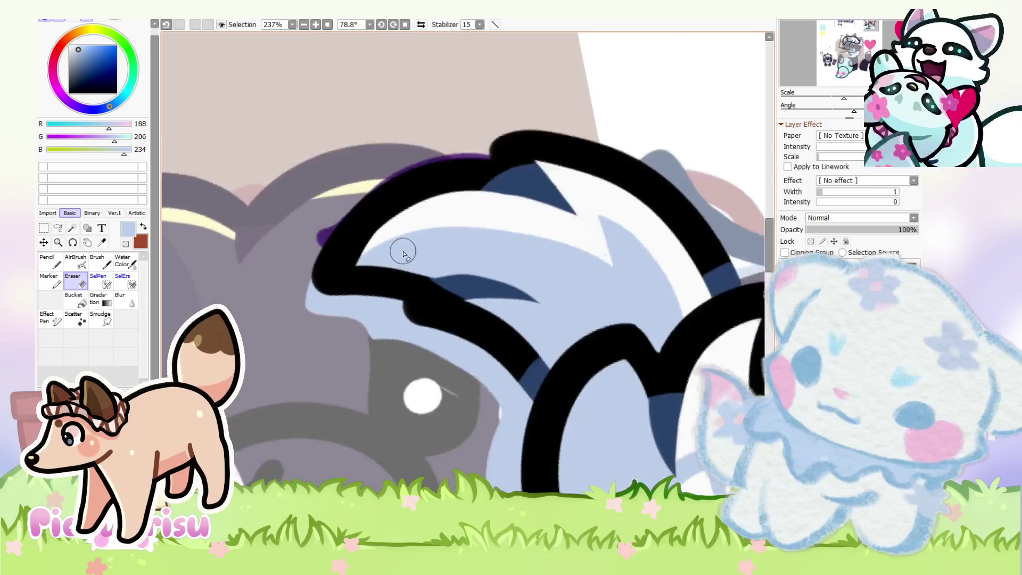
pyautogui.scroll(1, 401, 251)
# Step: Repaint the hair's lower-left edge cleanly in light blue with the Pencil
pyautogui.press('n')
pyautogui.moveTo(298, 245)
pyautogui.mouseDown()
pyautogui.moveTo(342, 330)
pyautogui.moveTo(360, 182)
pyautogui.moveTo(397, 329)
pyautogui.moveTo(367, 368)
pyautogui.mouseUp()
pyautogui.scroll(-3, 401, 392)
pyautogui.press('e')
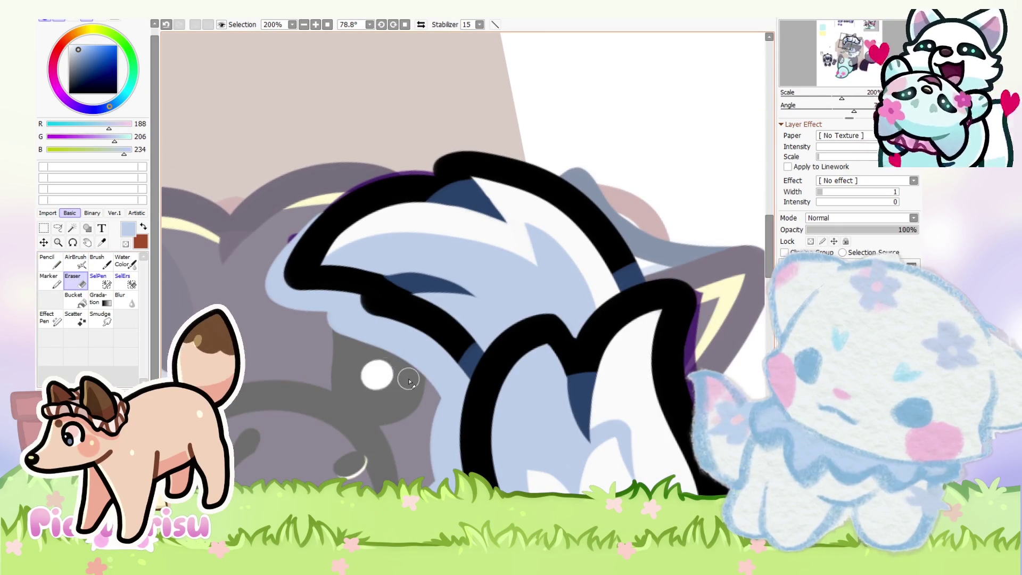
pyautogui.scroll(-9, 404, 391)
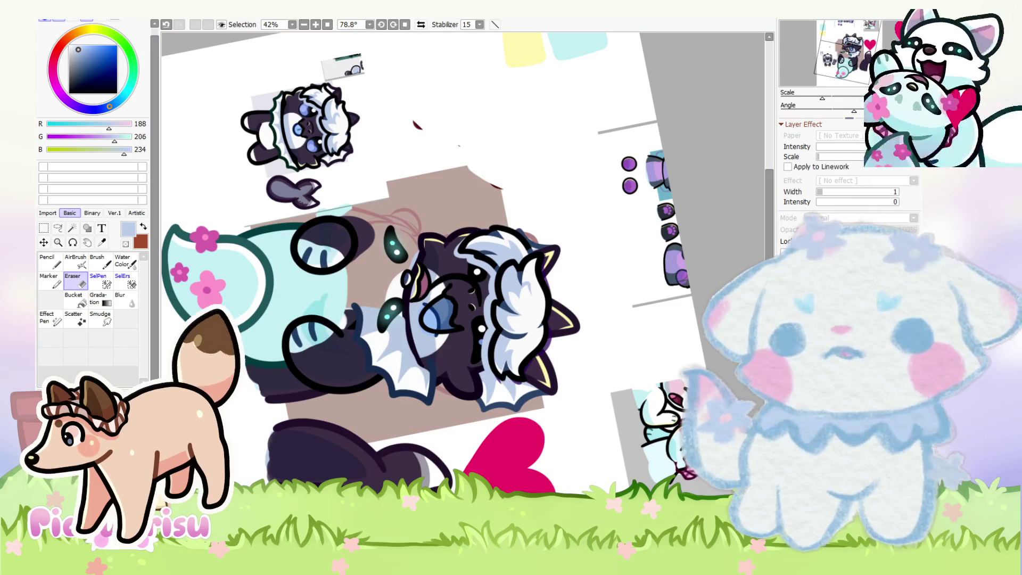
# Step: Reset the canvas rotation to 0° and zoom out to show the whole chibi hug and heart
pyautogui.press('Home')
pyautogui.scroll(2, 312, 374)
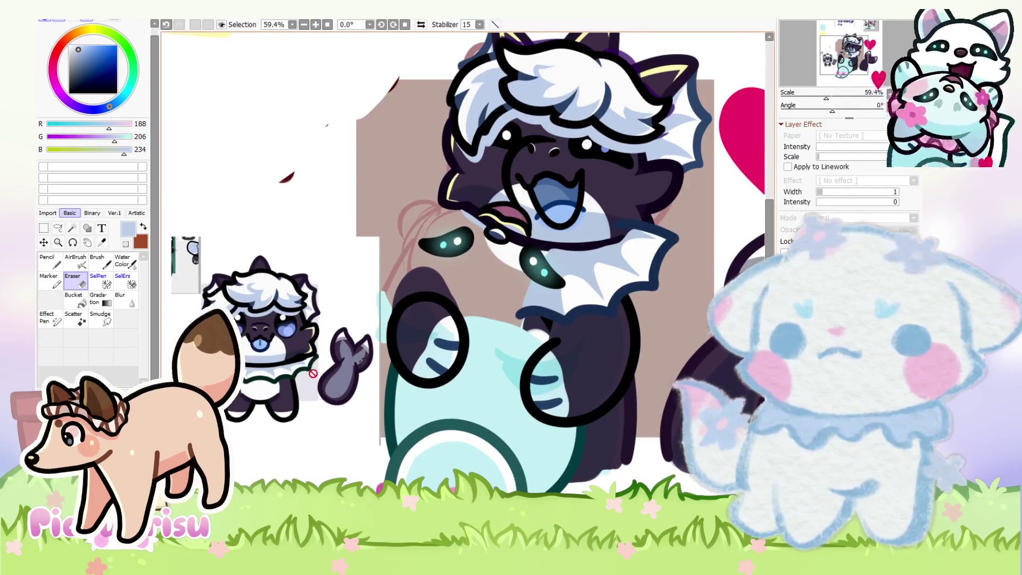
pyautogui.scroll(3, 313, 374)
pyautogui.scroll(-4, 285, 367)
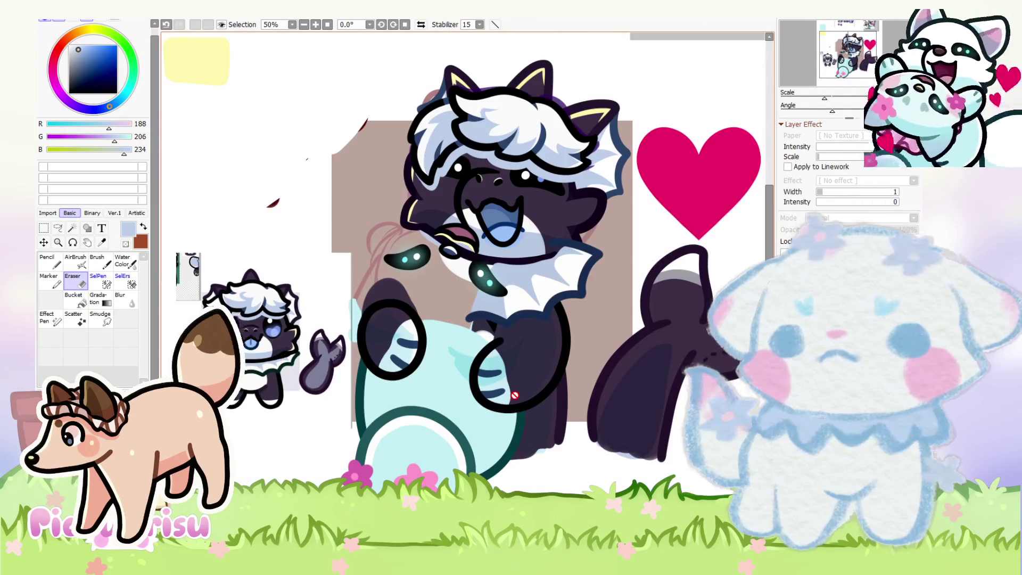
pyautogui.scroll(3, 514, 395)
pyautogui.scroll(-3, 462, 281)
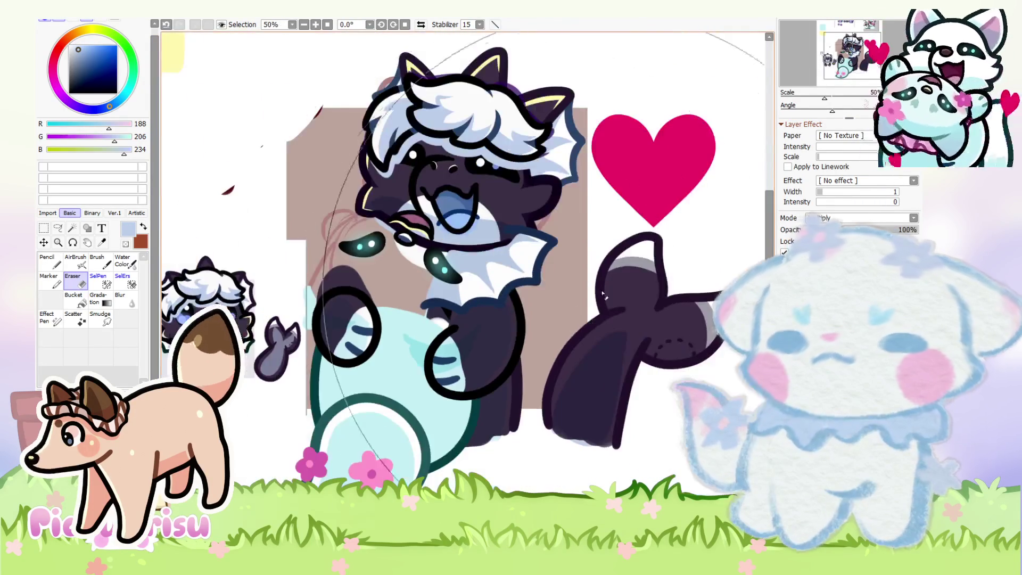
# Step: Select the Pencil tool and redo the darker stripes on the cat's leg
pyautogui.click(54, 268)
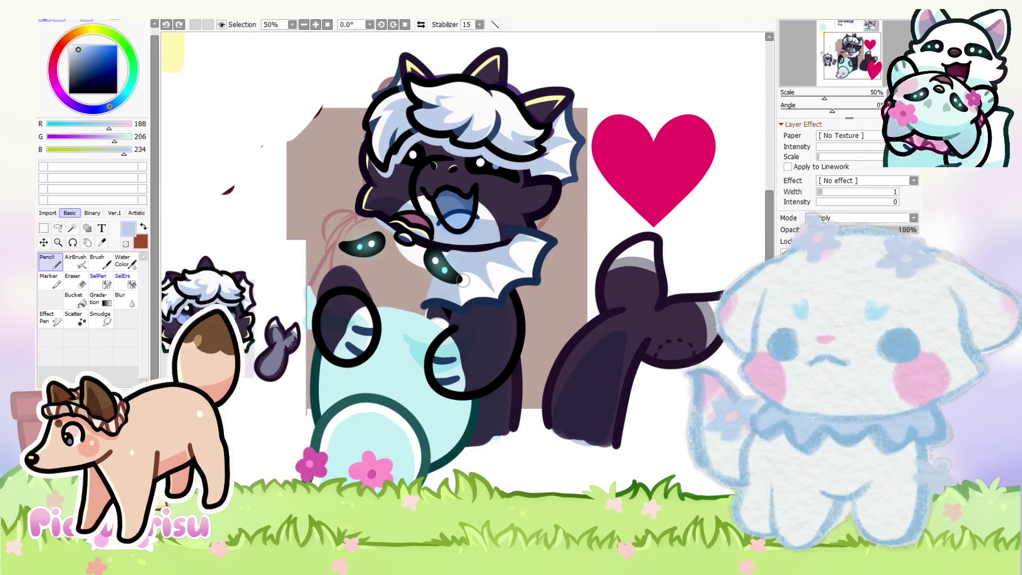
pyautogui.hotkey('ctrl', 'y')
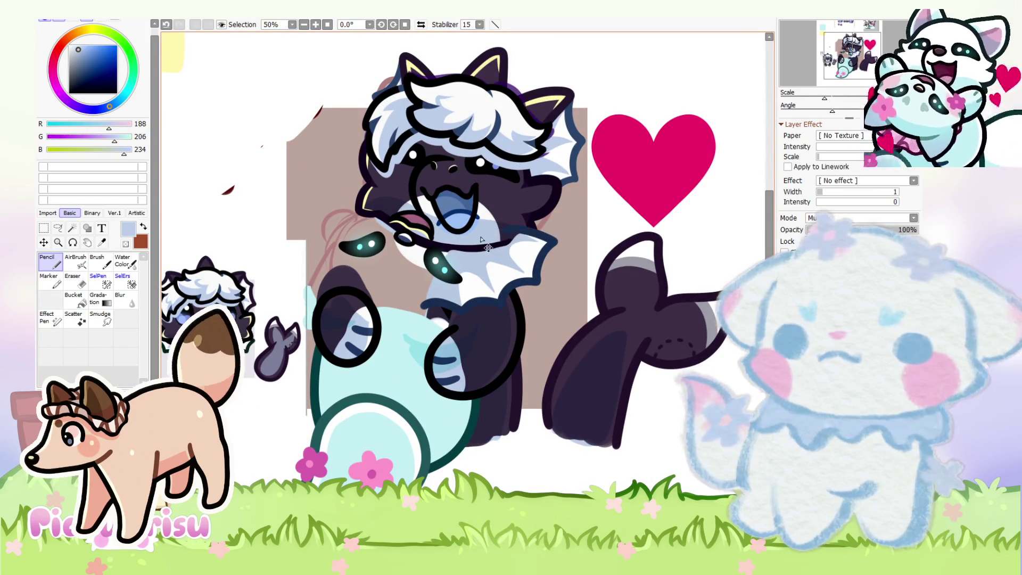
pyautogui.scroll(-4, 373, 351)
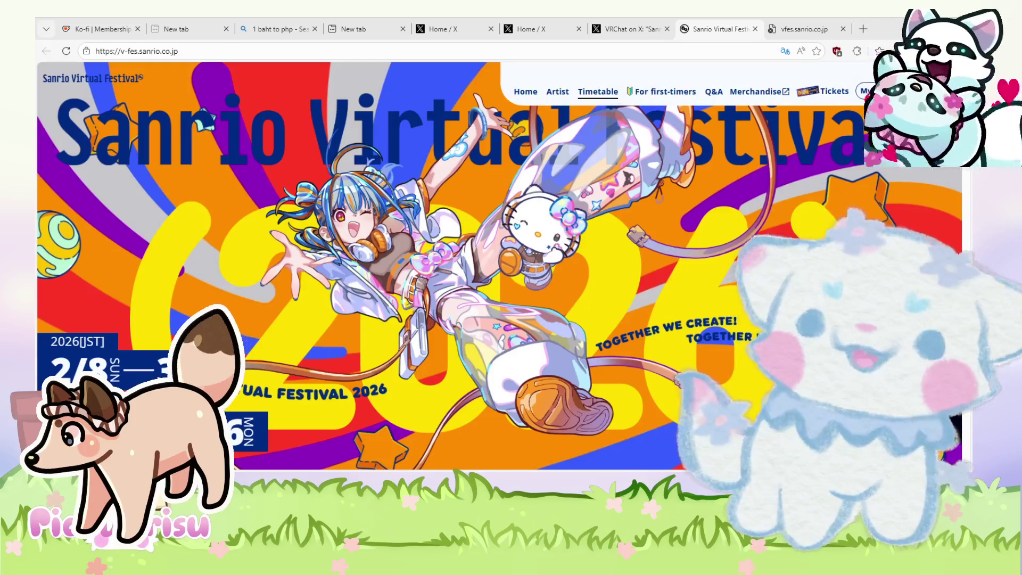
# Step: Open the festival timetable page and scroll through the 2/8 schedule
pyautogui.click(597, 92)
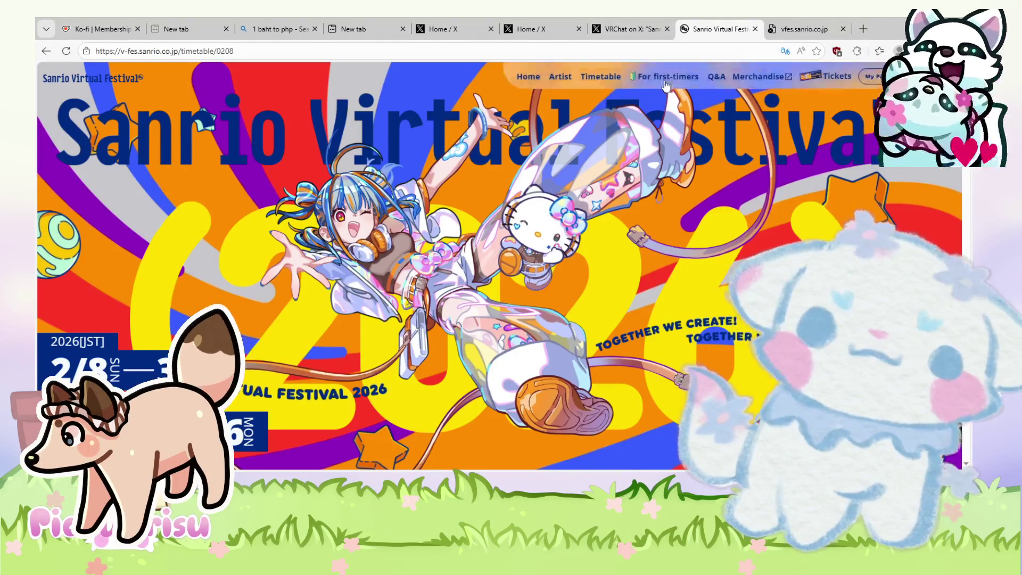
pyautogui.click(591, 93)
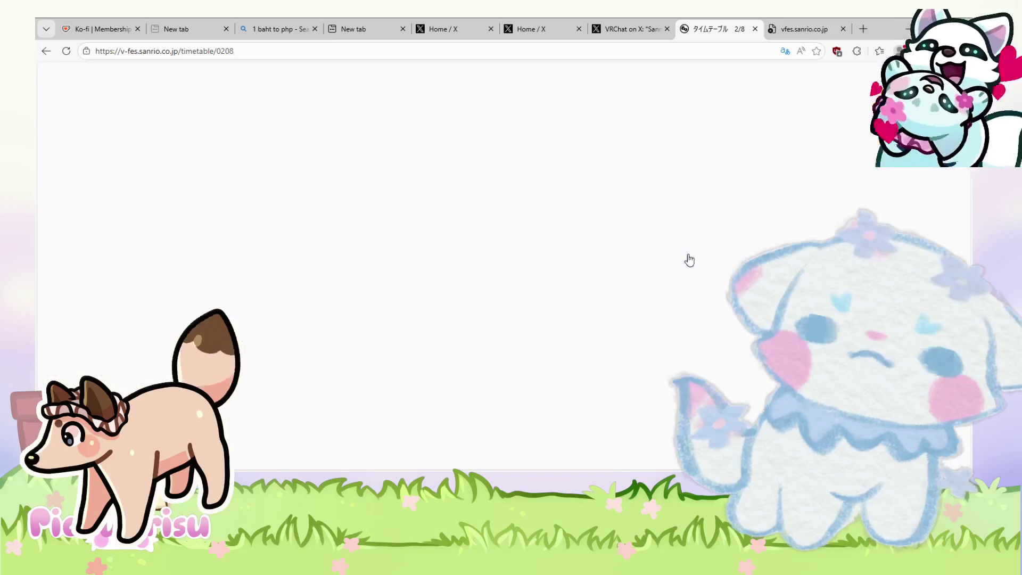
pyautogui.scroll(-3, 689, 259)
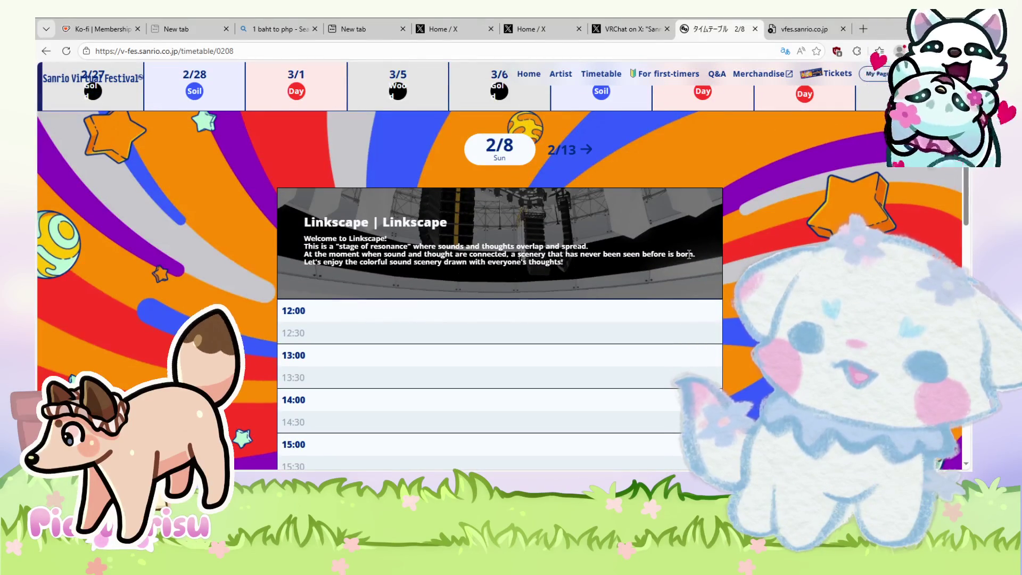
pyautogui.scroll(-10, 688, 254)
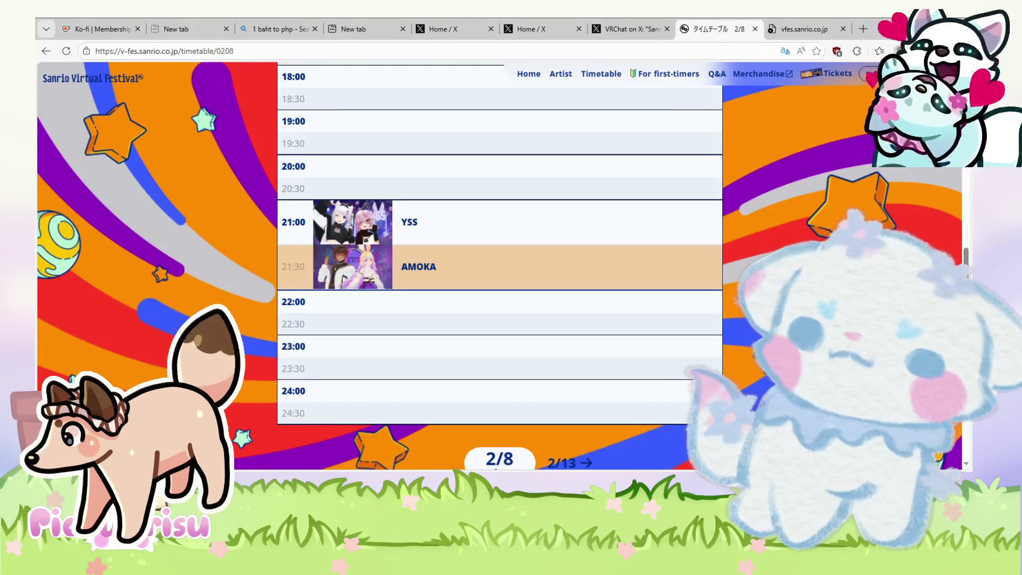
pyautogui.scroll(-5, 499, 266)
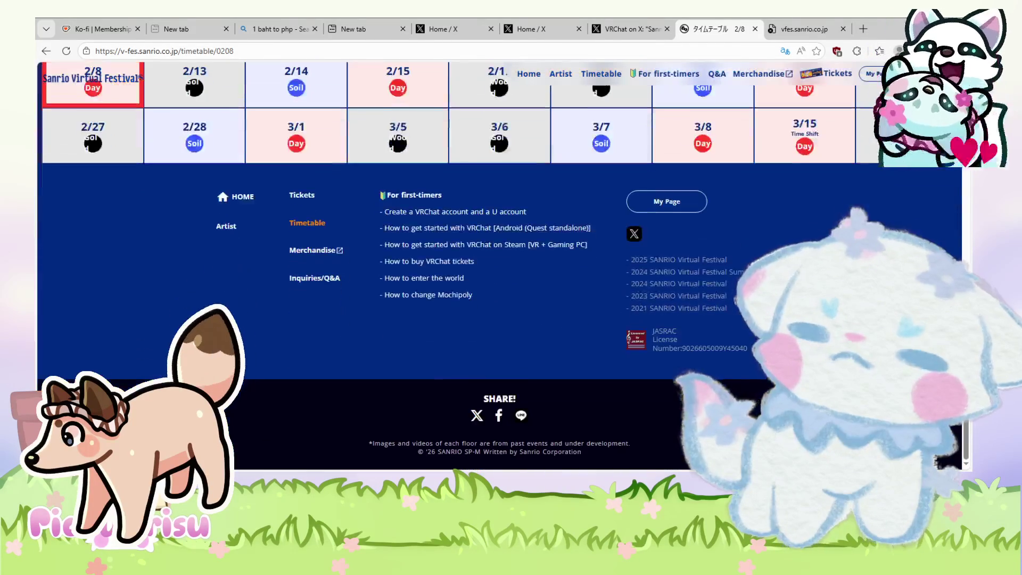
pyautogui.scroll(3, 499, 266)
pyautogui.scroll(-1, 499, 267)
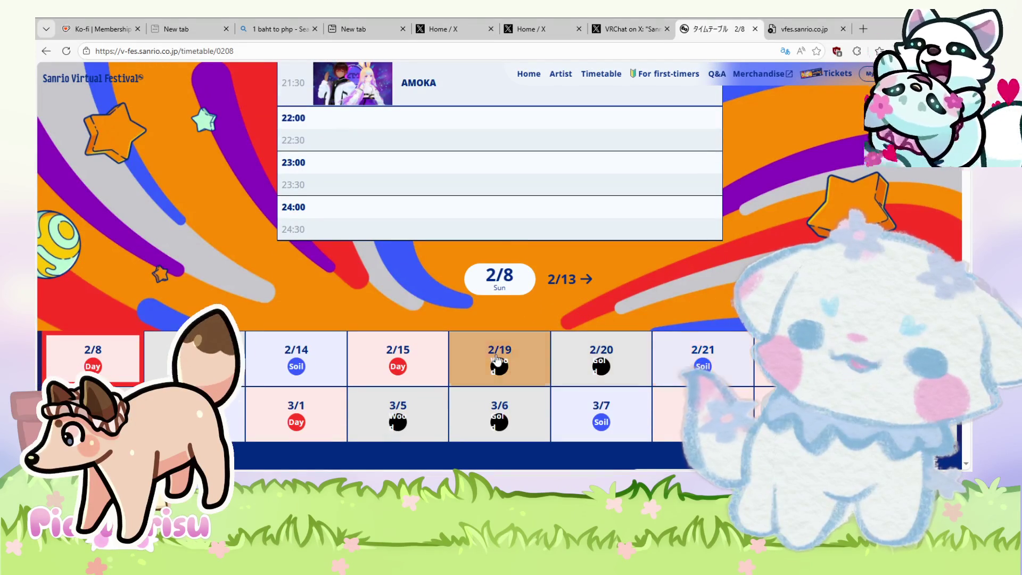
pyautogui.scroll(10, 586, 295)
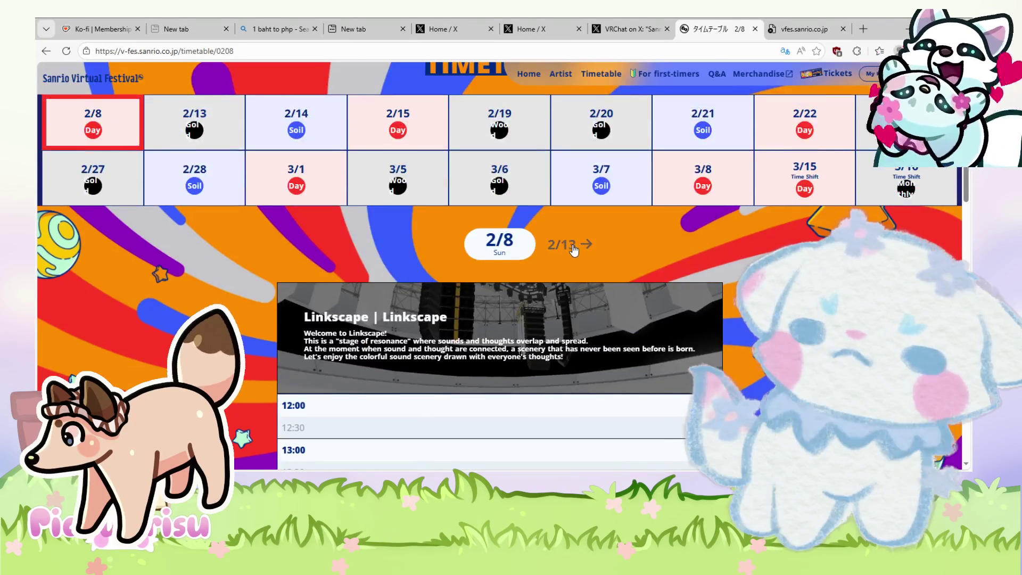
# Step: View the 2/13 timetable, glance at 2/14, then return to the 2/13 date grid
pyautogui.click(572, 250)
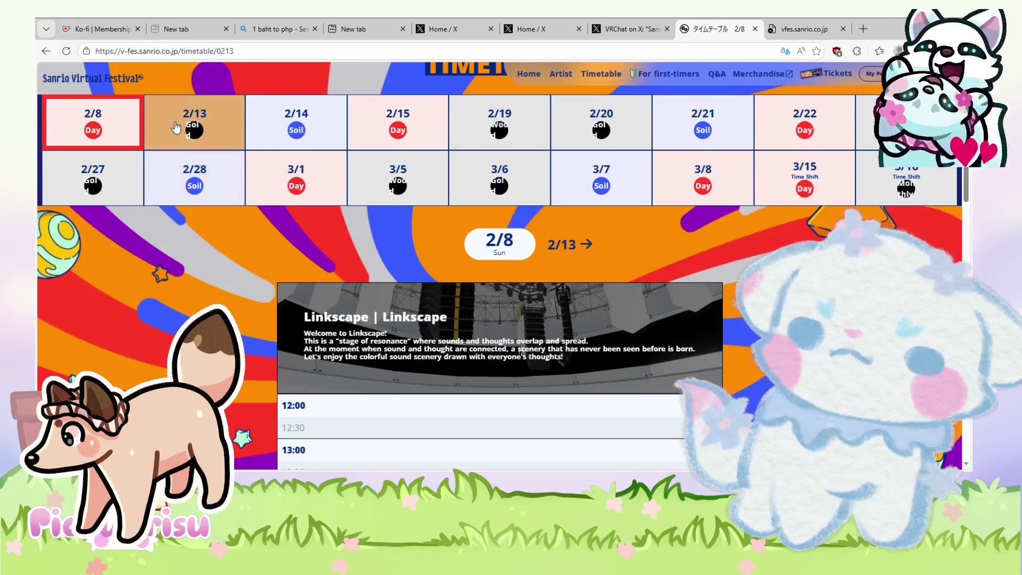
pyautogui.scroll(2, 633, 249)
pyautogui.scroll(-3, 611, 248)
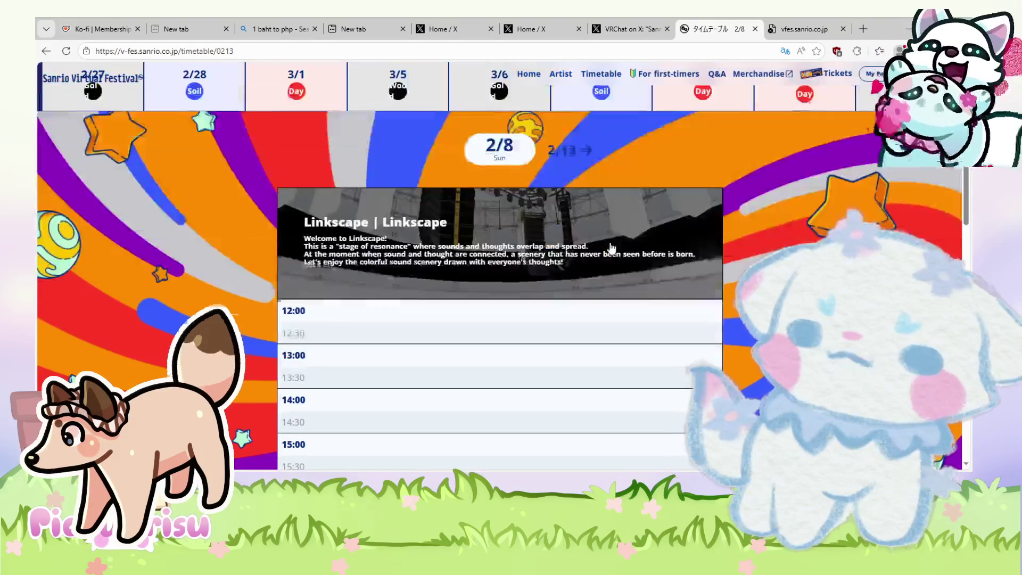
pyautogui.scroll(3, 287, 191)
pyautogui.click(281, 184)
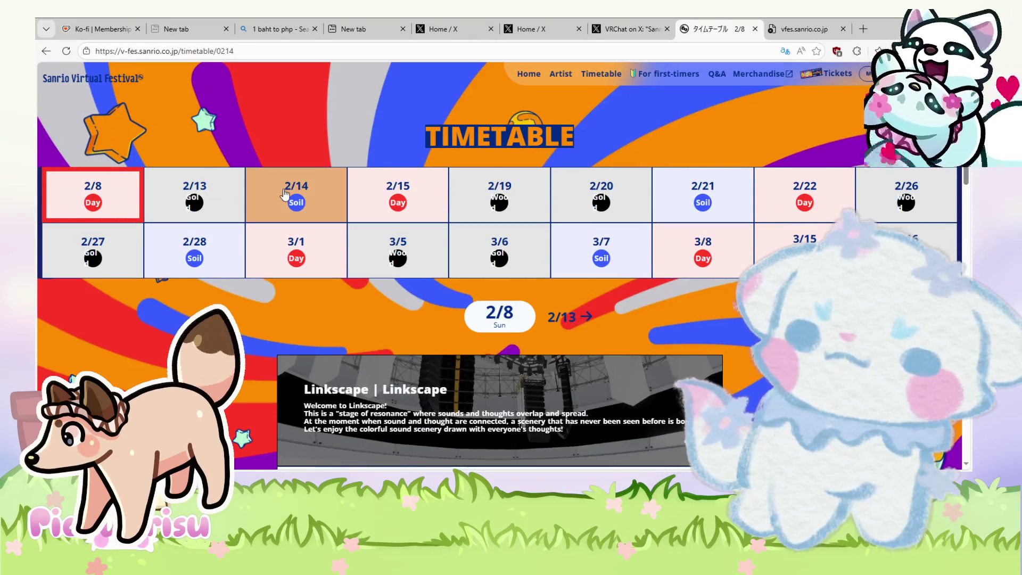
pyautogui.scroll(-10, 532, 207)
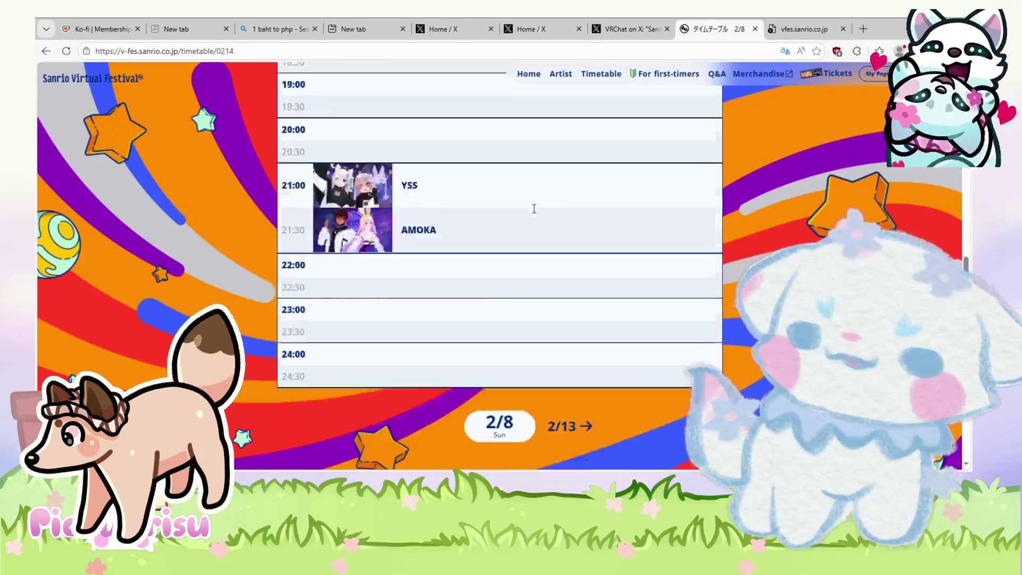
pyautogui.scroll(-3, 533, 209)
pyautogui.hotkey('alt', 'Left')
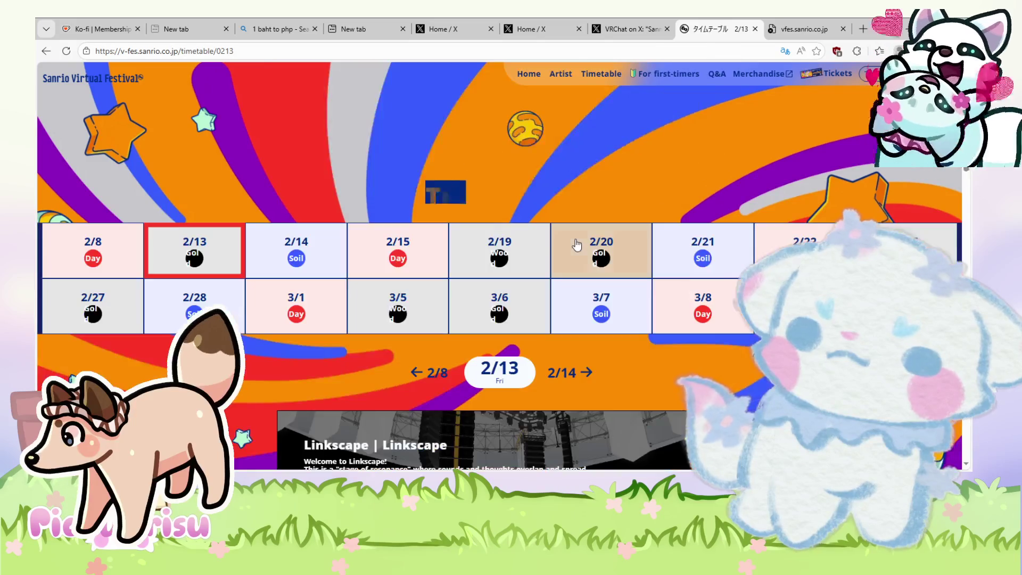
pyautogui.scroll(-10, 576, 244)
pyautogui.scroll(10, 728, 262)
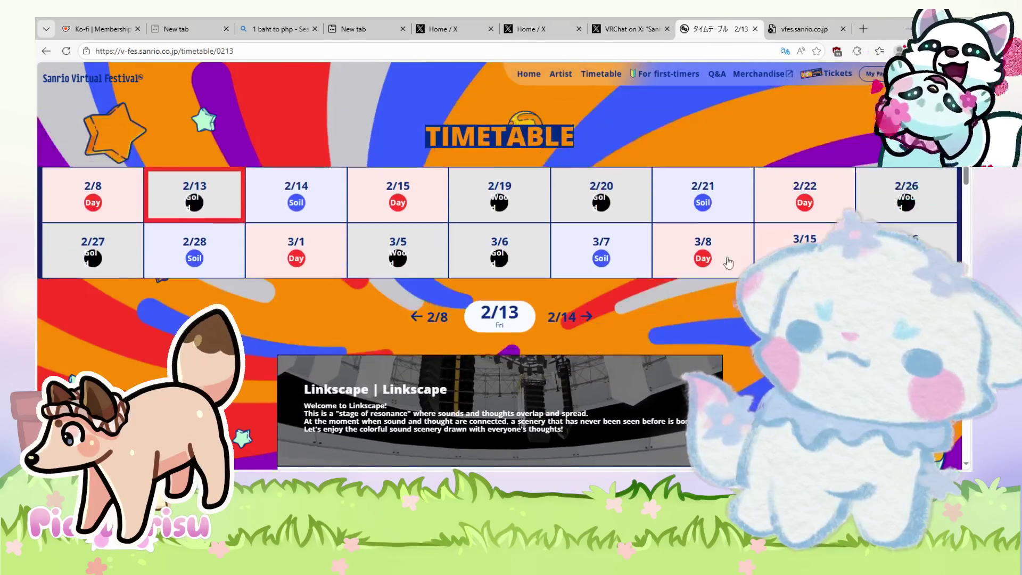
# Step: Browse the 2/14 and 2/15 timetables, scrolling through each day's acts
pyautogui.click(268, 200)
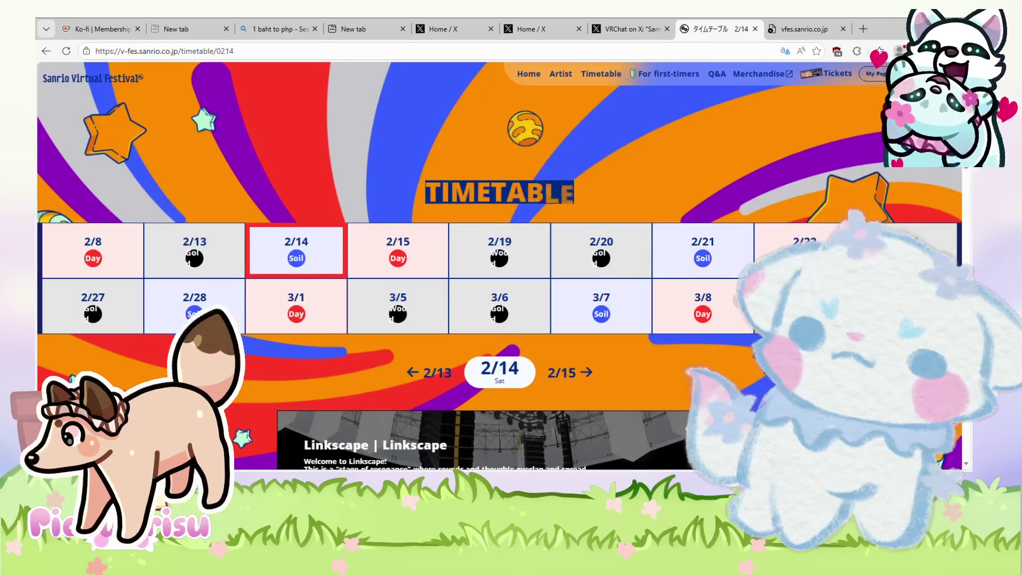
pyautogui.scroll(-10, 422, 195)
pyautogui.scroll(-2, 499, 265)
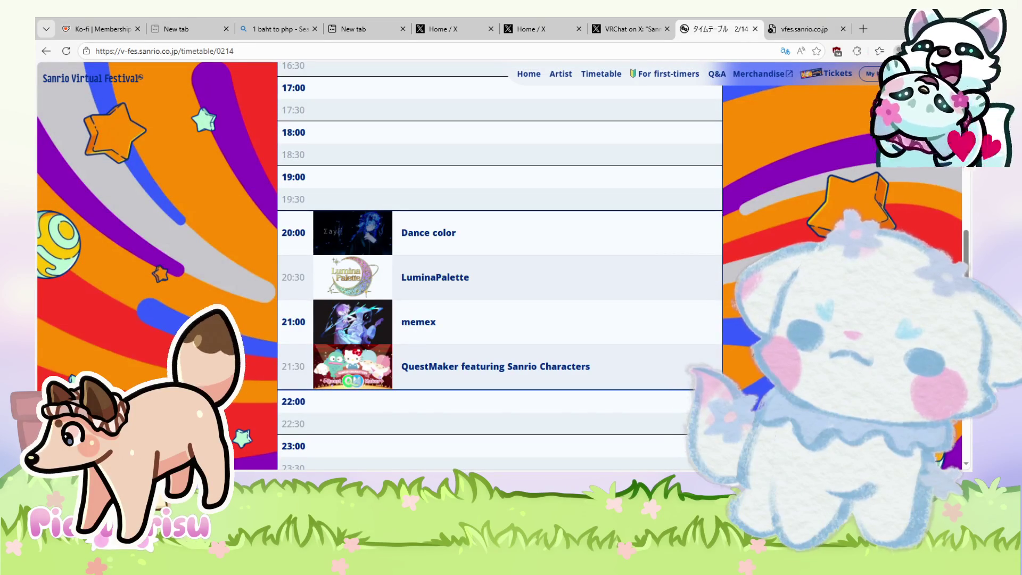
pyautogui.scroll(10, 319, 197)
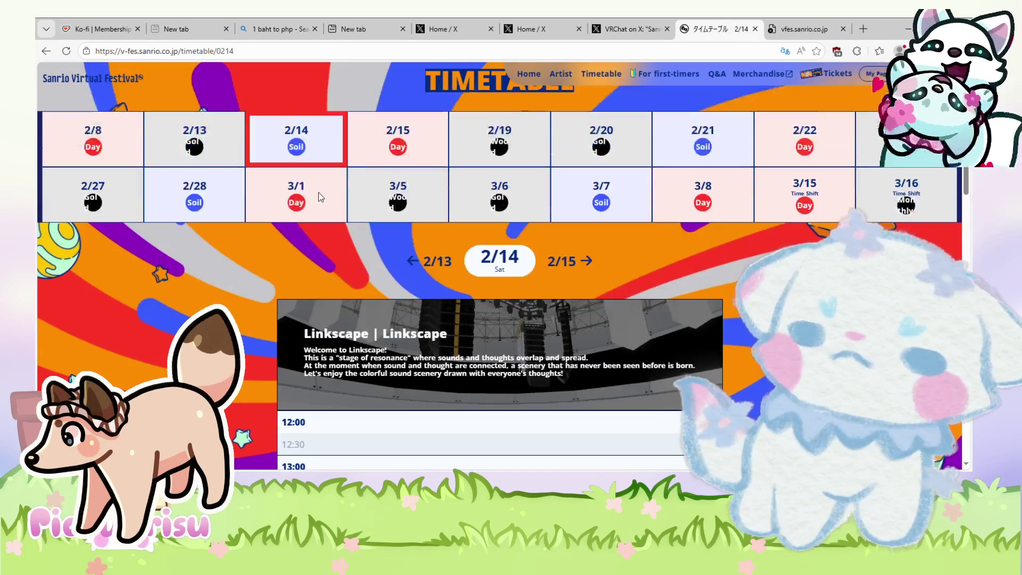
pyautogui.click(398, 139)
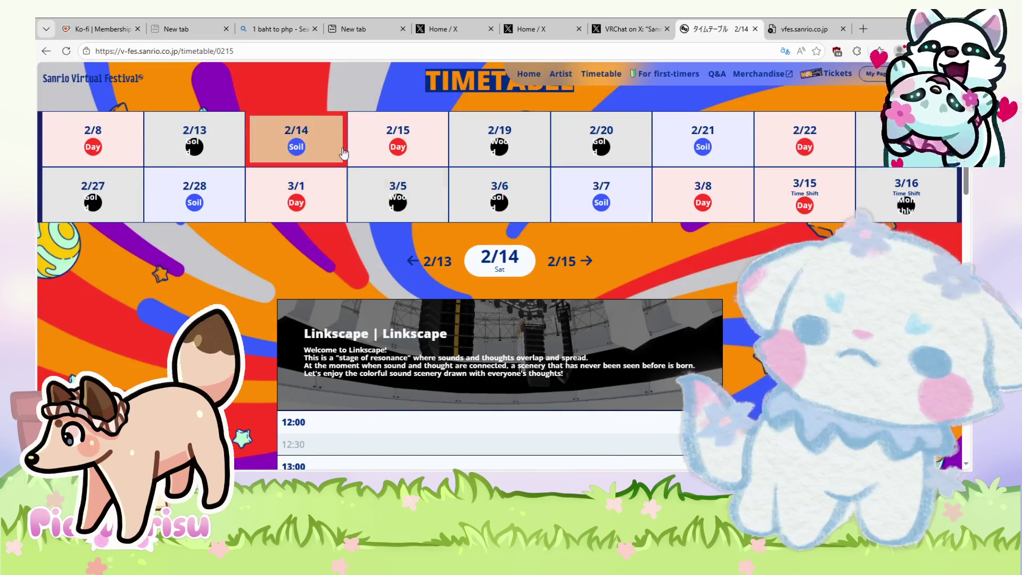
pyautogui.scroll(2, 715, 315)
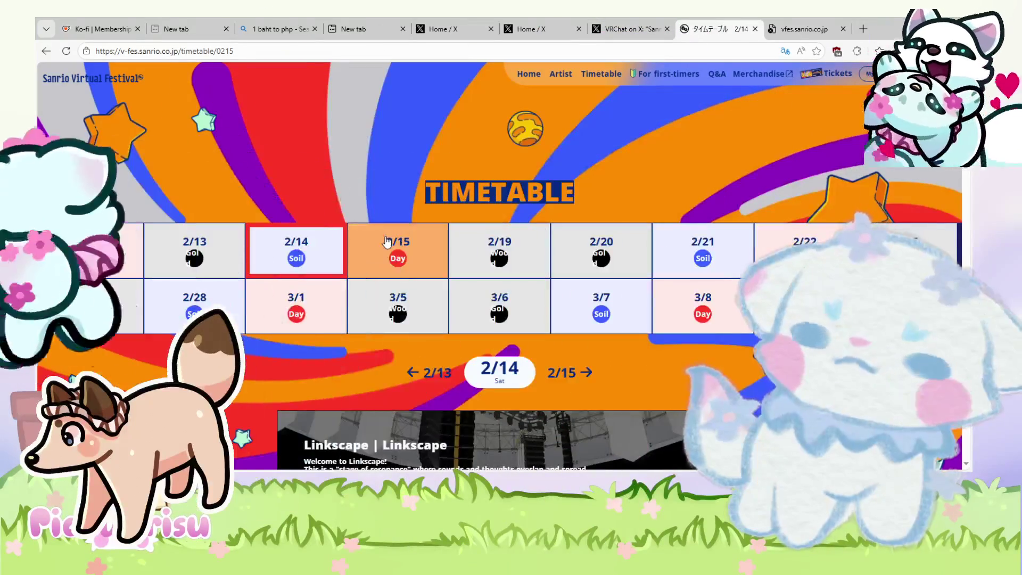
pyautogui.click(386, 242)
pyautogui.scroll(-10, 386, 242)
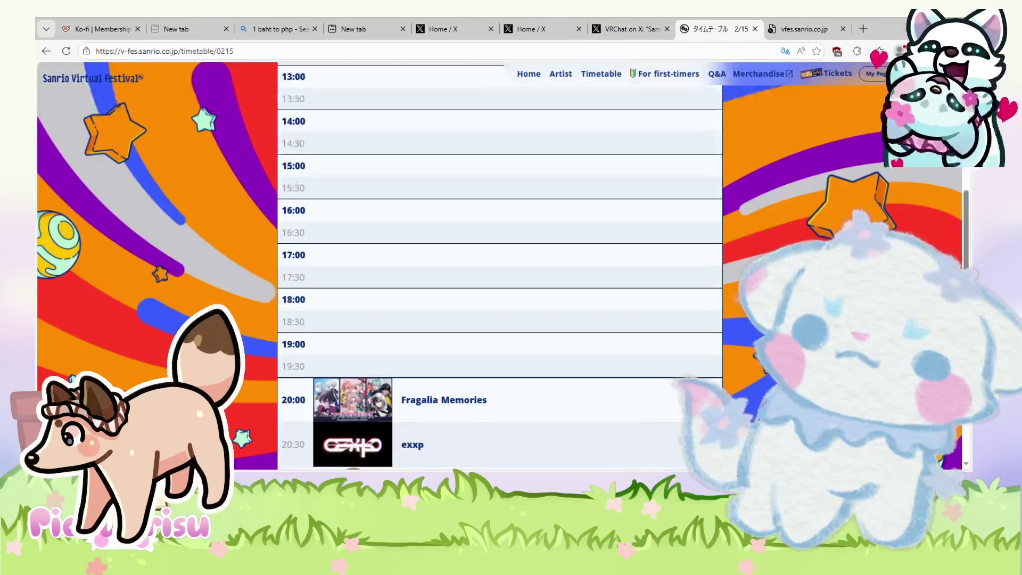
pyautogui.scroll(-2, 499, 266)
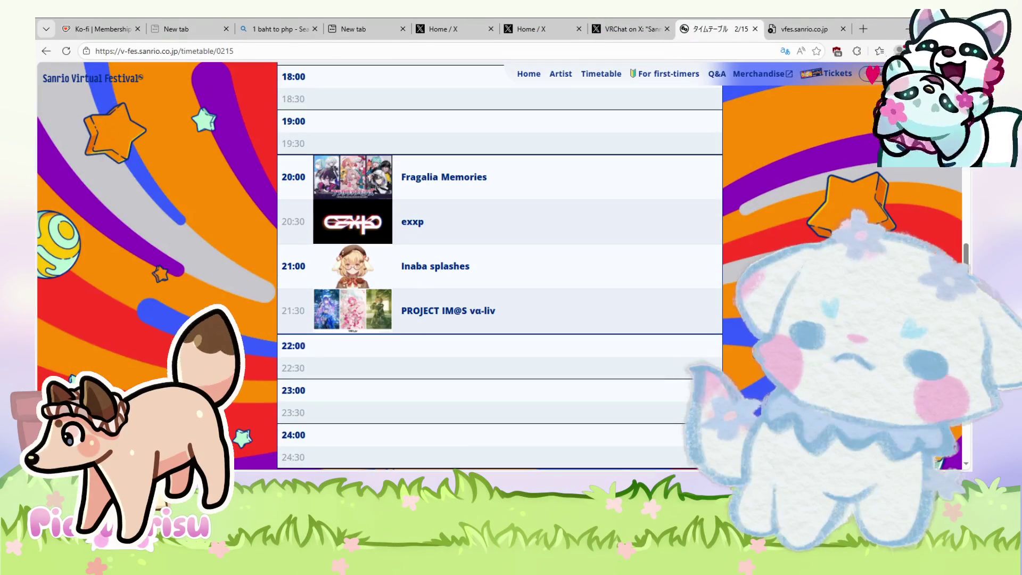
pyautogui.scroll(-5, 529, 190)
pyautogui.scroll(15, 529, 190)
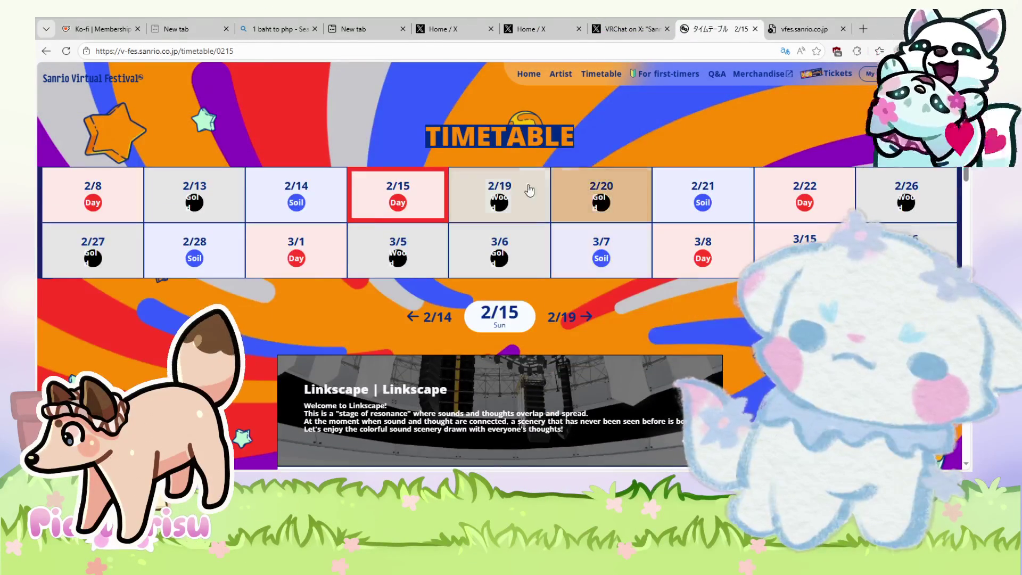
# Step: Read the 2/19 lineup, then step through 2/20 to the 2/21 schedule
pyautogui.click(514, 193)
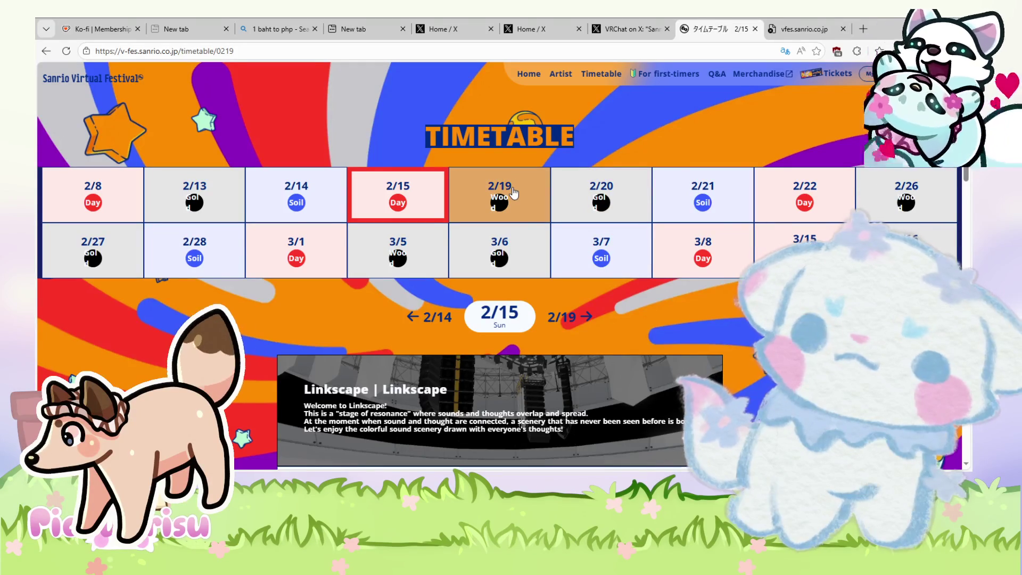
pyautogui.scroll(1, 514, 193)
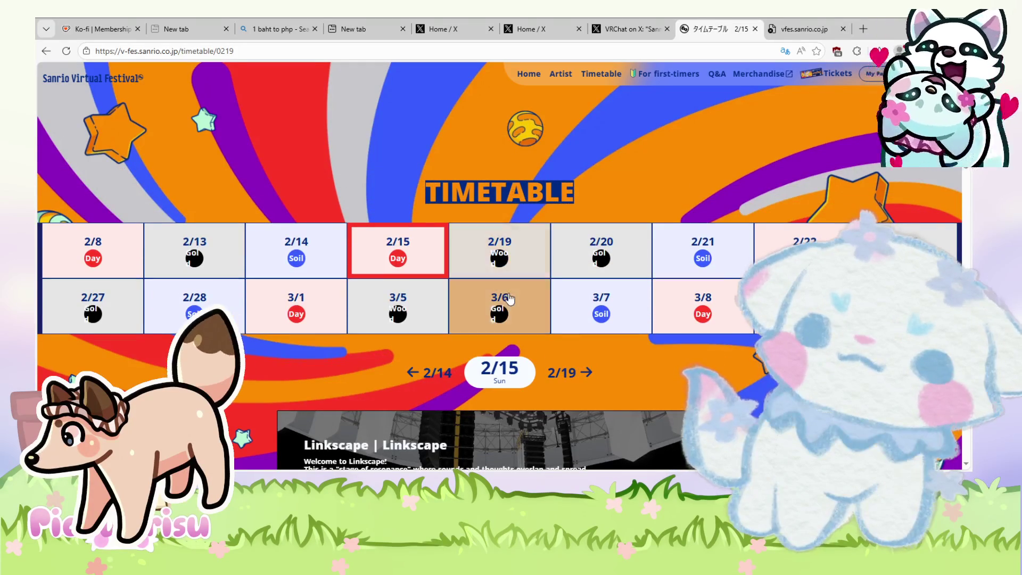
pyautogui.scroll(-6, 516, 265)
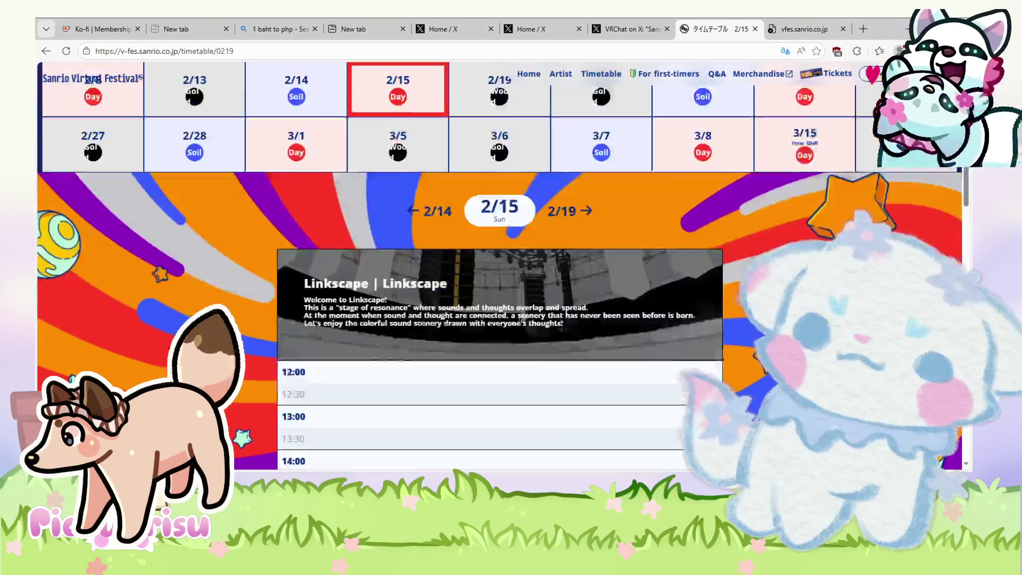
pyautogui.scroll(-6, 500, 266)
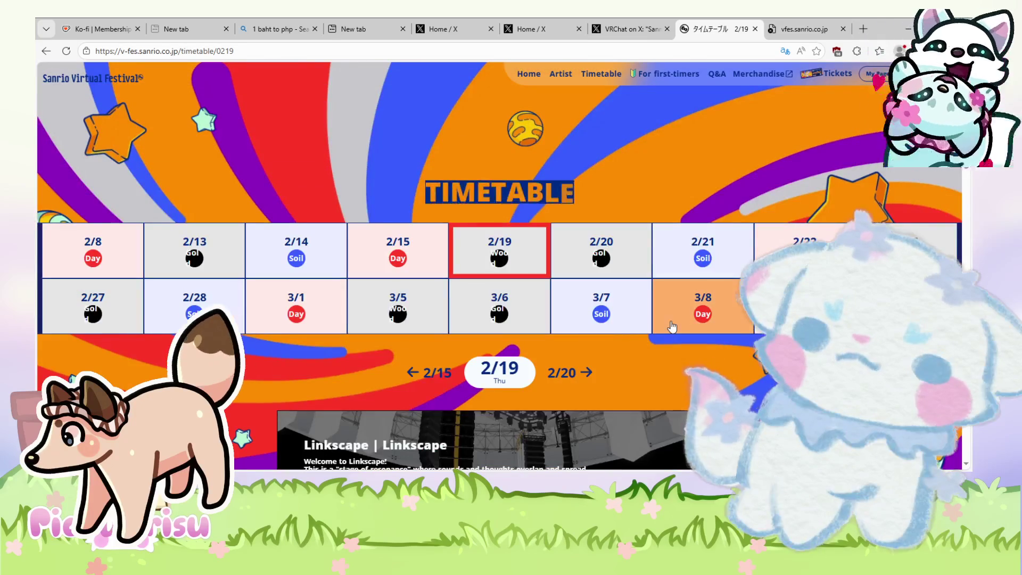
pyautogui.scroll(-12, 672, 326)
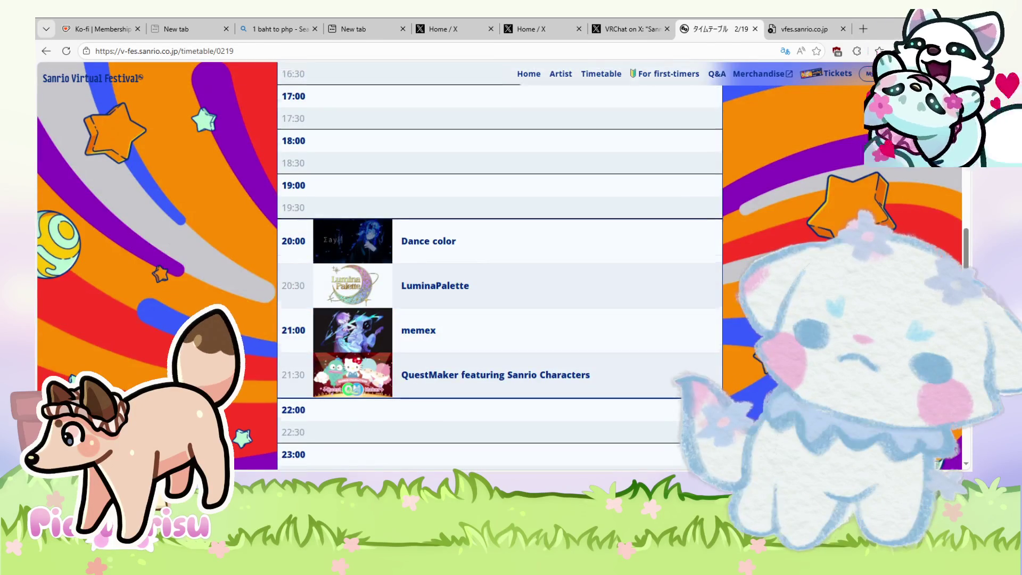
pyautogui.scroll(12, 621, 266)
pyautogui.click(621, 266)
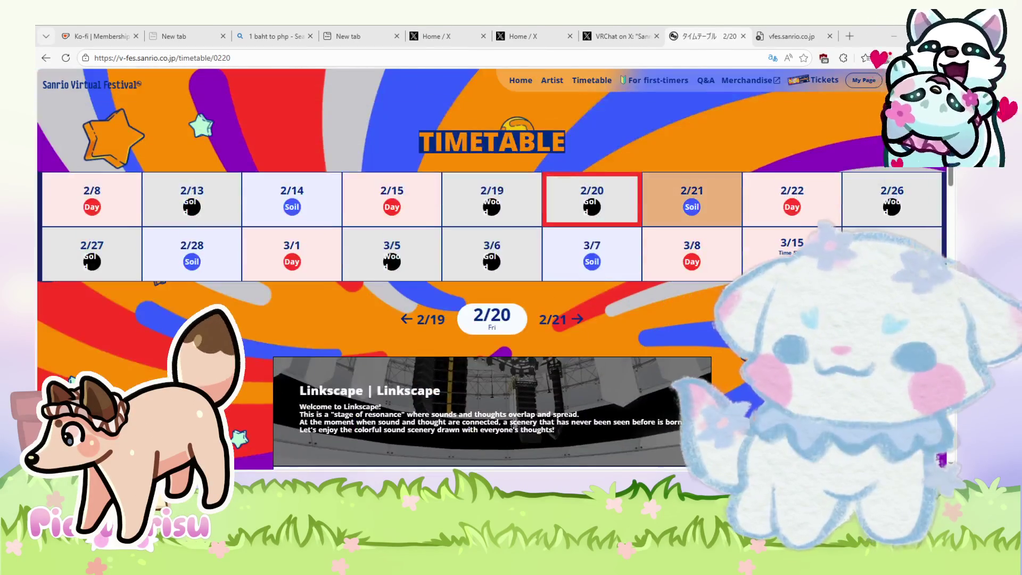
pyautogui.click(719, 190)
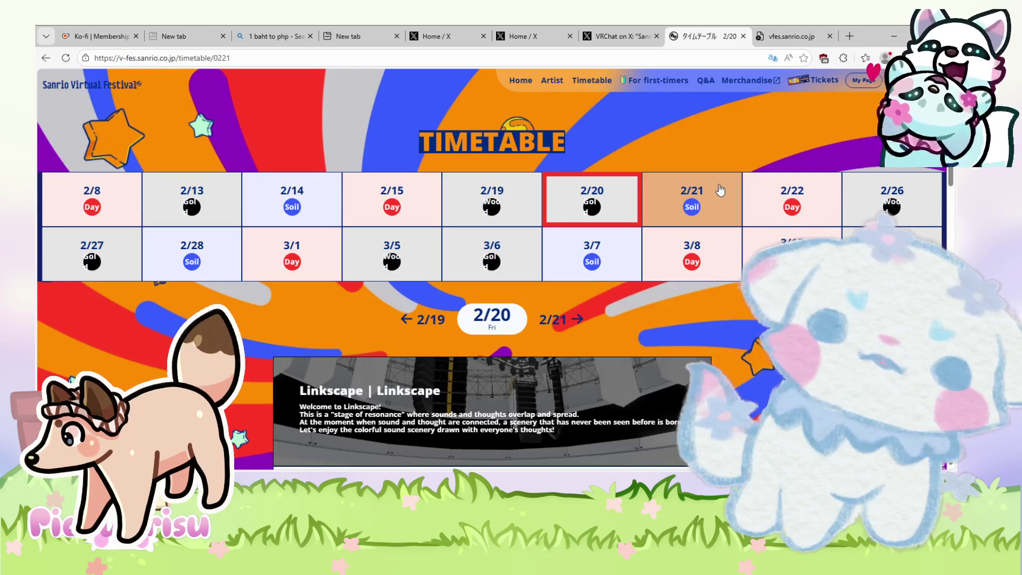
pyautogui.scroll(1, 719, 184)
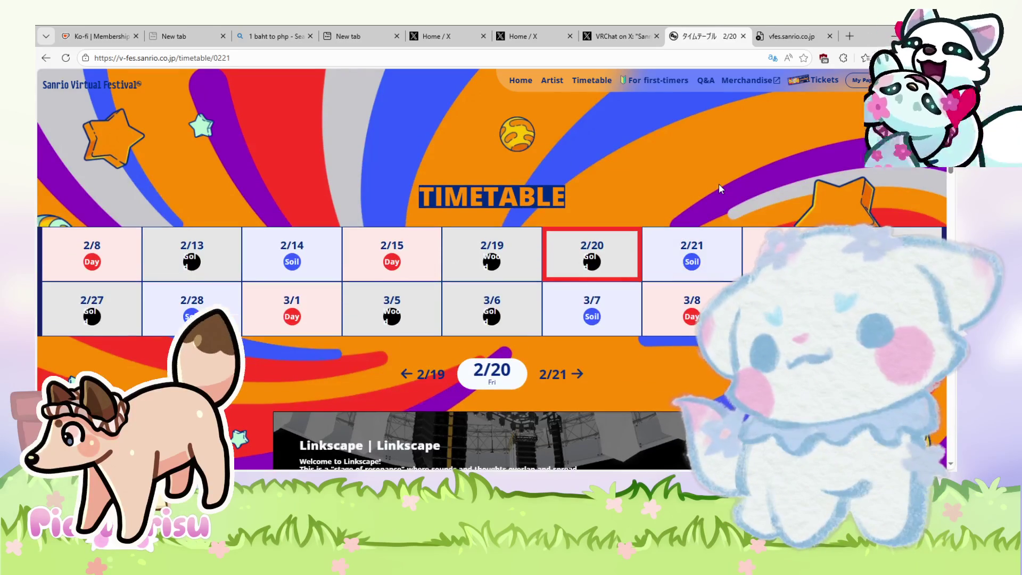
pyautogui.click(708, 286)
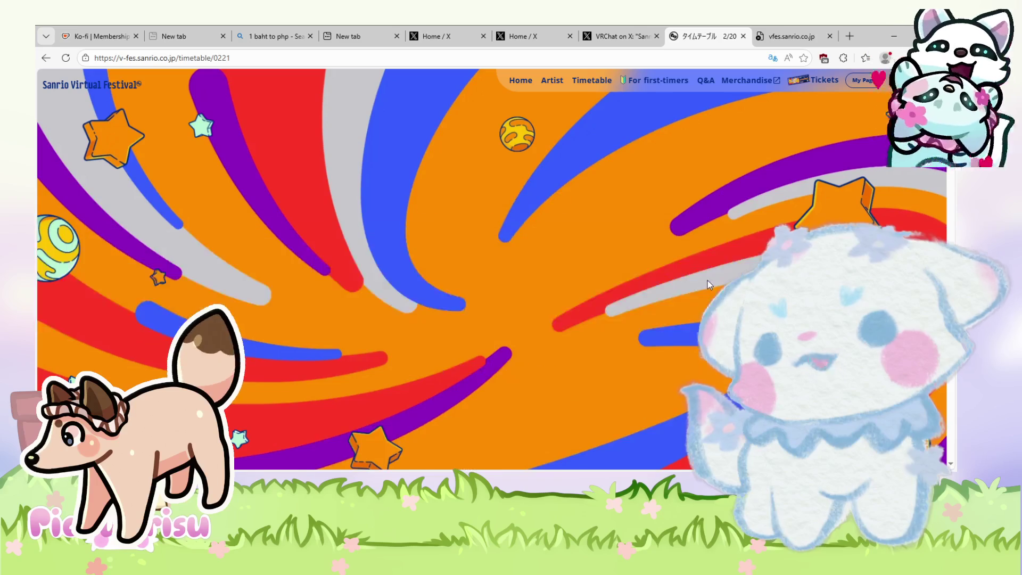
# Step: Scroll through the 2/21 acts, then open 2/27 and scan its evening lineup
pyautogui.scroll(-10, 708, 286)
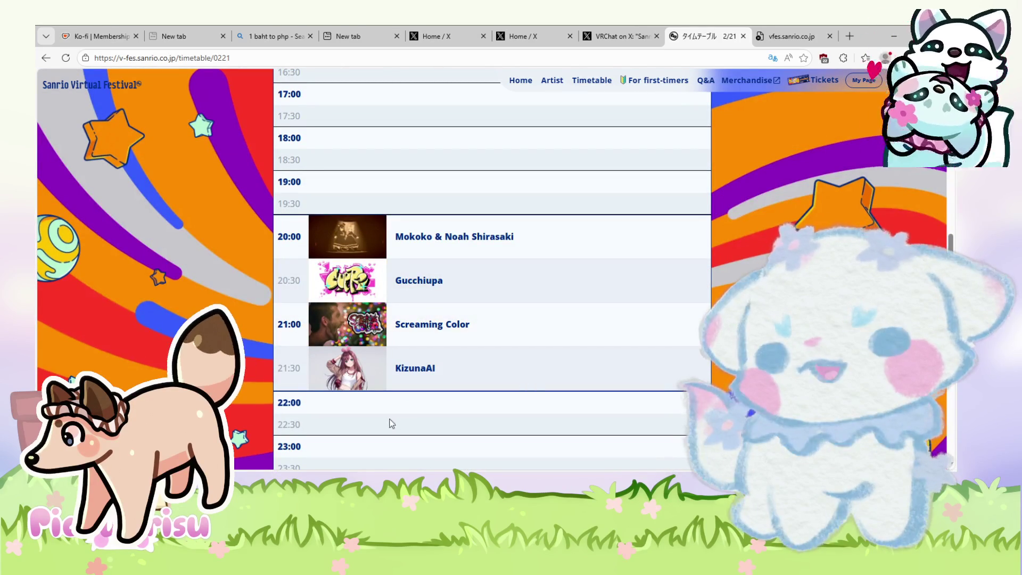
pyautogui.scroll(5, 406, 388)
pyautogui.scroll(5, 491, 319)
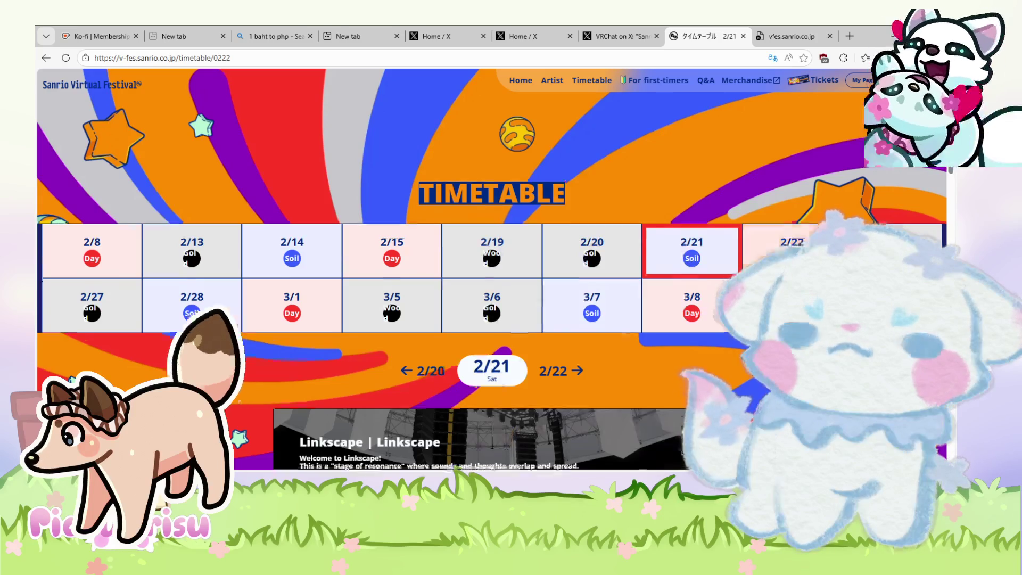
pyautogui.scroll(-6, 491, 269)
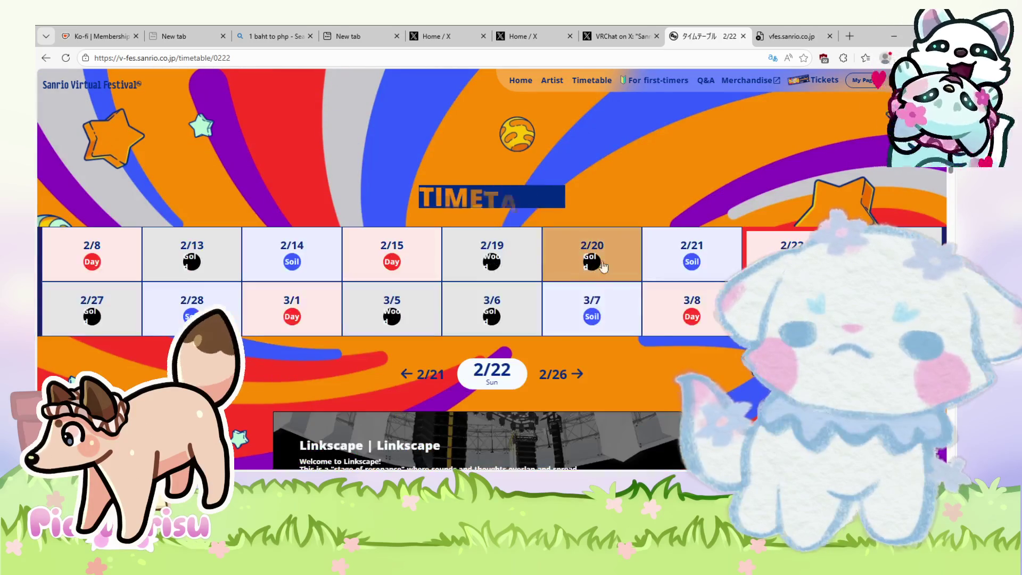
pyautogui.scroll(-10, 756, 383)
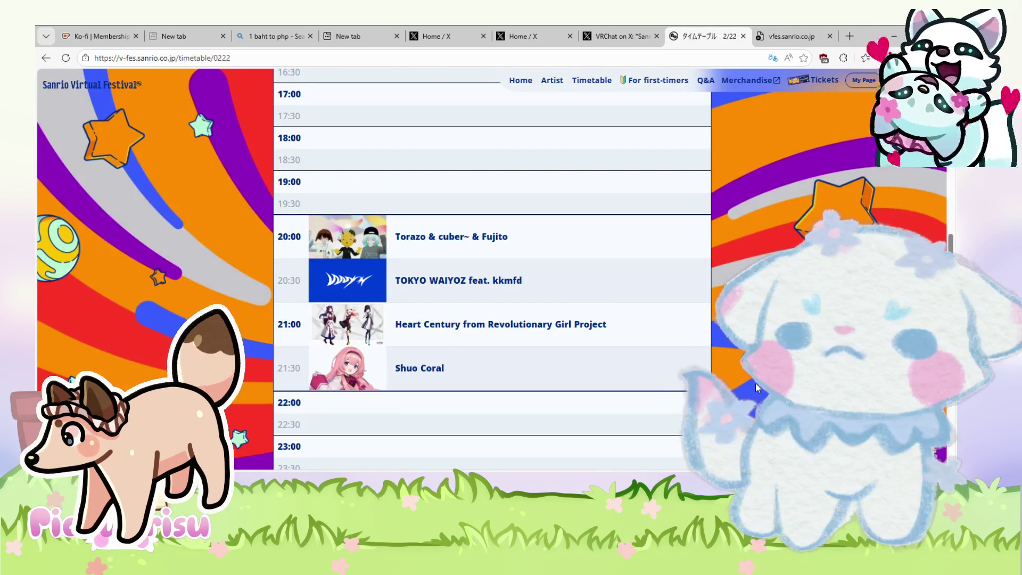
pyautogui.scroll(6, 756, 382)
pyautogui.scroll(5, 755, 382)
pyautogui.scroll(-12, 755, 382)
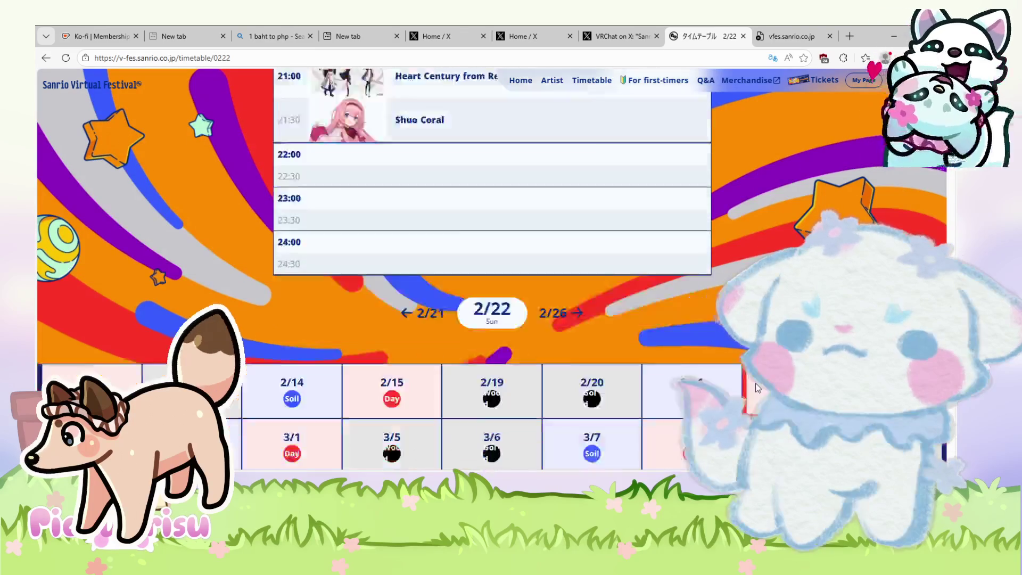
pyautogui.scroll(12, 756, 382)
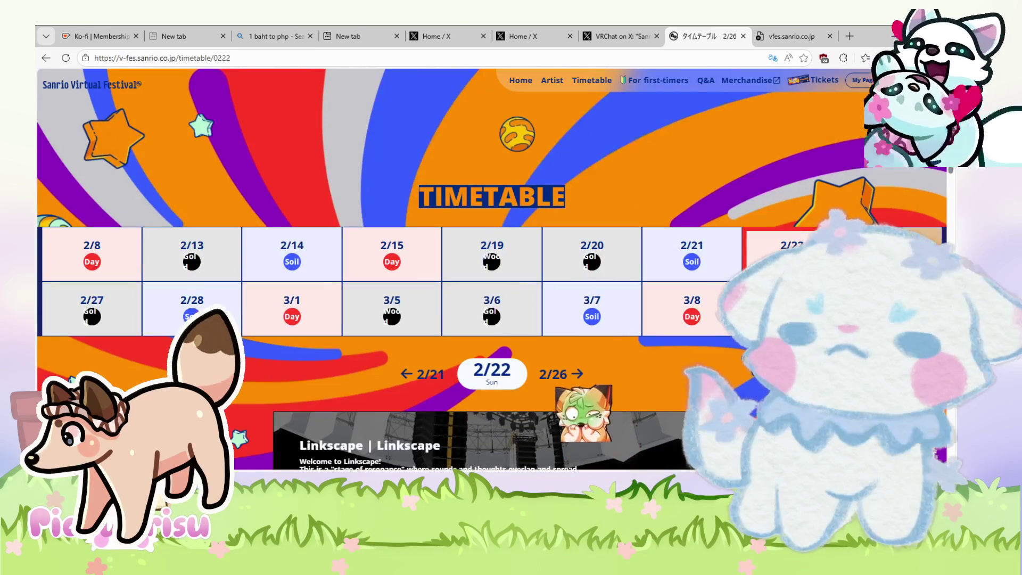
pyautogui.scroll(-12, 755, 382)
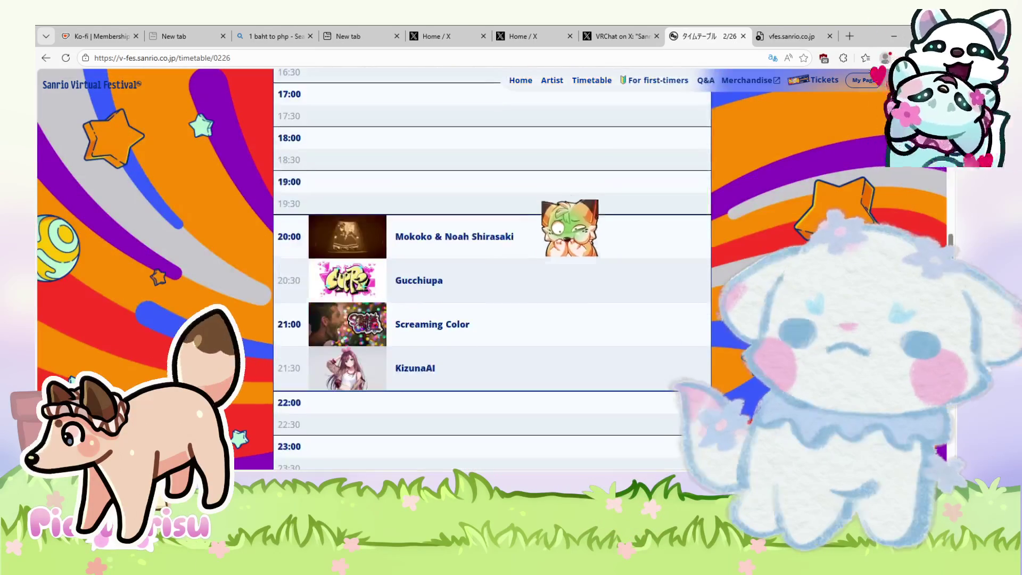
pyautogui.scroll(10, 756, 382)
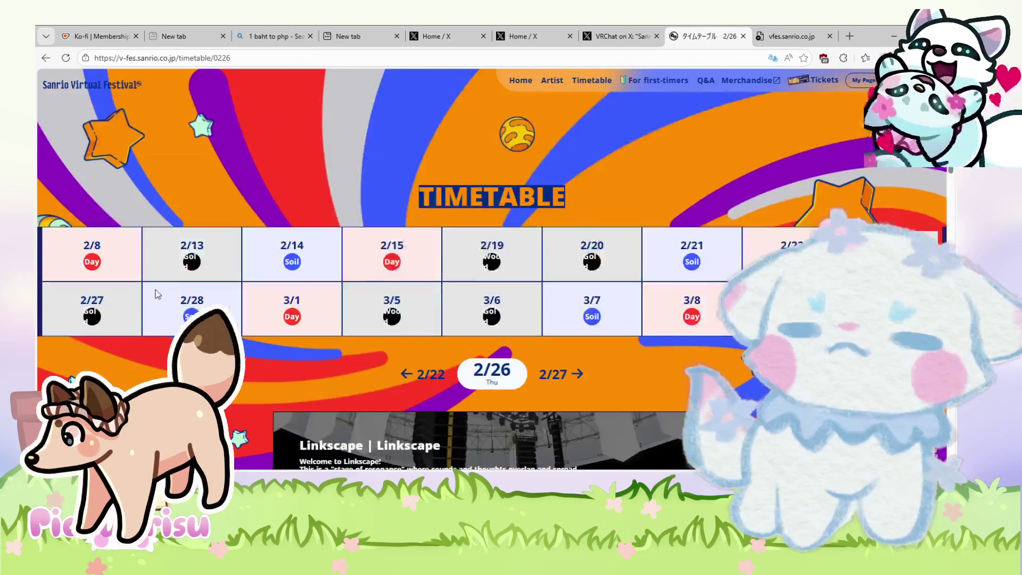
pyautogui.click(92, 309)
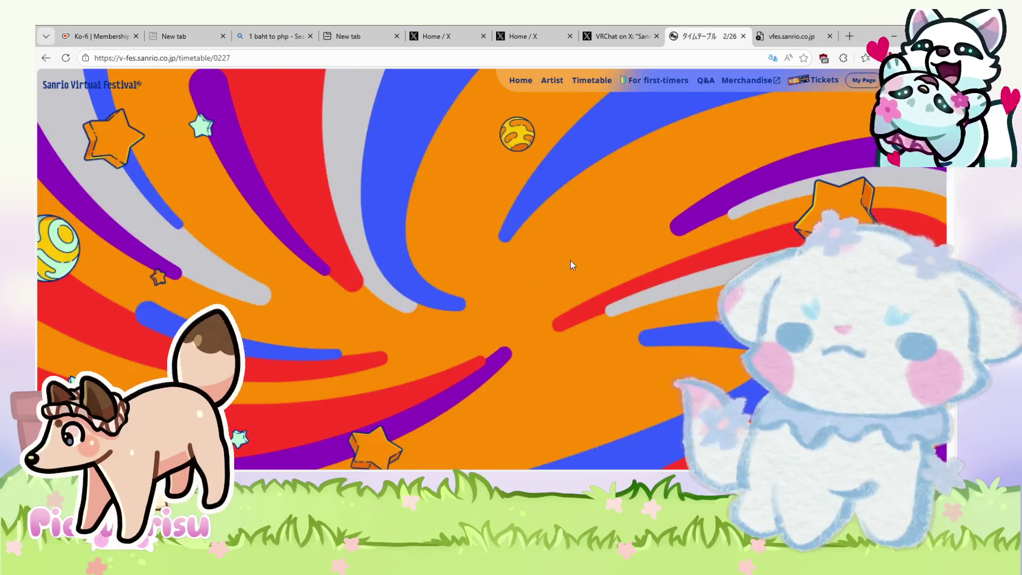
pyautogui.scroll(-10, 569, 266)
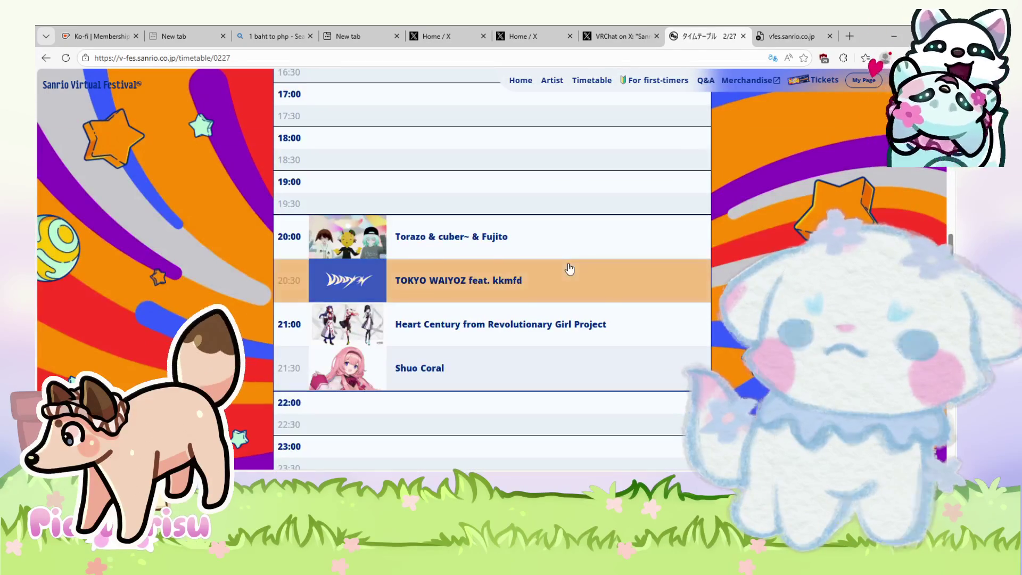
pyautogui.scroll(10, 181, 237)
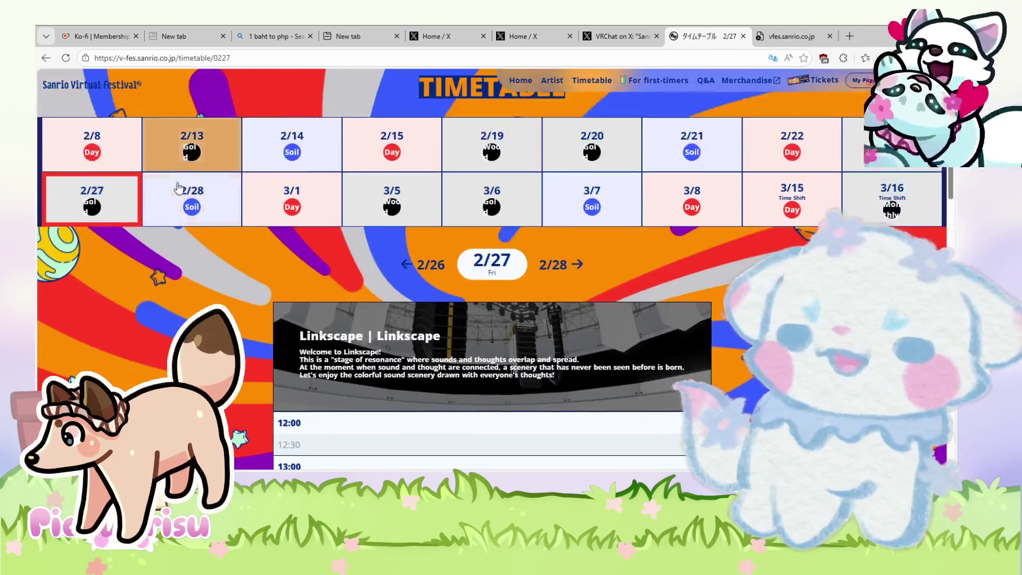
# Step: Check the 2/28 and 3/1 timetables, scrolling each performer list
pyautogui.click(178, 195)
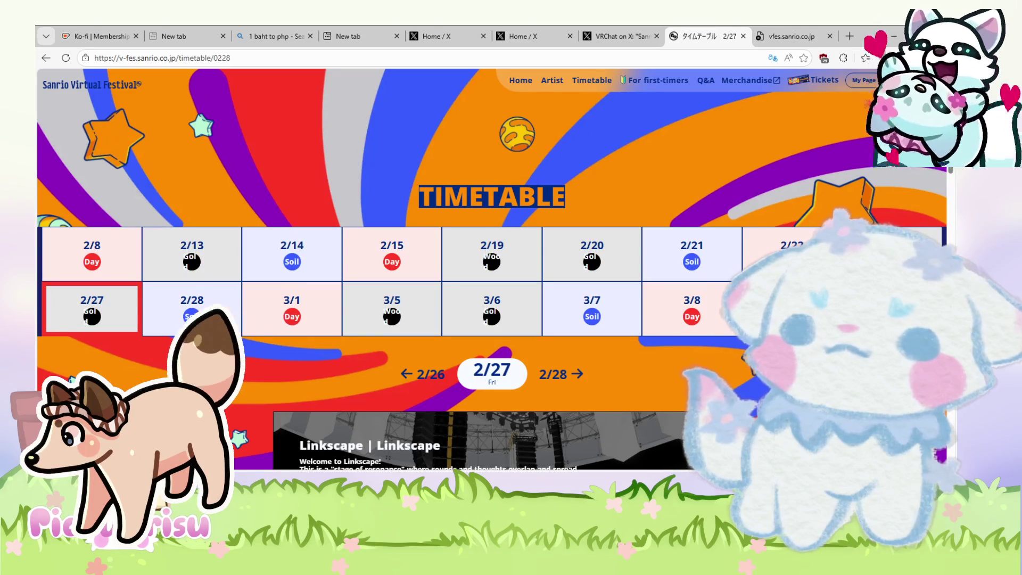
pyautogui.scroll(-12, 316, 305)
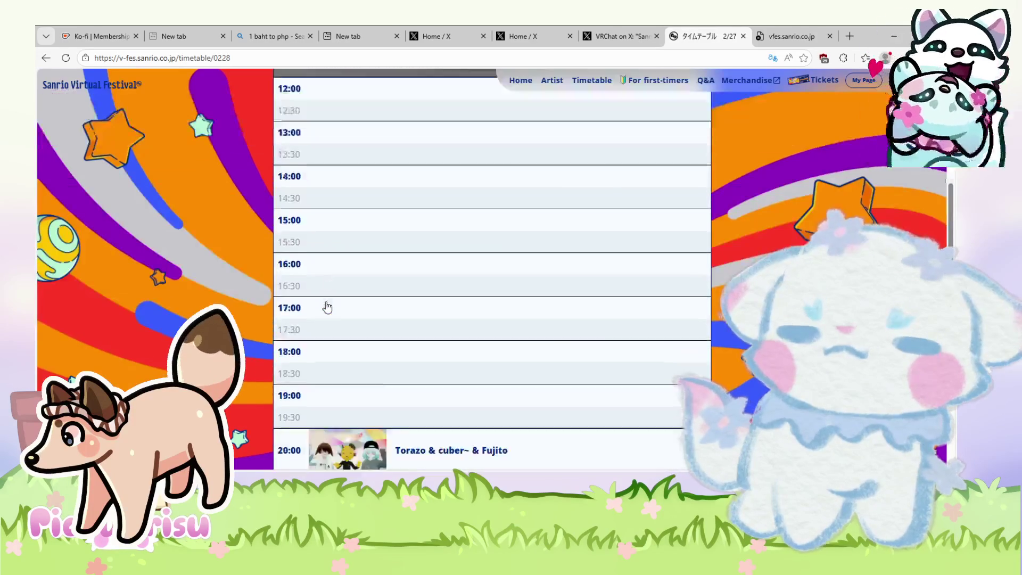
pyautogui.scroll(4, 152, 276)
pyautogui.scroll(5, 153, 276)
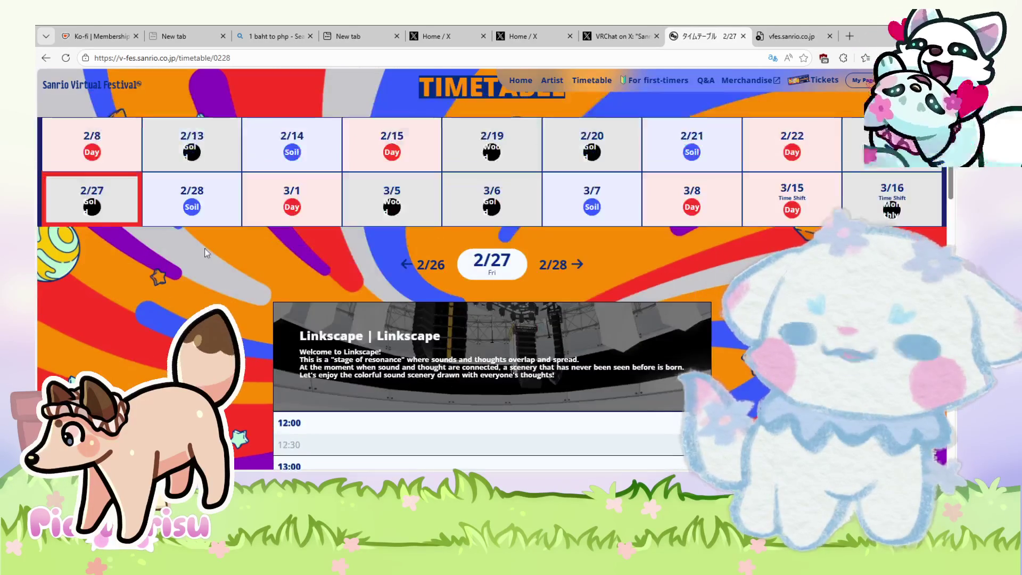
pyautogui.click(292, 200)
pyautogui.scroll(-10, 547, 265)
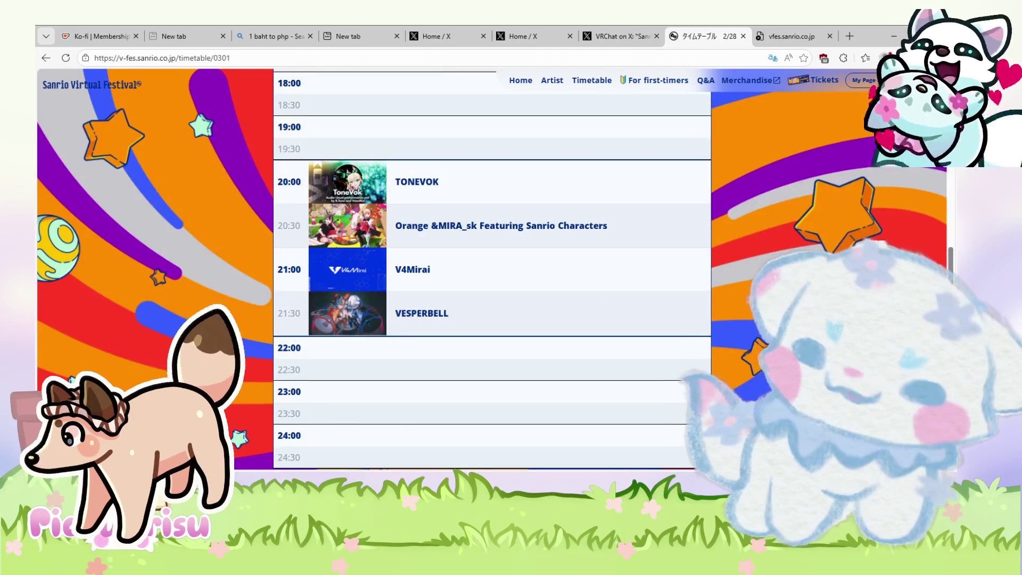
pyautogui.scroll(10, 402, 218)
# Step: Read the 3/5 schedule, then bring up the Friday 3/6 Linkscape lineup
pyautogui.click(420, 159)
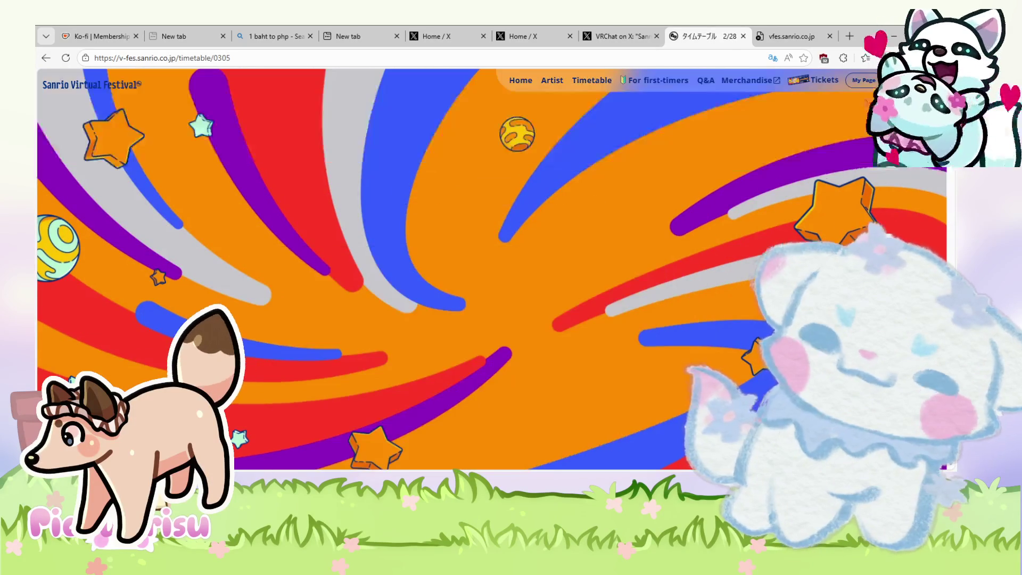
pyautogui.scroll(-10, 492, 266)
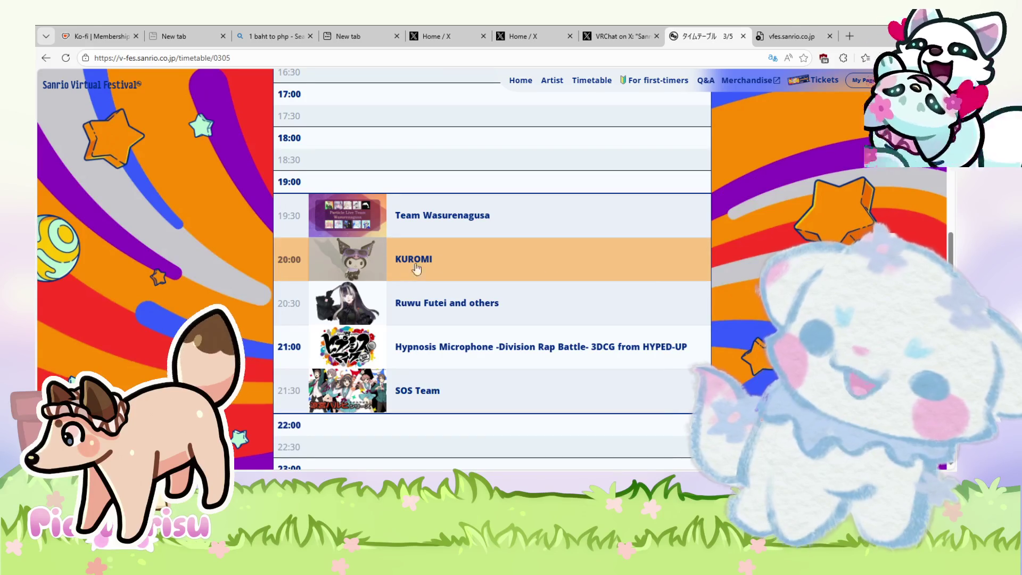
pyautogui.scroll(-6, 416, 269)
pyautogui.scroll(7, 416, 269)
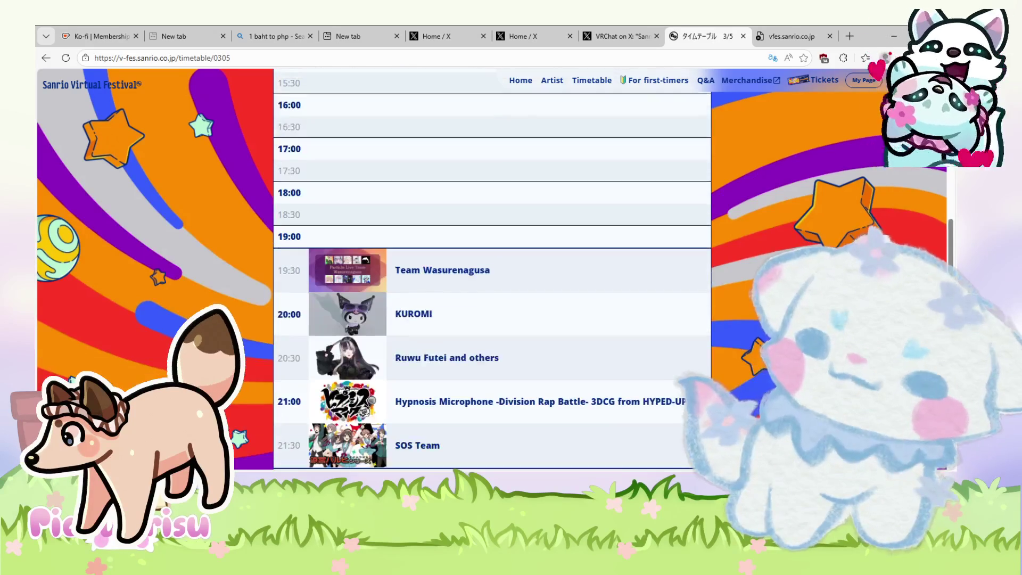
pyautogui.scroll(5, 492, 266)
pyautogui.click(491, 308)
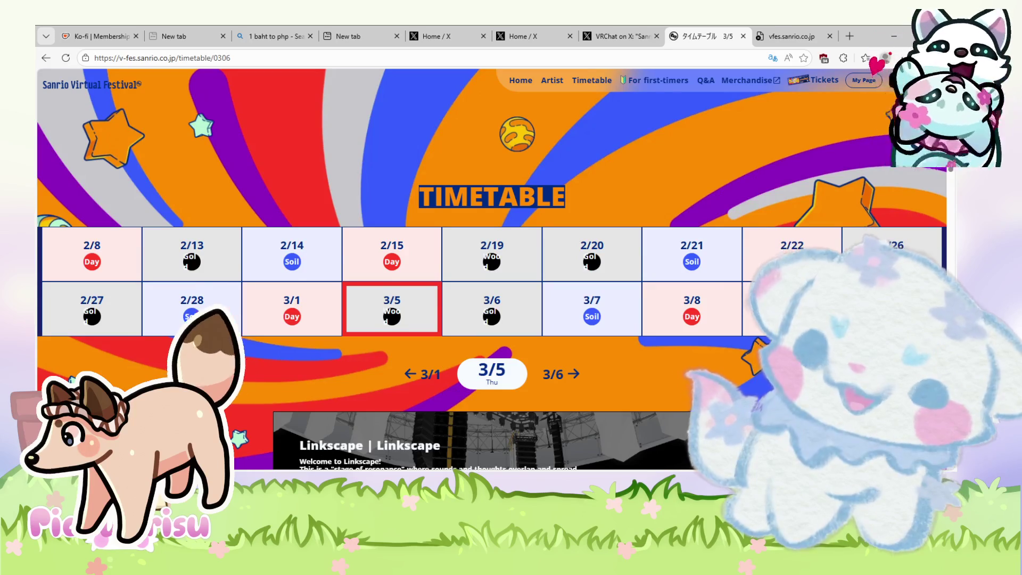
pyautogui.scroll(-3, 514, 253)
pyautogui.scroll(3, 515, 254)
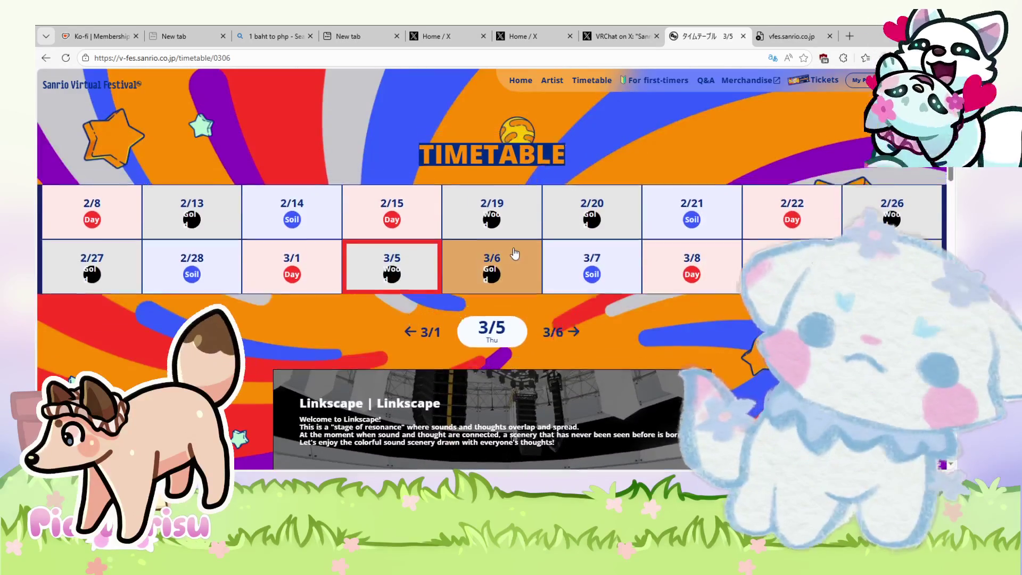
pyautogui.scroll(1, 515, 254)
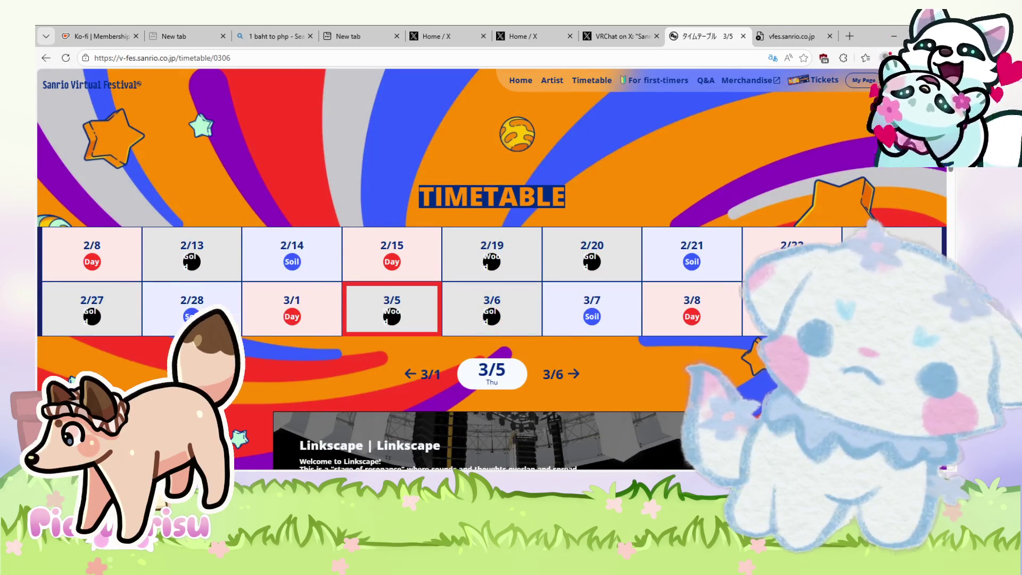
pyautogui.click(492, 308)
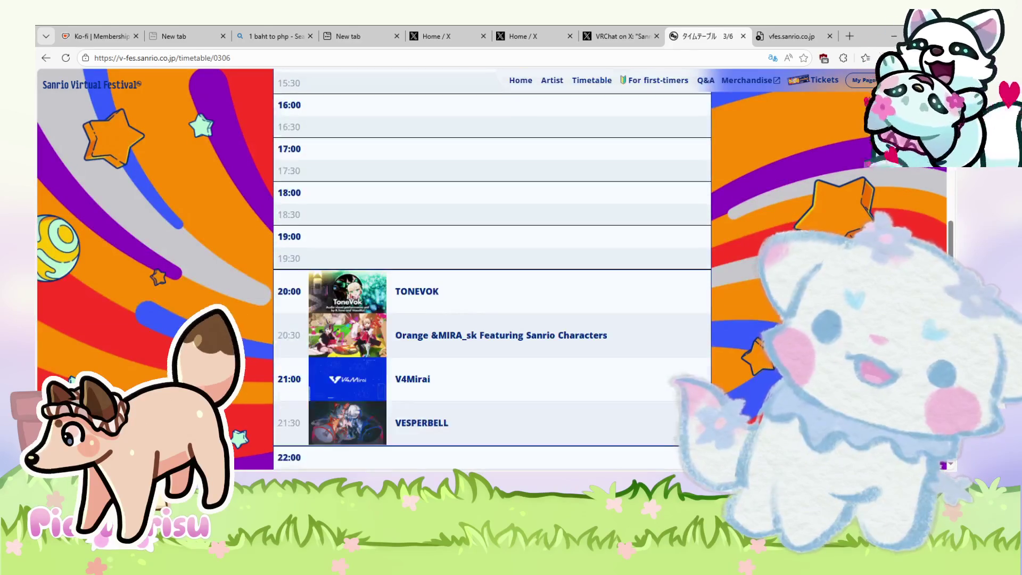
pyautogui.scroll(10, 585, 266)
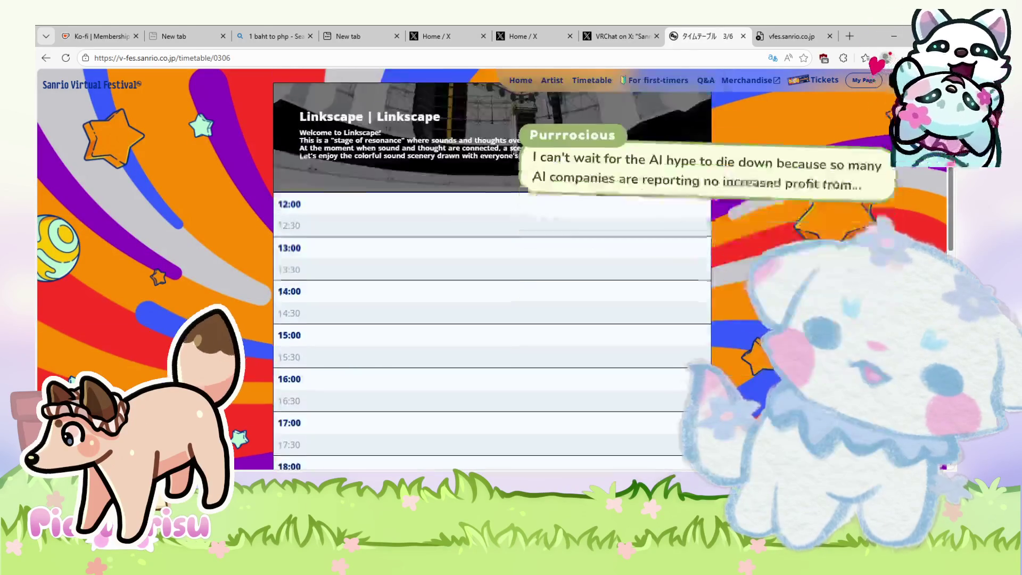
# Step: Pick 3/7 in the date grid and scroll its listing
pyautogui.click(592, 254)
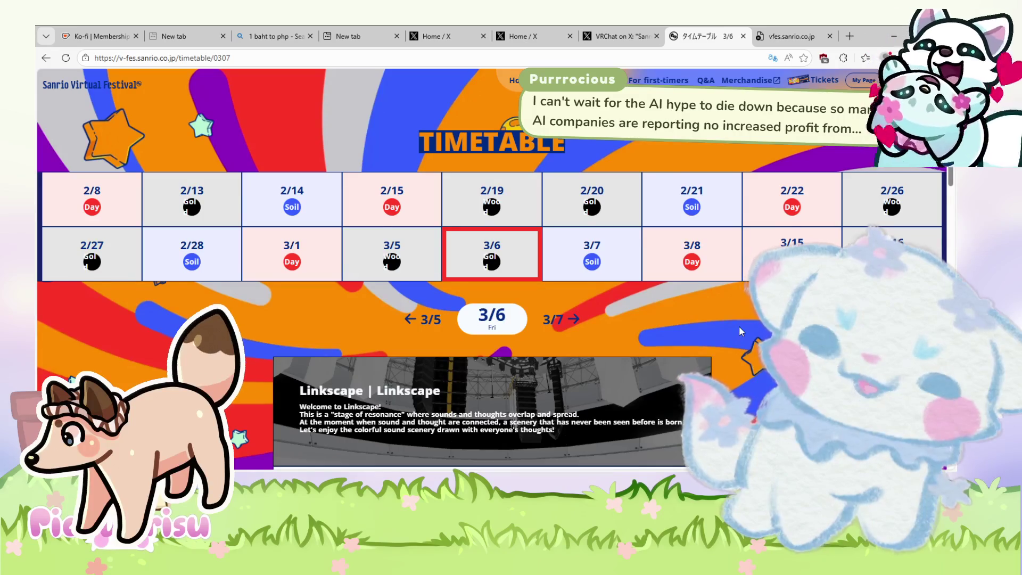
pyautogui.scroll(-10, 740, 331)
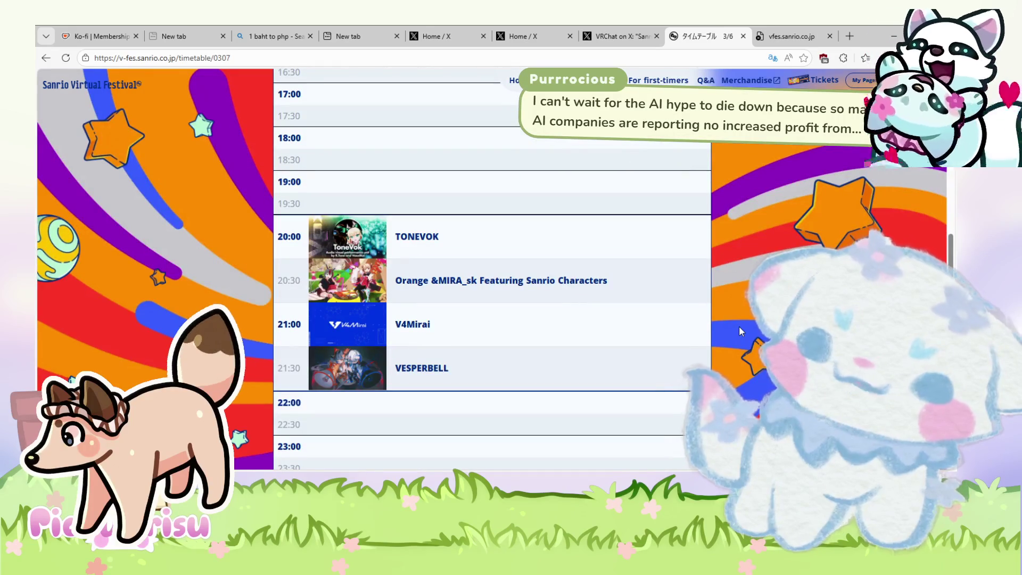
pyautogui.scroll(15, 738, 326)
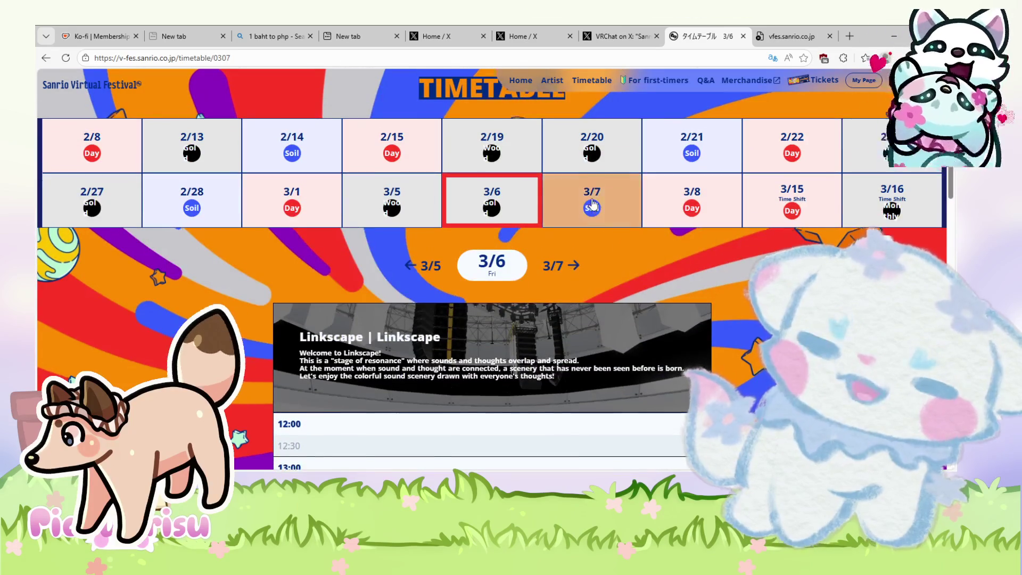
pyautogui.scroll(2, 588, 213)
# Step: Show the 3/7 performer schedule and scroll through its acts
pyautogui.click(583, 306)
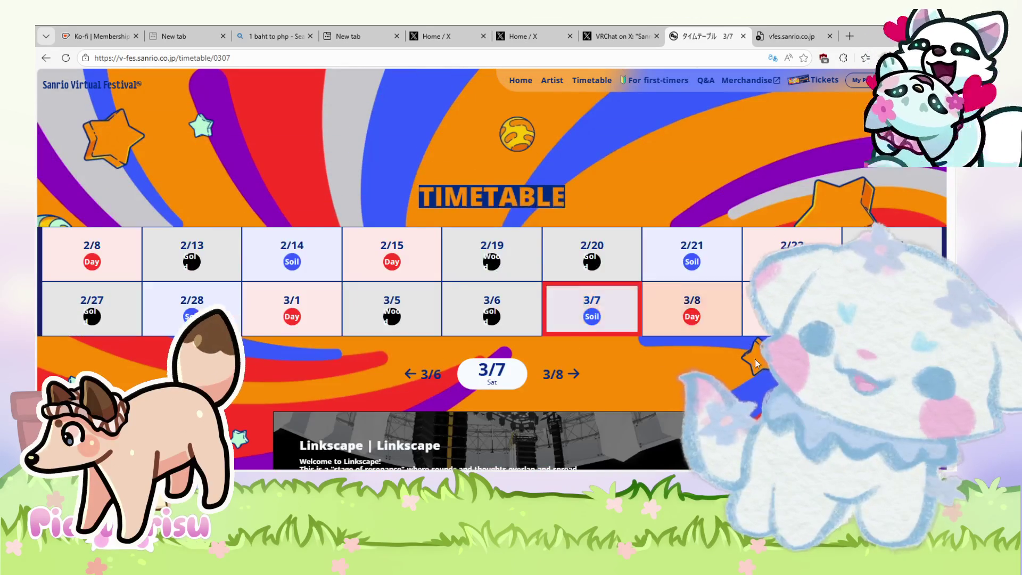
pyautogui.scroll(-10, 750, 372)
pyautogui.scroll(-5, 758, 393)
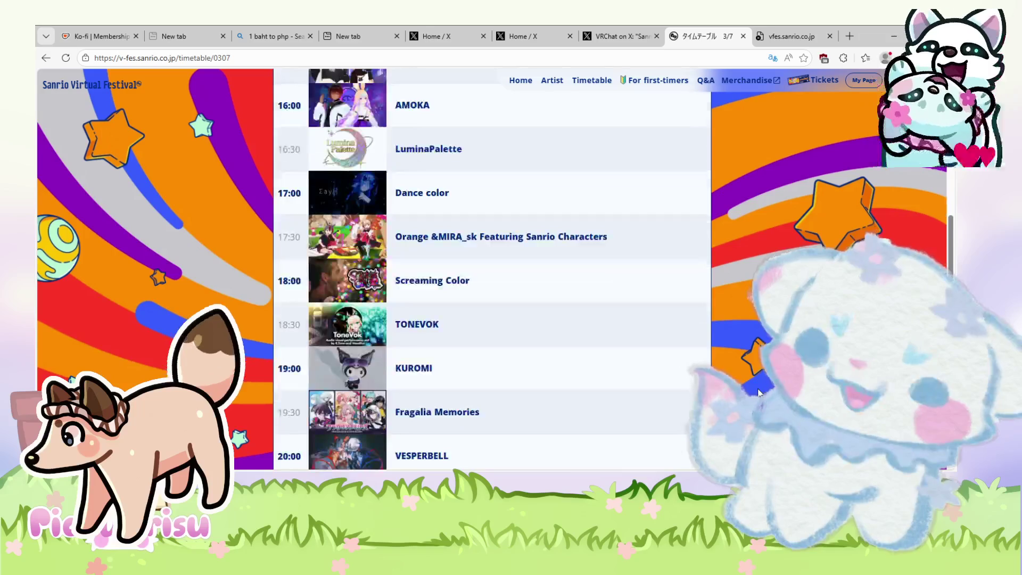
pyautogui.scroll(5, 759, 393)
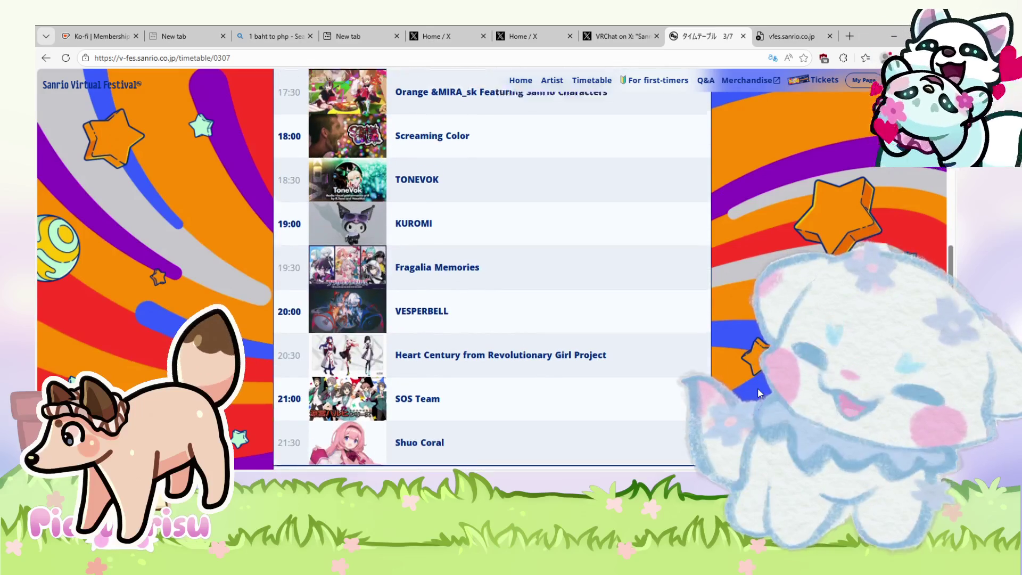
pyautogui.scroll(10, 757, 393)
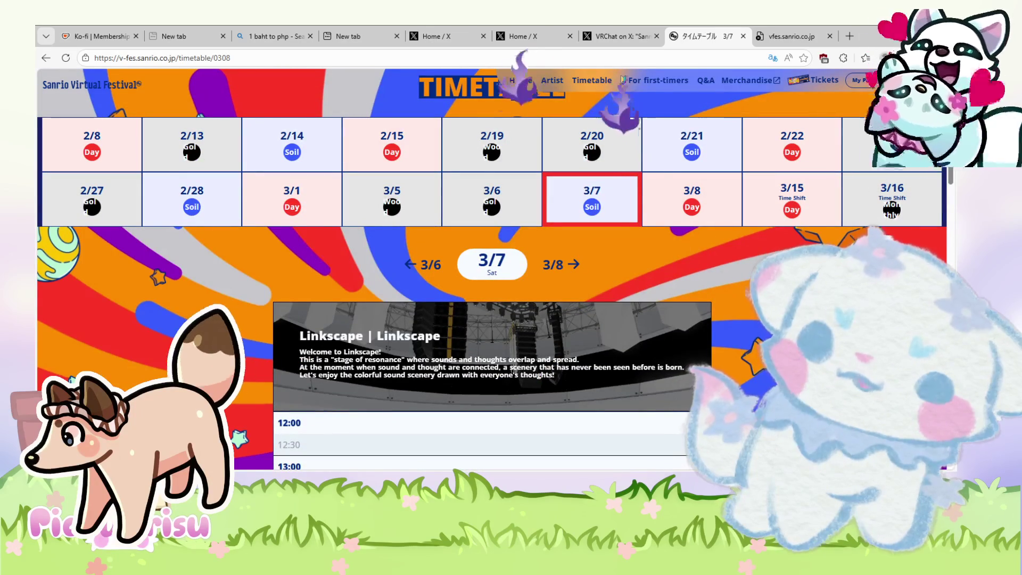
pyautogui.scroll(2, 712, 287)
# Step: Open 3/8, scroll on through the schedules to 3/16, then return to PaintTool SAI
pyautogui.click(712, 287)
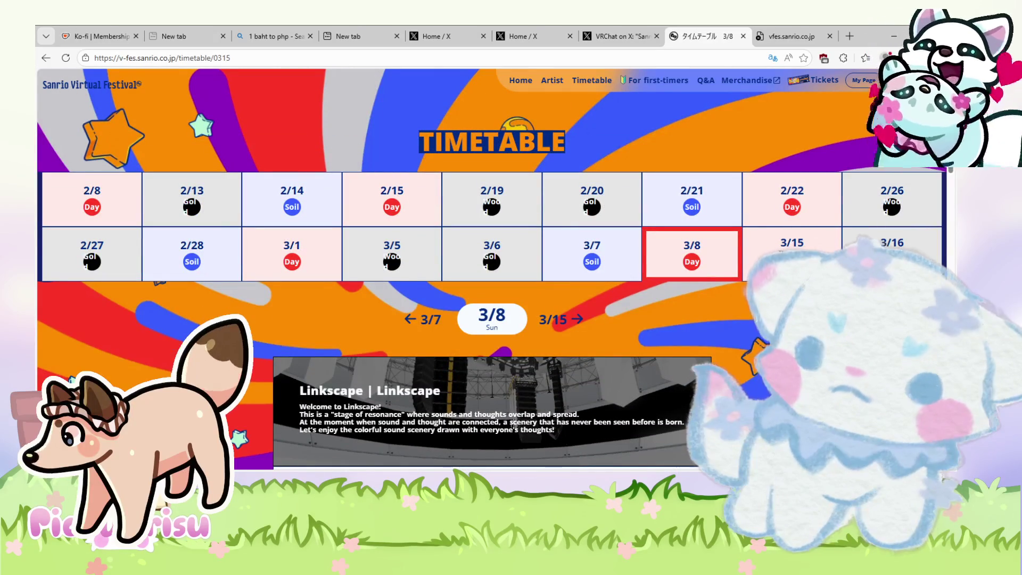
pyautogui.scroll(-5, 757, 318)
pyautogui.scroll(5, 757, 318)
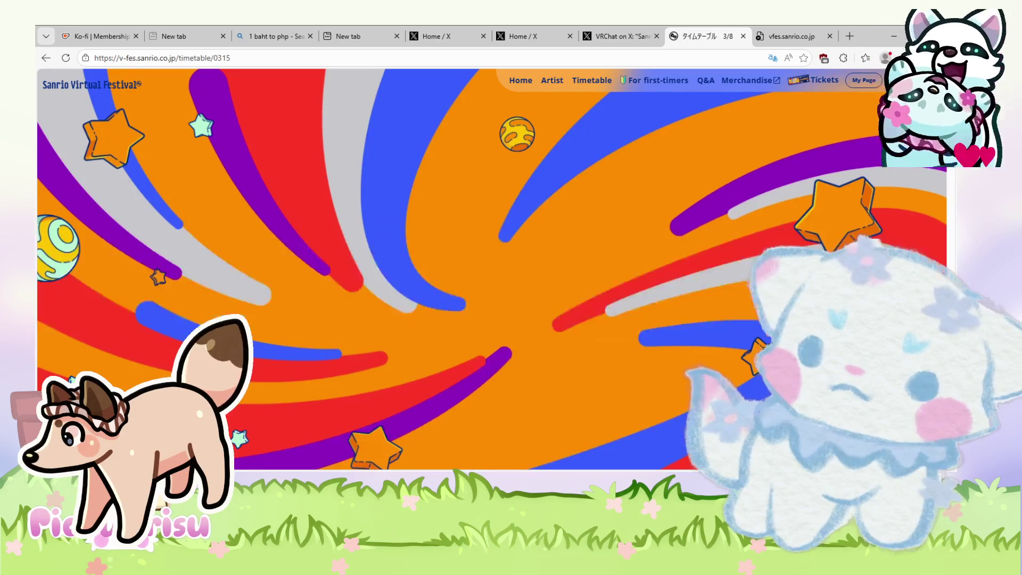
pyautogui.scroll(-6, 491, 266)
pyautogui.scroll(-6, 492, 266)
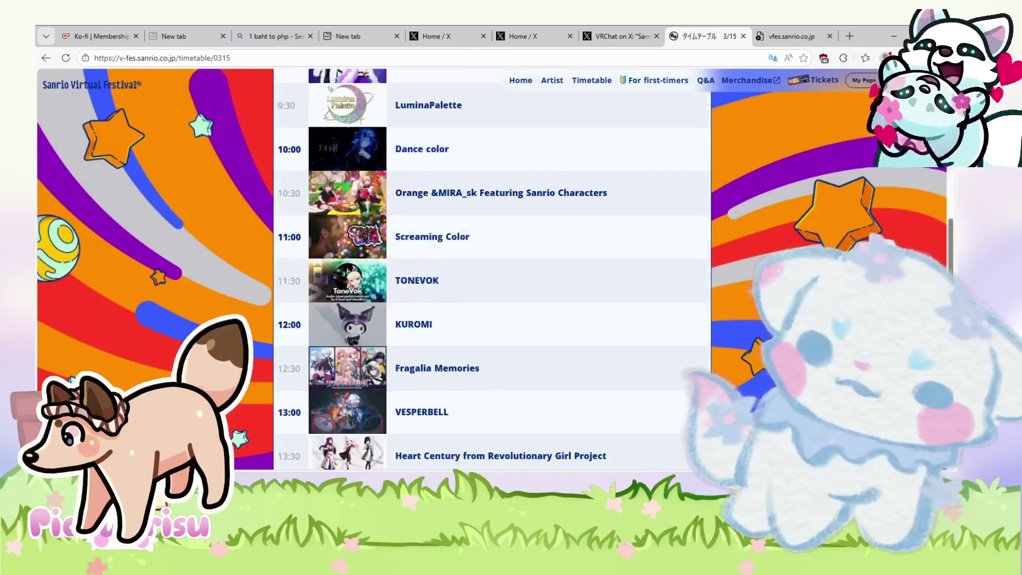
pyautogui.scroll(-5, 492, 266)
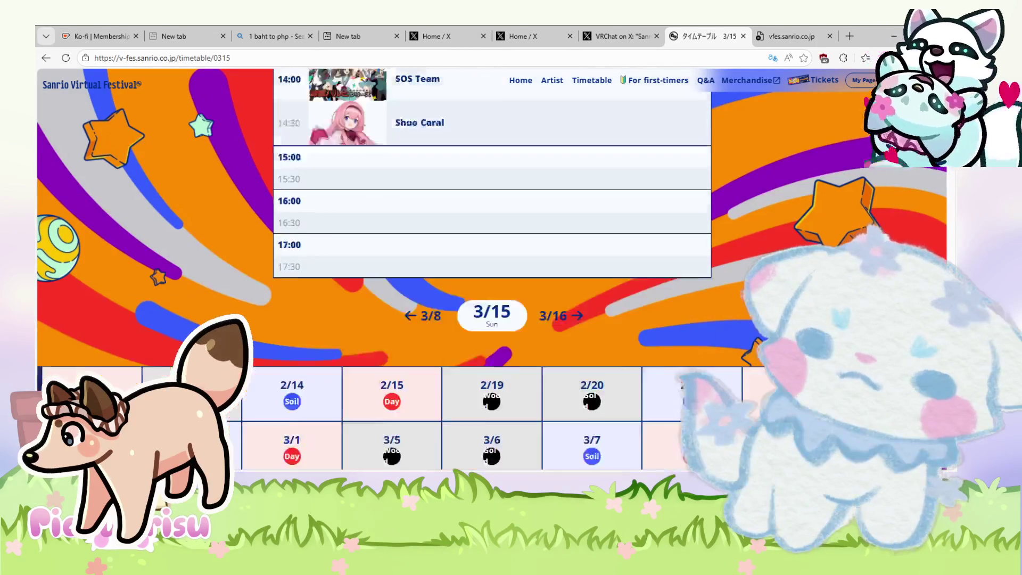
pyautogui.scroll(20, 492, 266)
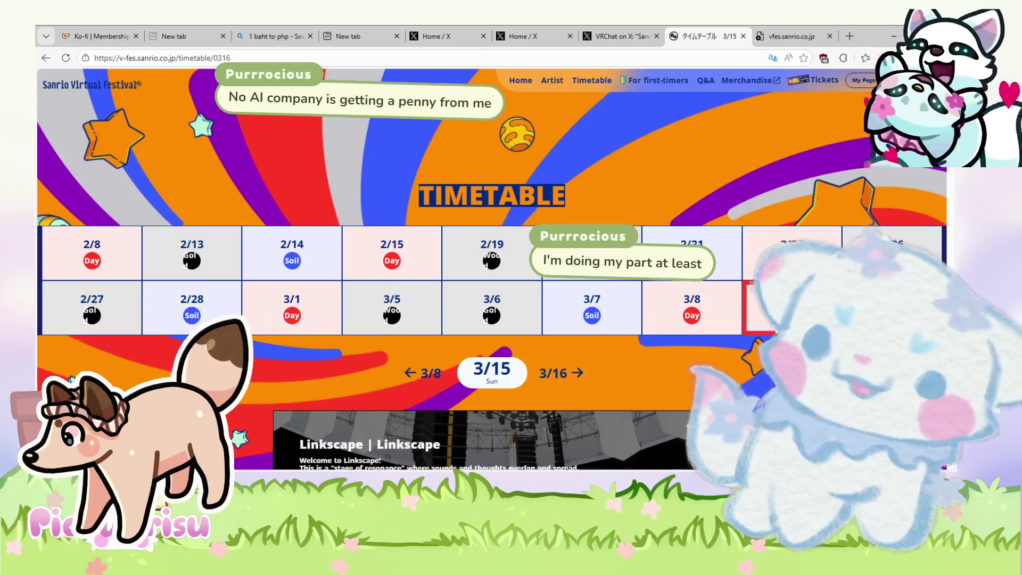
pyautogui.scroll(-10, 492, 266)
pyautogui.scroll(-3, 492, 267)
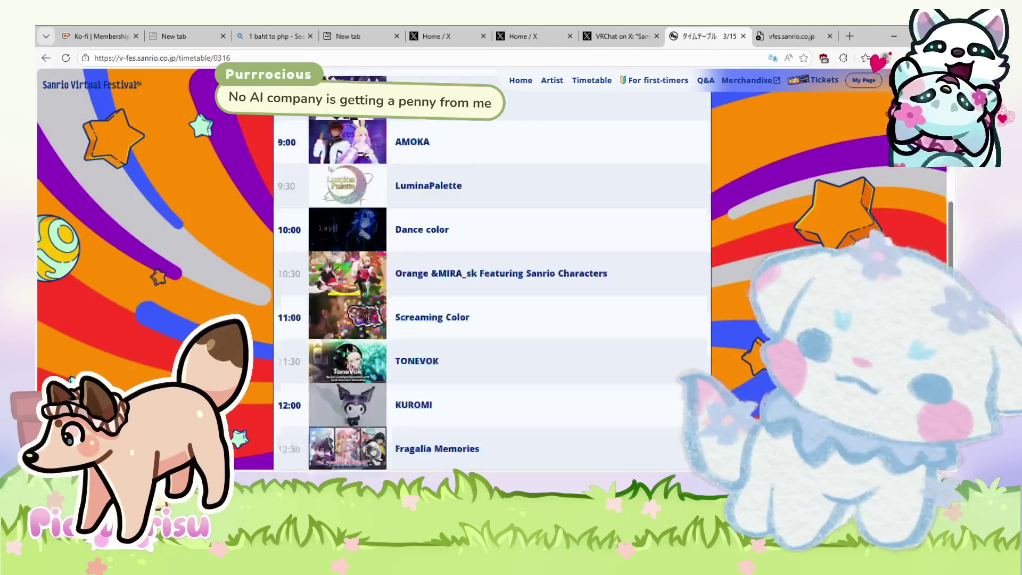
pyautogui.scroll(-8, 492, 292)
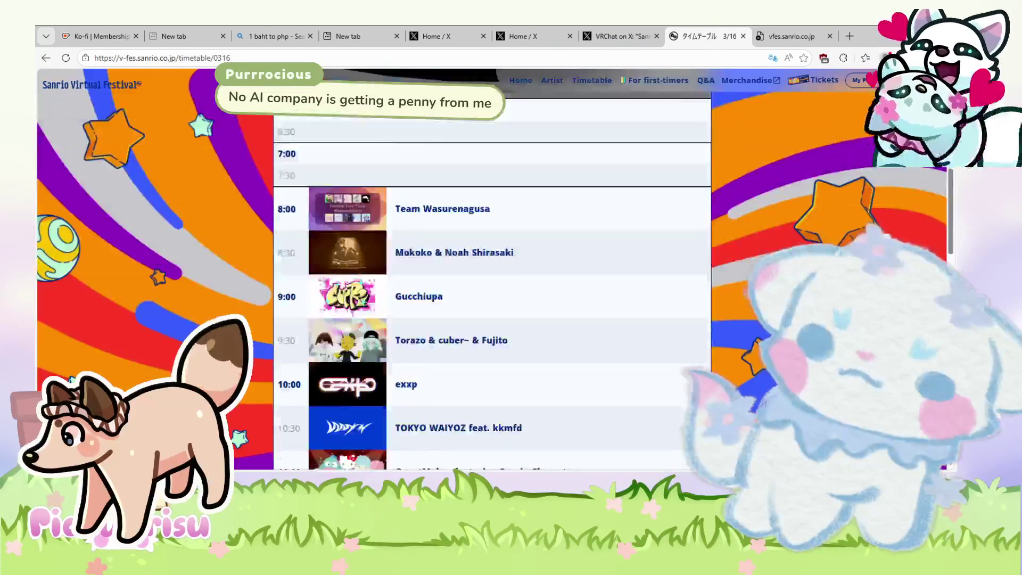
pyautogui.scroll(-6, 492, 292)
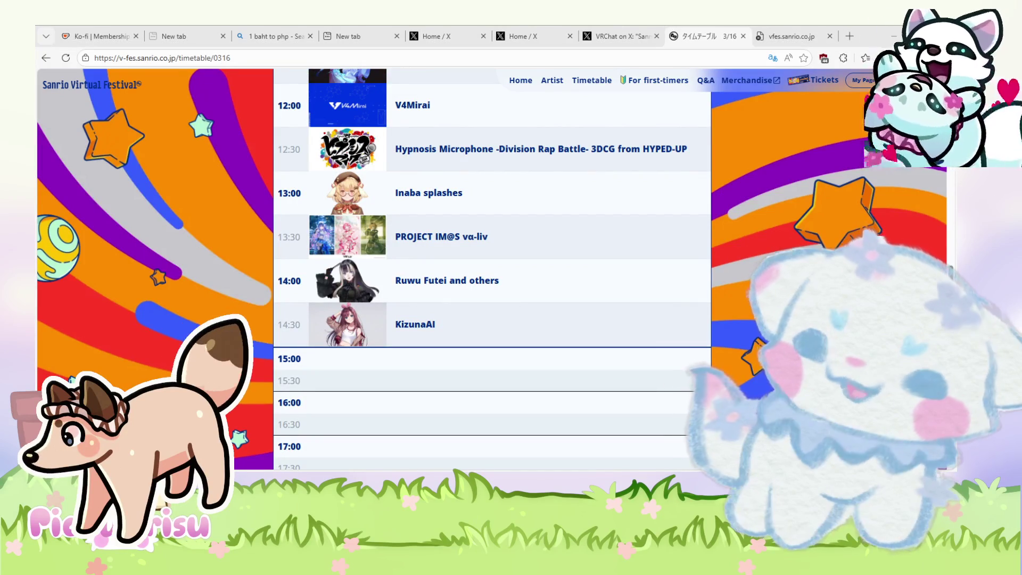
pyautogui.hotkey('alt', 'Tab')
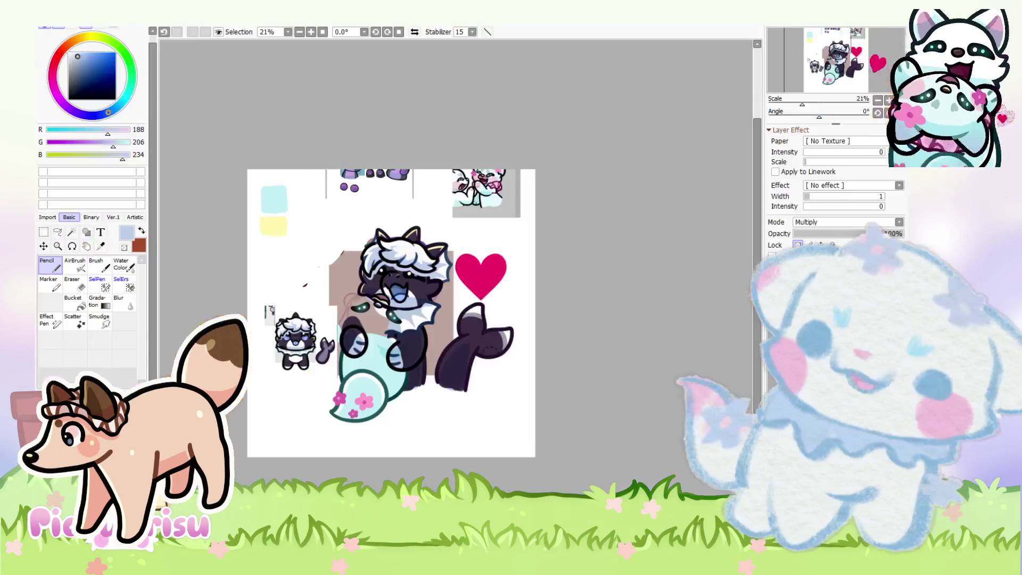
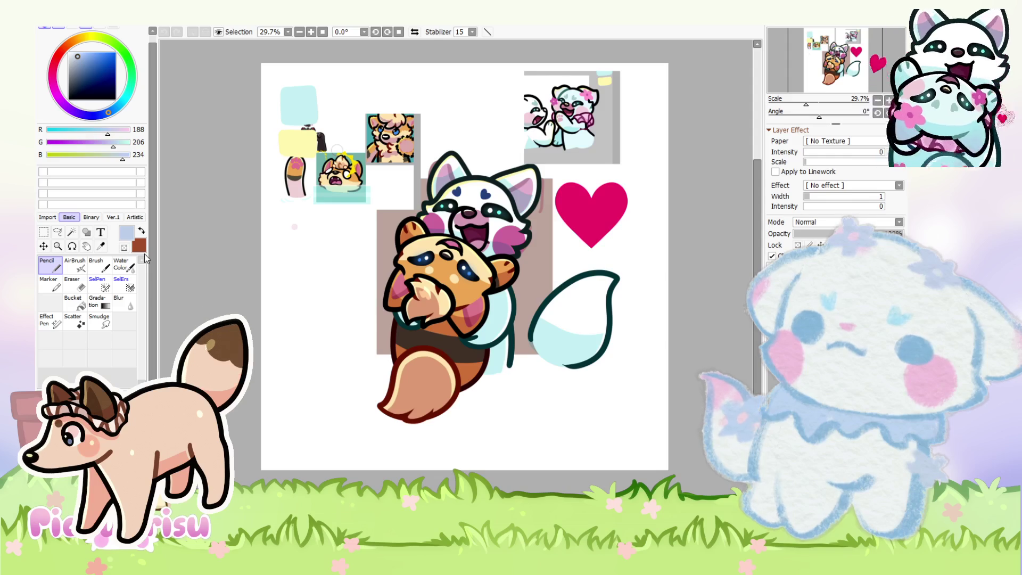
# Step: Zoom in on the fox's head and rotate the canvas view about 169° clockwise
pyautogui.scroll(1, 642, 202)
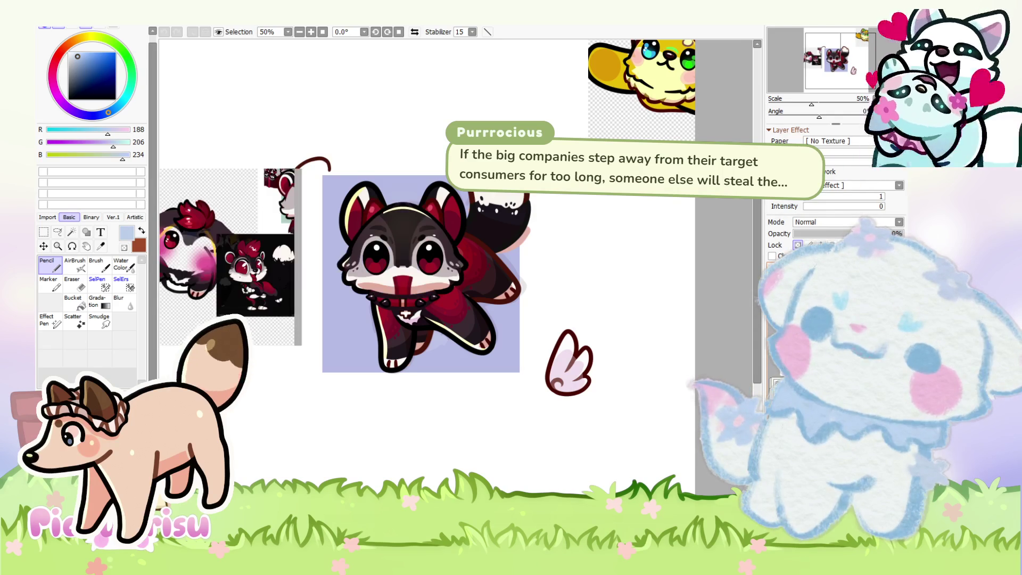
pyautogui.scroll(1, 507, 332)
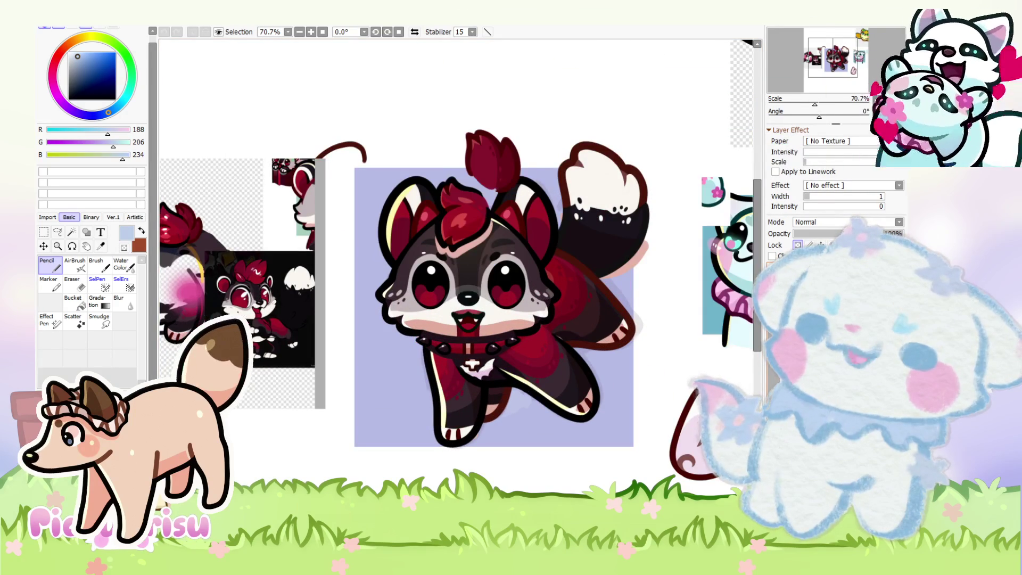
pyautogui.scroll(-1, 503, 356)
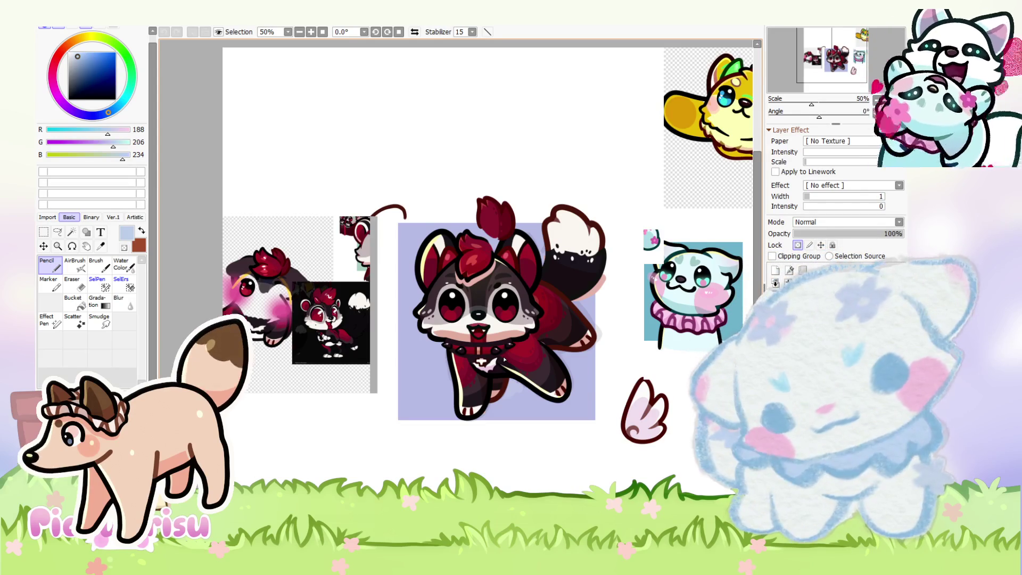
pyautogui.scroll(1, 615, 297)
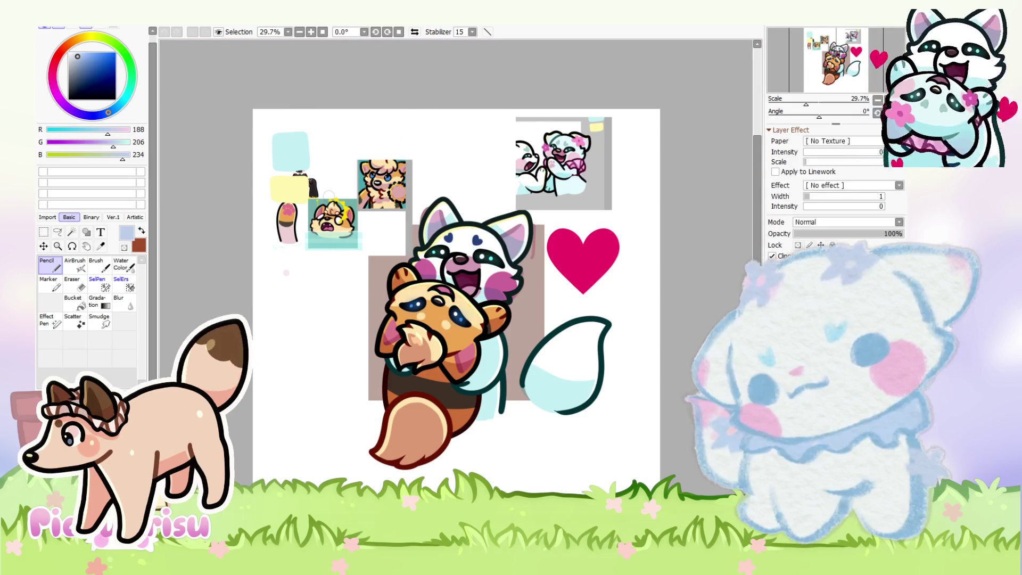
pyautogui.scroll(1, 465, 359)
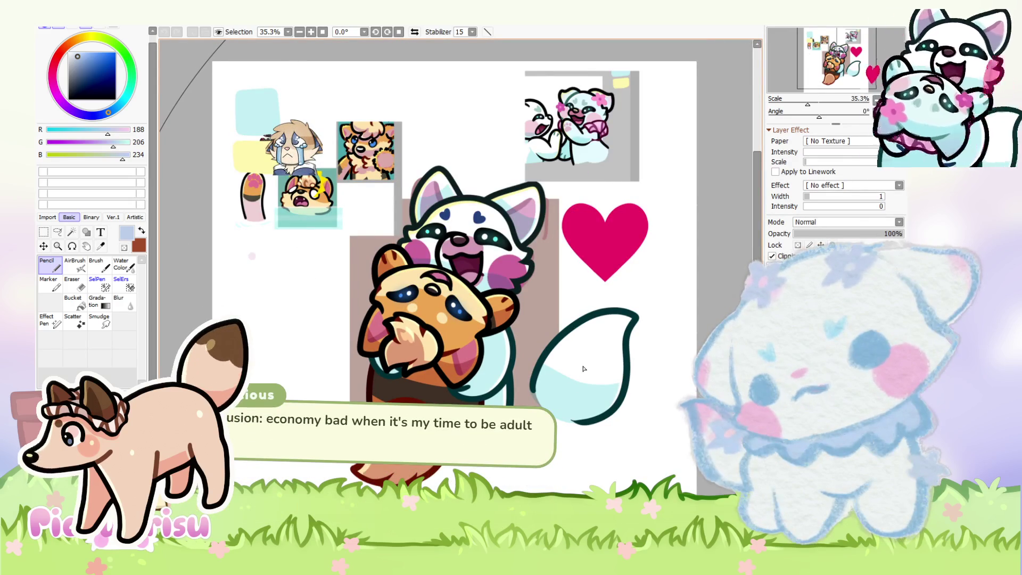
pyautogui.scroll(6, 400, 338)
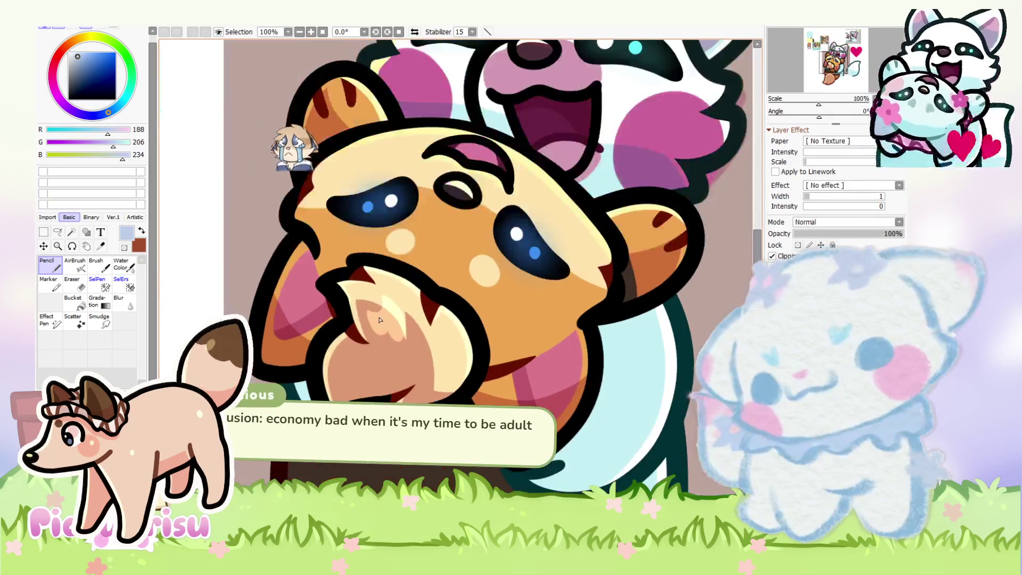
pyautogui.scroll(-6, 405, 341)
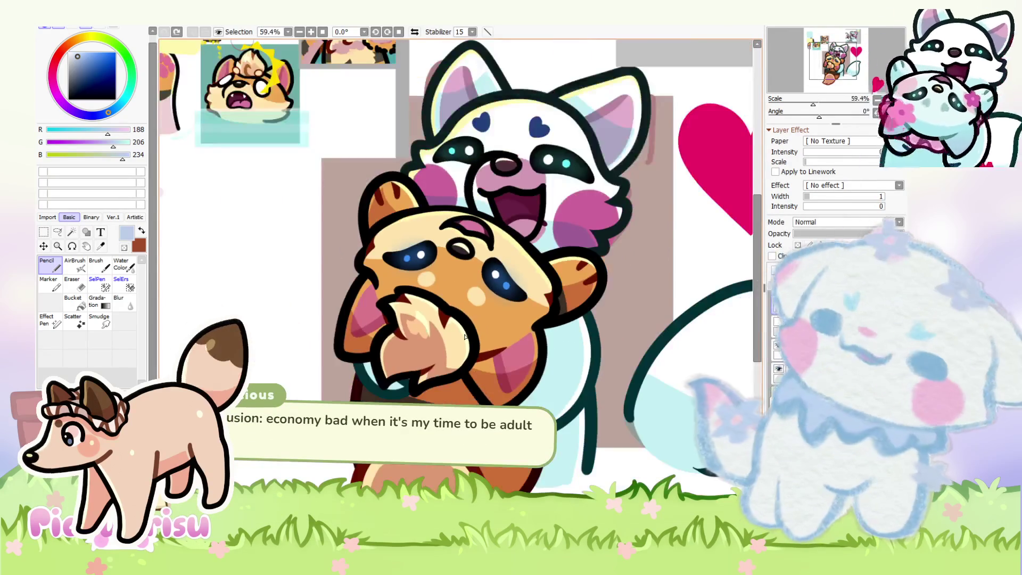
pyautogui.moveTo(464, 336)
pyautogui.mouseDown()
pyautogui.moveTo(501, 351)
pyautogui.moveTo(446, 361)
pyautogui.moveTo(394, 337)
pyautogui.moveTo(367, 296)
pyautogui.moveTo(363, 254)
pyautogui.moveTo(384, 204)
pyautogui.mouseUp()
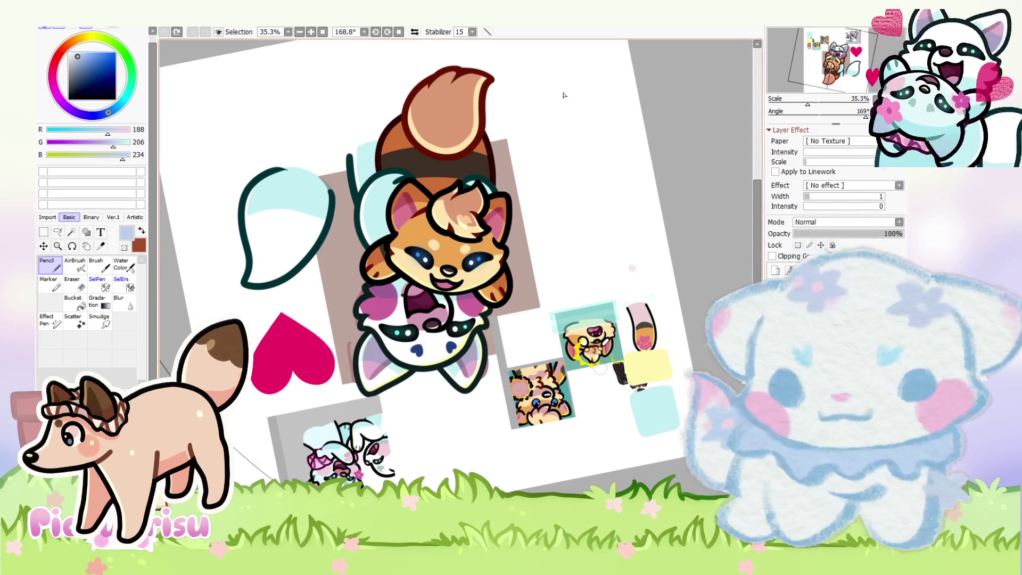
# Step: Lasso the left outline of the hair tuft up to its tip, delete it, and deselect
pyautogui.scroll(3, 471, 245)
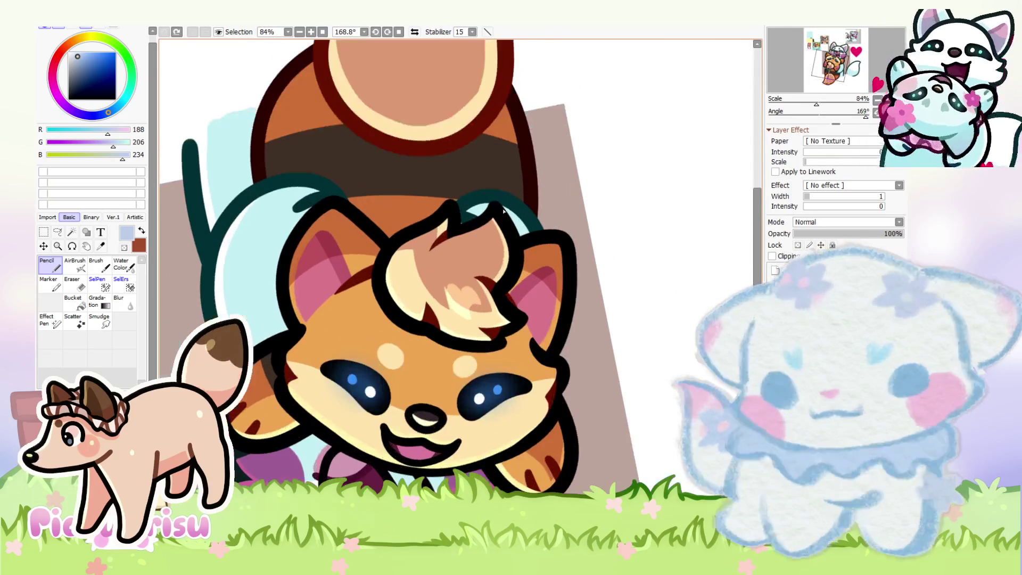
pyautogui.press('l')
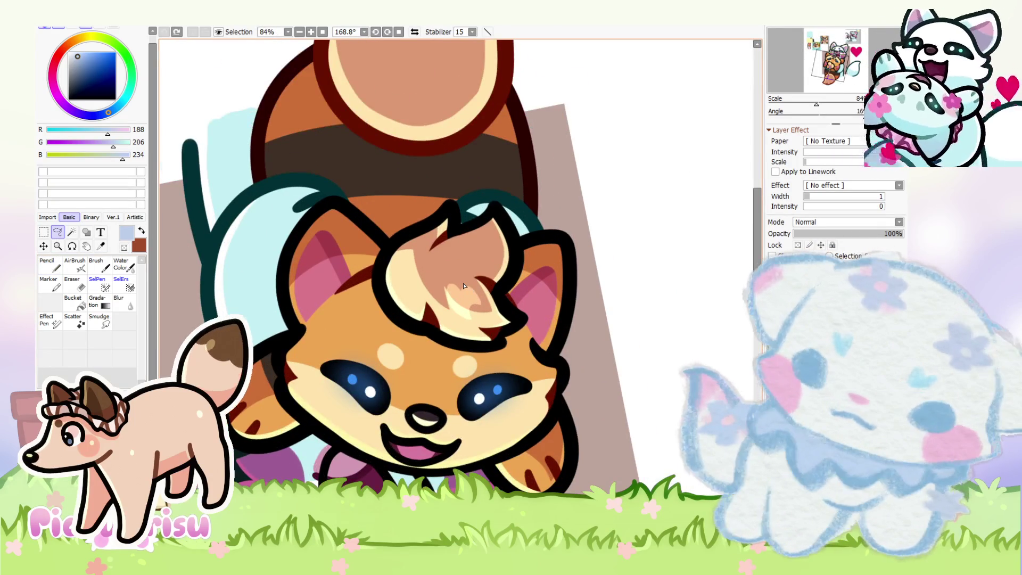
pyautogui.scroll(3, 465, 288)
pyautogui.moveTo(460, 200)
pyautogui.mouseDown()
pyautogui.moveTo(423, 220)
pyautogui.moveTo(409, 244)
pyautogui.moveTo(403, 381)
pyautogui.moveTo(319, 423)
pyautogui.moveTo(418, 145)
pyautogui.moveTo(461, 200)
pyautogui.mouseUp()
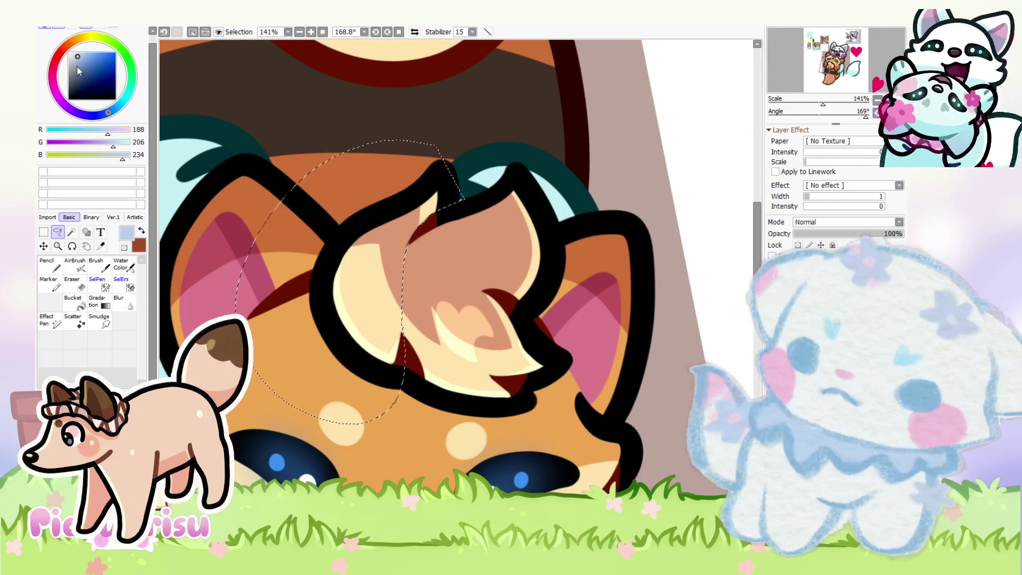
pyautogui.press('Delete')
pyautogui.scroll(1, 475, 199)
pyautogui.hotkey('ctrl', 'z')
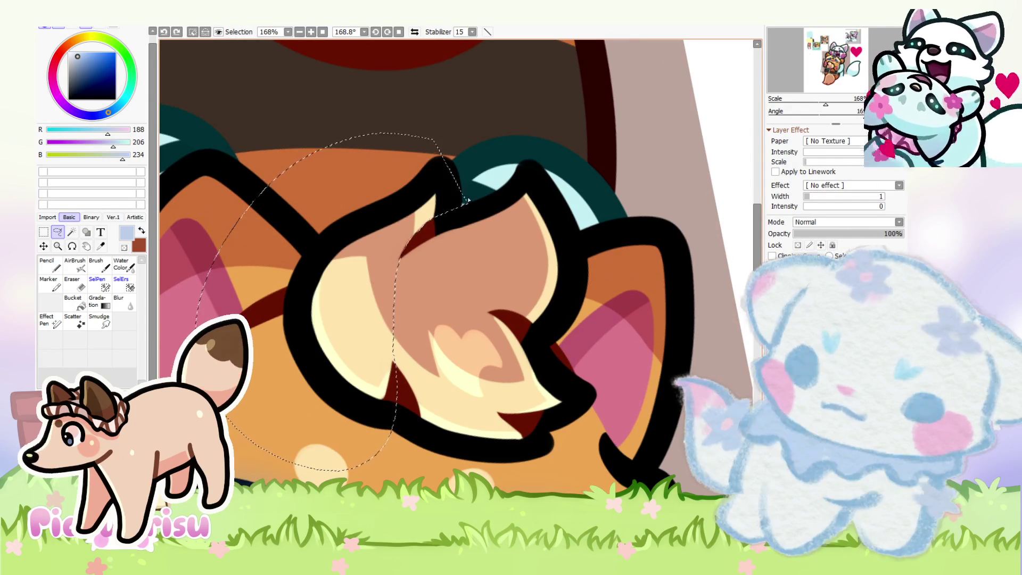
pyautogui.scroll(3, 426, 117)
pyautogui.moveTo(419, 99)
pyautogui.mouseDown()
pyautogui.moveTo(387, 188)
pyautogui.moveTo(471, 224)
pyautogui.moveTo(409, 80)
pyautogui.mouseUp()
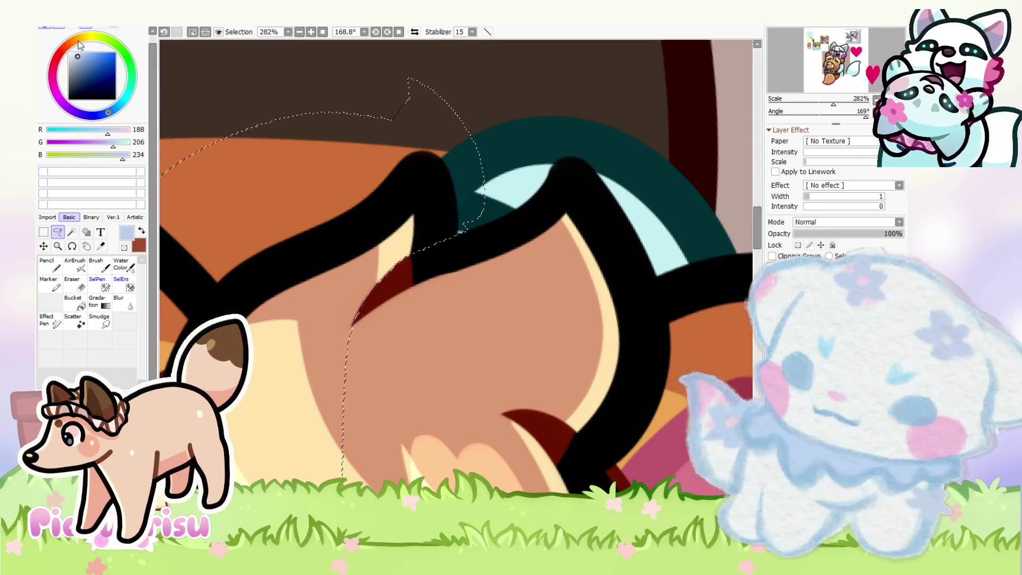
pyautogui.press('Delete')
pyautogui.hotkey('ctrl', 'd')
# Step: Erase the stray dark speck beside the cream ear tuft with the Eraser
pyautogui.moveTo(409, 253); pyautogui.dragTo(449, 277)
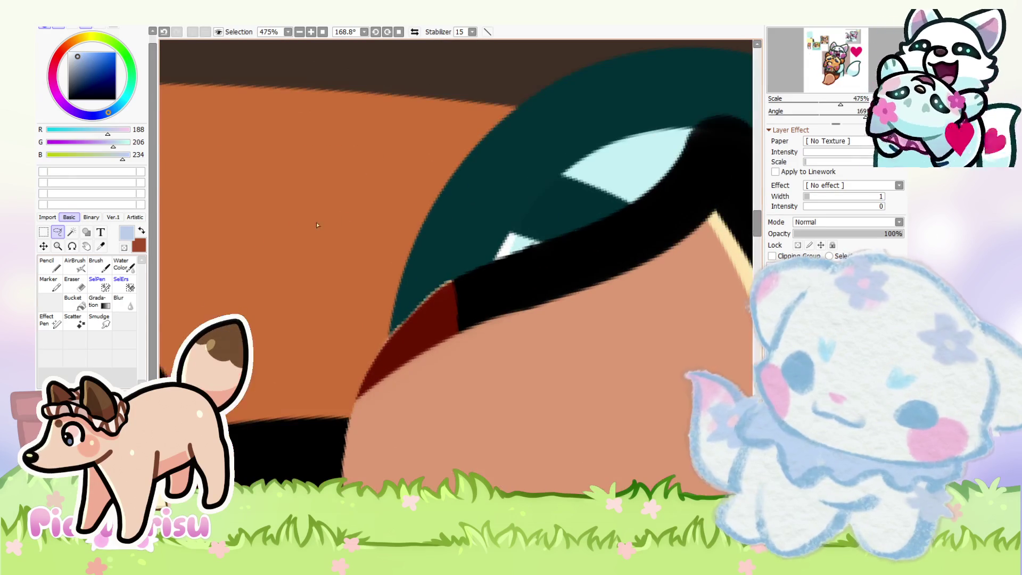
pyautogui.press('e')
pyautogui.scroll(1, 450, 277)
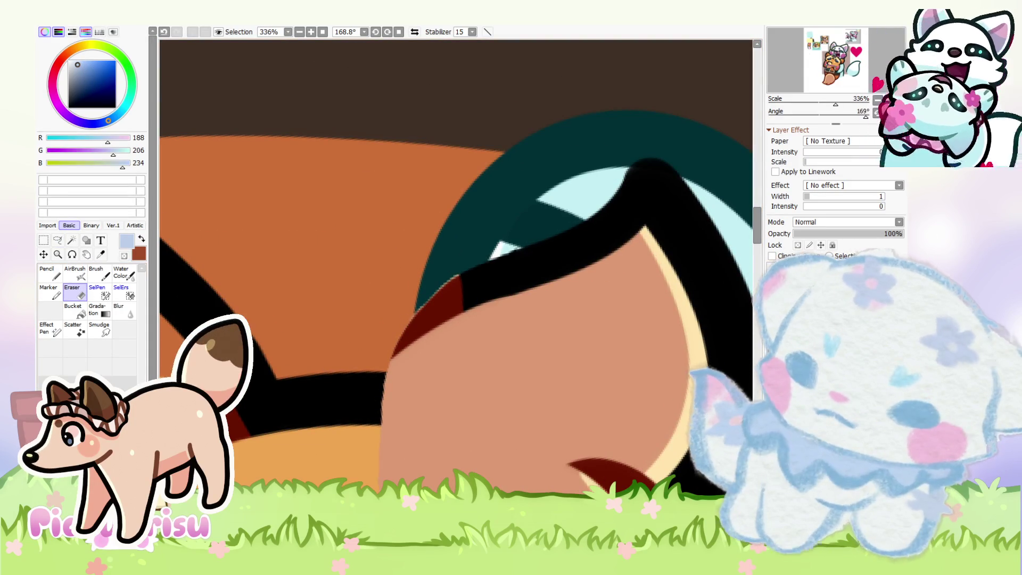
pyautogui.scroll(1, 454, 262)
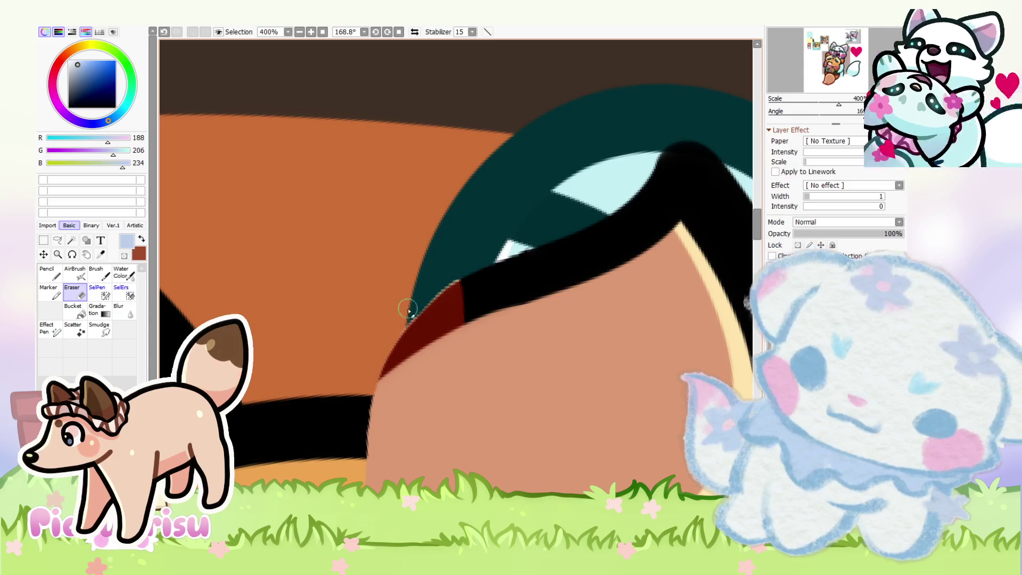
pyautogui.scroll(-7, 374, 244)
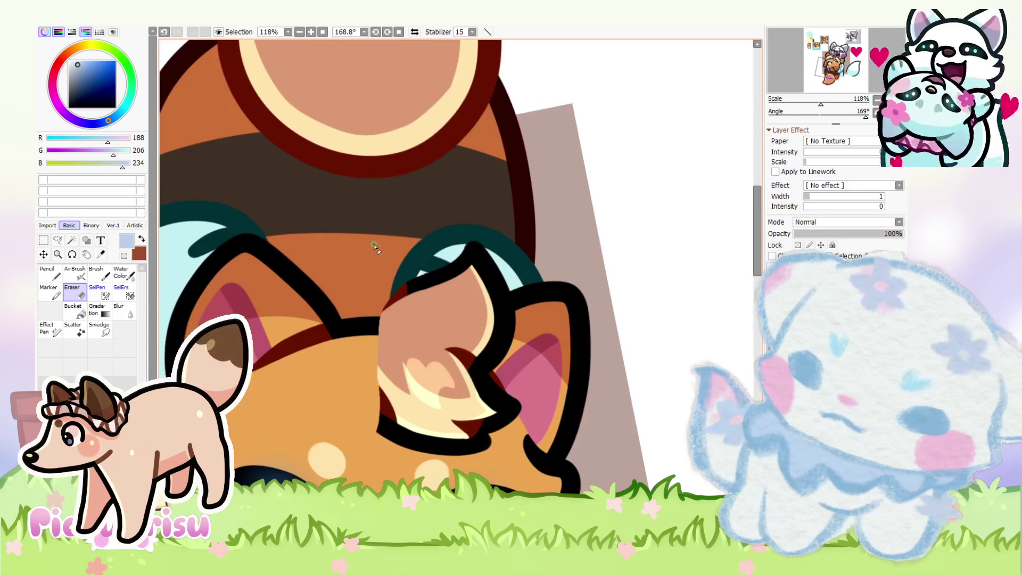
pyautogui.scroll(5, 363, 439)
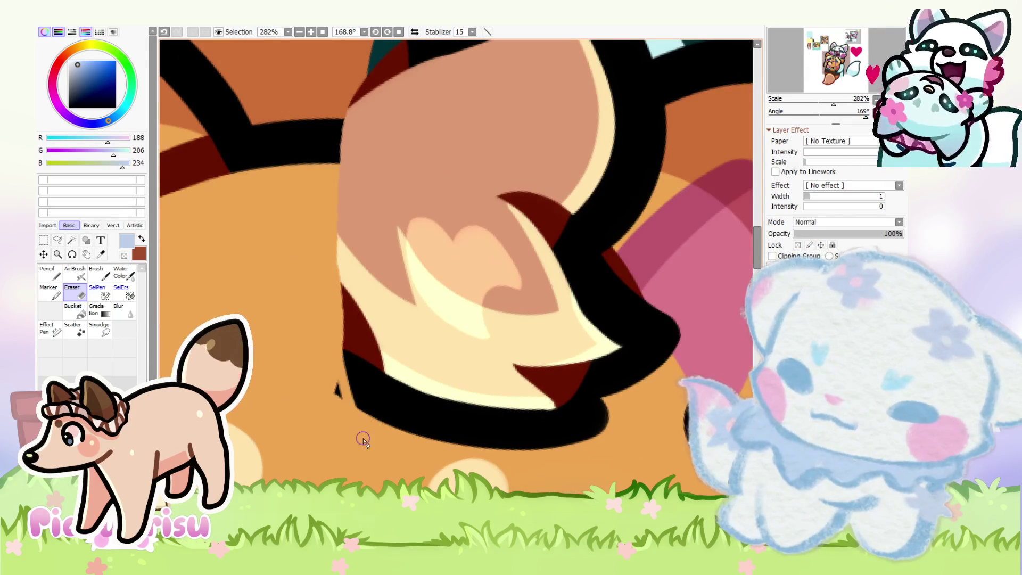
pyautogui.scroll(1, 333, 290)
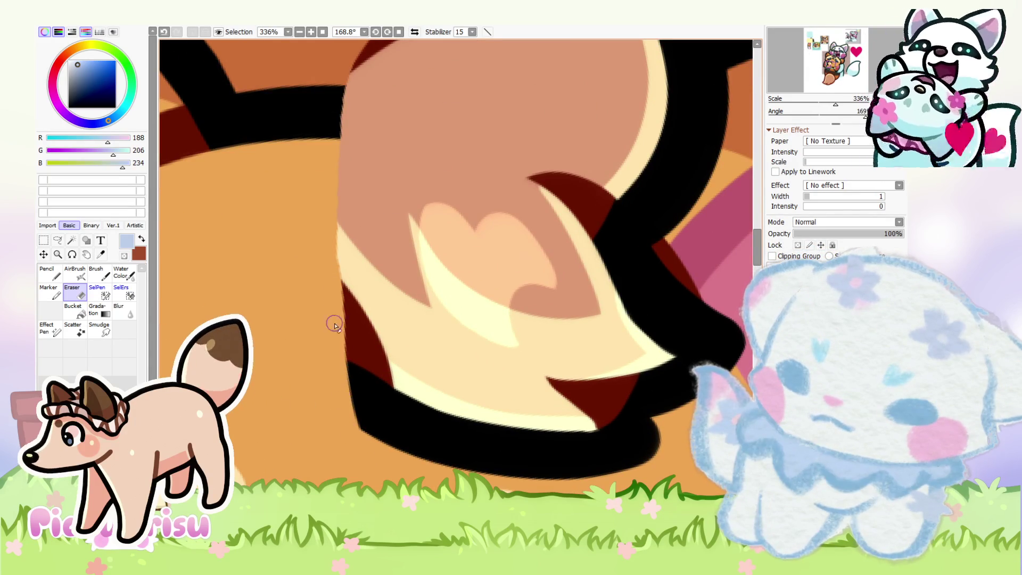
pyautogui.scroll(-1, 373, 442)
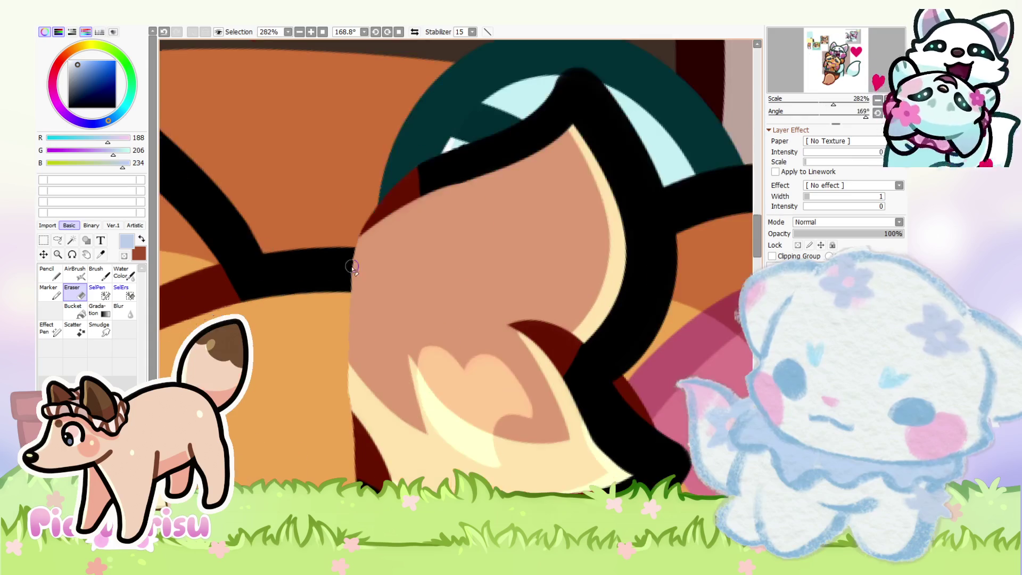
# Step: Restore the earlier tuft outline and draw a thin black line up the dark-red area
pyautogui.press('n')
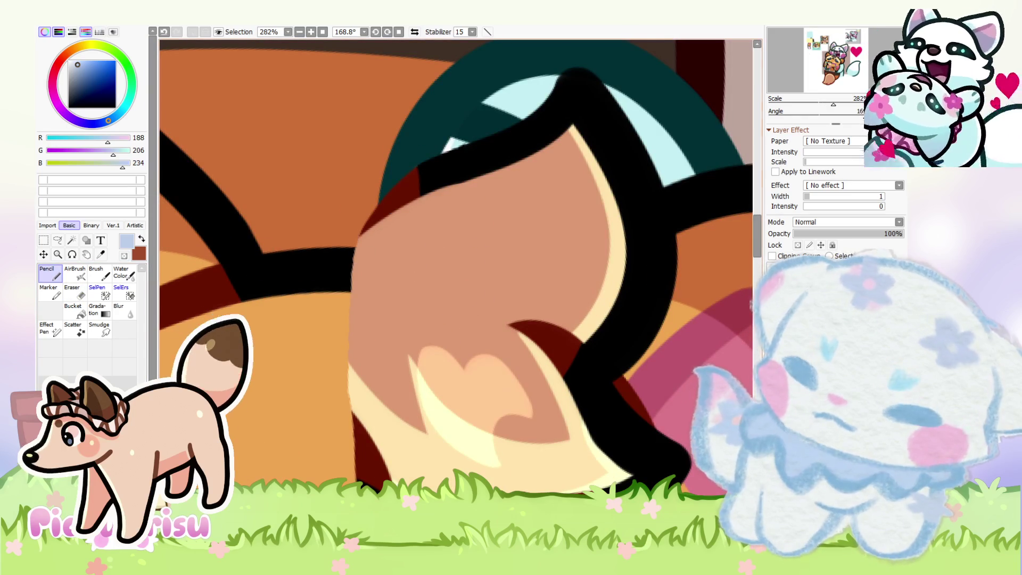
pyautogui.keyDown('alt'); pyautogui.click(366, 267); pyautogui.keyUp('alt')
pyautogui.scroll(1, 367, 245)
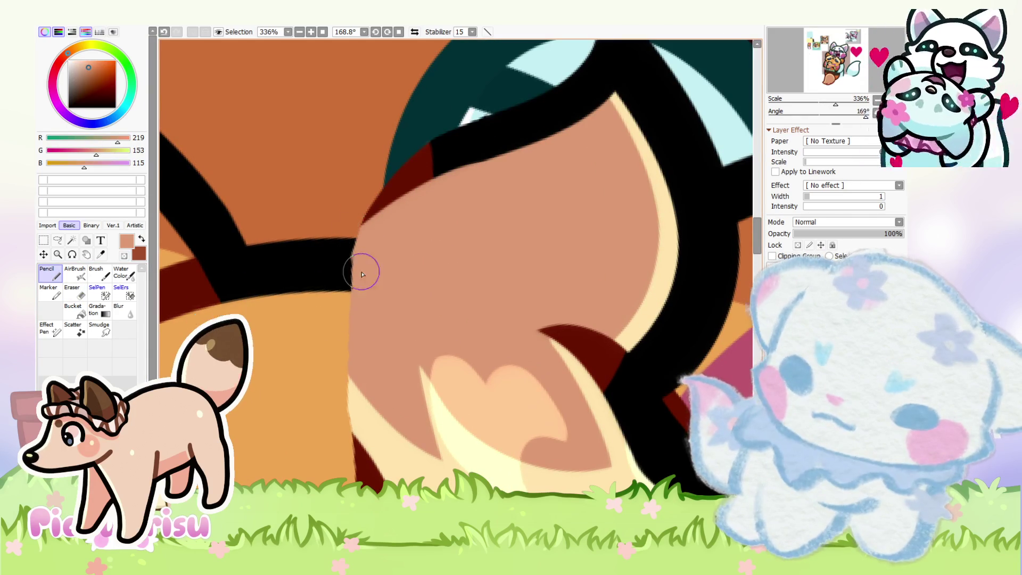
pyautogui.scroll(-5, 359, 319)
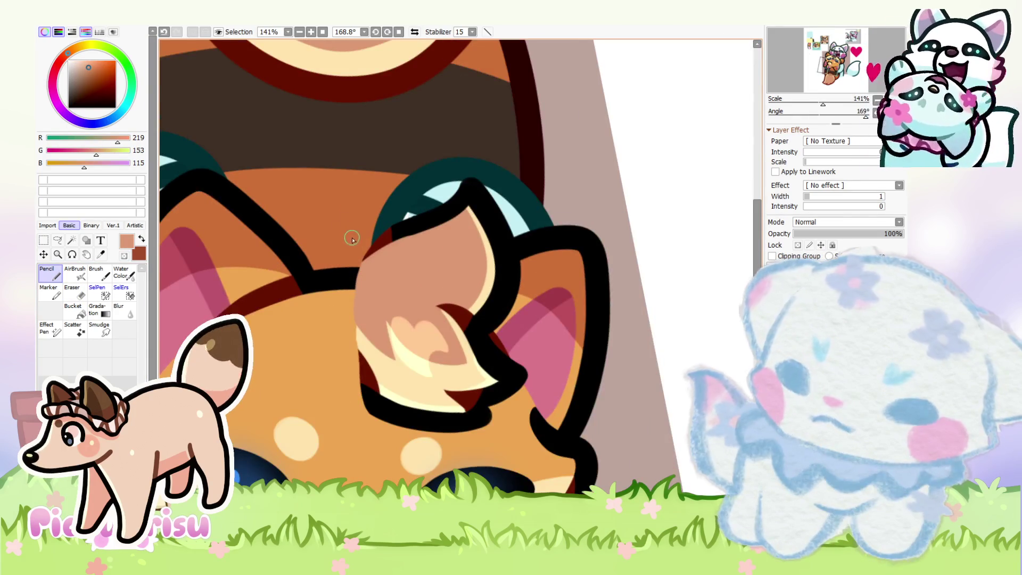
pyautogui.scroll(-1, 352, 239)
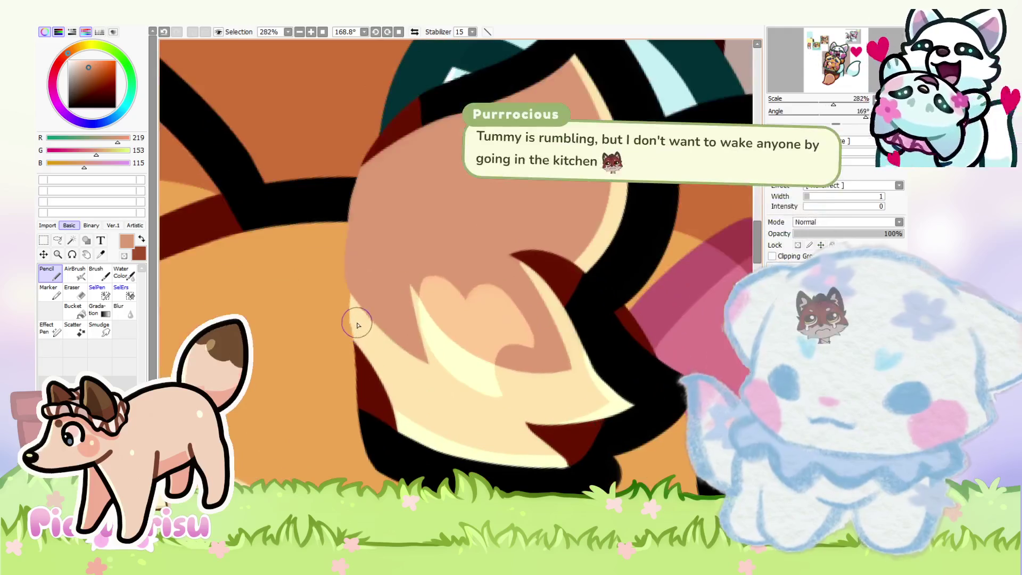
pyautogui.keyDown('alt'); pyautogui.click(353, 320); pyautogui.keyUp('alt')
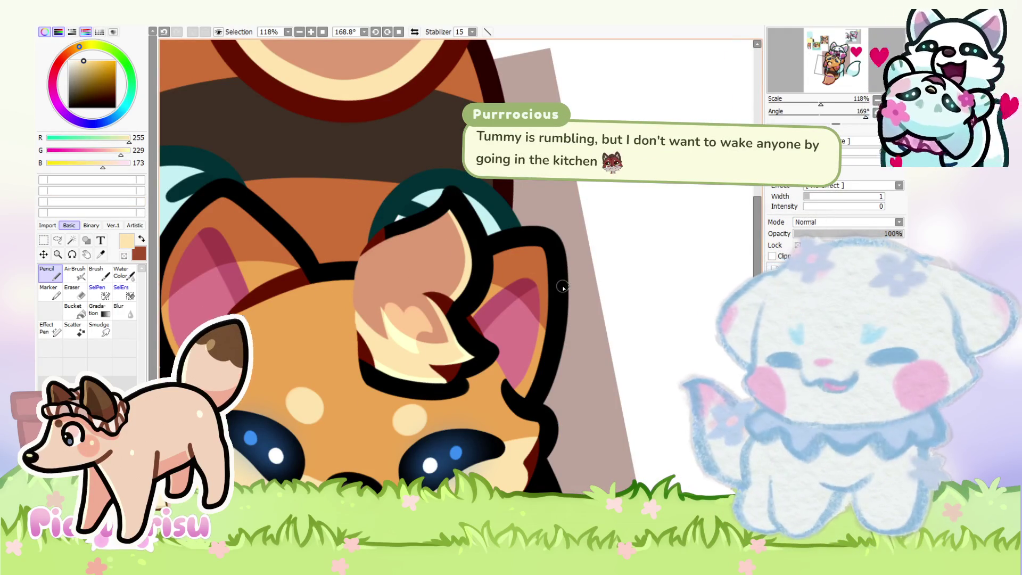
pyautogui.hotkey('ctrl', 'z')
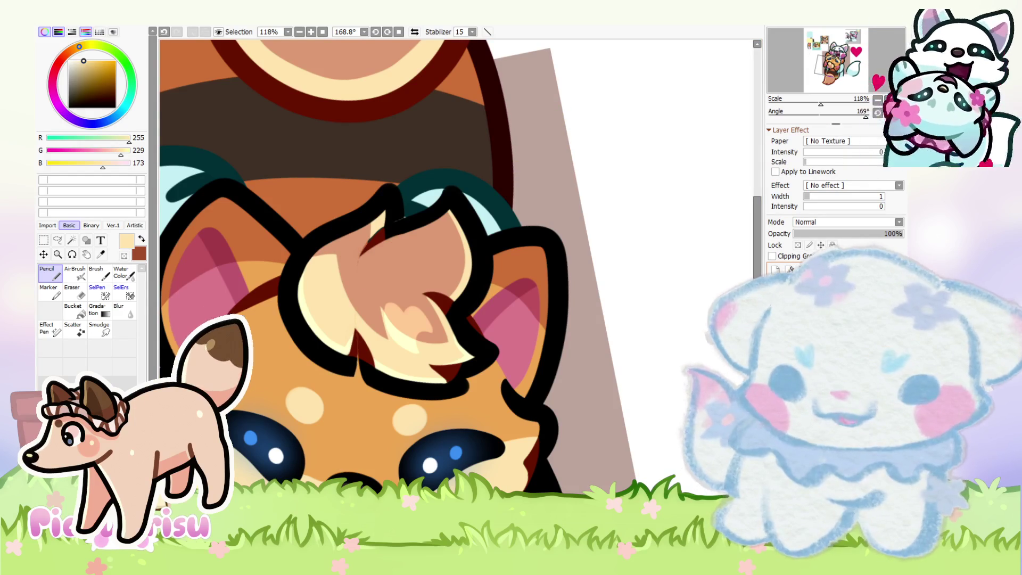
pyautogui.scroll(5, 326, 394)
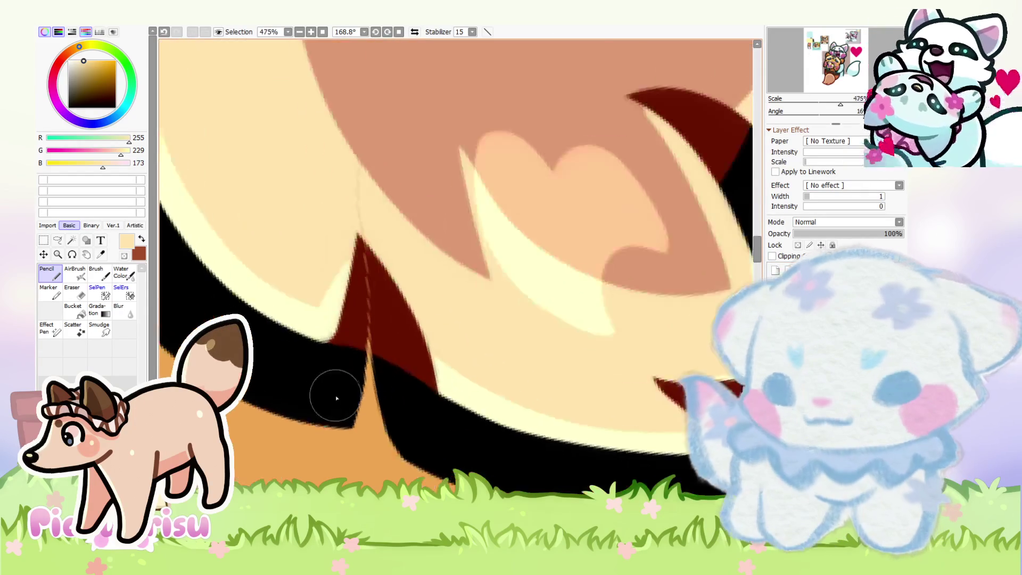
pyautogui.keyDown('alt'); pyautogui.click(330, 361); pyautogui.keyUp('alt')
pyautogui.moveTo(378, 316); pyautogui.dragTo(373, 208)
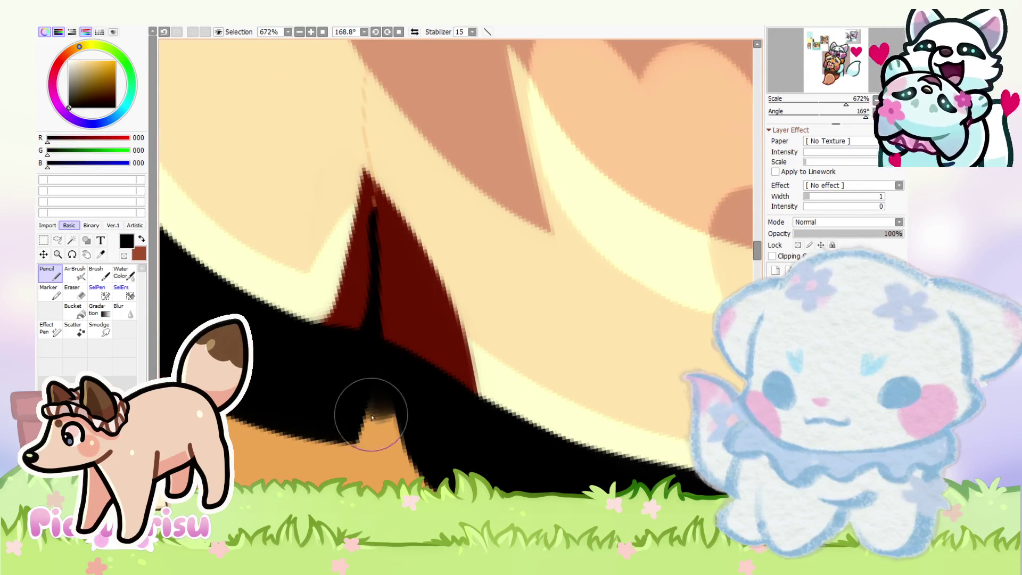
# Step: Extend the dark-red accent down the orange edge and trim the stripe edges with the Eraser
pyautogui.keyDown('alt'); pyautogui.click(369, 322); pyautogui.keyUp('alt')
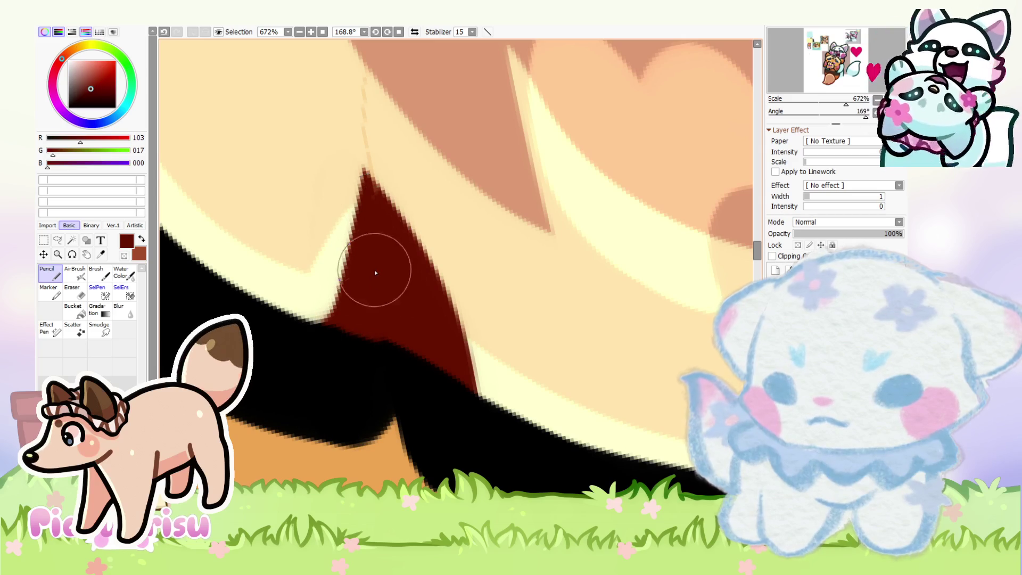
pyautogui.scroll(-5, 372, 271)
pyautogui.scroll(3, 454, 276)
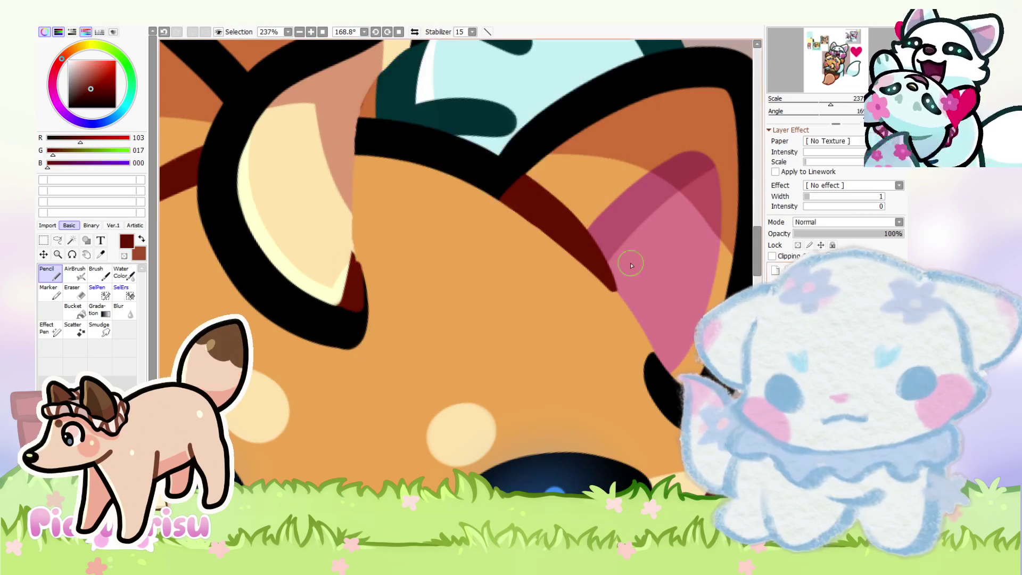
pyautogui.scroll(2, 294, 285)
pyautogui.moveTo(294, 285)
pyautogui.mouseDown()
pyautogui.moveTo(313, 401)
pyautogui.moveTo(266, 407)
pyautogui.mouseUp()
pyautogui.scroll(-1, 322, 407)
pyautogui.press('e')
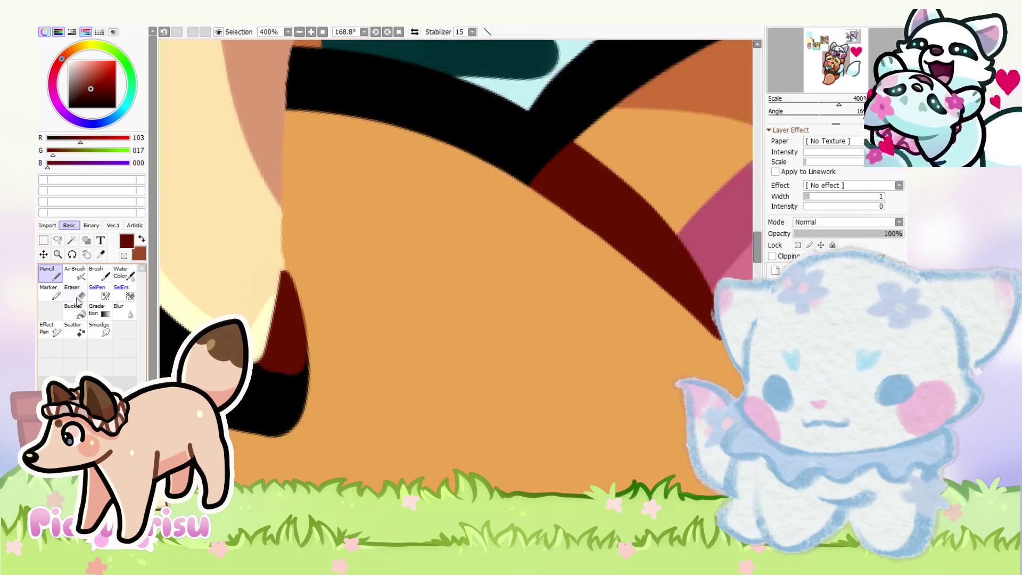
pyautogui.scroll(-1, 299, 292)
pyautogui.moveTo(310, 322); pyautogui.dragTo(238, 476)
pyautogui.moveTo(313, 346); pyautogui.dragTo(277, 460)
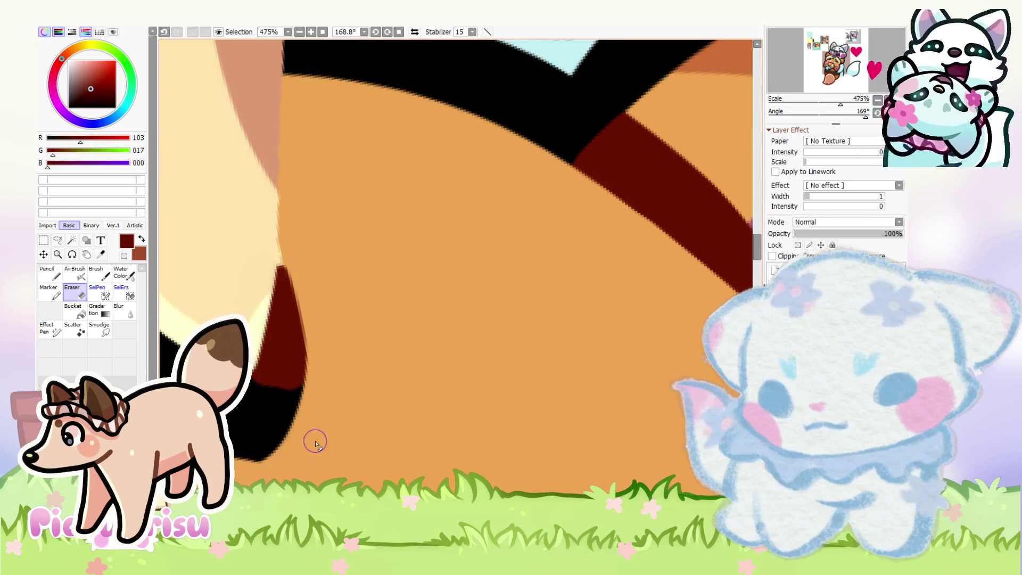
# Step: Widen the cream fur strip and the salmon fur area over the orange edge
pyautogui.press('n')
pyautogui.scroll(1, 287, 392)
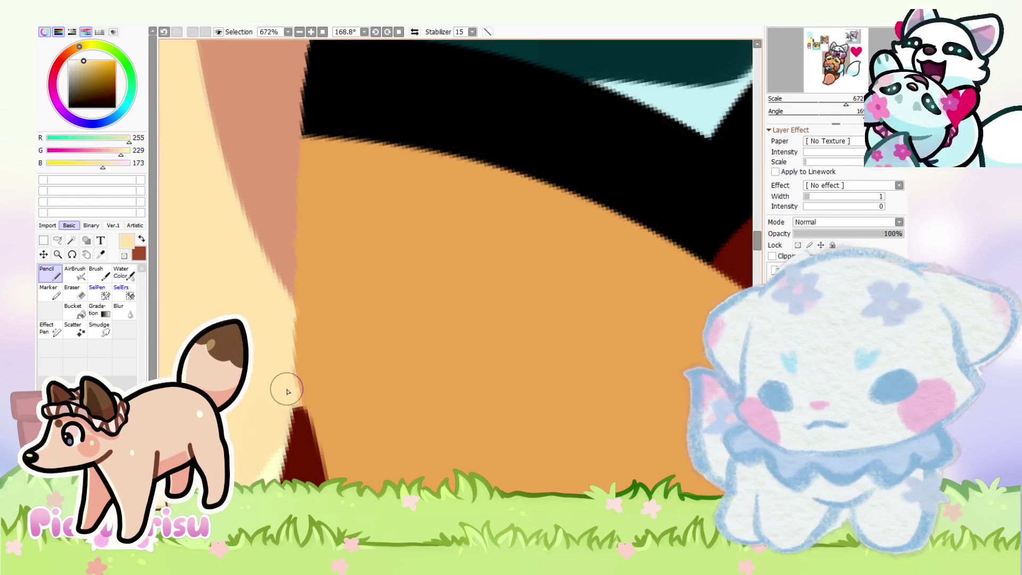
pyautogui.moveTo(287, 391); pyautogui.dragTo(287, 324)
pyautogui.scroll(-1, 270, 321)
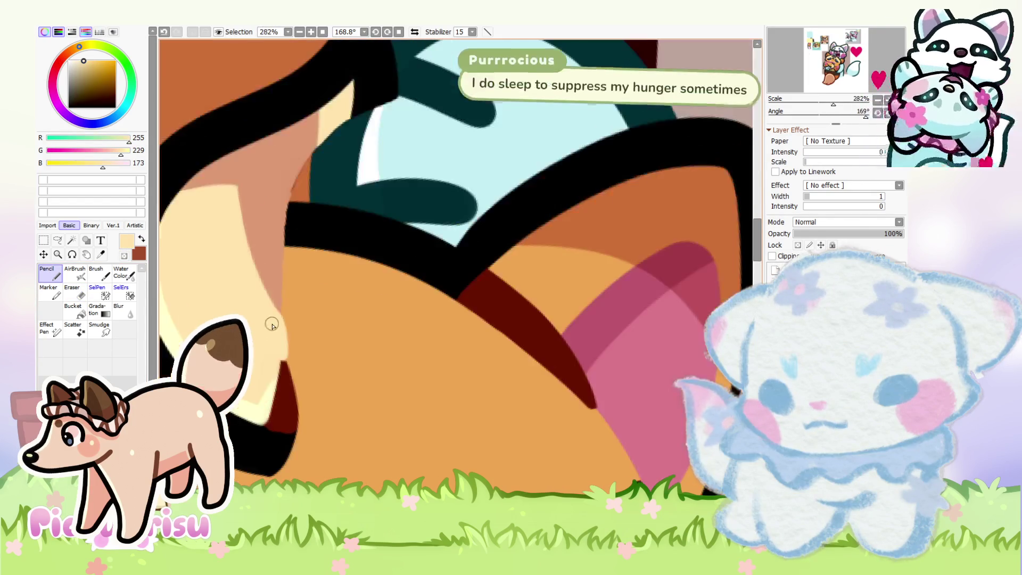
pyautogui.keyDown('alt'); pyautogui.click(278, 302); pyautogui.keyUp('alt')
pyautogui.scroll(-3, 298, 376)
pyautogui.moveTo(292, 335)
pyautogui.mouseDown()
pyautogui.moveTo(324, 163)
pyautogui.moveTo(301, 251)
pyautogui.mouseUp()
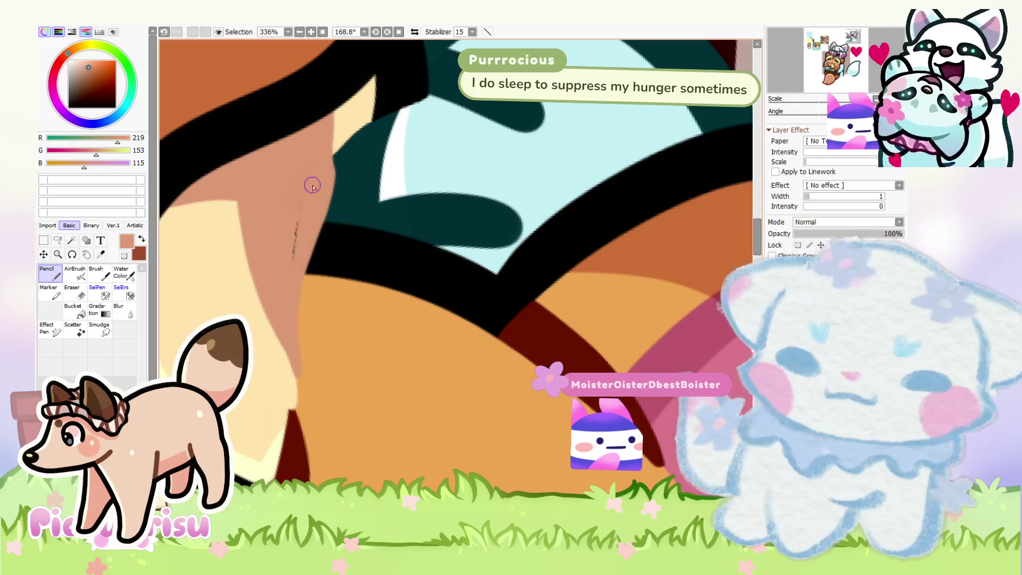
pyautogui.scroll(-2, 292, 270)
pyautogui.hotkey('ctrl', 'z')
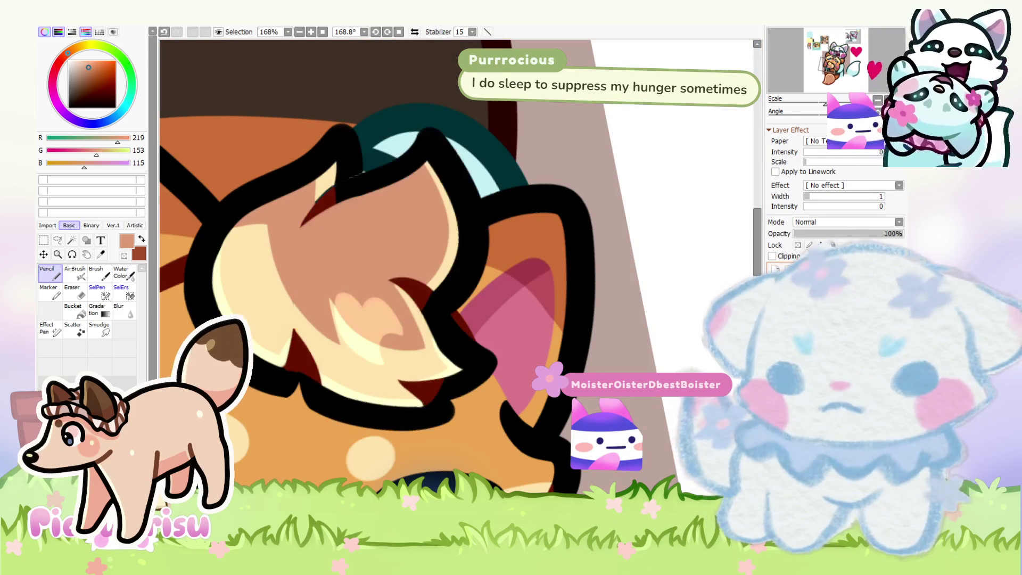
pyautogui.scroll(2, 290, 303)
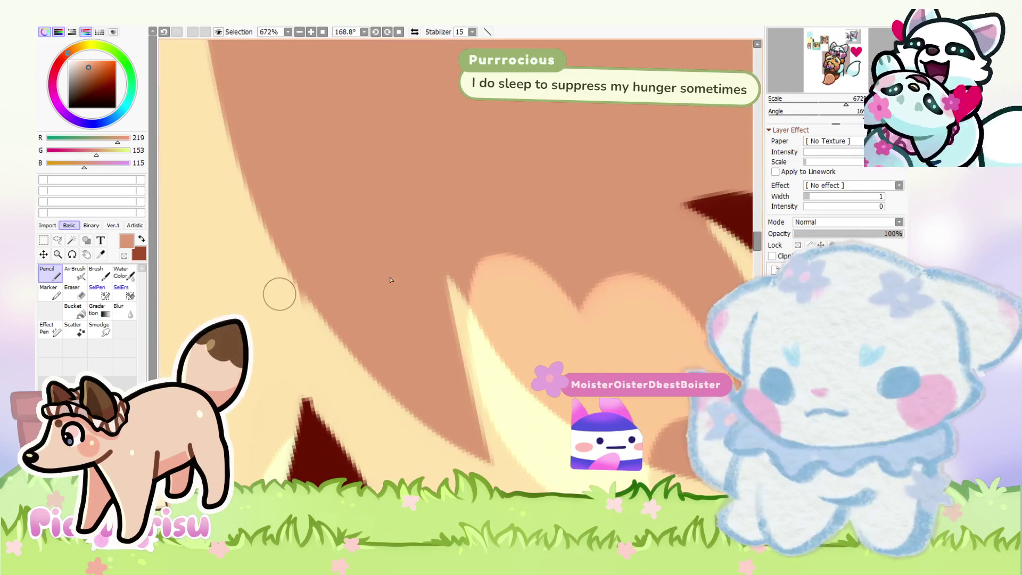
# Step: Lock painting to the layer's existing pixels and re-pick the cream and black fur colours
pyautogui.click(798, 244)
pyautogui.keyDown('alt'); pyautogui.click(306, 322); pyautogui.keyUp('alt')
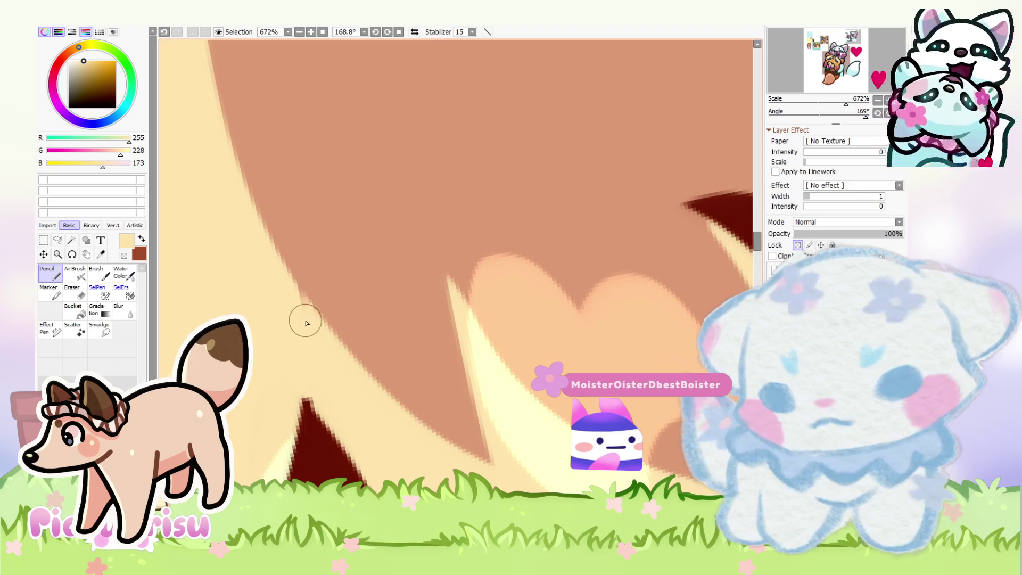
pyautogui.keyDown('alt'); pyautogui.click(284, 290); pyautogui.keyUp('alt')
pyautogui.scroll(-5, 281, 293)
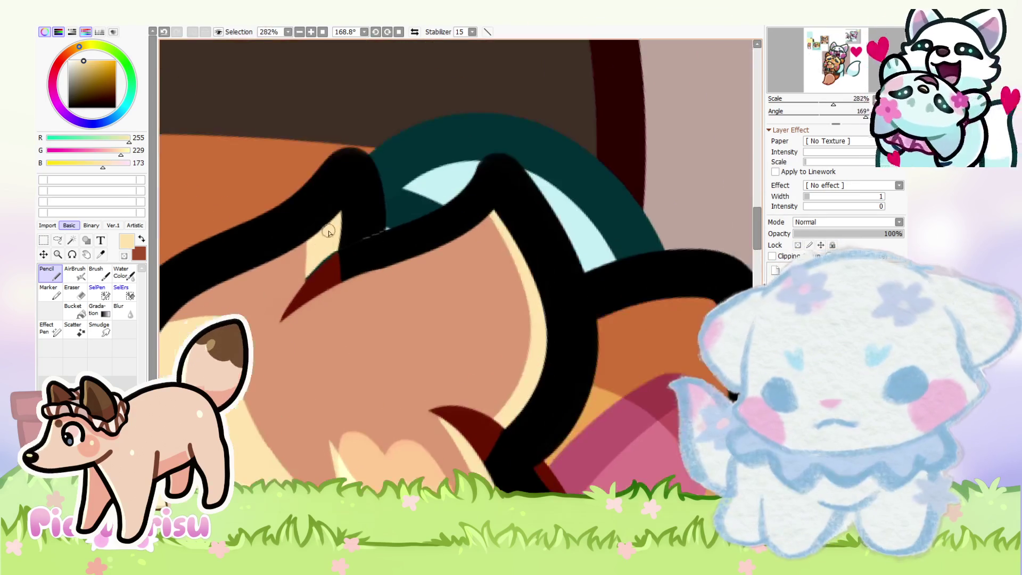
pyautogui.scroll(3, 298, 277)
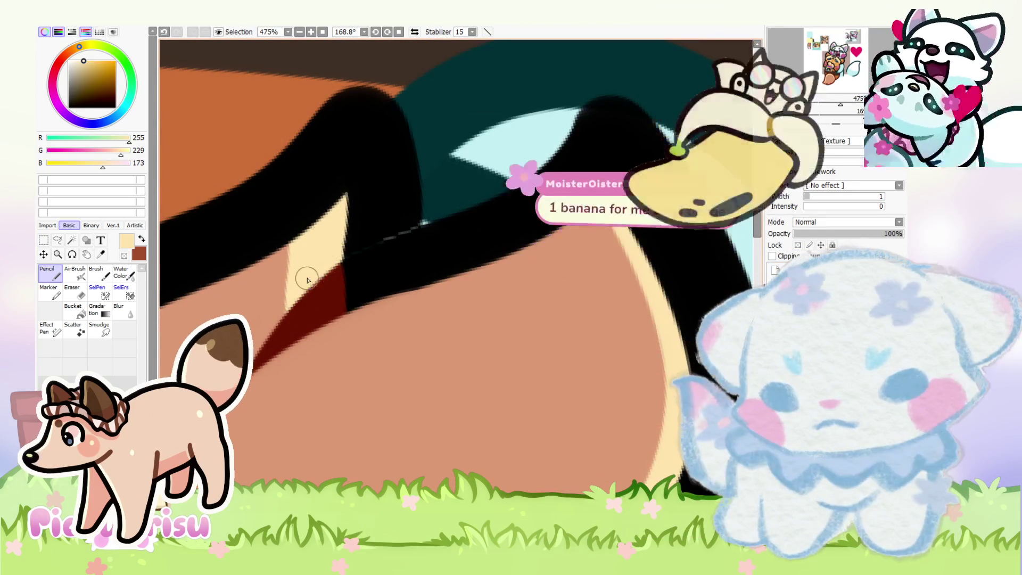
pyautogui.scroll(-1, 368, 221)
pyautogui.scroll(1, 349, 260)
pyautogui.keyDown('alt'); pyautogui.click(349, 260); pyautogui.keyUp('alt')
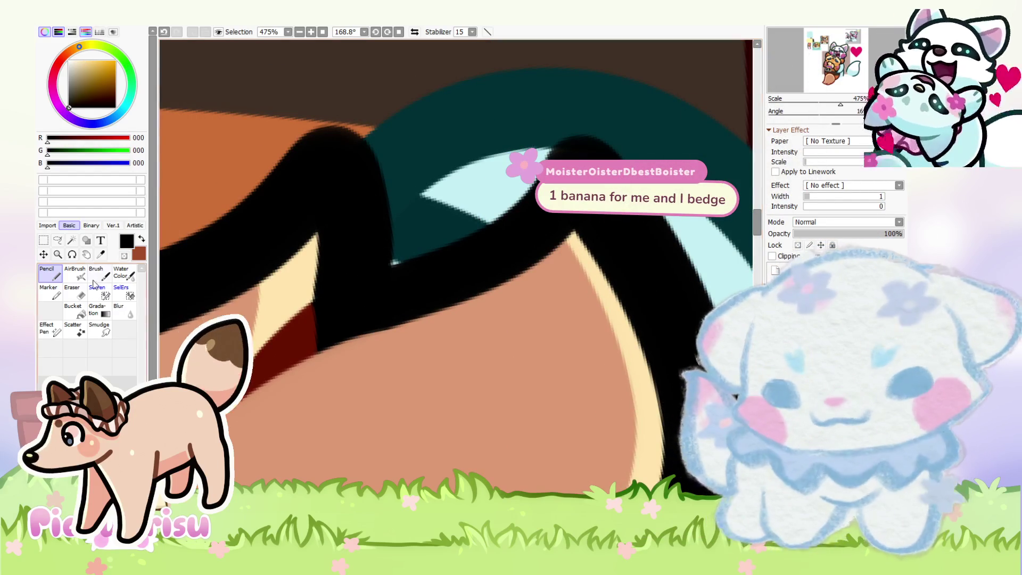
# Step: Erase part of the front ear's left side, toggling undo/redo to compare the result
pyautogui.press('e')
pyautogui.scroll(1, 393, 263)
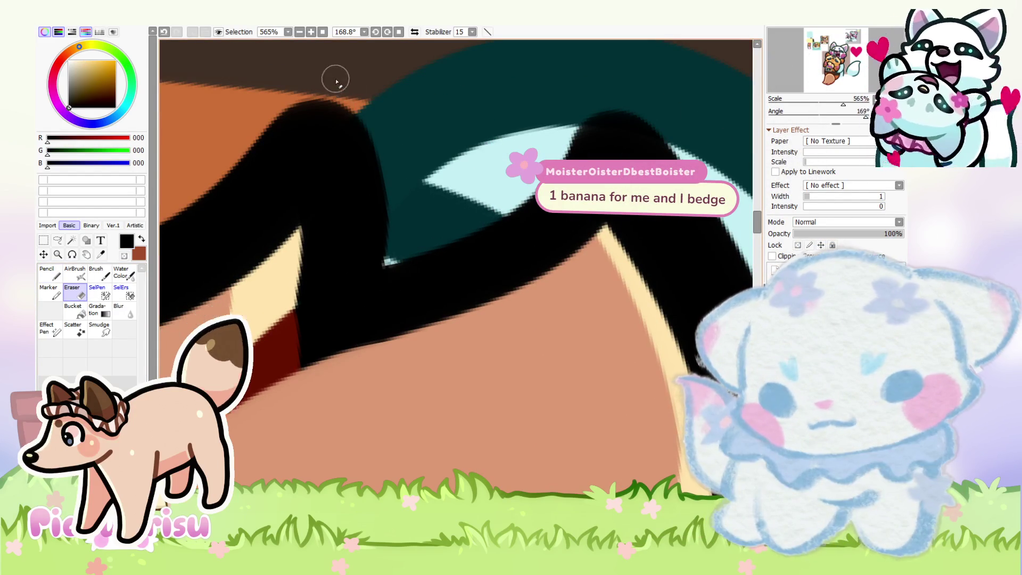
pyautogui.scroll(-8, 362, 128)
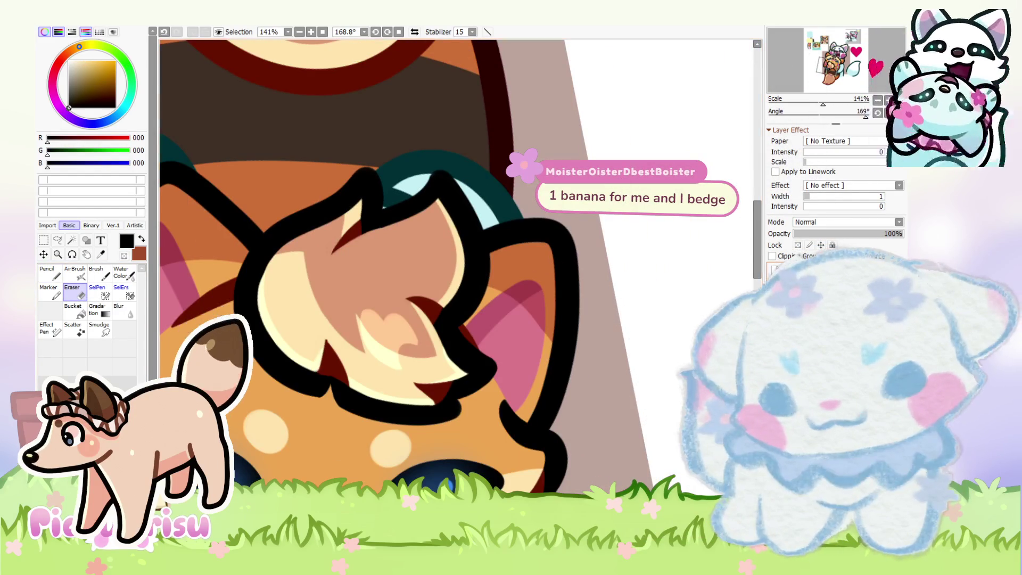
pyautogui.hotkey('ctrl', 'z')
pyautogui.hotkey('ctrl', 'y')
pyautogui.hotkey('ctrl', 'z')
pyautogui.hotkey('ctrl', 'y')
pyautogui.hotkey('ctrl', 'z')
pyautogui.hotkey('ctrl', 'y')
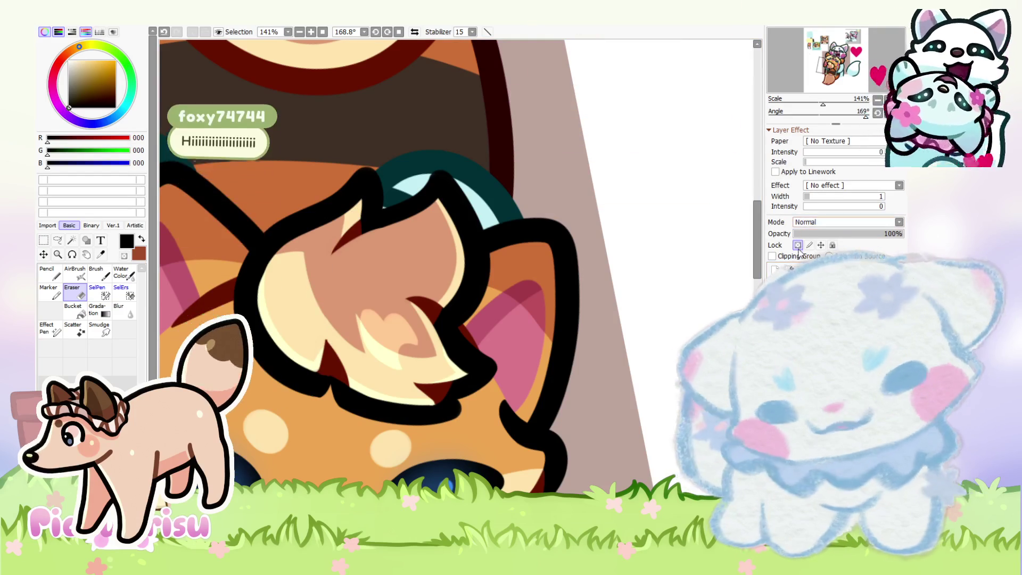
# Step: Fill out the dark-red wedge along its right edge with the dark red accent colour
pyautogui.scroll(8, 331, 353)
pyautogui.keyDown('alt'); pyautogui.click(331, 354); pyautogui.keyUp('alt')
pyautogui.press('n')
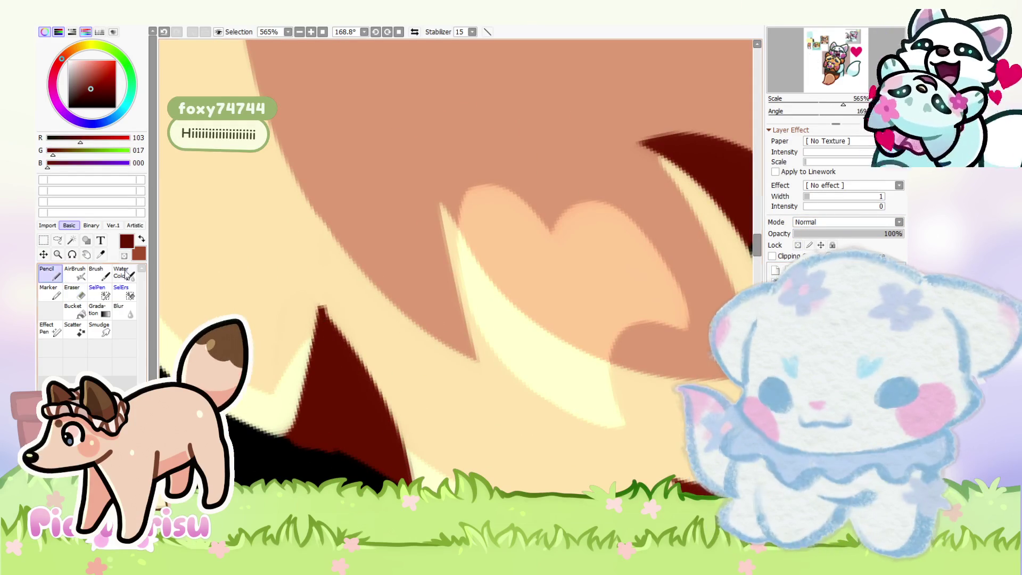
pyautogui.moveTo(330, 333); pyautogui.dragTo(385, 449)
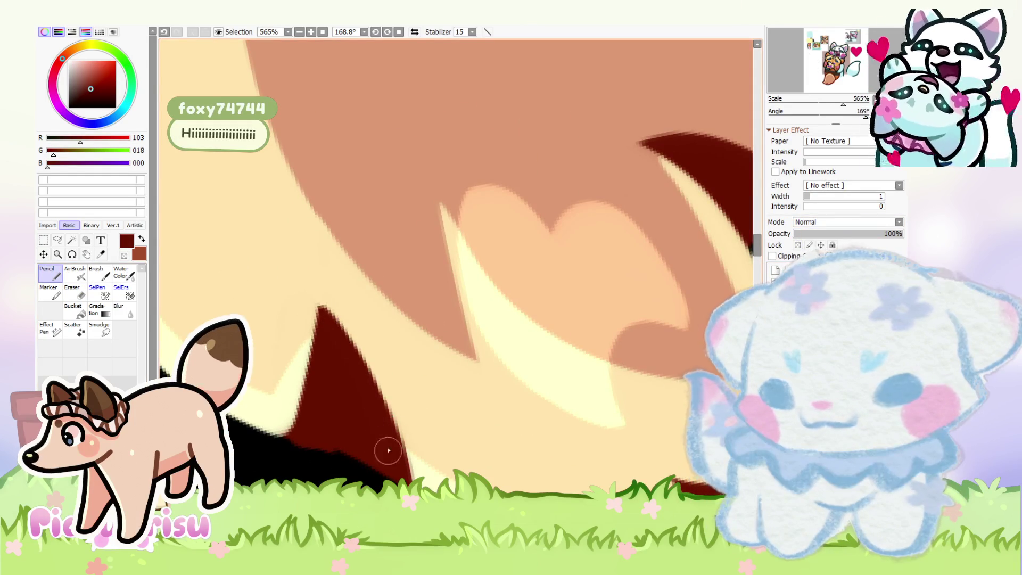
pyautogui.scroll(-5, 389, 450)
pyautogui.scroll(3, 388, 450)
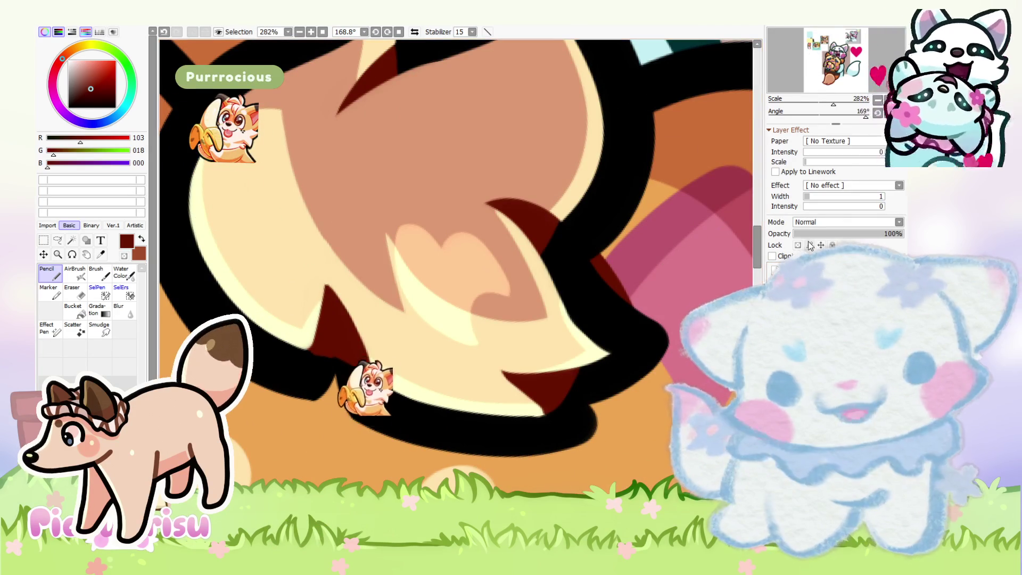
pyautogui.scroll(5, 311, 375)
pyautogui.scroll(2, 312, 375)
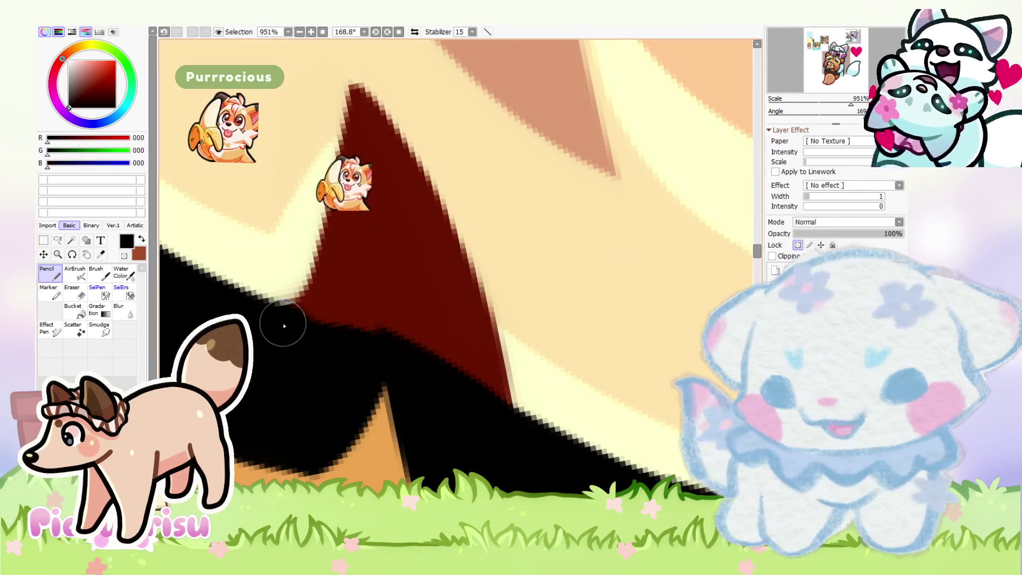
pyautogui.rightClick(380, 345)
# Step: Touch up the fur edges with the Eraser and view the artwork at actual size
pyautogui.scroll(-12, 279, 326)
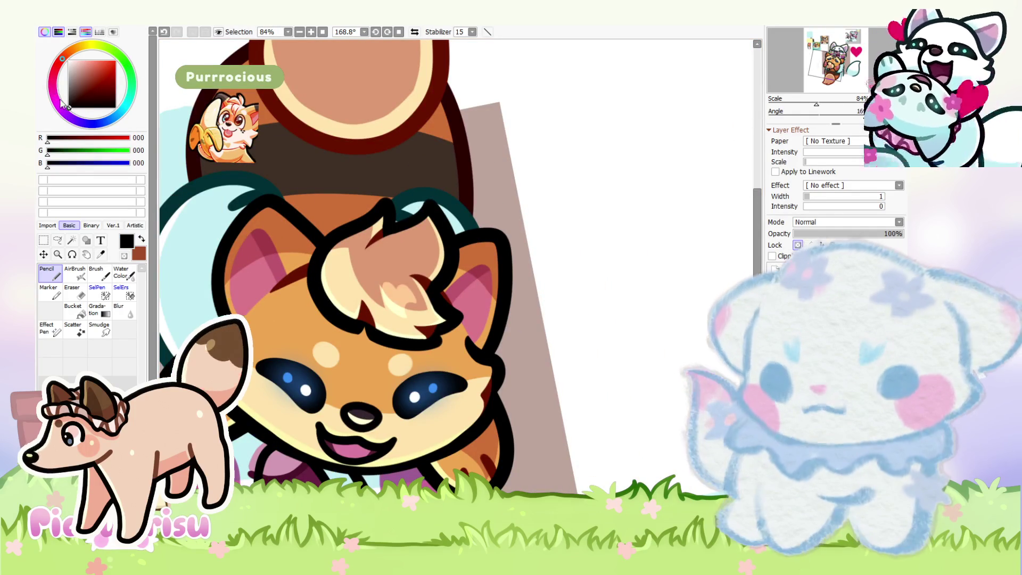
pyautogui.scroll(-6, 387, 331)
pyautogui.scroll(5, 386, 331)
pyautogui.scroll(5, 387, 331)
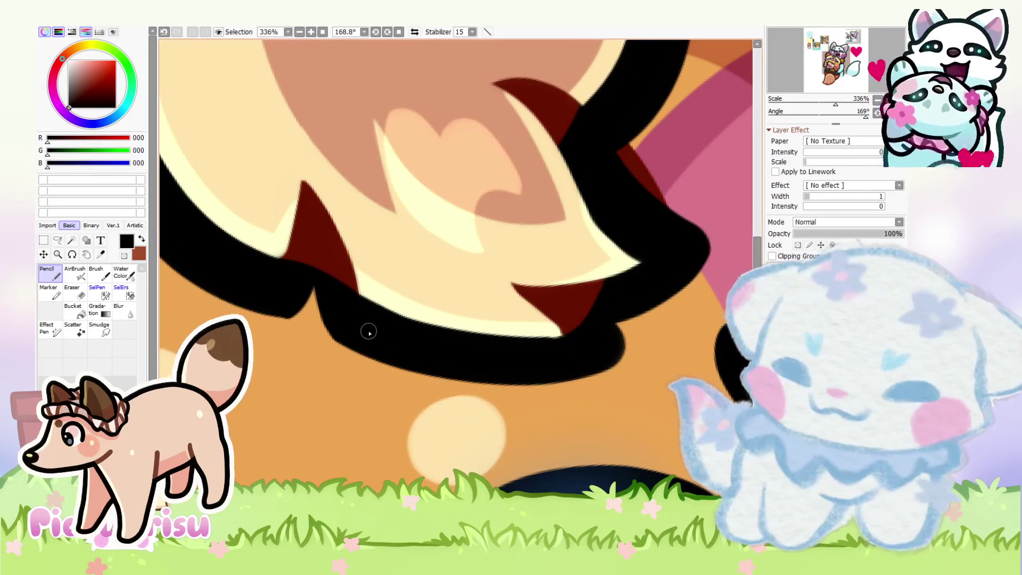
pyautogui.scroll(5, 330, 343)
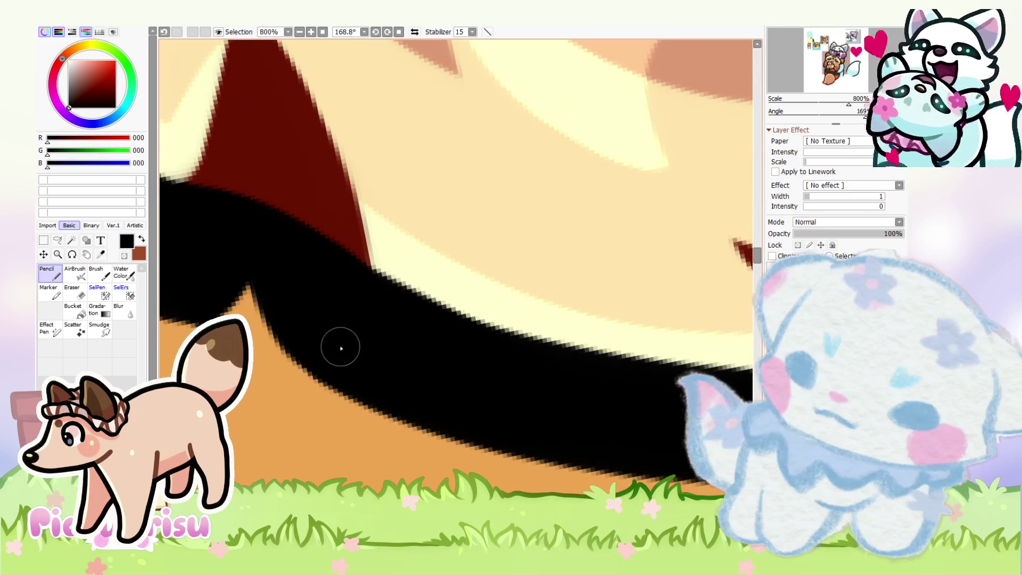
pyautogui.scroll(-8, 340, 345)
pyautogui.click(74, 291)
pyautogui.scroll(4, 336, 340)
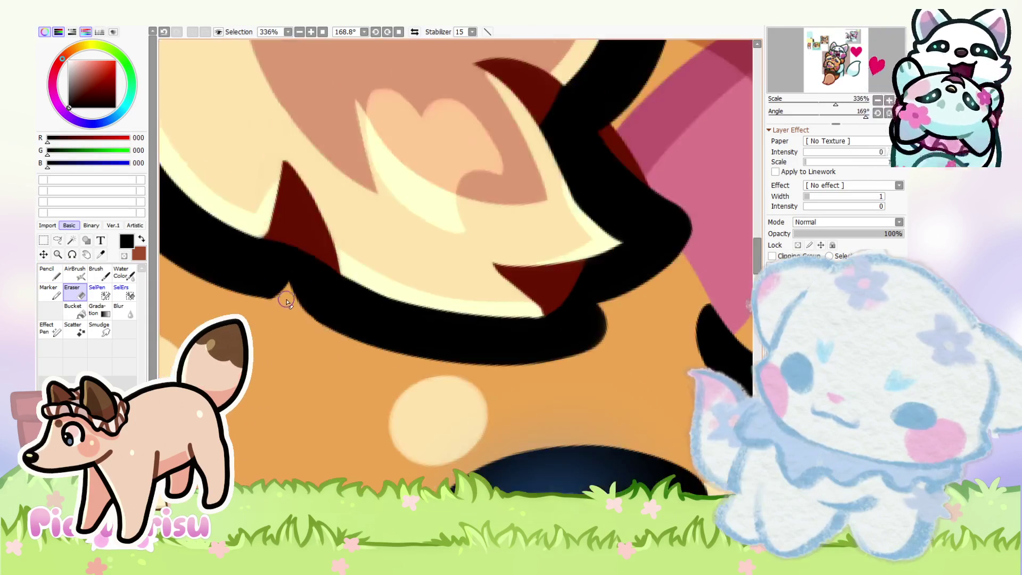
pyautogui.scroll(-2, 506, 379)
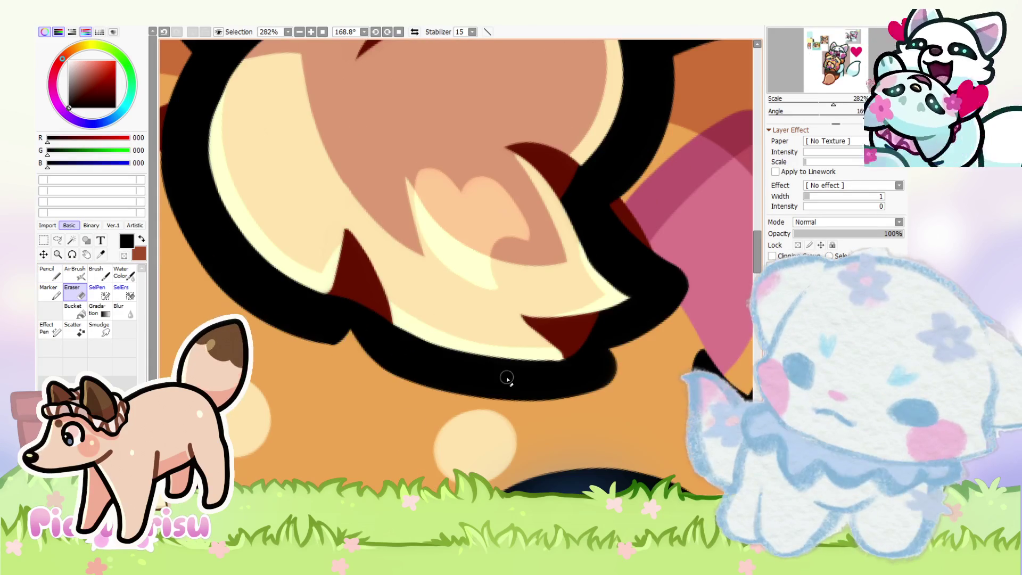
pyautogui.scroll(3, 333, 333)
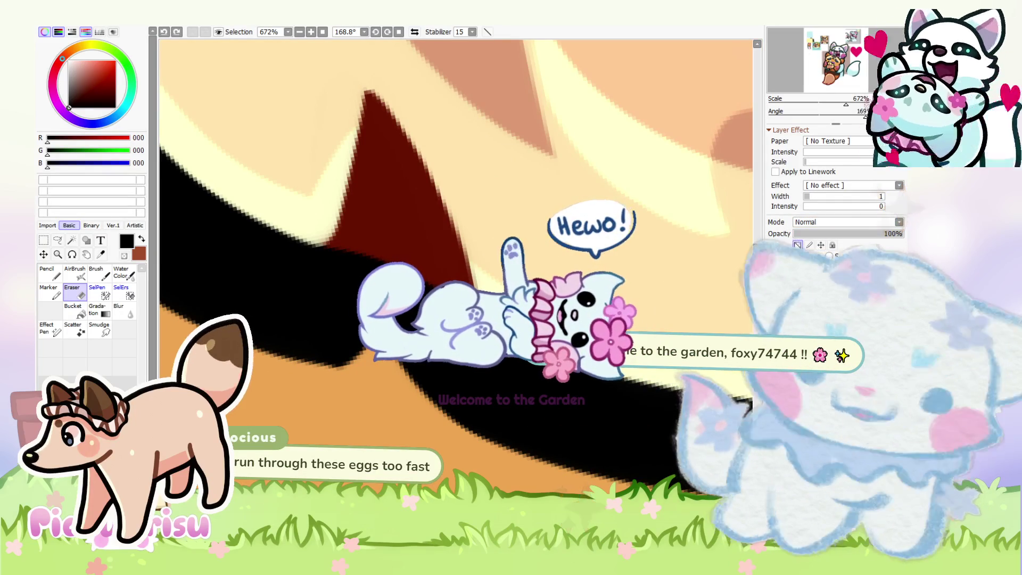
pyautogui.scroll(2, 381, 315)
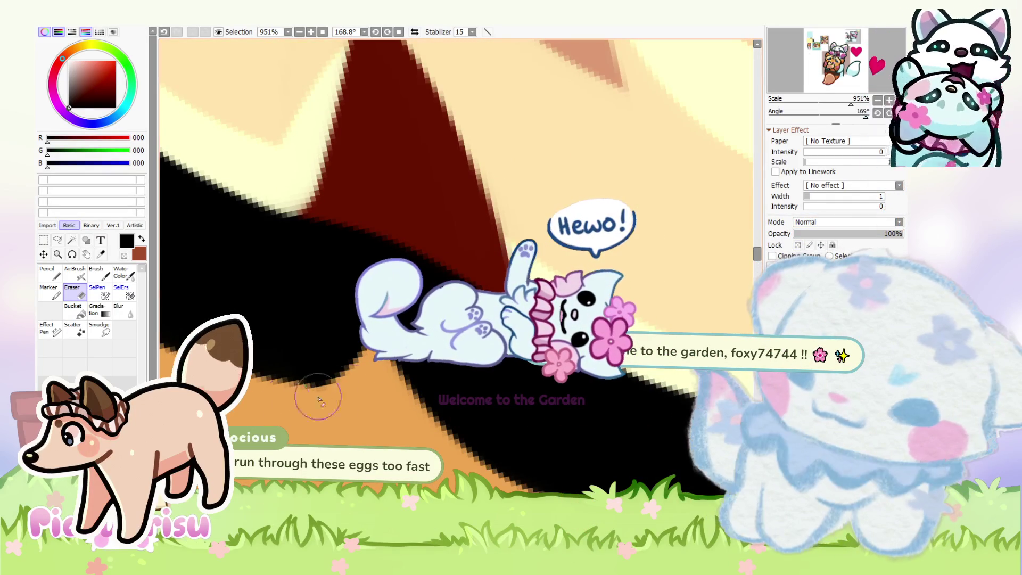
pyautogui.hotkey('ctrl', '0')
pyautogui.scroll(-7, 333, 314)
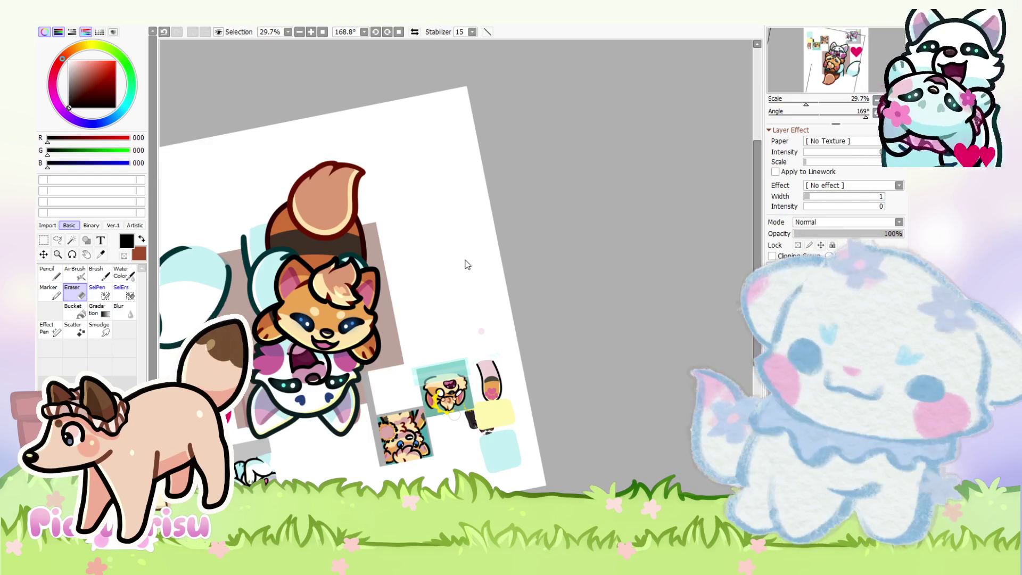
# Step: Straighten the canvas view upright and switch to the red-and-black fox artwork document
pyautogui.scroll(-2, 448, 255)
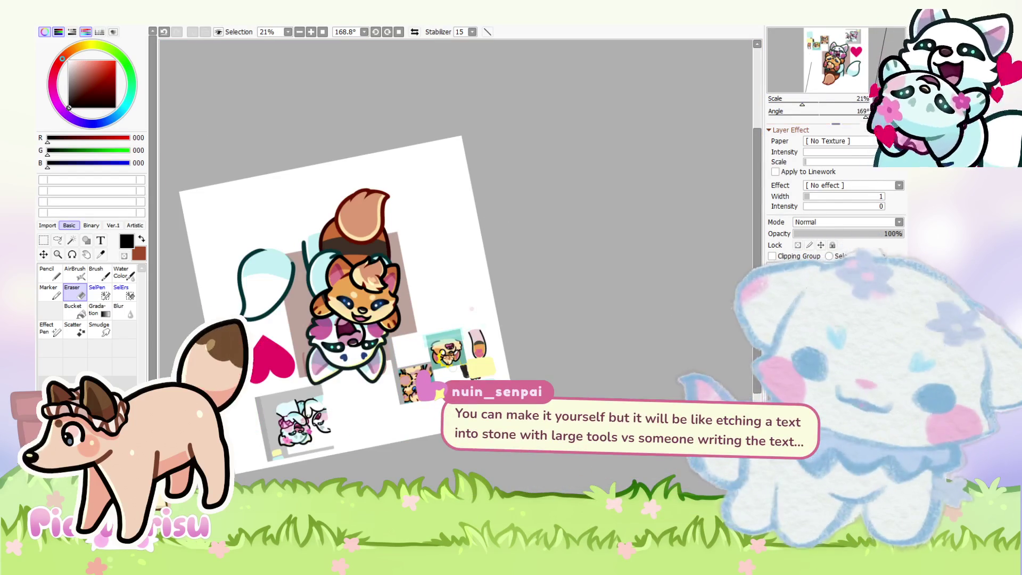
pyautogui.press('Home')
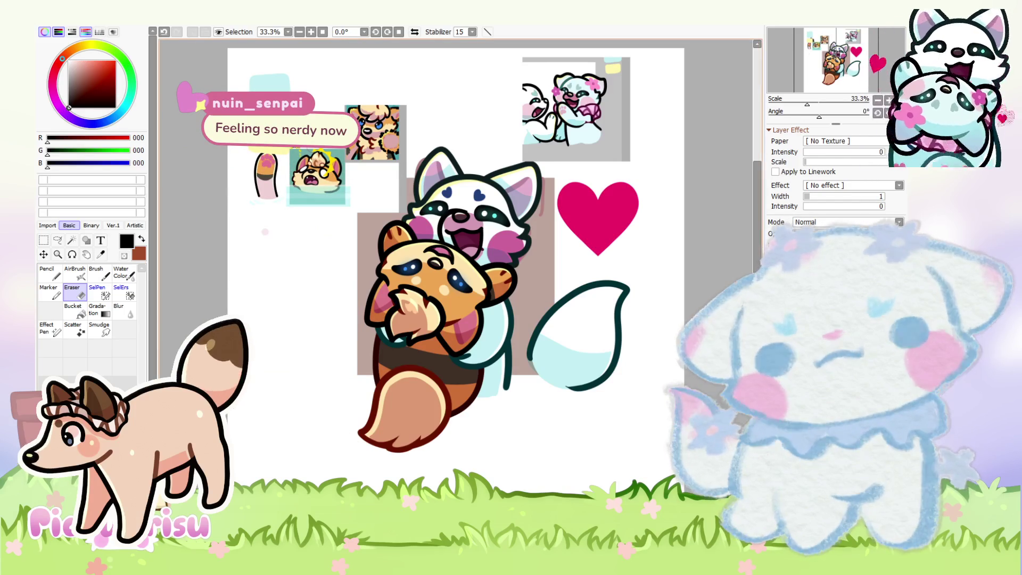
pyautogui.hotkey('ctrl', 'Tab')
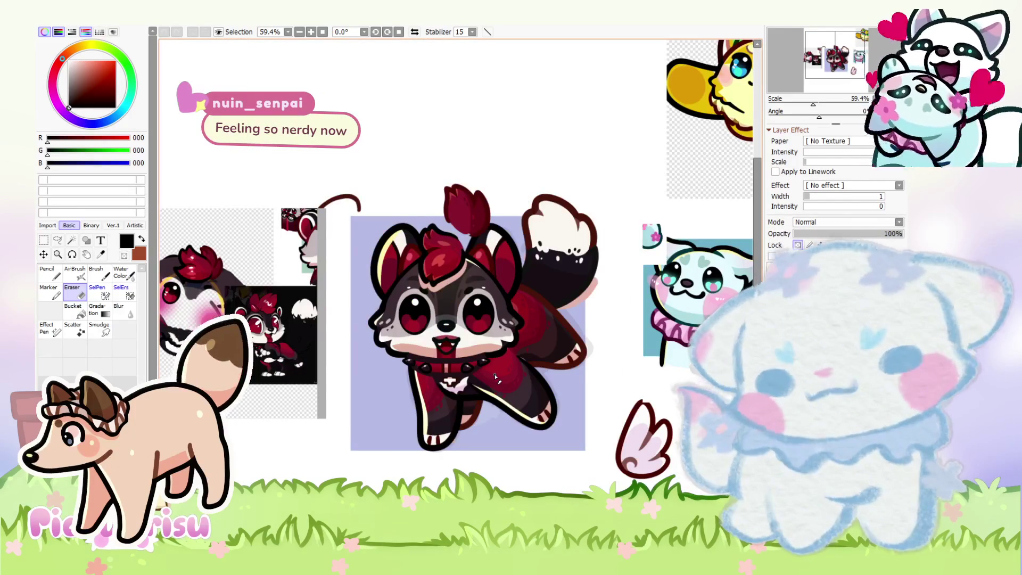
# Step: Paste a copy of the fox artwork into the red panda drawing and move it to the lower right
pyautogui.scroll(1, 569, 283)
pyautogui.scroll(-2, 569, 283)
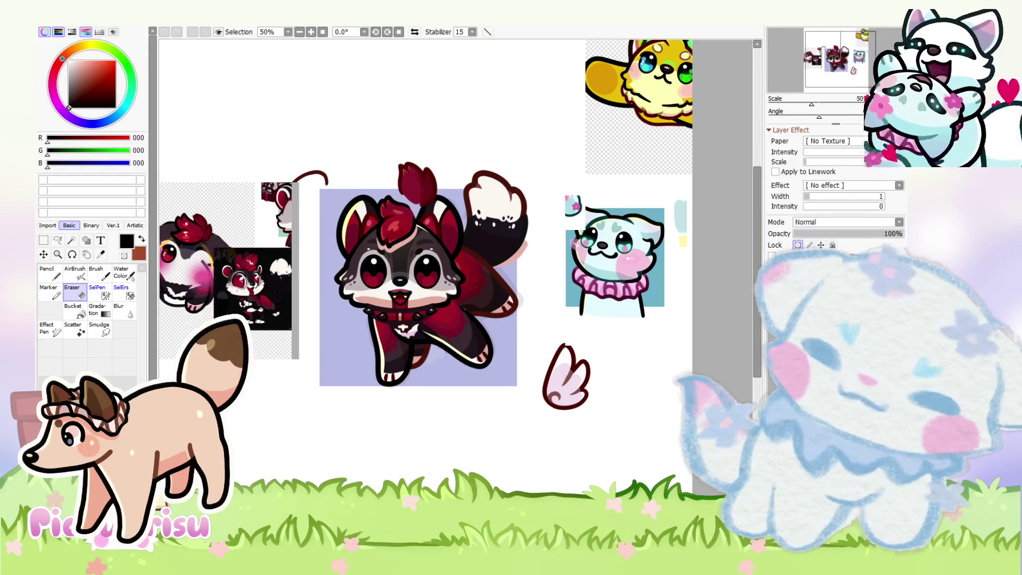
pyautogui.hotkey('ctrl', 'Tab')
pyautogui.hotkey('ctrl', 'v')
pyautogui.moveTo(309, 96)
pyautogui.mouseDown()
pyautogui.moveTo(315, 164)
pyautogui.moveTo(617, 388)
pyautogui.moveTo(565, 413)
pyautogui.mouseUp()
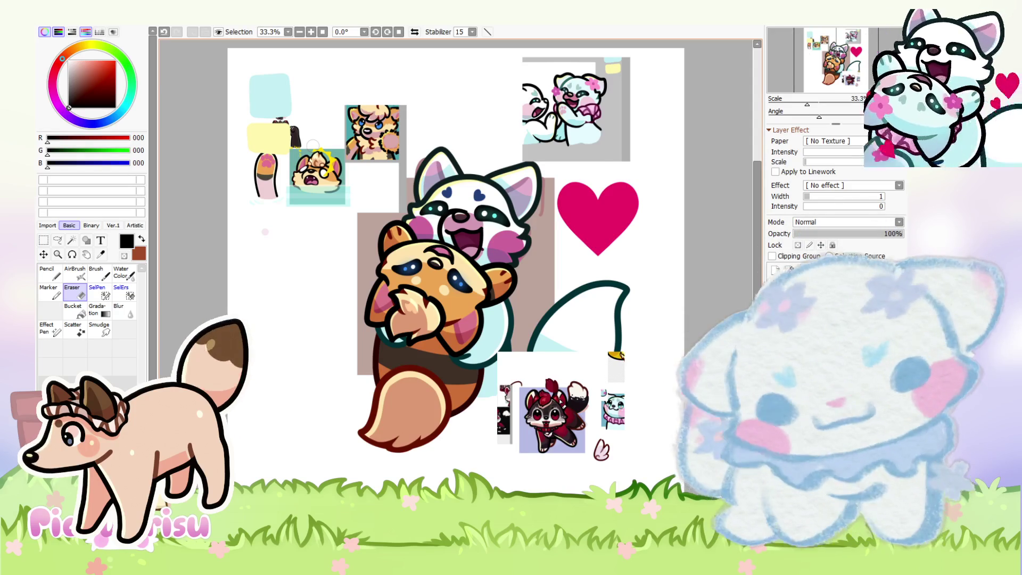
pyautogui.scroll(1, 441, 405)
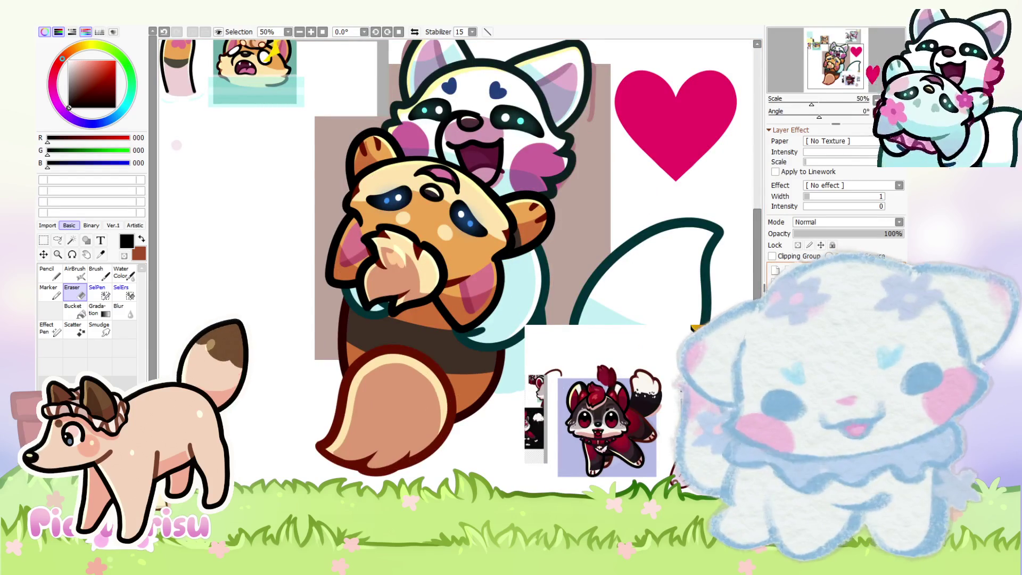
pyautogui.moveTo(844, 233); pyautogui.dragTo(853, 233)
pyautogui.hotkey('ctrl', 'z')
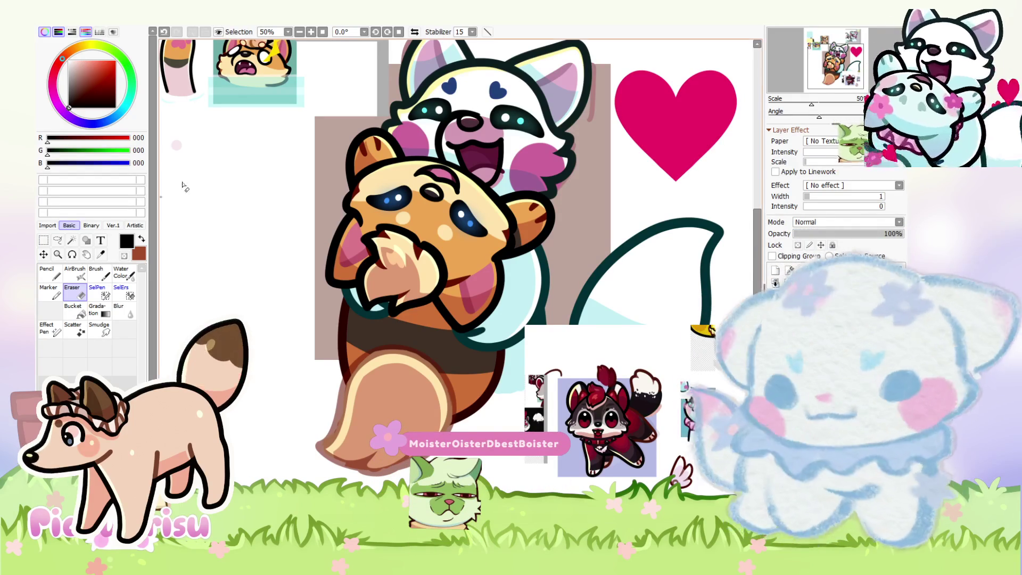
pyautogui.scroll(-1, 341, 319)
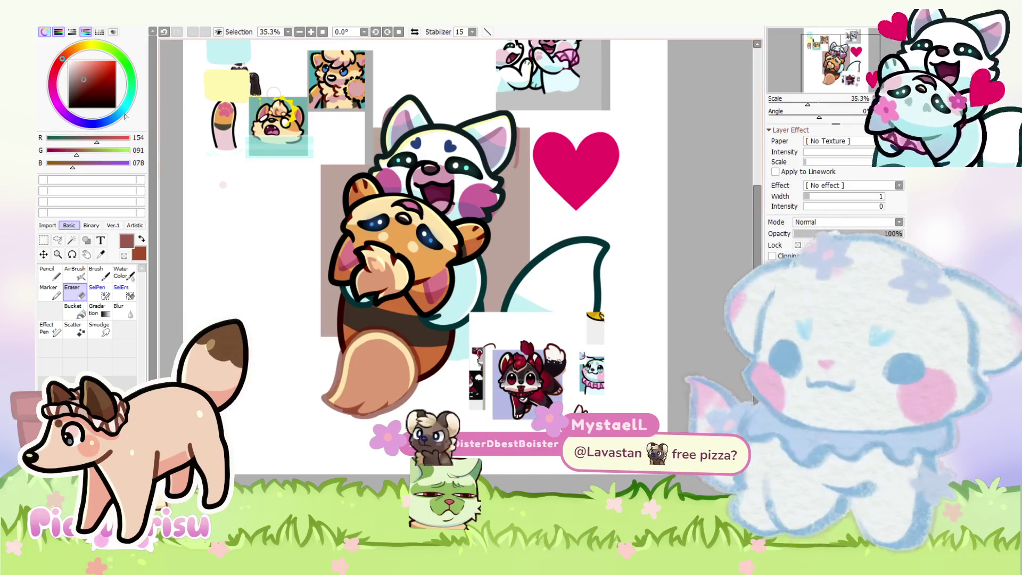
pyautogui.scroll(1, 400, 388)
pyautogui.press('n')
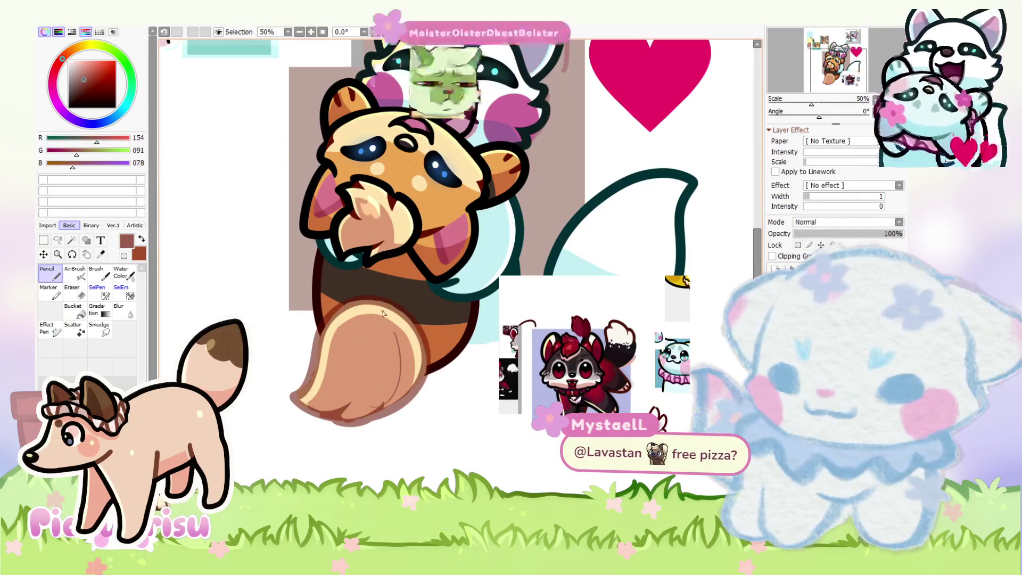
# Step: Sketch a green fluffier tail shape around the red panda's tail
pyautogui.moveTo(362, 307)
pyautogui.mouseDown()
pyautogui.moveTo(409, 393)
pyautogui.moveTo(414, 351)
pyautogui.moveTo(381, 300)
pyautogui.moveTo(285, 366)
pyautogui.moveTo(274, 396)
pyautogui.moveTo(343, 423)
pyautogui.moveTo(394, 415)
pyautogui.moveTo(359, 303)
pyautogui.moveTo(308, 364)
pyautogui.moveTo(335, 333)
pyautogui.mouseUp()
pyautogui.hotkey('ctrl', 'z')
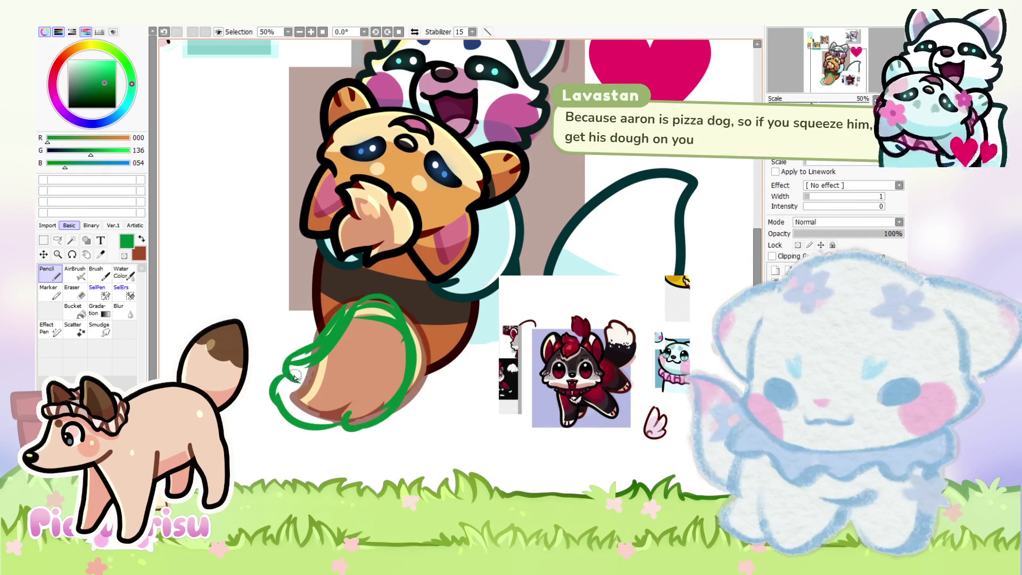
pyautogui.scroll(2, 285, 367)
pyautogui.moveTo(281, 378)
pyautogui.mouseDown()
pyautogui.moveTo(330, 445)
pyautogui.moveTo(354, 447)
pyautogui.moveTo(415, 352)
pyautogui.moveTo(405, 319)
pyautogui.mouseUp()
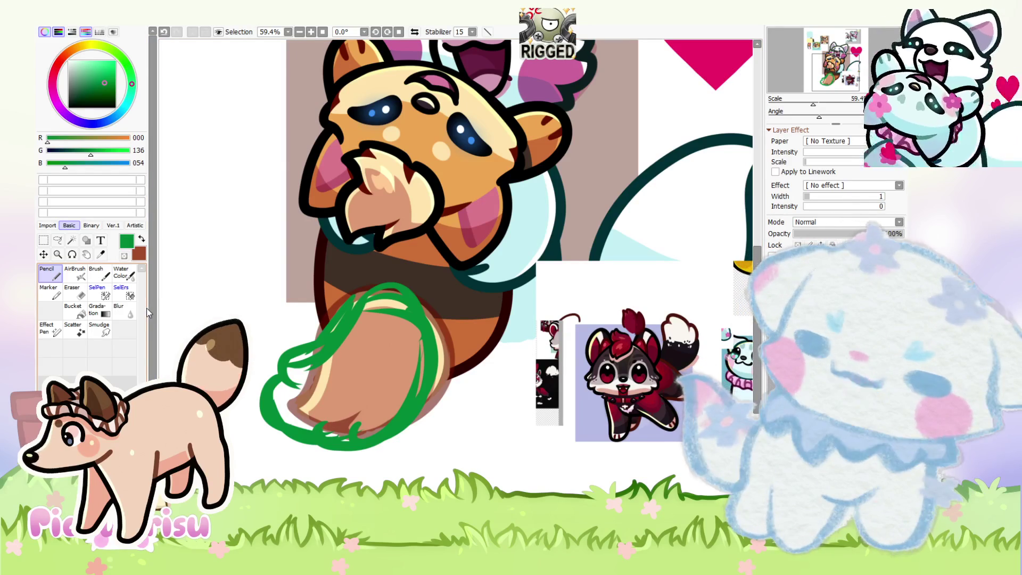
pyautogui.scroll(2, 332, 398)
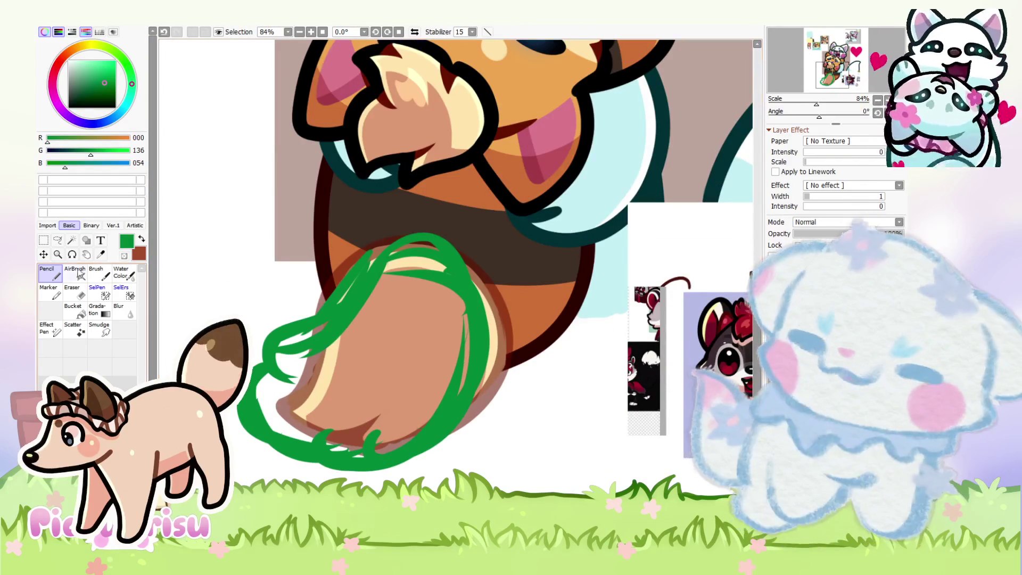
# Step: Erase stray lines from the green tail sketch
pyautogui.press('e')
pyautogui.scroll(1, 362, 298)
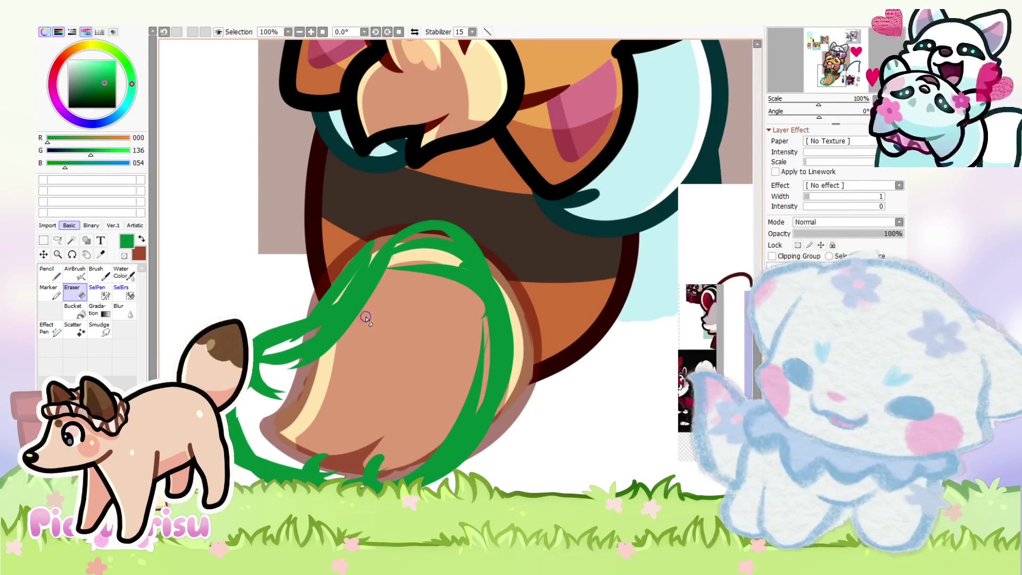
pyautogui.scroll(-2, 456, 276)
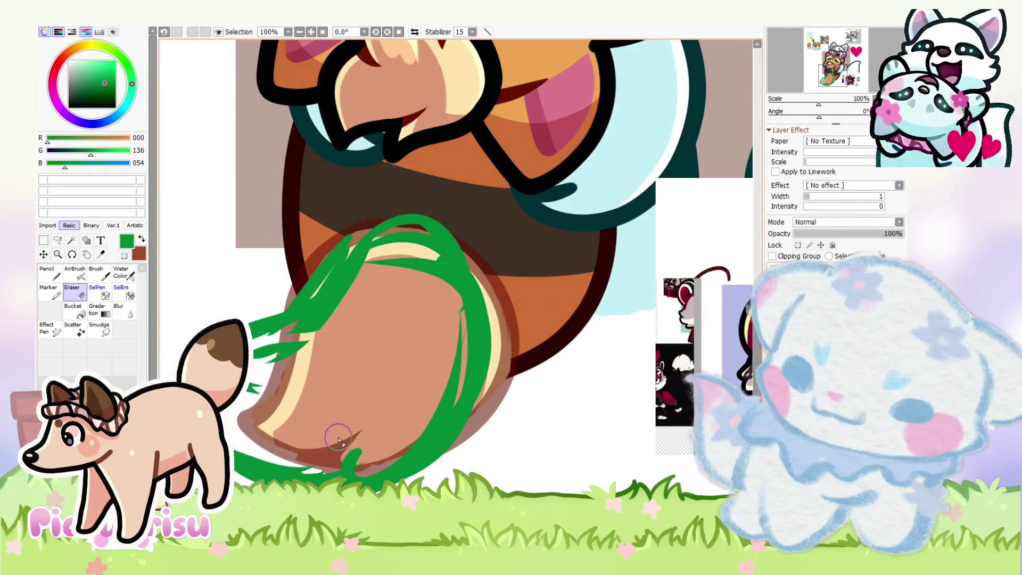
pyautogui.scroll(-3, 307, 466)
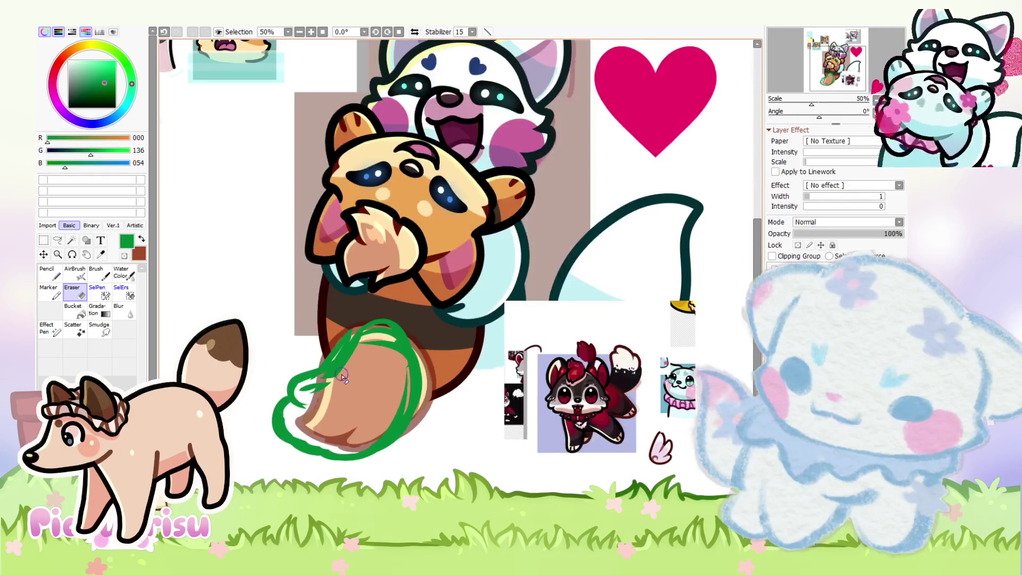
pyautogui.scroll(2, 298, 394)
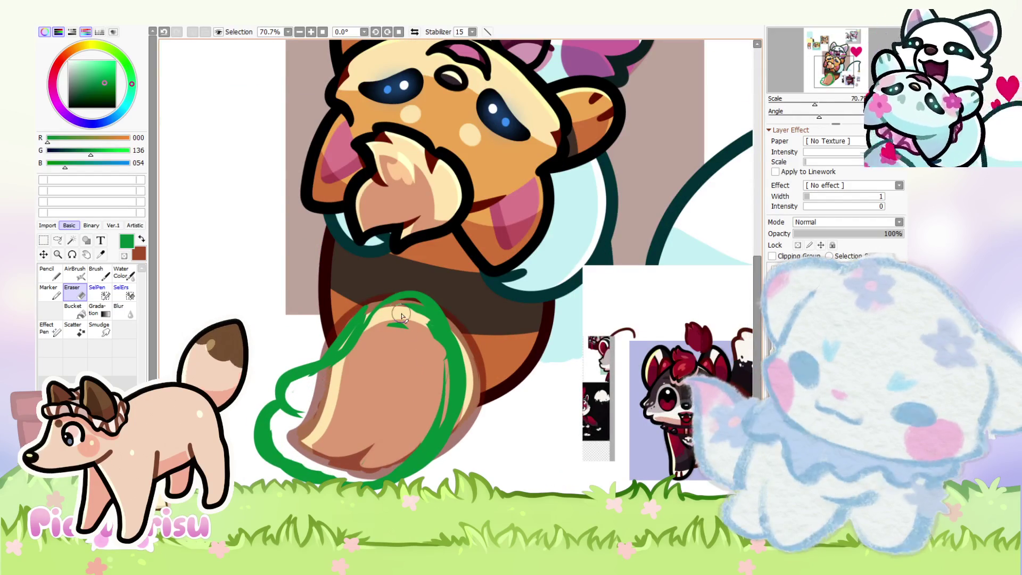
pyautogui.scroll(-3, 290, 341)
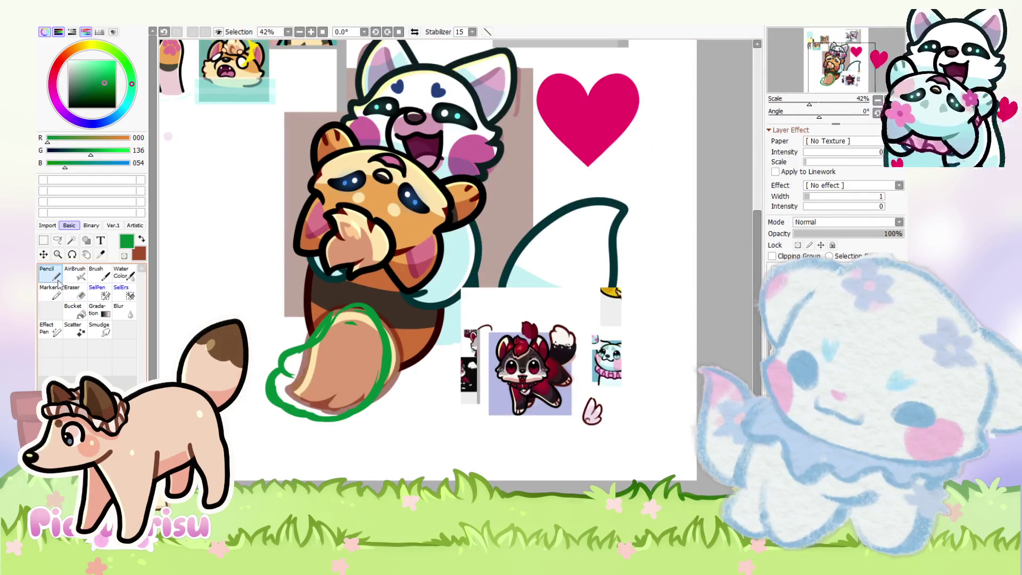
pyautogui.scroll(2, 287, 375)
pyautogui.scroll(-3, 286, 380)
pyautogui.scroll(4, 276, 383)
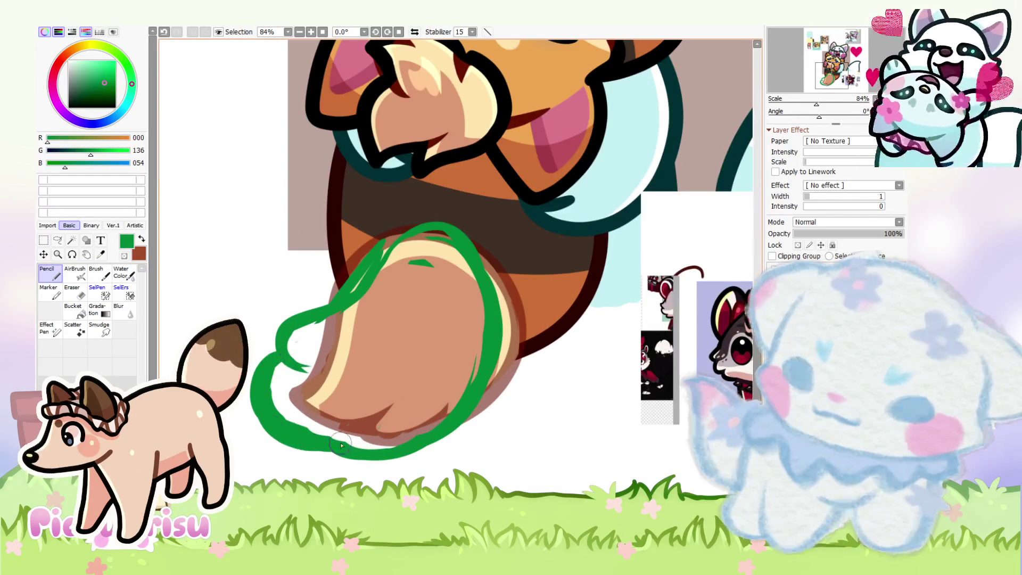
pyautogui.scroll(-3, 321, 317)
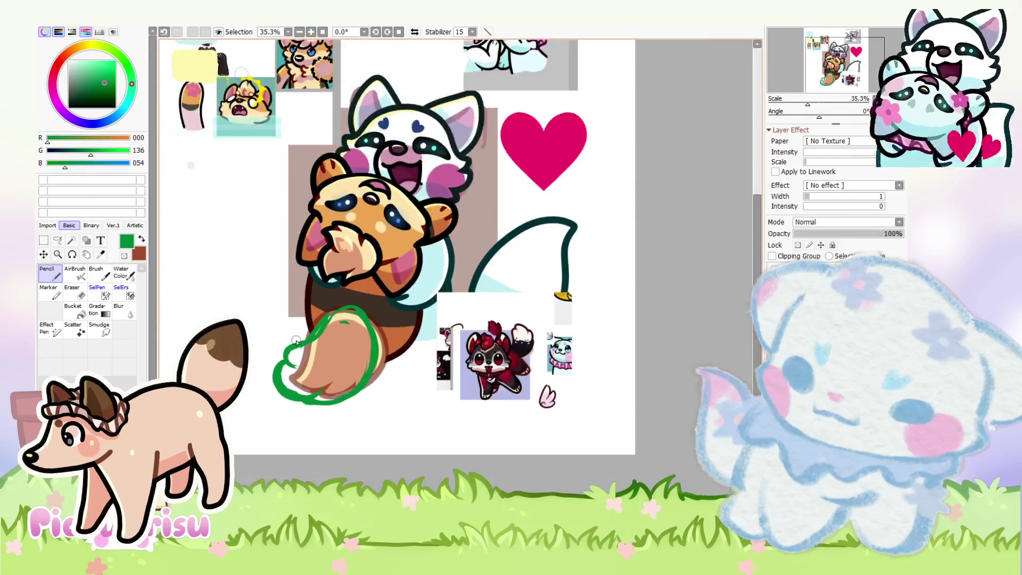
pyautogui.scroll(2, 324, 329)
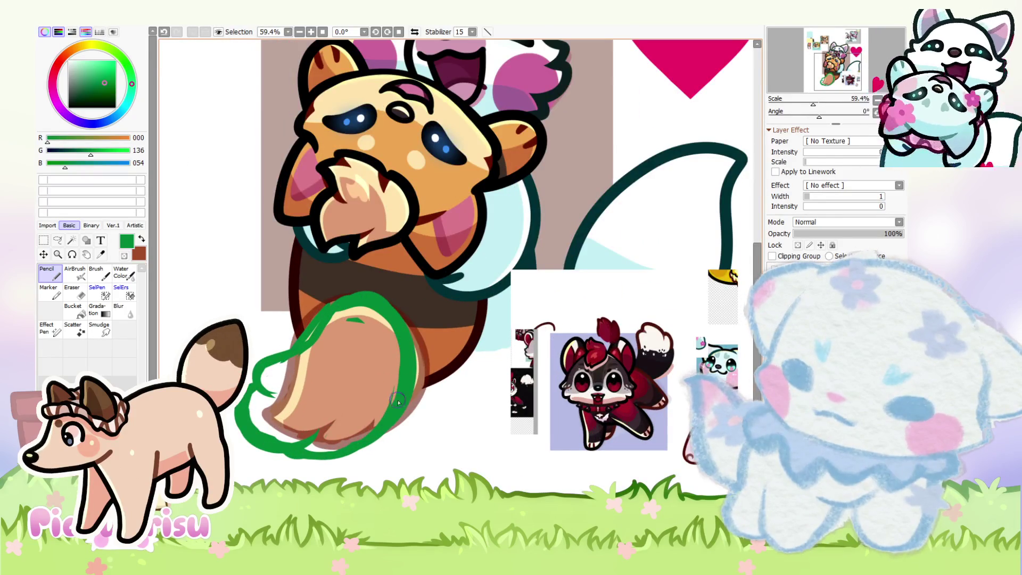
pyautogui.scroll(-4, 398, 401)
pyautogui.scroll(-1, 598, 306)
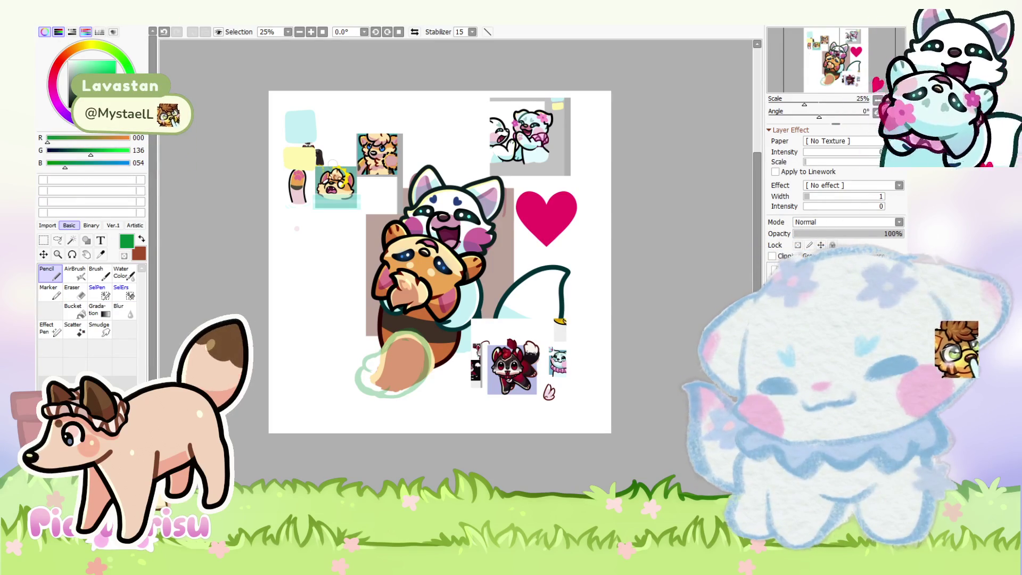
pyautogui.scroll(4, 396, 368)
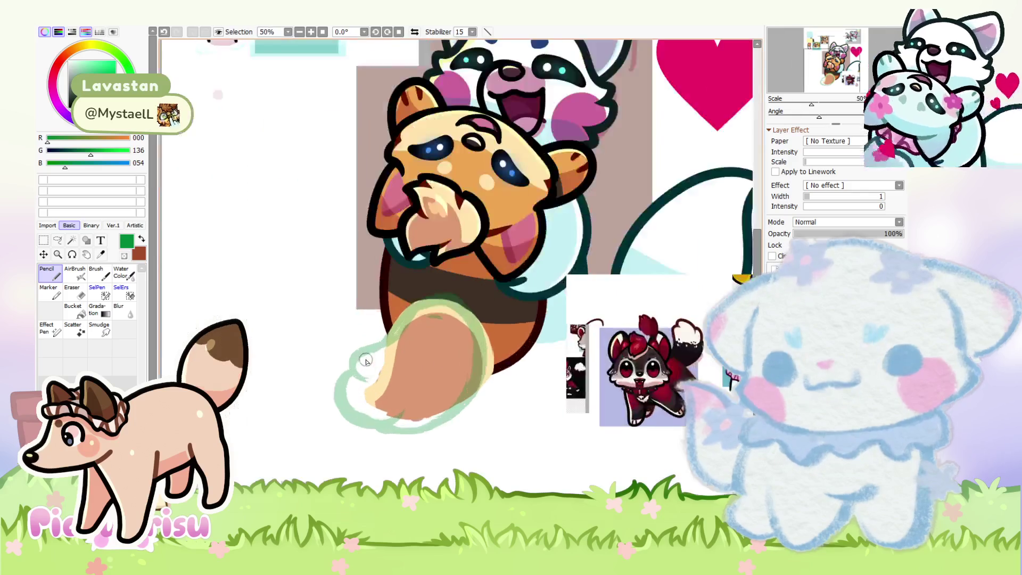
# Step: Ink a black outline over the green sketch along the tail's top edge, then its bottom edge
pyautogui.scroll(3, 396, 369)
pyautogui.moveTo(341, 414)
pyautogui.mouseDown()
pyautogui.moveTo(285, 337)
pyautogui.moveTo(487, 197)
pyautogui.moveTo(697, 330)
pyautogui.mouseUp()
pyautogui.scroll(-3, 365, 274)
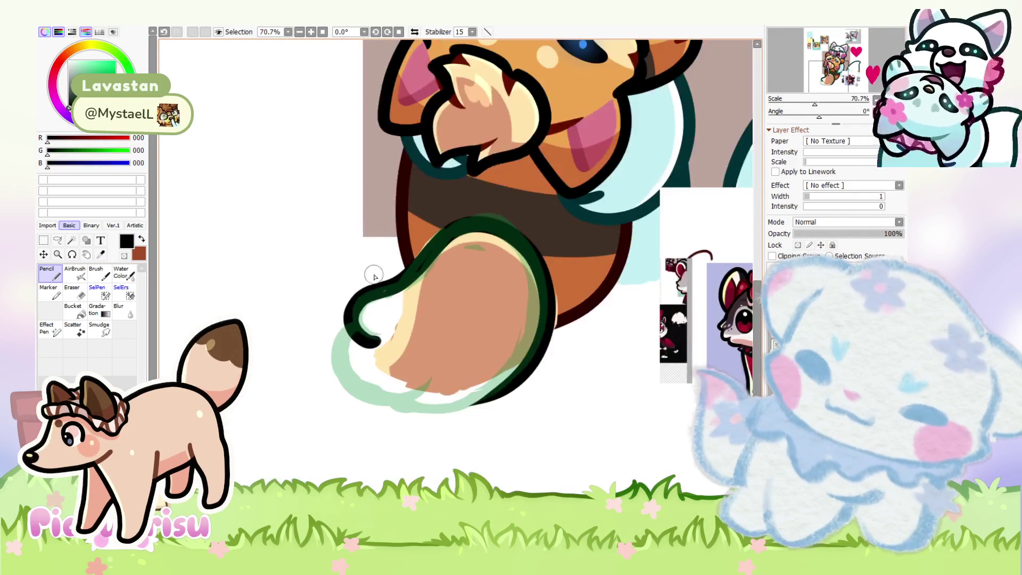
pyautogui.scroll(3, 319, 314)
pyautogui.moveTo(335, 298)
pyautogui.mouseDown()
pyautogui.moveTo(303, 386)
pyautogui.moveTo(477, 383)
pyautogui.mouseUp()
pyautogui.moveTo(390, 437)
pyautogui.mouseDown()
pyautogui.moveTo(440, 458)
pyautogui.moveTo(564, 442)
pyautogui.mouseUp()
pyautogui.scroll(-1, 474, 342)
pyautogui.scroll(2, 566, 352)
pyautogui.moveTo(604, 286)
pyautogui.mouseDown()
pyautogui.moveTo(381, 405)
pyautogui.moveTo(351, 399)
pyautogui.mouseUp()
pyautogui.scroll(-5, 383, 394)
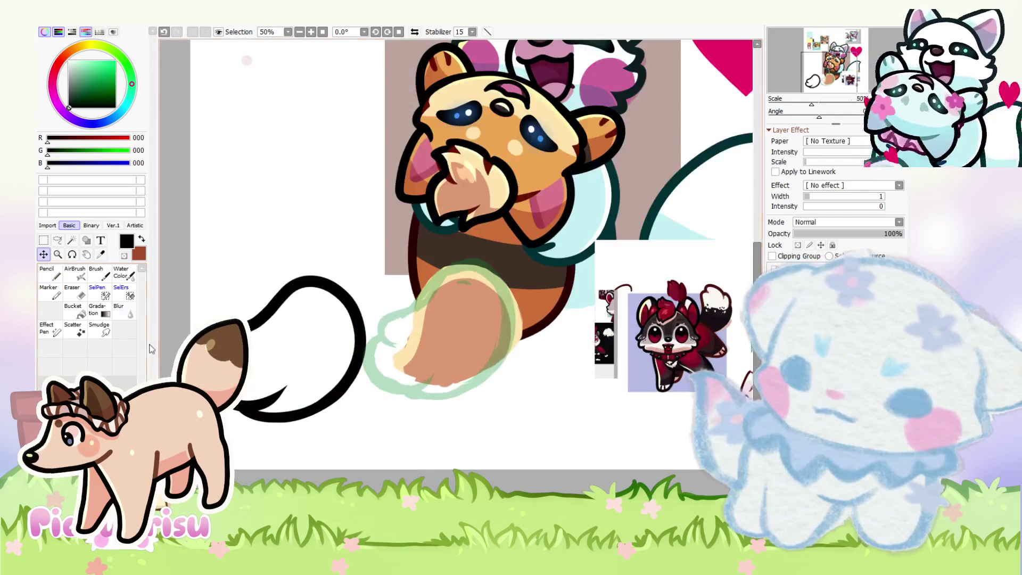
# Step: Erase the stray tips of the lower tail outline strokes with the Eraser
pyautogui.click(75, 291)
pyautogui.scroll(6, 298, 373)
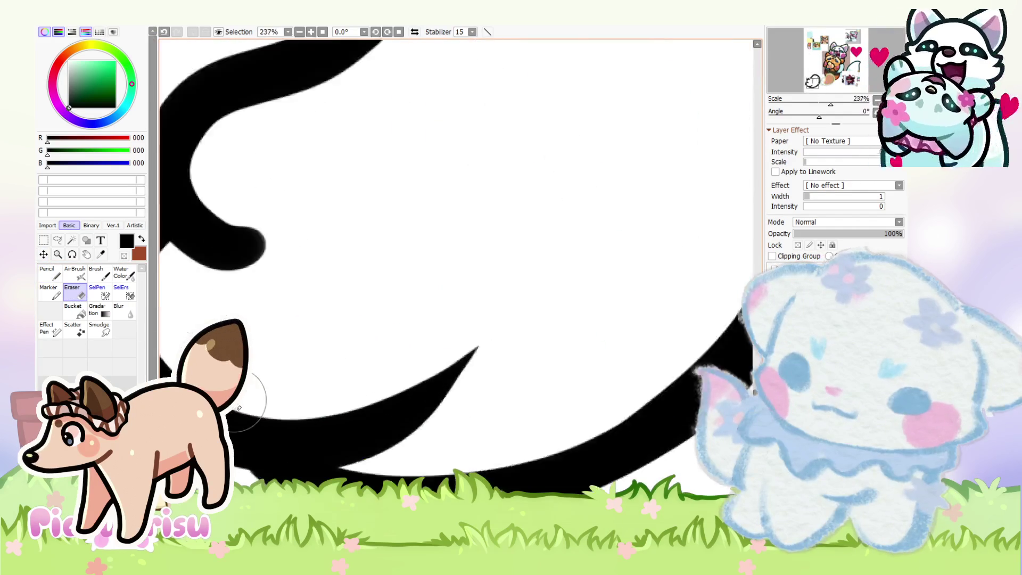
pyautogui.scroll(3, 287, 352)
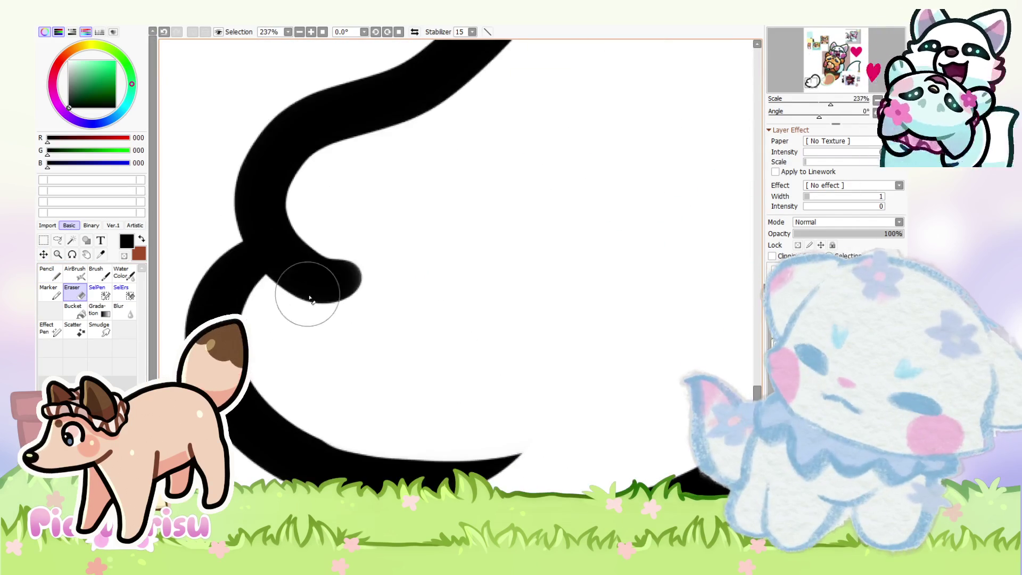
pyautogui.moveTo(275, 377)
pyautogui.mouseDown()
pyautogui.moveTo(577, 410)
pyautogui.moveTo(353, 361)
pyautogui.mouseUp()
pyautogui.scroll(-2, 330, 398)
pyautogui.scroll(5, 330, 398)
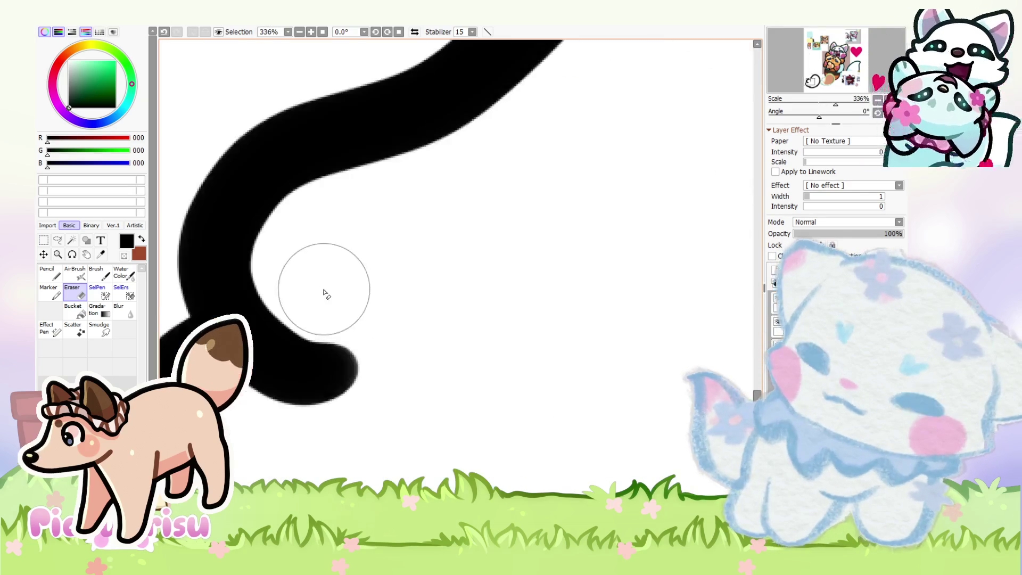
pyautogui.moveTo(314, 298)
pyautogui.mouseDown()
pyautogui.moveTo(338, 342)
pyautogui.moveTo(272, 237)
pyautogui.mouseUp()
pyautogui.scroll(-8, 272, 237)
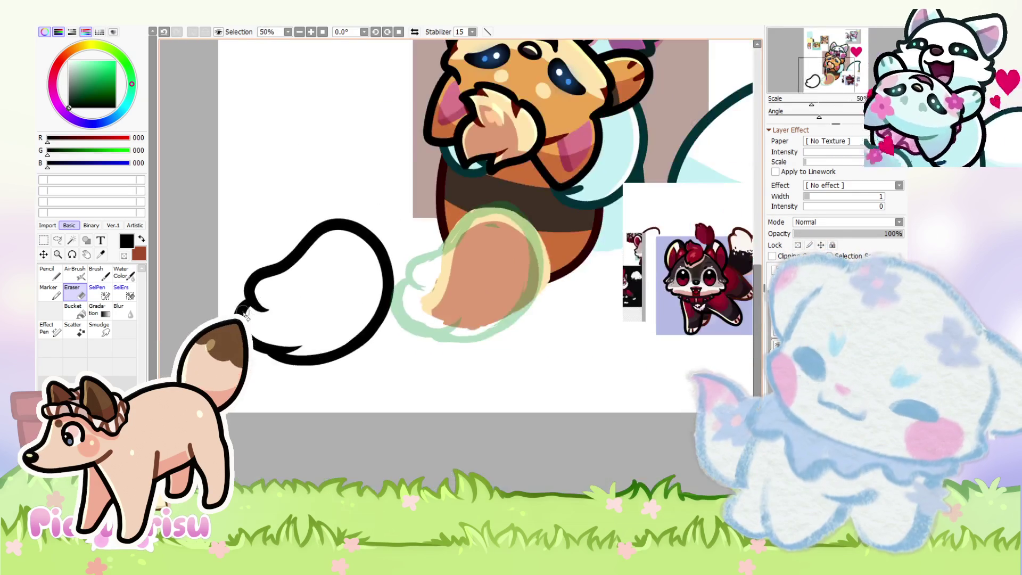
# Step: Drag the tail outline into place over the red panda's tail
pyautogui.moveTo(277, 335)
pyautogui.mouseDown()
pyautogui.moveTo(432, 307)
pyautogui.moveTo(423, 304)
pyautogui.mouseUp()
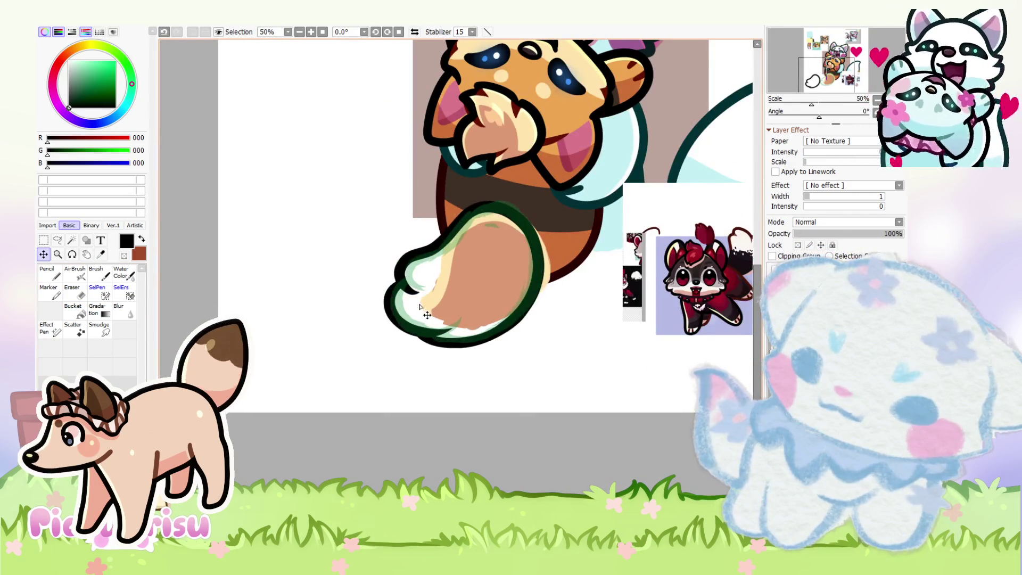
pyautogui.scroll(-2, 394, 284)
pyautogui.scroll(1, 500, 268)
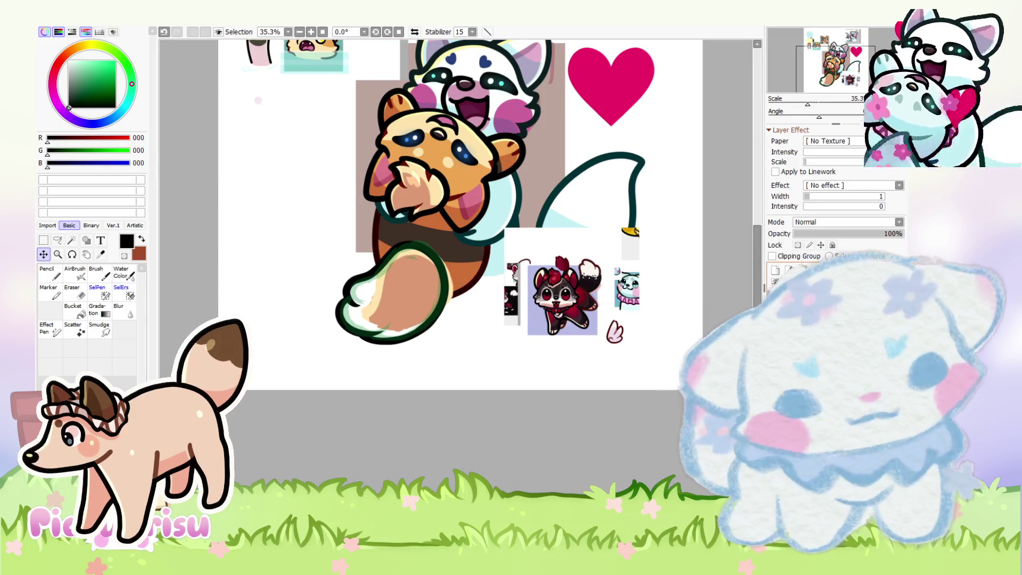
pyautogui.scroll(4, 595, 284)
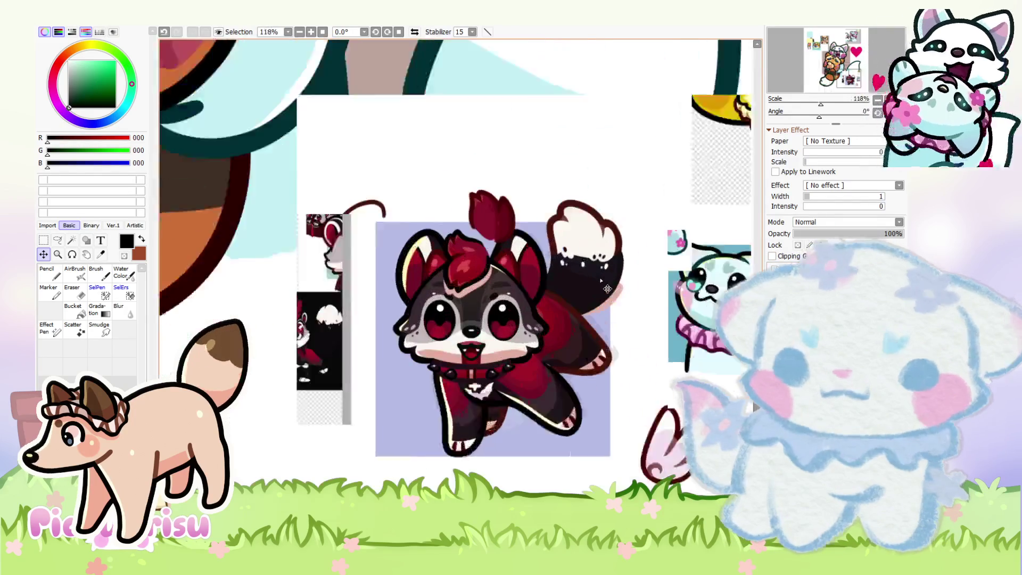
# Step: Paint a small purple mark at the tail tip with the Pencil
pyautogui.scroll(-2, 600, 288)
pyautogui.press('n')
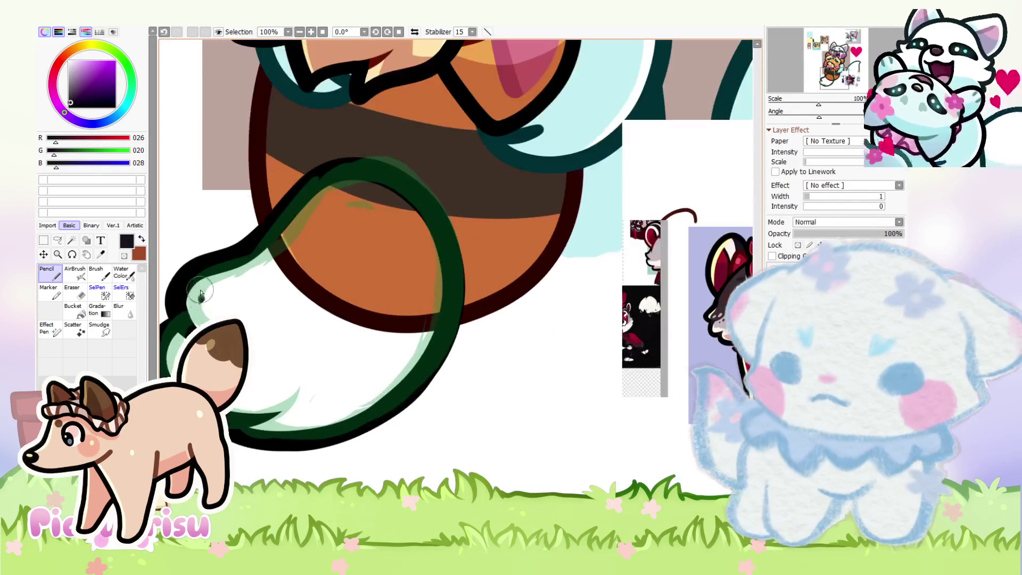
pyautogui.scroll(2, 404, 266)
pyautogui.click(83, 83)
pyautogui.moveTo(207, 291); pyautogui.dragTo(212, 319)
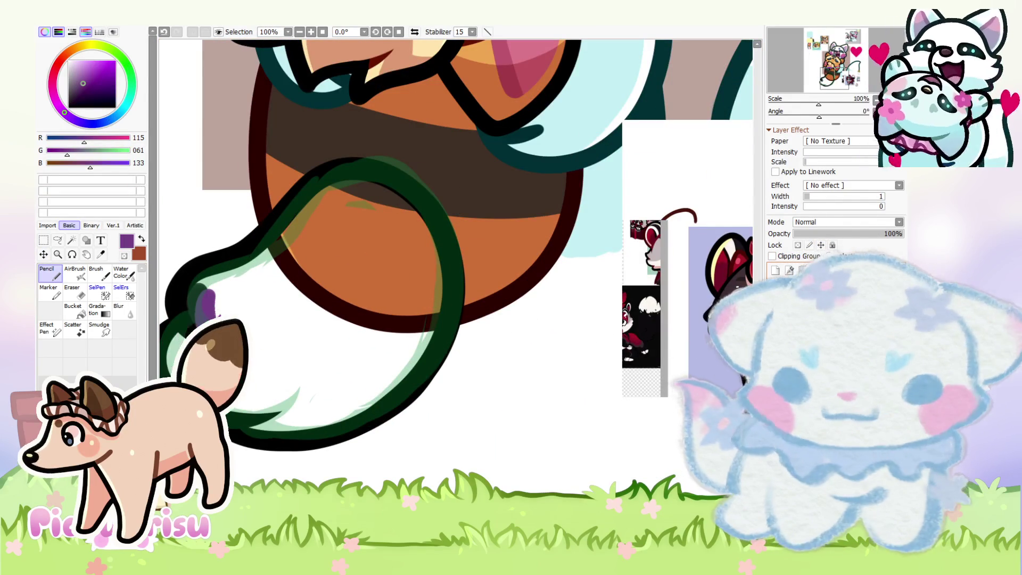
# Step: Restore the lineart layer to 100% opacity
pyautogui.click(899, 233)
pyautogui.scroll(-1, 561, 375)
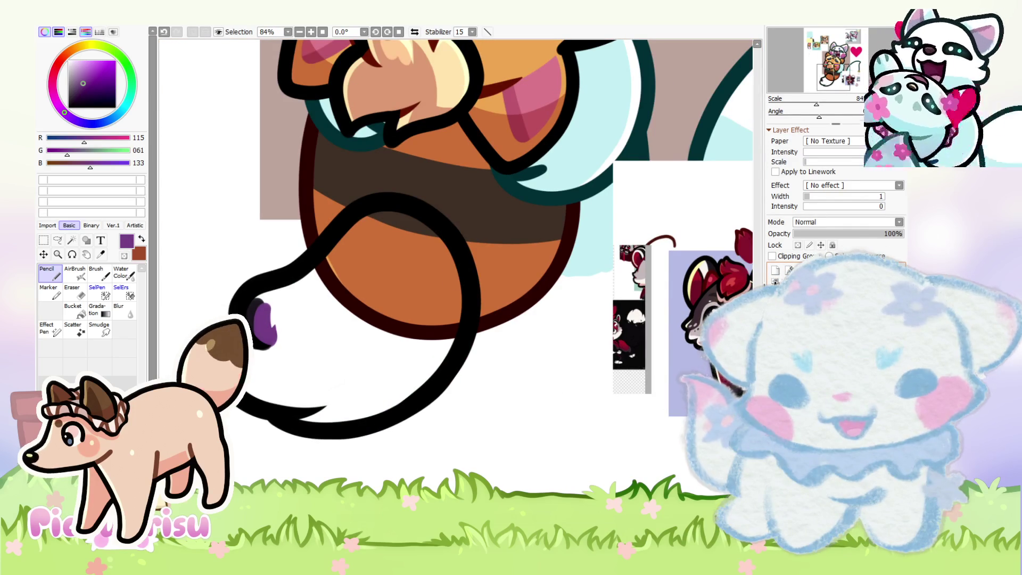
pyautogui.scroll(1, 314, 277)
# Step: Fill the fox's tail with purple using the Pencil
pyautogui.moveTo(266, 304)
pyautogui.mouseDown()
pyautogui.moveTo(368, 242)
pyautogui.moveTo(386, 213)
pyautogui.moveTo(439, 199)
pyautogui.moveTo(489, 325)
pyautogui.moveTo(375, 440)
pyautogui.moveTo(311, 428)
pyautogui.moveTo(261, 340)
pyautogui.moveTo(299, 393)
pyautogui.moveTo(329, 353)
pyautogui.moveTo(445, 354)
pyautogui.moveTo(426, 234)
pyautogui.moveTo(337, 336)
pyautogui.moveTo(367, 340)
pyautogui.moveTo(338, 337)
pyautogui.mouseUp()
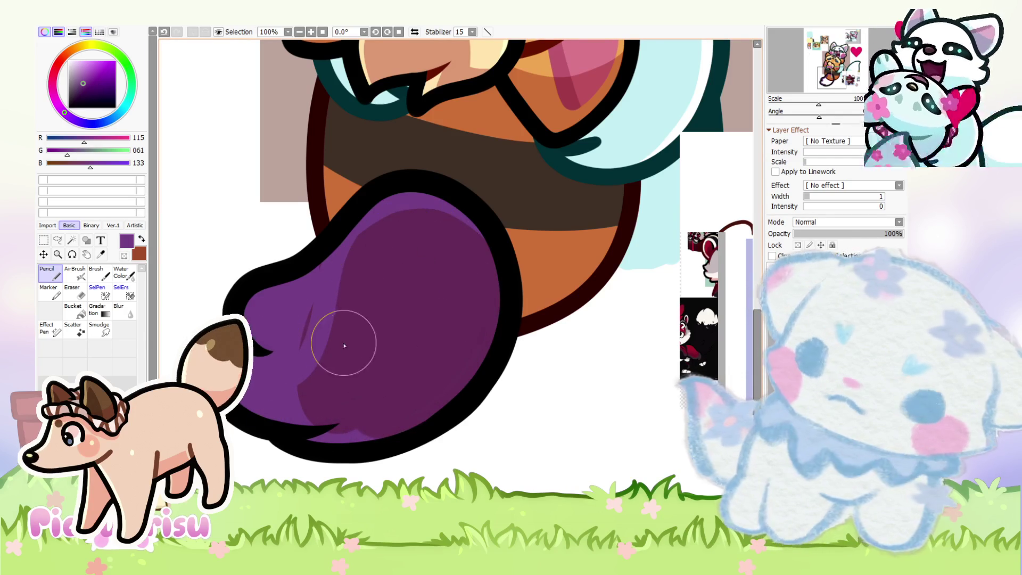
pyautogui.scroll(-2, 337, 337)
pyautogui.scroll(5, 576, 396)
# Step: Pick a soft pink and shade the tail's inner edges, leaving only a thin highlight
pyautogui.keyDown('alt'); pyautogui.click(578, 388); pyautogui.keyUp('alt')
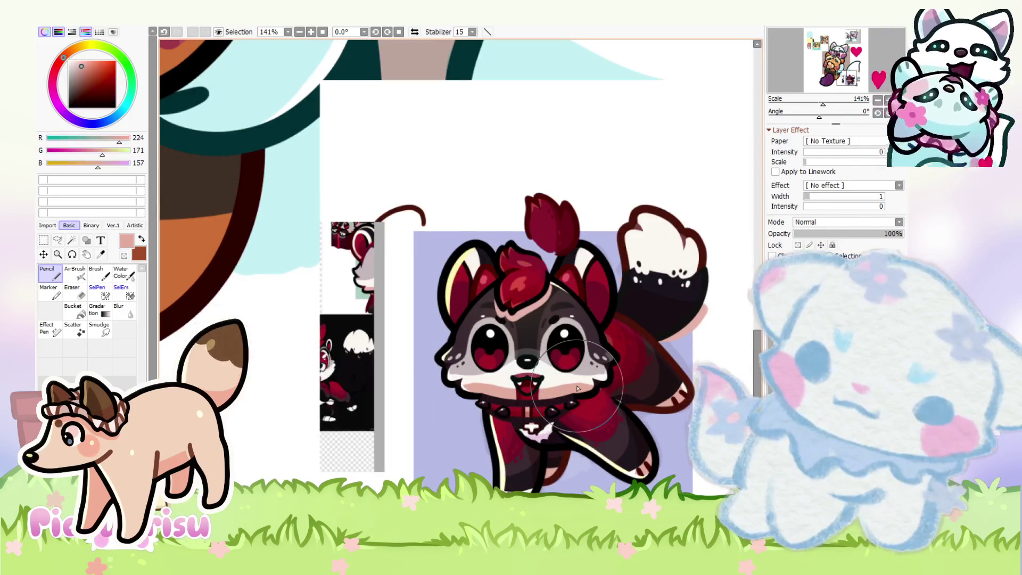
pyautogui.scroll(-5, 578, 389)
pyautogui.scroll(4, 564, 346)
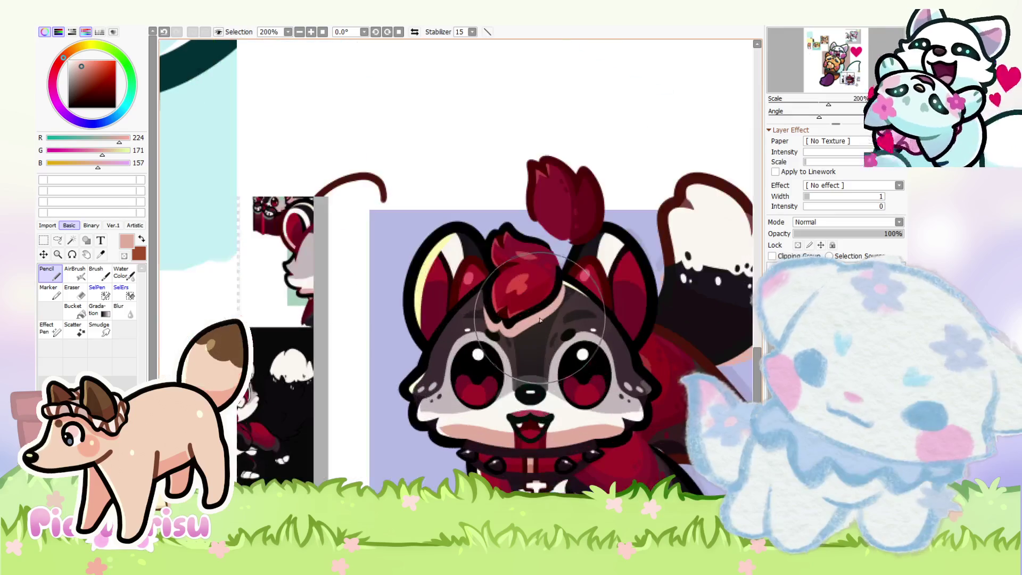
pyautogui.scroll(-3, 559, 324)
pyautogui.keyDown('alt'); pyautogui.click(559, 322); pyautogui.keyUp('alt')
pyautogui.scroll(-1, 373, 312)
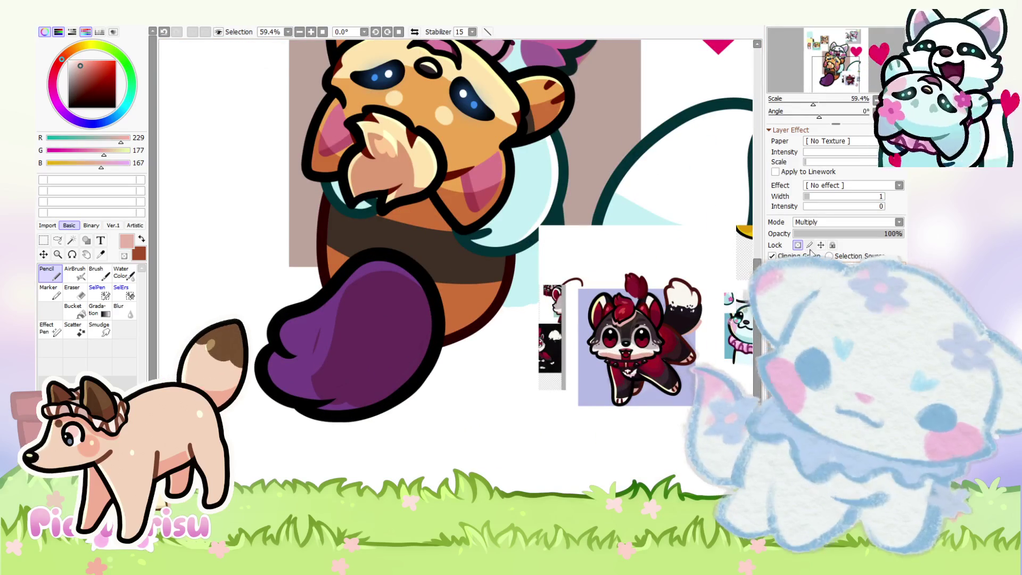
pyautogui.scroll(3, 365, 332)
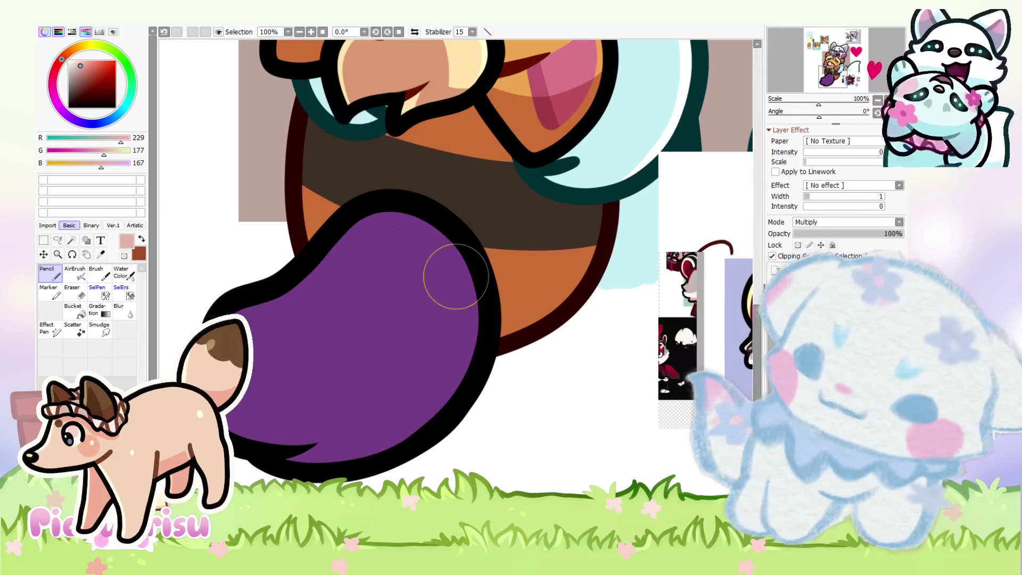
pyautogui.moveTo(276, 436)
pyautogui.mouseDown()
pyautogui.moveTo(449, 335)
pyautogui.moveTo(320, 296)
pyautogui.moveTo(260, 424)
pyautogui.moveTo(278, 383)
pyautogui.moveTo(337, 424)
pyautogui.moveTo(424, 269)
pyautogui.moveTo(378, 406)
pyautogui.moveTo(318, 365)
pyautogui.mouseUp()
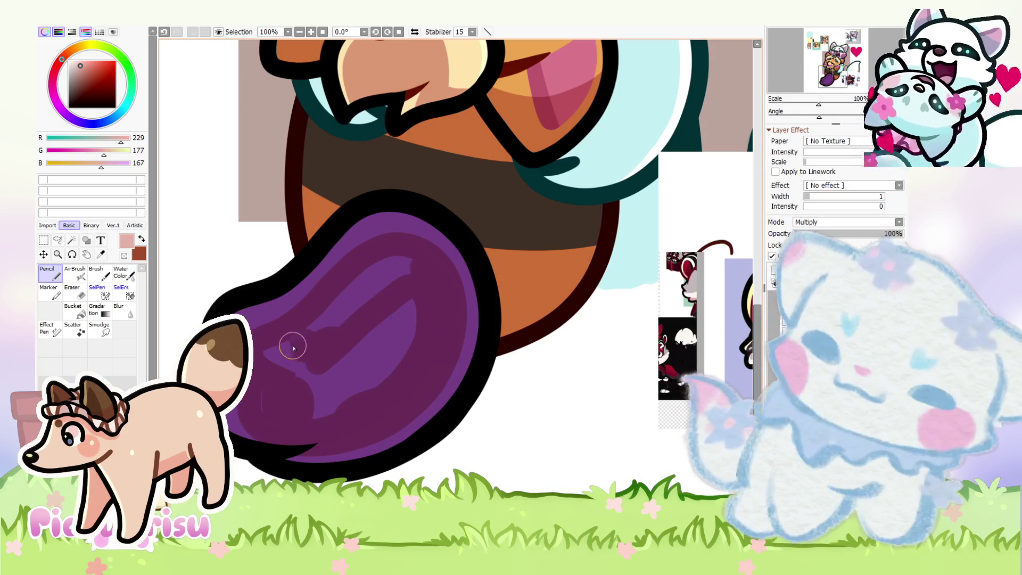
pyautogui.moveTo(324, 320); pyautogui.dragTo(393, 367)
pyautogui.moveTo(391, 292); pyautogui.dragTo(362, 400)
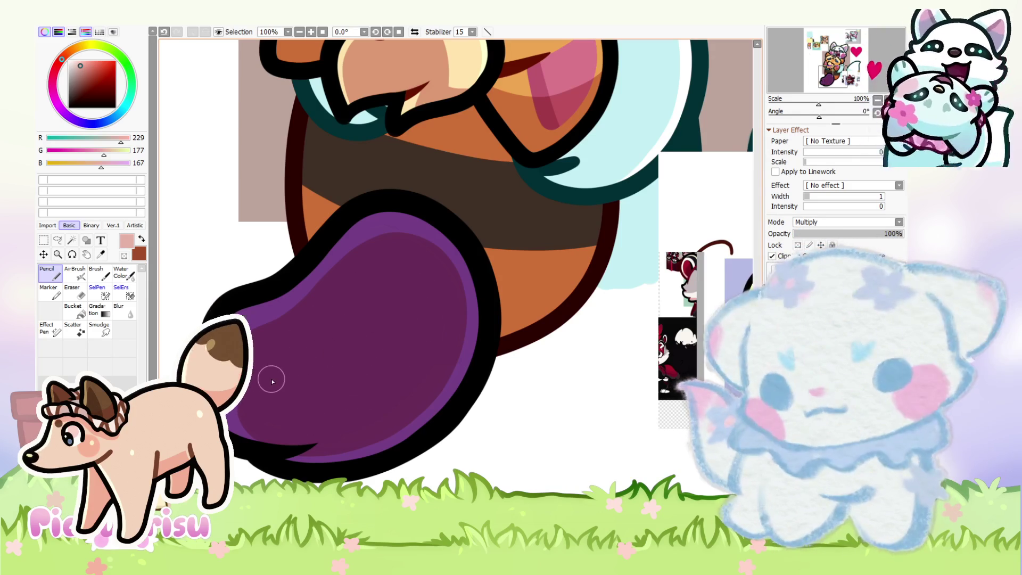
pyautogui.scroll(-4, 271, 381)
pyautogui.scroll(3, 372, 358)
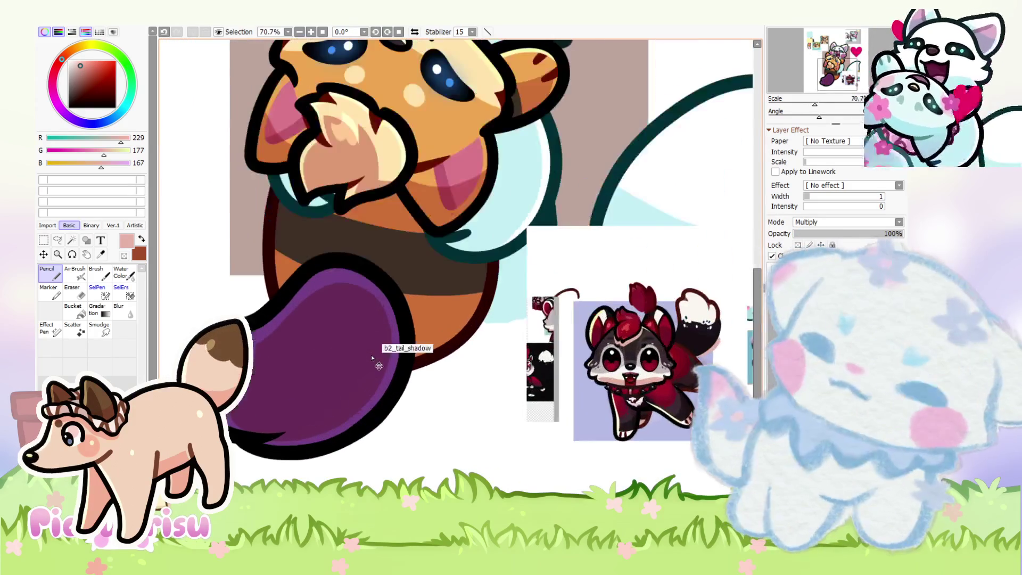
# Step: Transform the tail shadow layer with Ctrl+T and commit it
pyautogui.hotkey('ctrl', 't')
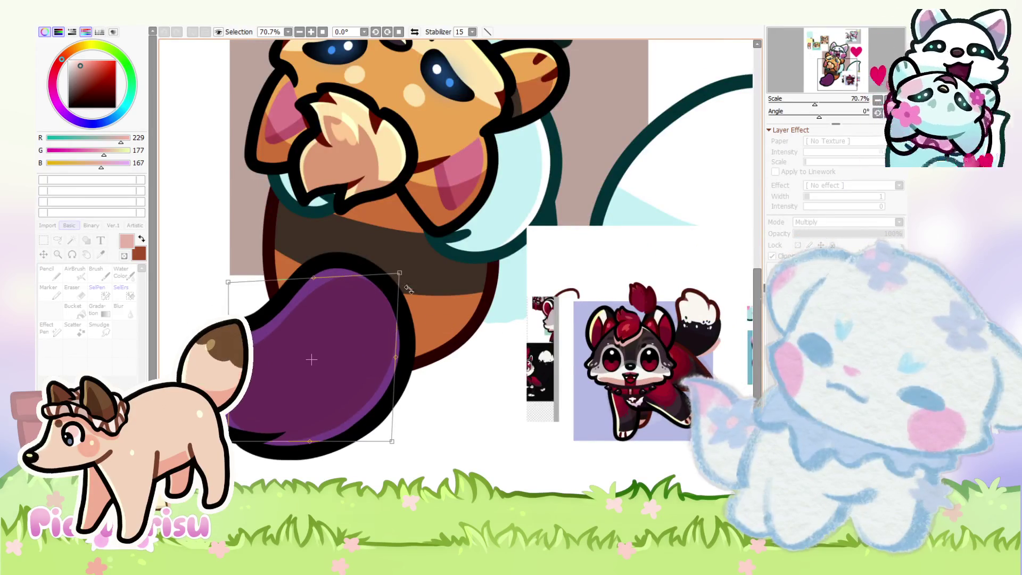
pyautogui.scroll(-3, 408, 289)
pyautogui.press('Return')
pyautogui.scroll(5, 548, 335)
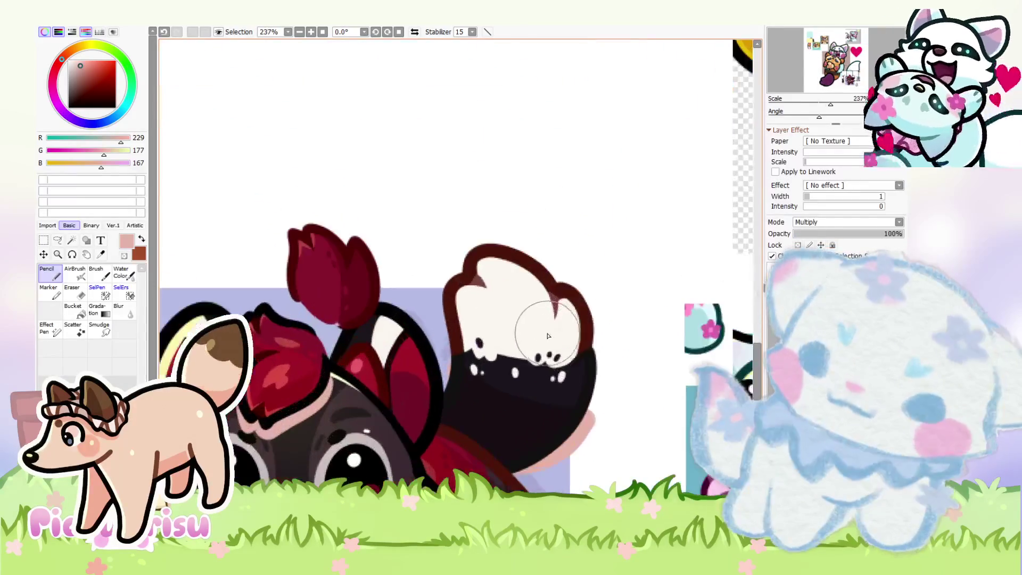
# Step: Eyedrop the reference tail's cream and dark colours, then repaint the fox's tail near-black
pyautogui.keyDown('alt'); pyautogui.click(548, 335); pyautogui.keyUp('alt')
pyautogui.scroll(-10, 547, 335)
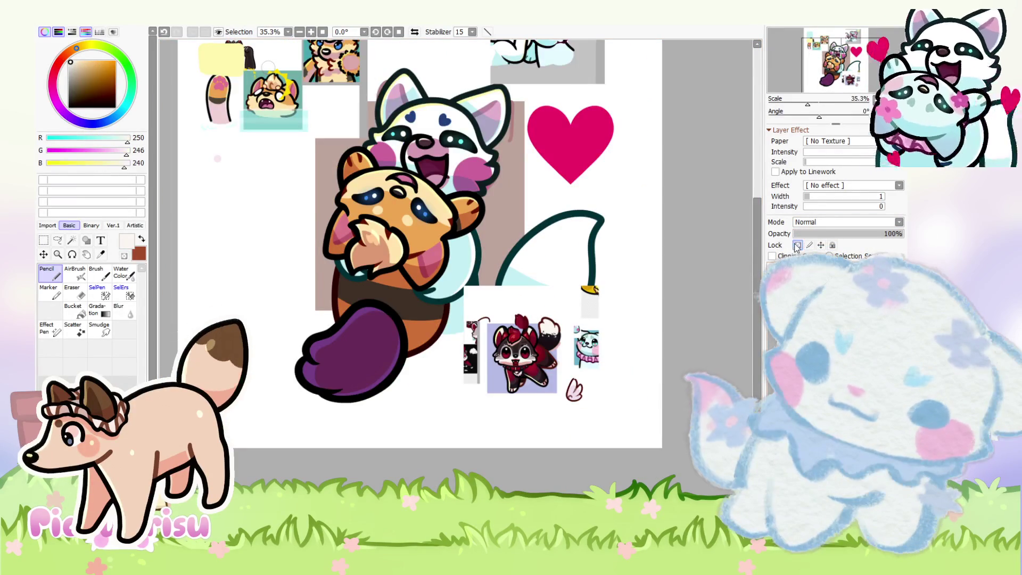
pyautogui.scroll(1, 495, 383)
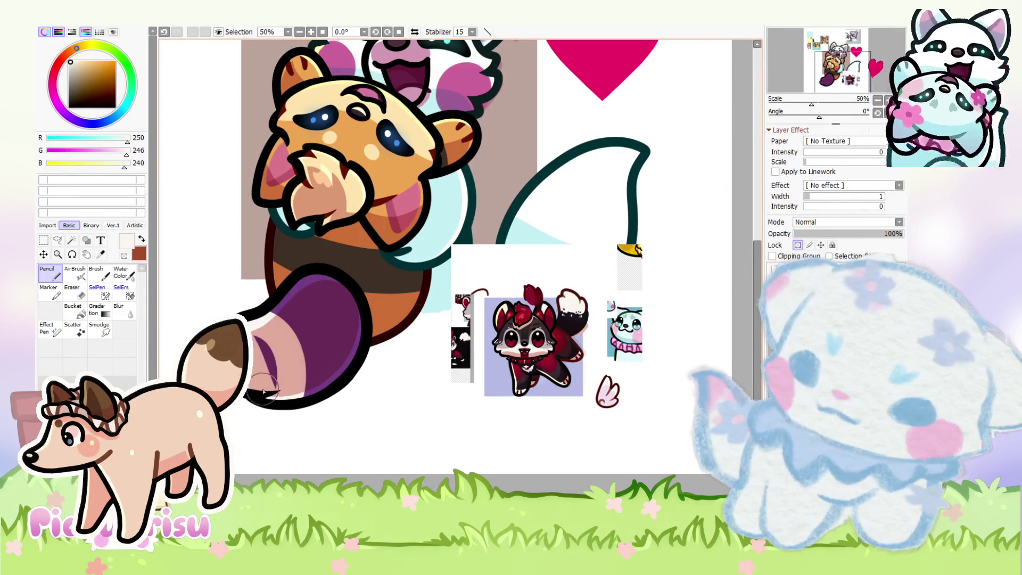
pyautogui.scroll(5, 558, 251)
pyautogui.keyDown('alt'); pyautogui.click(559, 255); pyautogui.keyUp('alt')
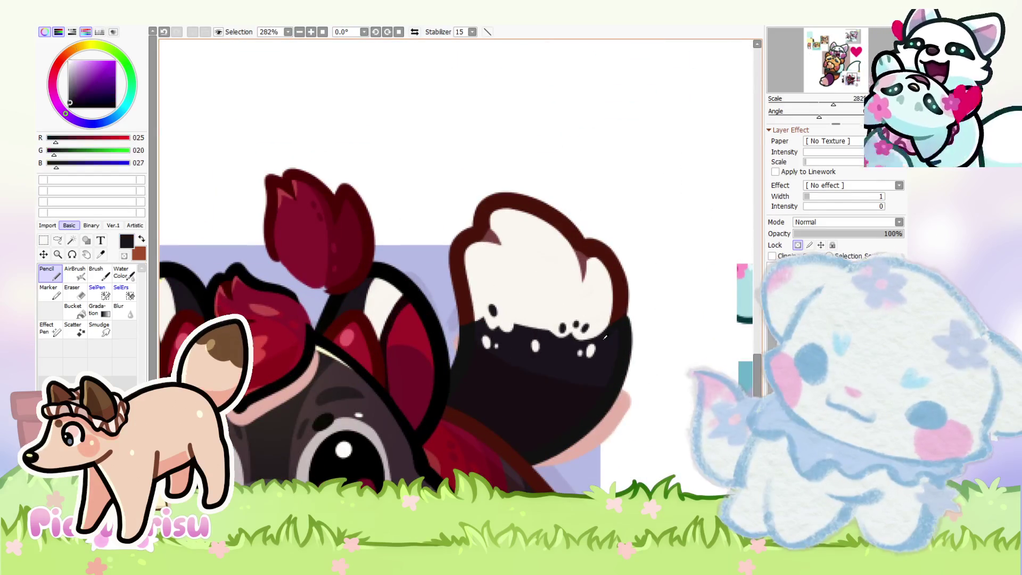
pyautogui.scroll(-6, 496, 323)
pyautogui.scroll(4, 496, 323)
pyautogui.moveTo(324, 303)
pyautogui.mouseDown()
pyautogui.moveTo(425, 392)
pyautogui.moveTo(432, 249)
pyautogui.mouseUp()
pyautogui.scroll(-4, 369, 310)
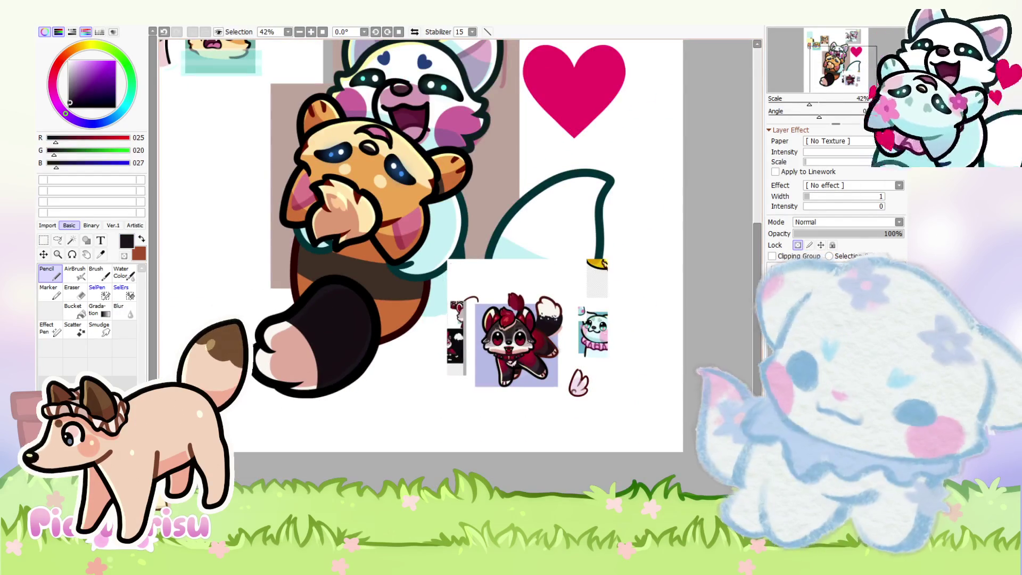
pyautogui.scroll(8, 289, 326)
# Step: Pick an off-white colour for the tail tip
pyautogui.keyDown('alt'); pyautogui.click(223, 250); pyautogui.keyUp('alt')
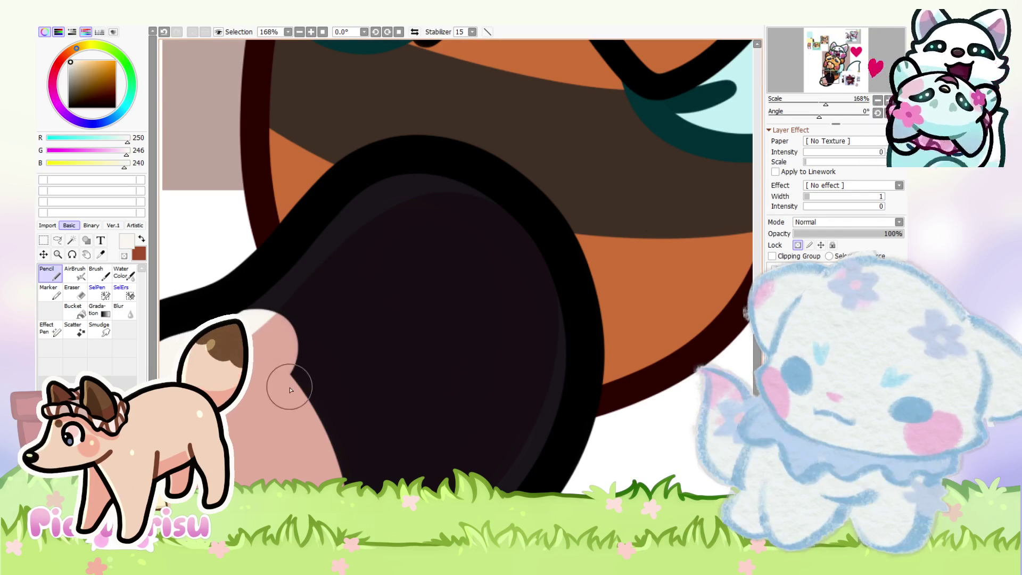
pyautogui.scroll(-4, 290, 390)
pyautogui.scroll(2, 308, 433)
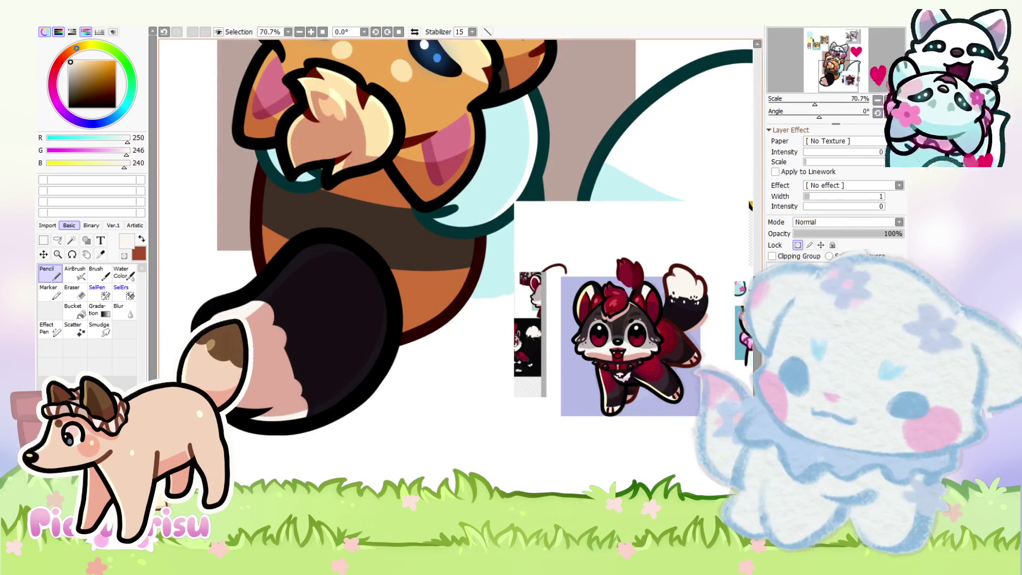
pyautogui.scroll(4, 274, 319)
pyautogui.scroll(-3, 250, 276)
pyautogui.scroll(-2, 259, 305)
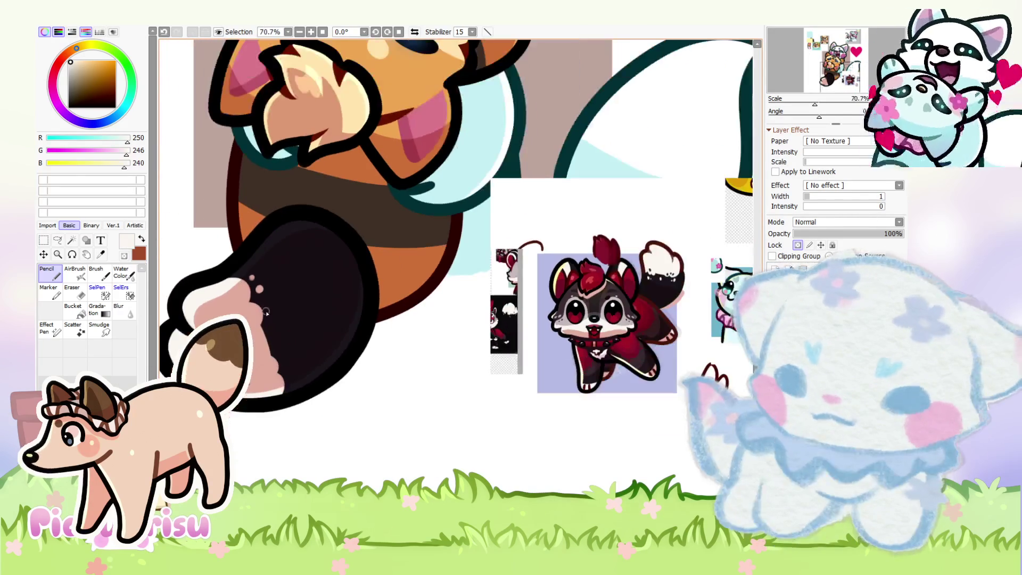
pyautogui.scroll(4, 267, 320)
pyautogui.moveTo(298, 407); pyautogui.dragTo(314, 400)
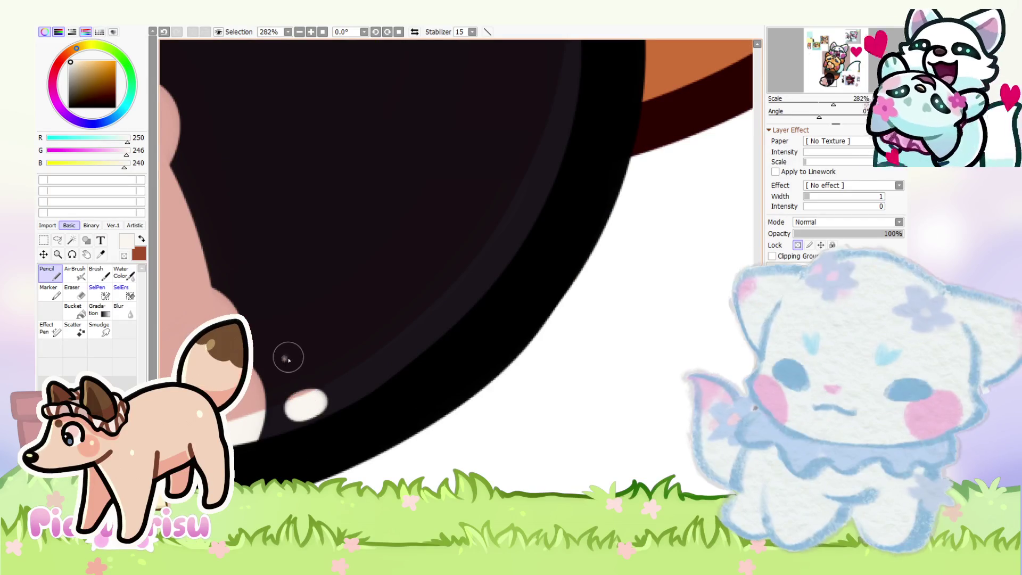
pyautogui.scroll(-4, 266, 308)
pyautogui.scroll(4, 282, 349)
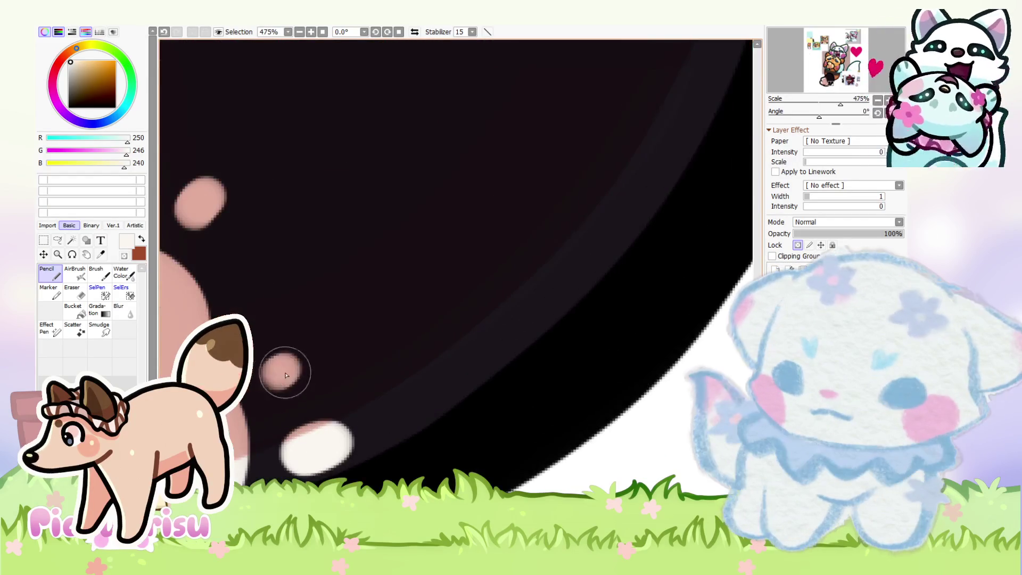
pyautogui.scroll(-9, 292, 376)
pyautogui.scroll(10, 289, 291)
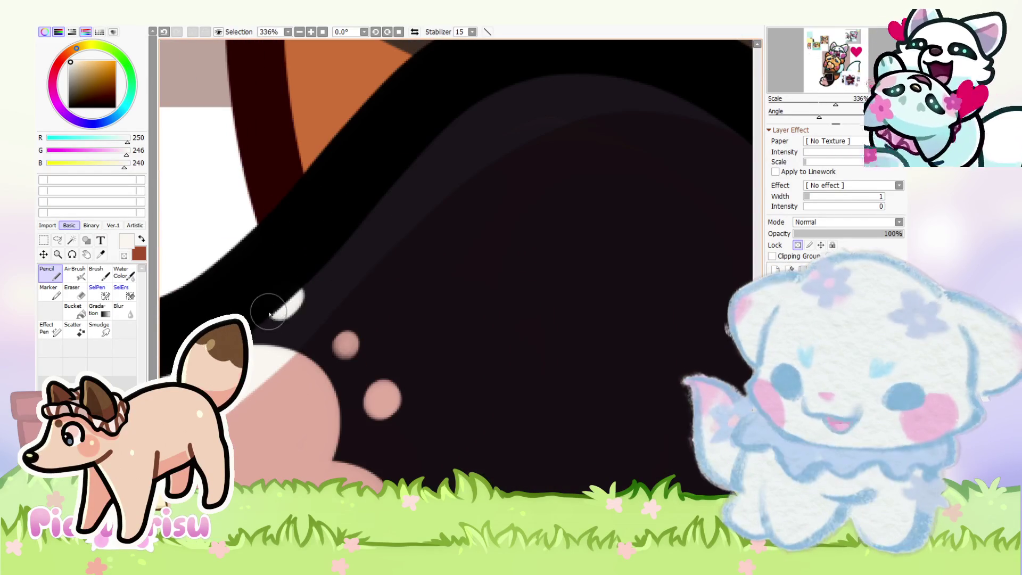
pyautogui.scroll(3, 340, 322)
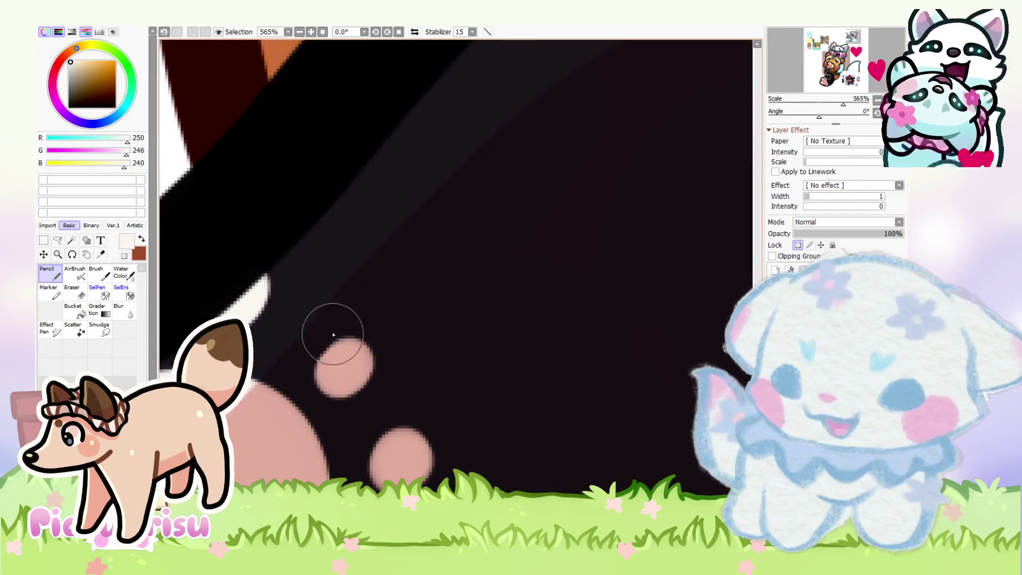
pyautogui.scroll(-8, 331, 336)
pyautogui.scroll(2, 246, 316)
pyautogui.keyDown('alt'); pyautogui.click(246, 317); pyautogui.keyUp('alt')
pyautogui.scroll(1, 246, 316)
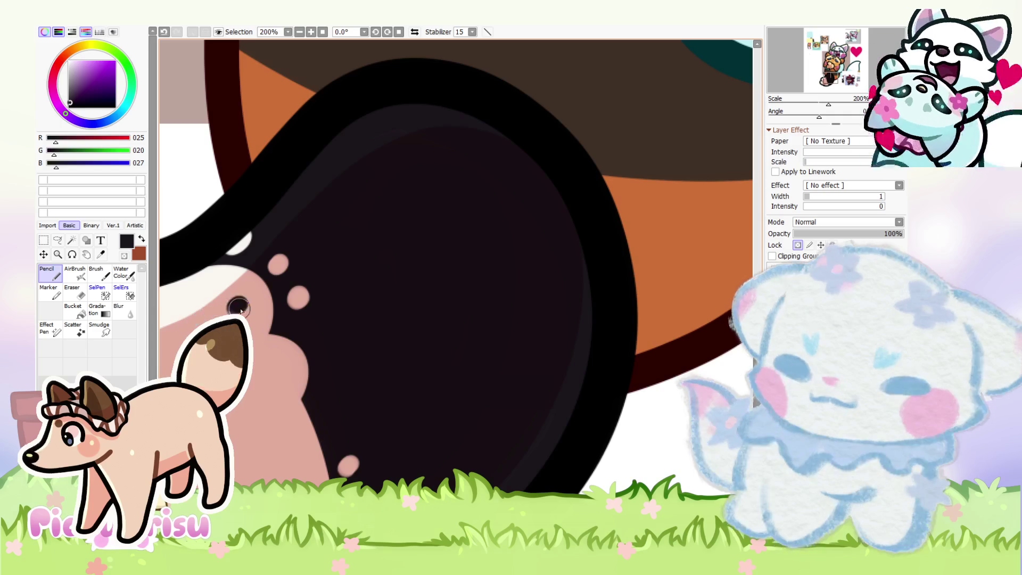
pyautogui.scroll(-4, 242, 318)
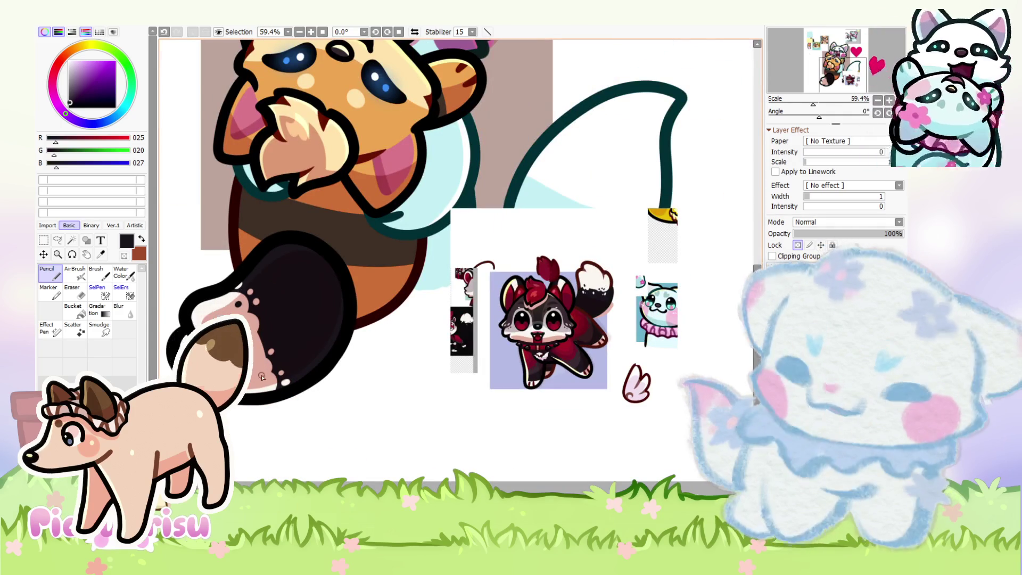
pyautogui.scroll(5, 261, 376)
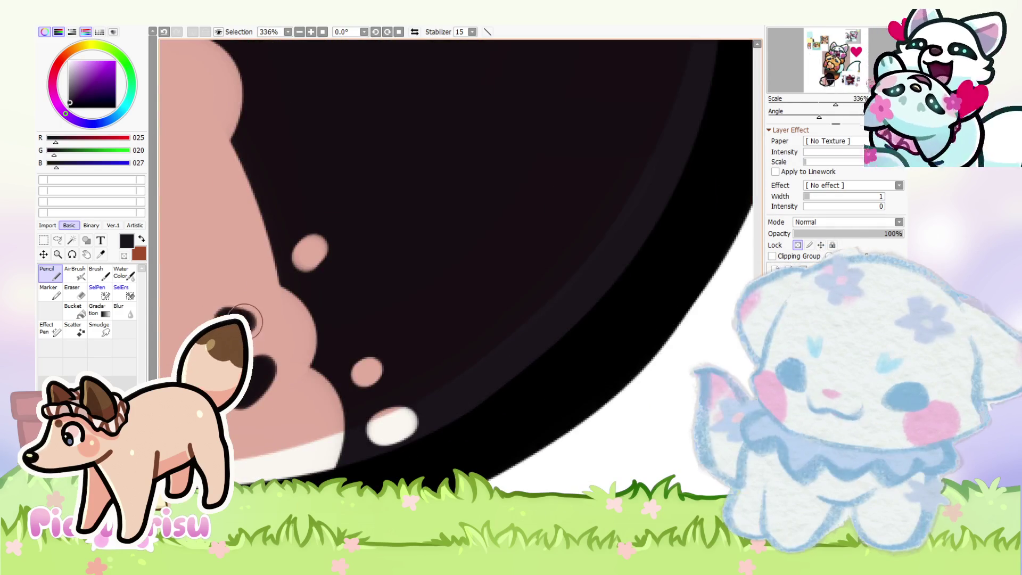
pyautogui.scroll(-5, 245, 319)
pyautogui.scroll(5, 250, 309)
pyautogui.scroll(-3, 256, 294)
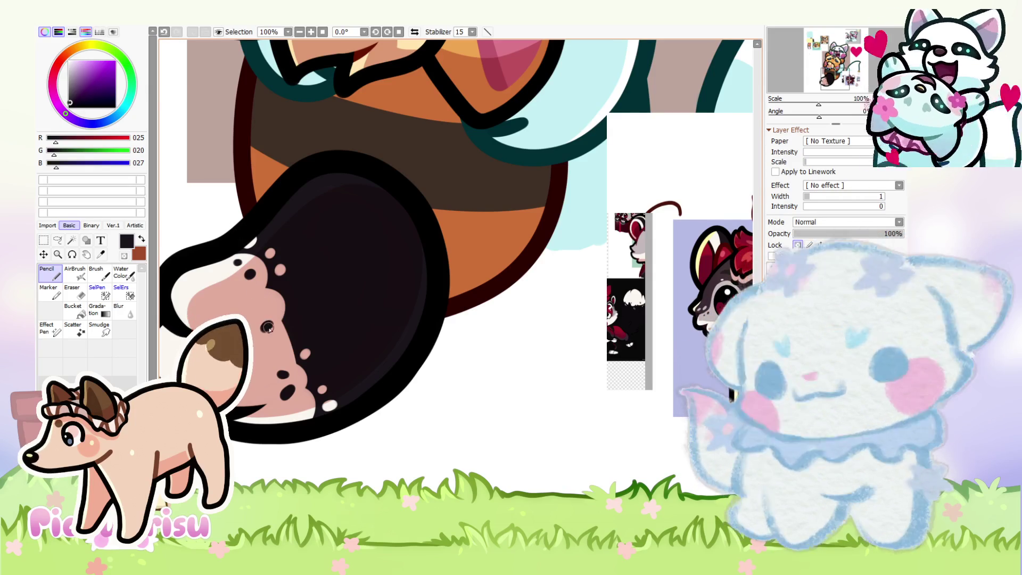
pyautogui.scroll(-2, 467, 410)
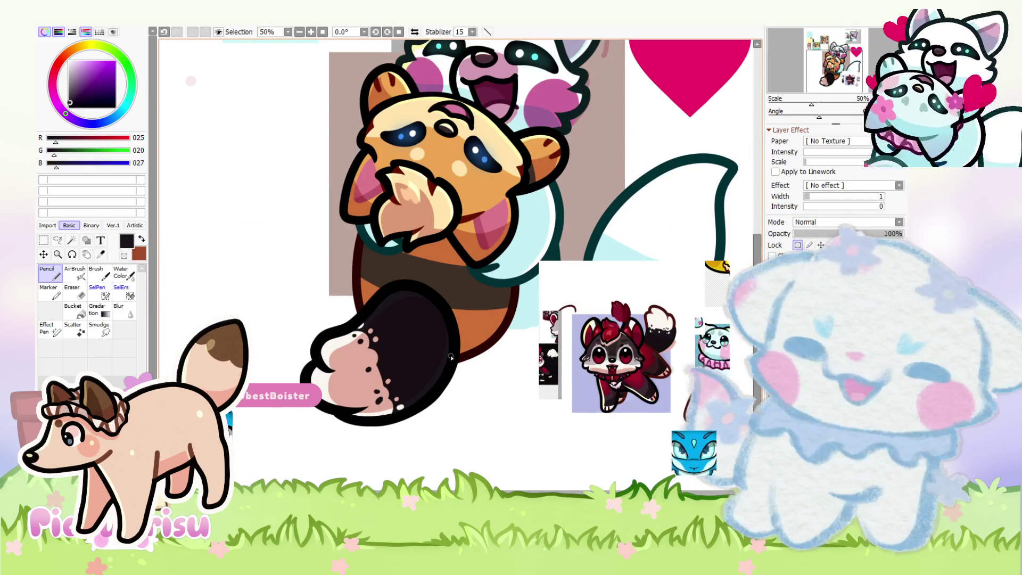
pyautogui.scroll(-3, 451, 358)
pyautogui.scroll(3, 500, 346)
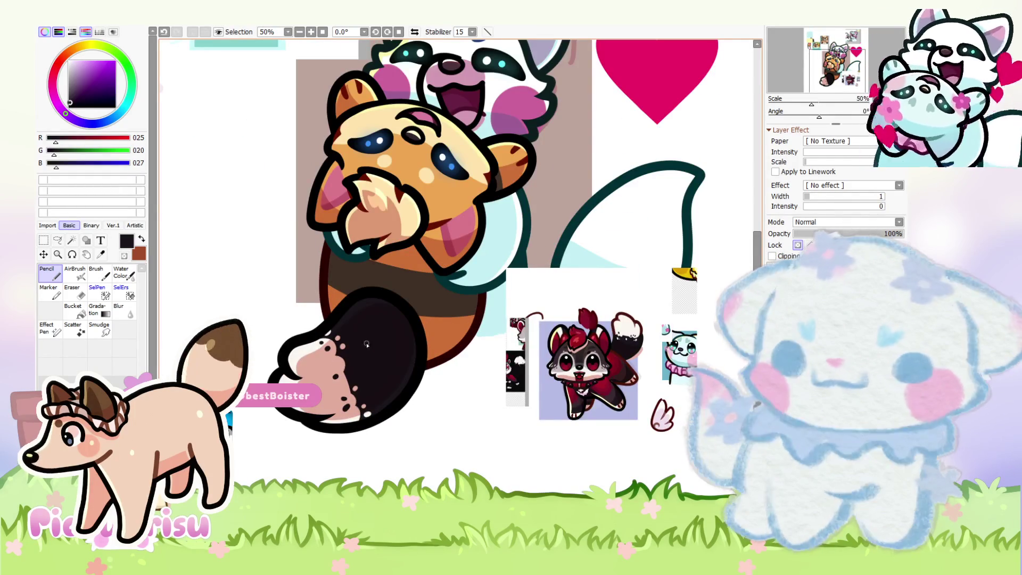
pyautogui.scroll(7, 640, 324)
pyautogui.scroll(-6, 575, 244)
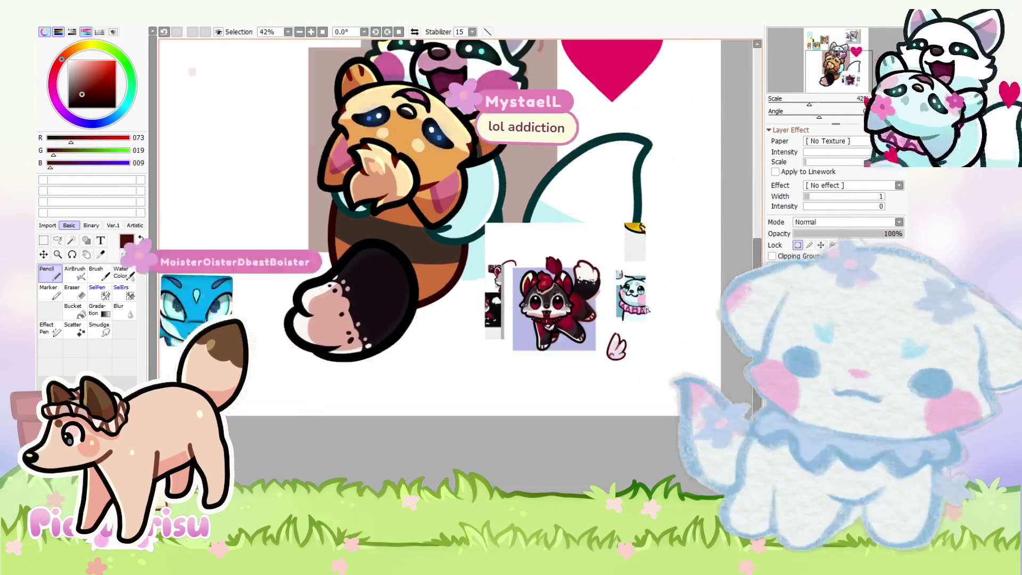
# Step: Enable Lock transparency so the paw outline can be repainted dark red-brown
pyautogui.click(797, 245)
pyautogui.scroll(6, 266, 320)
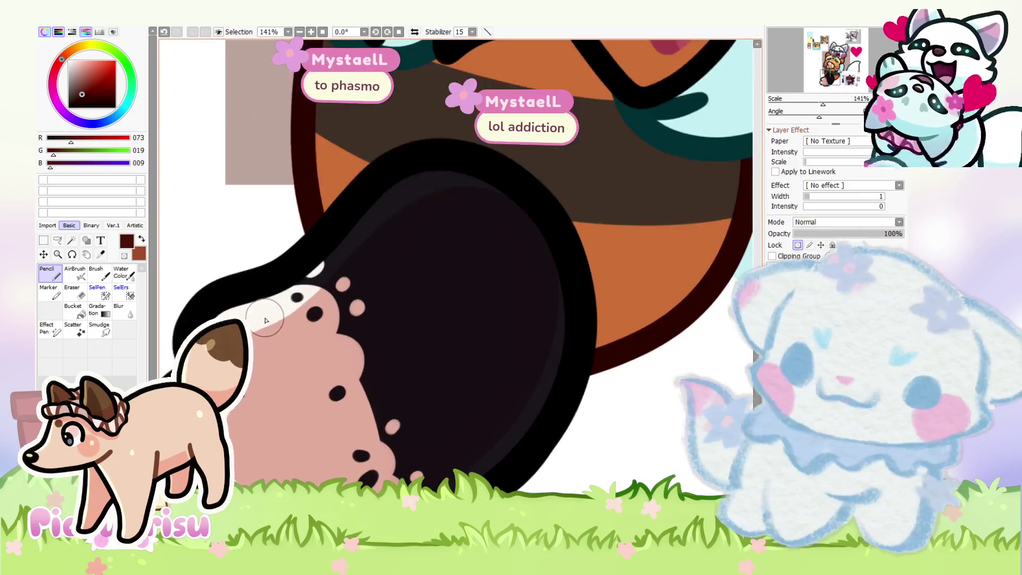
pyautogui.scroll(-2, 266, 320)
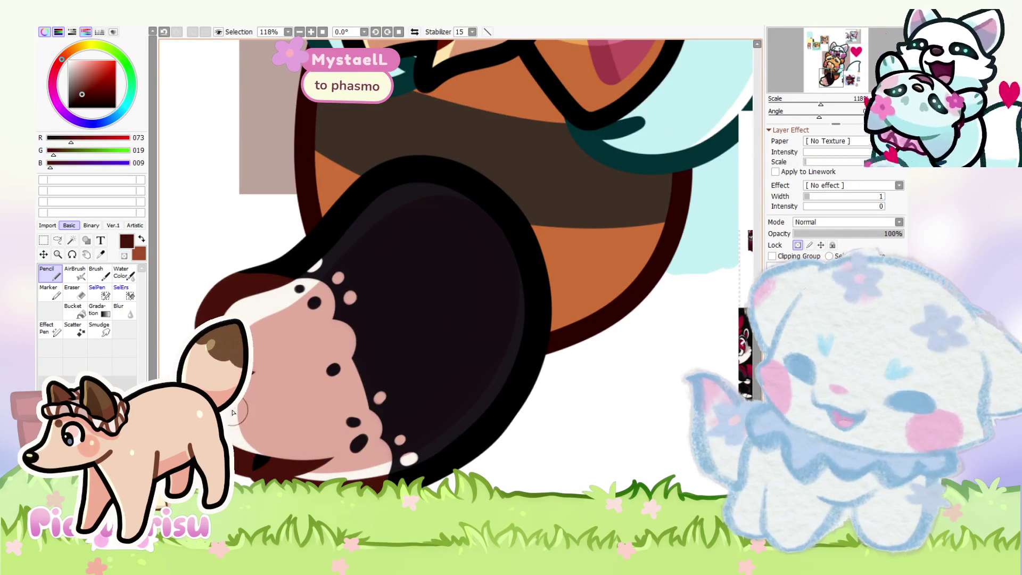
pyautogui.scroll(-4, 233, 413)
pyautogui.scroll(5, 207, 311)
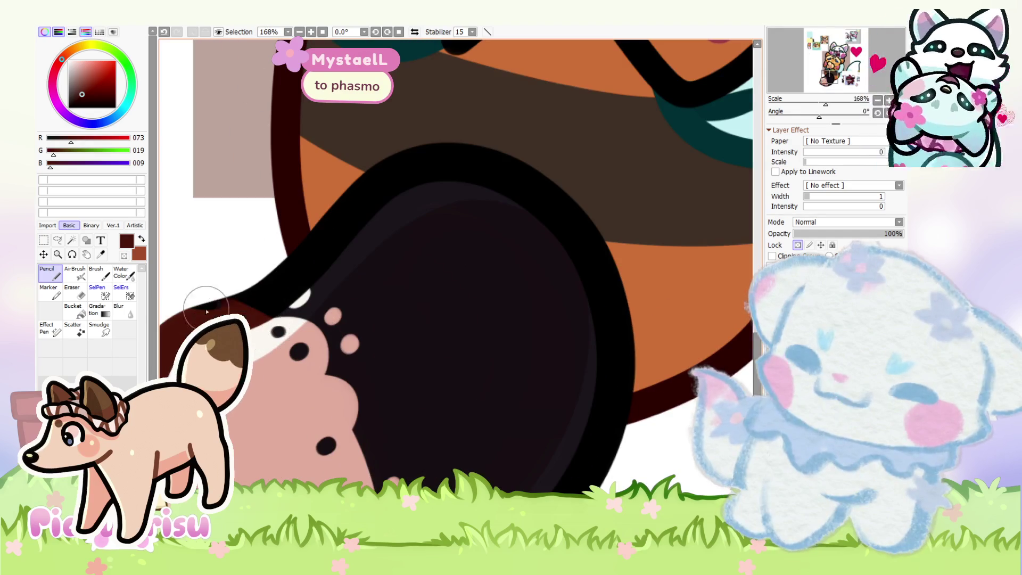
pyautogui.scroll(-5, 243, 311)
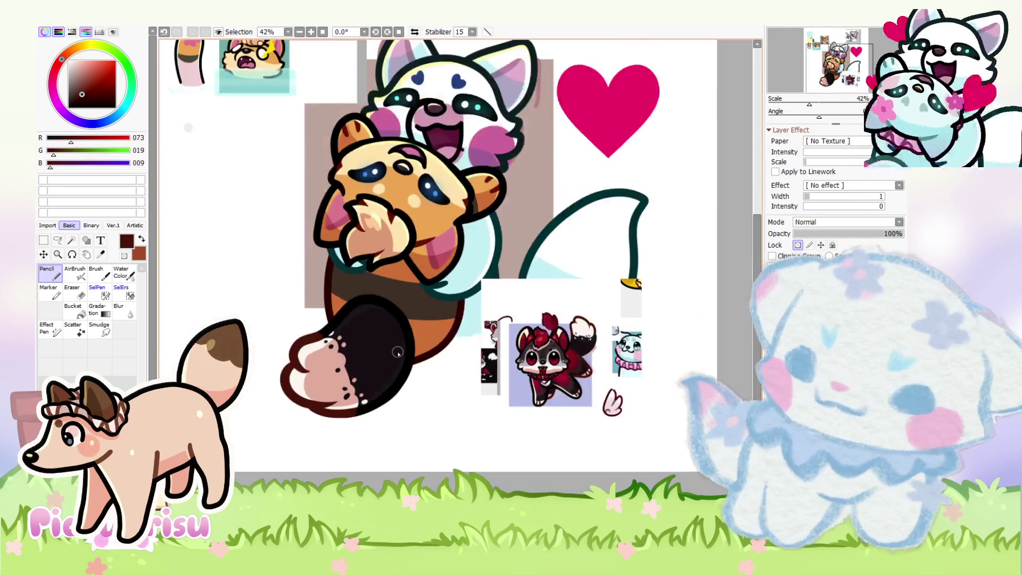
pyautogui.scroll(-2, 397, 353)
pyautogui.scroll(2, 398, 353)
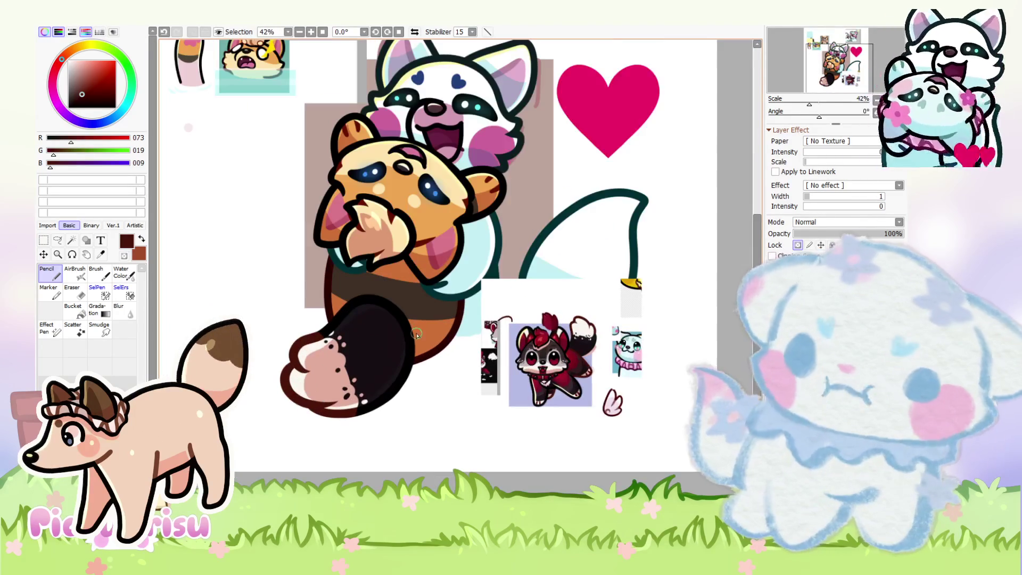
pyautogui.scroll(1, 451, 396)
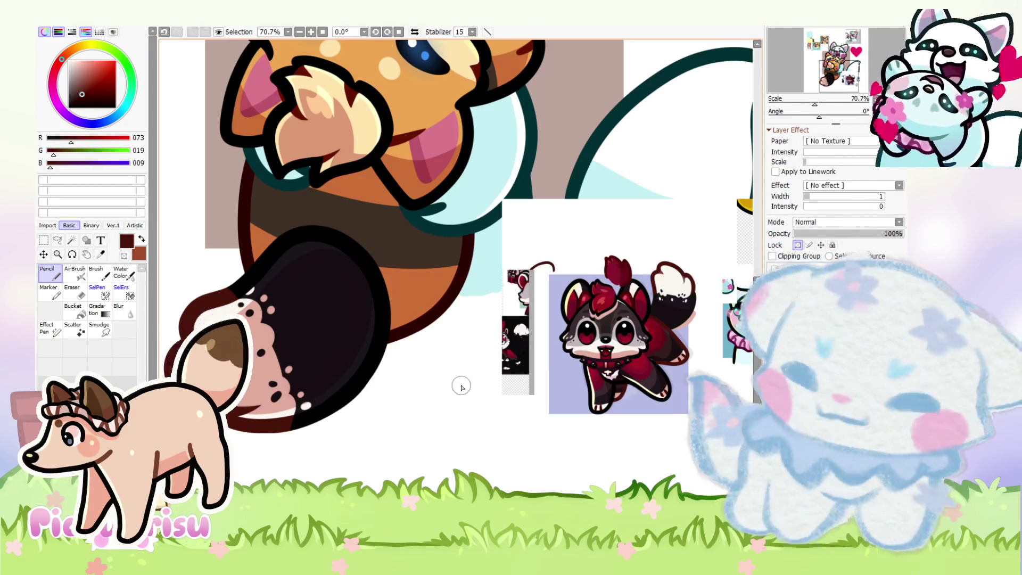
# Step: Touch up the paw highlights with eyedropped near-white and dark fill, undoing a stray pink dot
pyautogui.keyDown('alt'); pyautogui.click(209, 317); pyautogui.keyUp('alt')
pyautogui.scroll(7, 315, 371)
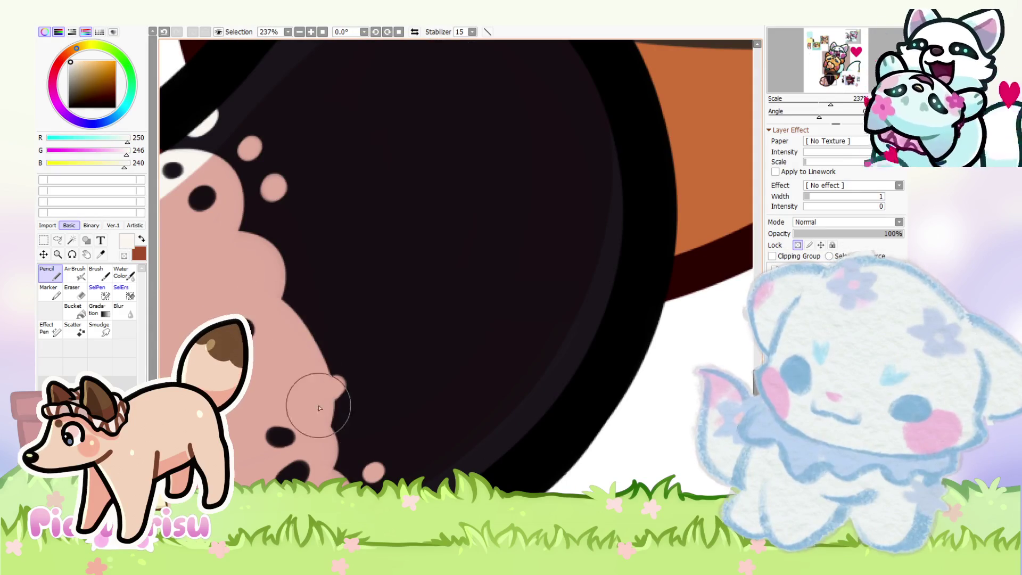
pyautogui.scroll(-6, 315, 346)
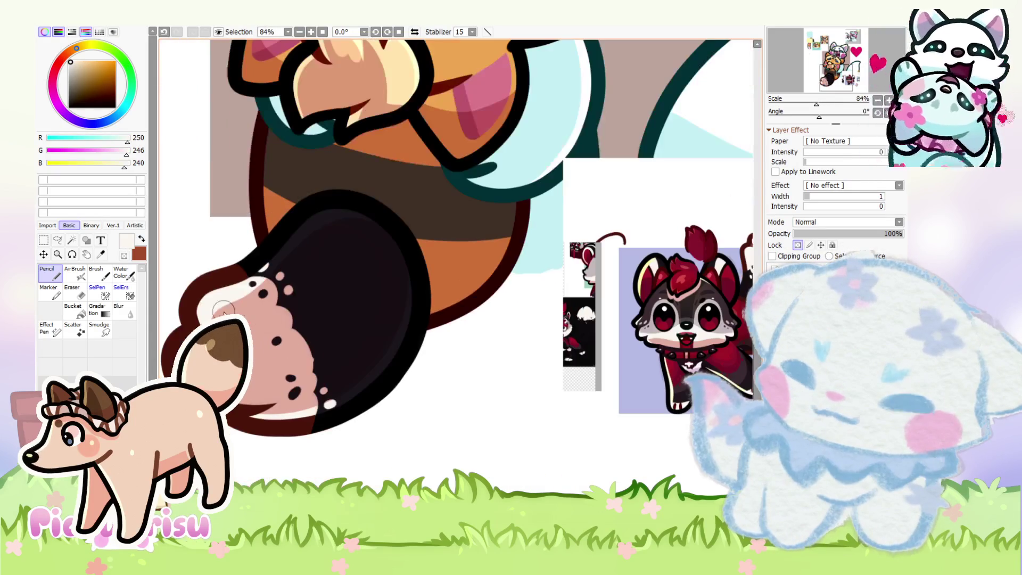
pyautogui.scroll(3, 276, 380)
pyautogui.keyDown('alt'); pyautogui.click(264, 275); pyautogui.keyUp('alt')
pyautogui.scroll(3, 282, 302)
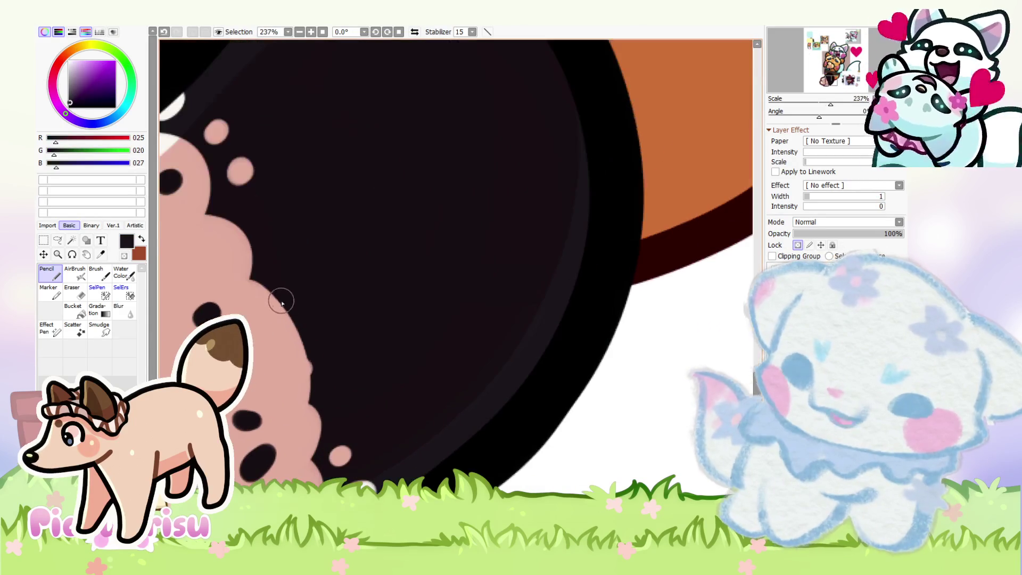
pyautogui.scroll(-4, 303, 421)
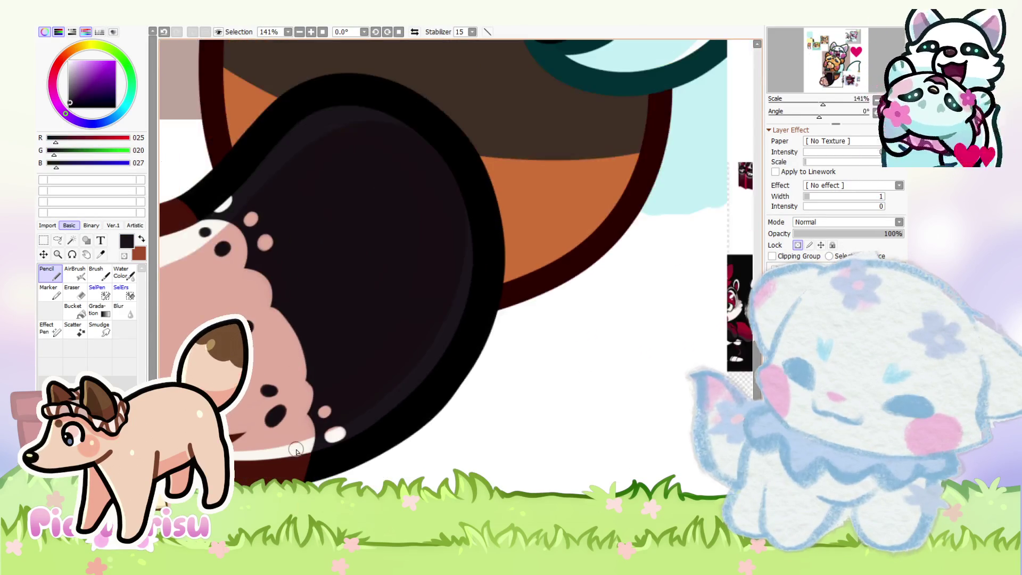
pyautogui.keyDown('alt'); pyautogui.click(298, 391); pyautogui.keyUp('alt')
pyautogui.scroll(5, 298, 384)
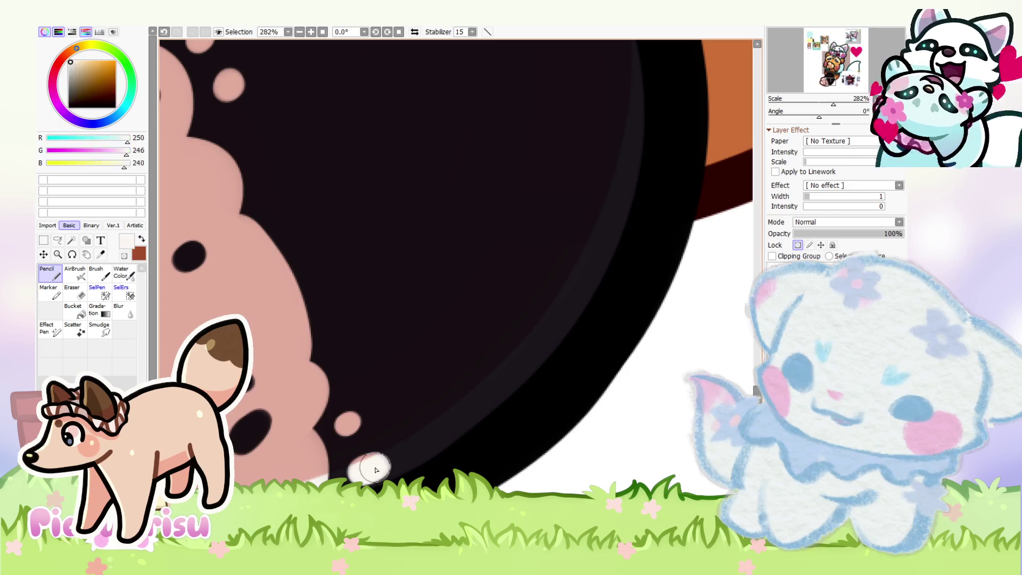
pyautogui.scroll(-4, 365, 468)
pyautogui.scroll(4, 342, 349)
pyautogui.scroll(-4, 325, 351)
pyautogui.scroll(4, 325, 351)
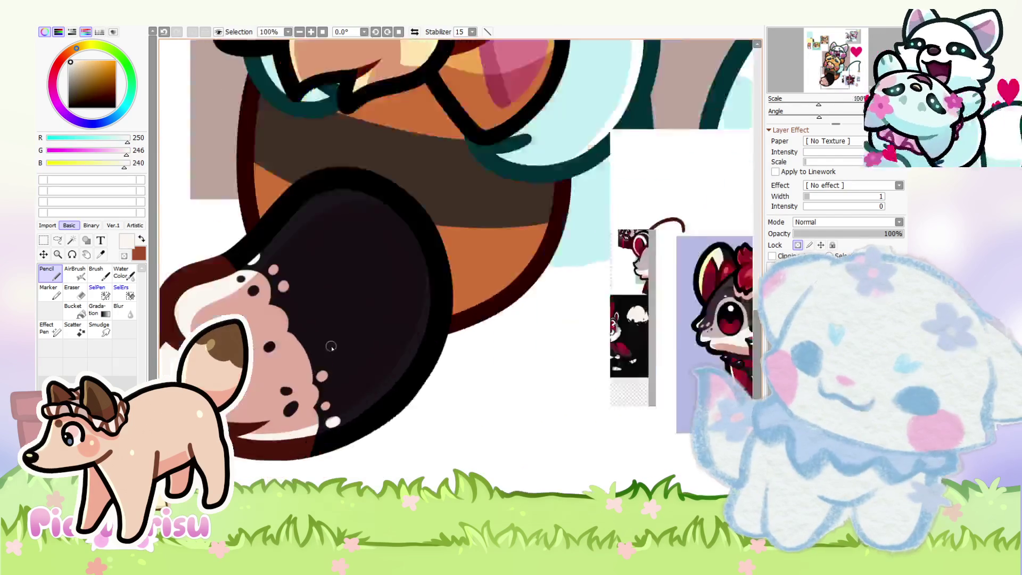
pyautogui.hotkey('ctrl', 'z')
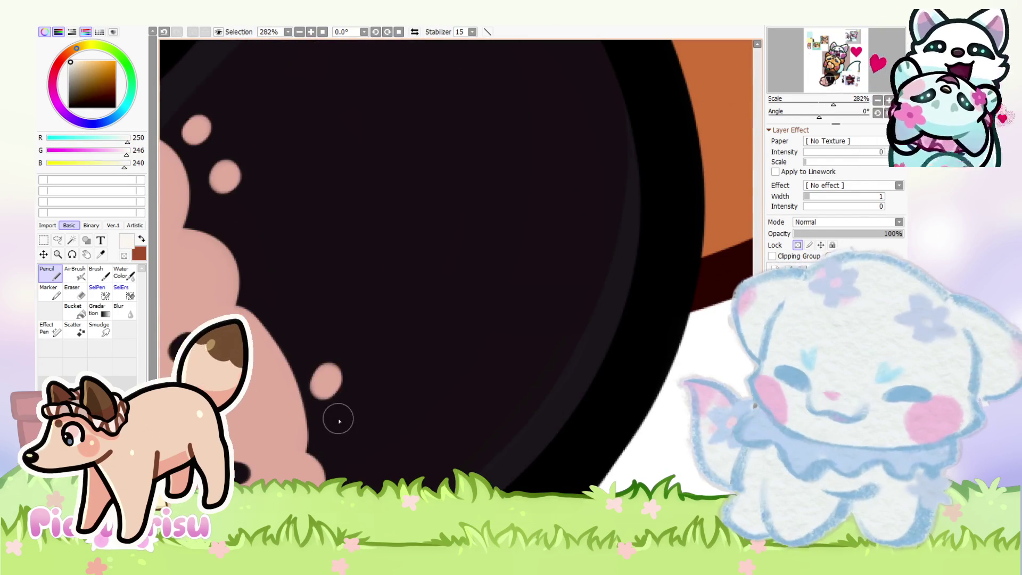
pyautogui.scroll(-6, 331, 420)
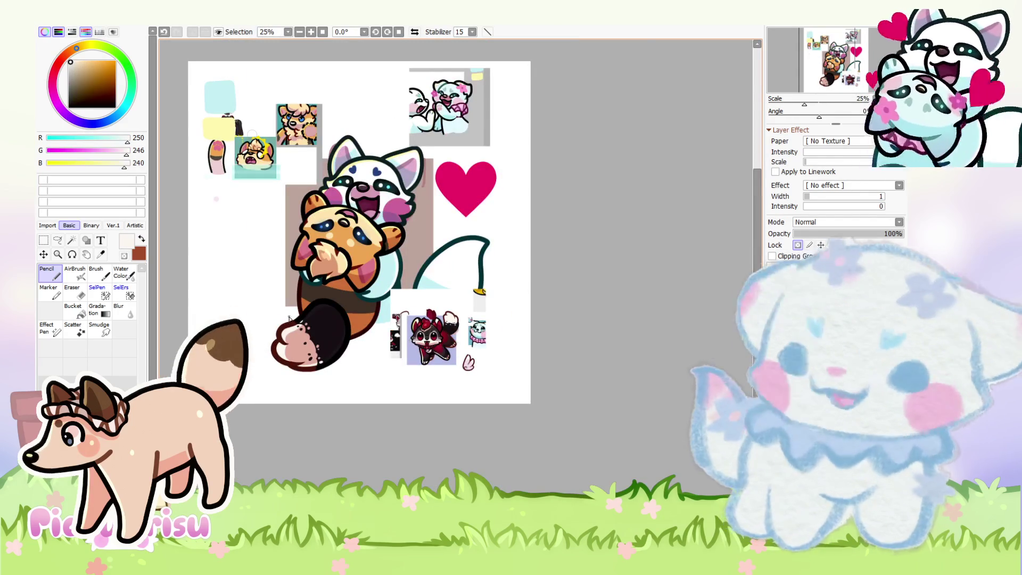
# Step: Eyedrop the reference character's dark red and paint it over the fox's brown body
pyautogui.scroll(3, 255, 300)
pyautogui.scroll(5, 588, 372)
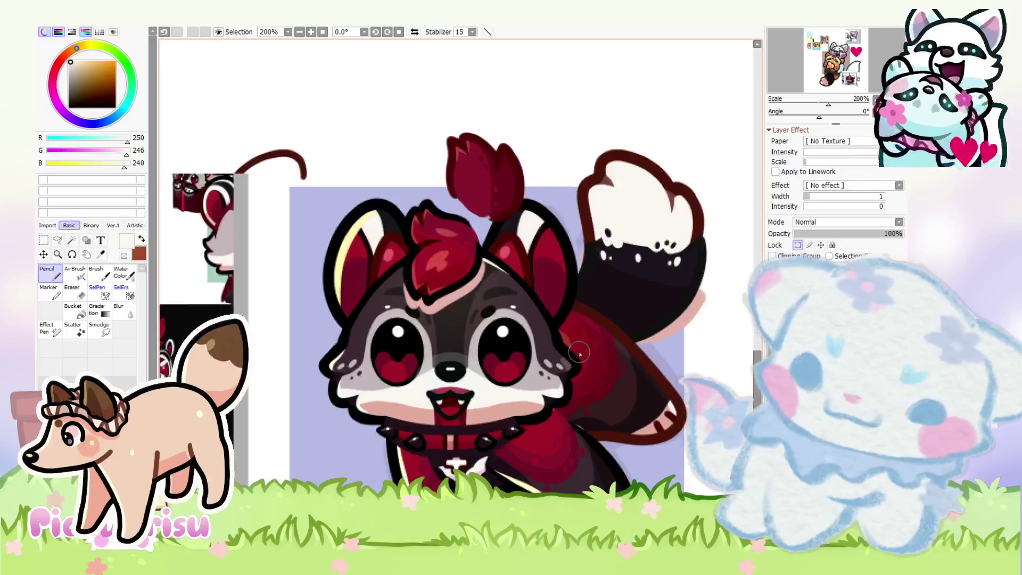
pyautogui.keyDown('alt'); pyautogui.click(610, 366); pyautogui.keyUp('alt')
pyautogui.scroll(-4, 610, 366)
pyautogui.scroll(1, 468, 255)
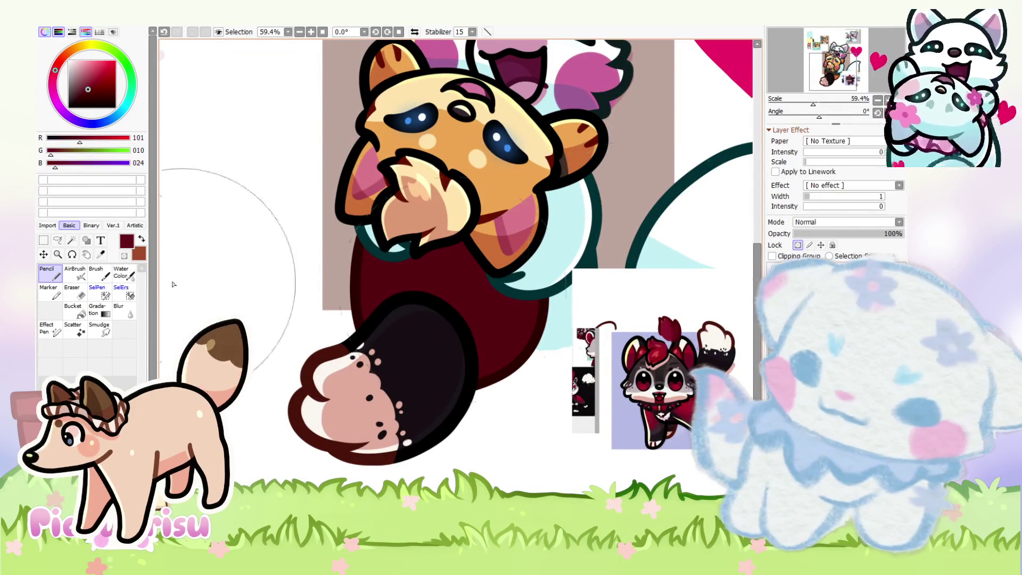
pyautogui.scroll(-3, 297, 378)
pyautogui.scroll(4, 441, 394)
pyautogui.scroll(3, 571, 405)
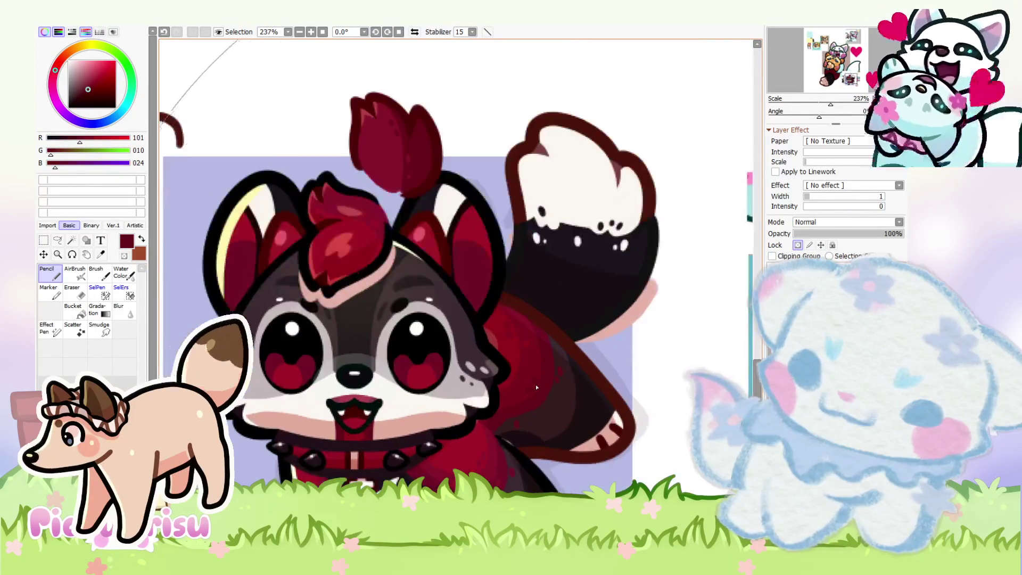
pyautogui.scroll(-5, 532, 367)
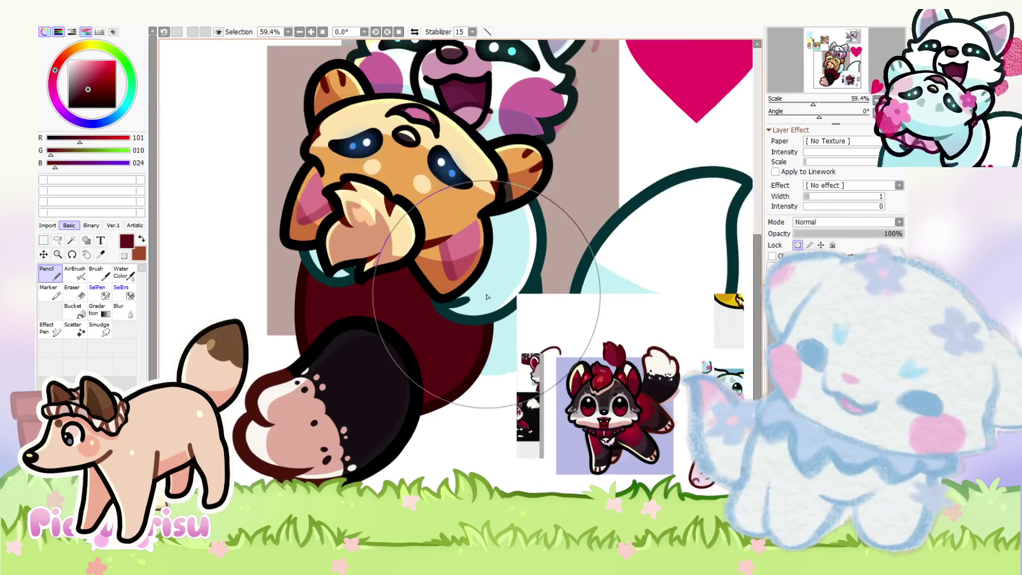
pyautogui.scroll(2, 604, 422)
pyautogui.scroll(-3, 604, 422)
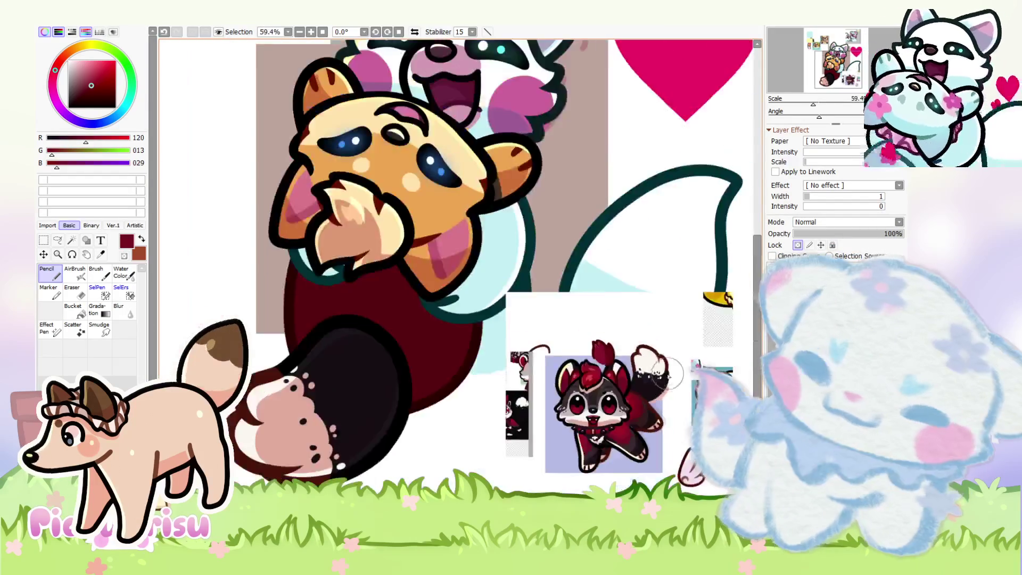
pyautogui.scroll(-1, 532, 415)
pyautogui.scroll(1, 477, 415)
pyautogui.keyDown('alt'); pyautogui.click(477, 415); pyautogui.keyUp('alt')
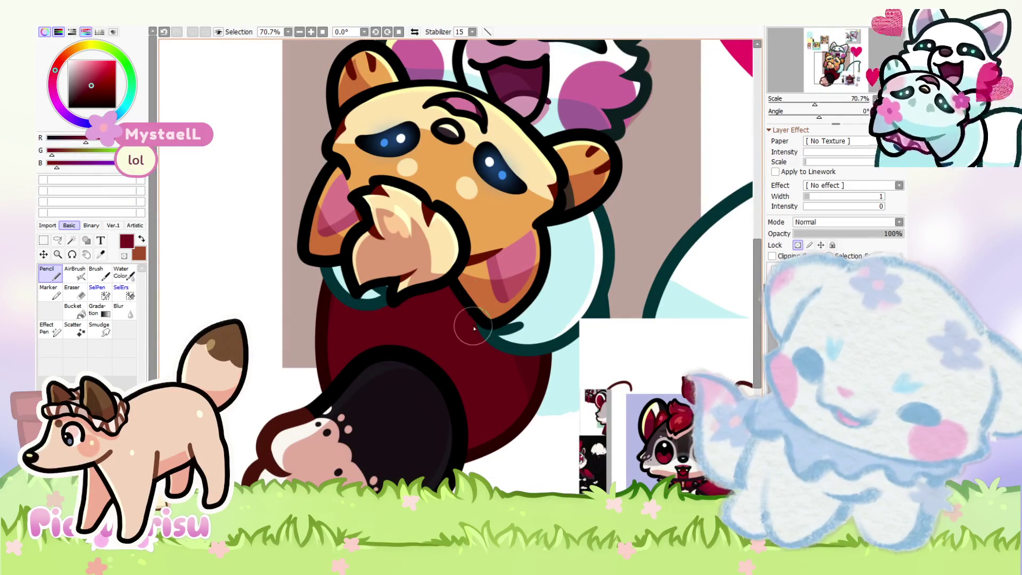
pyautogui.scroll(4, 621, 413)
pyautogui.scroll(-5, 532, 372)
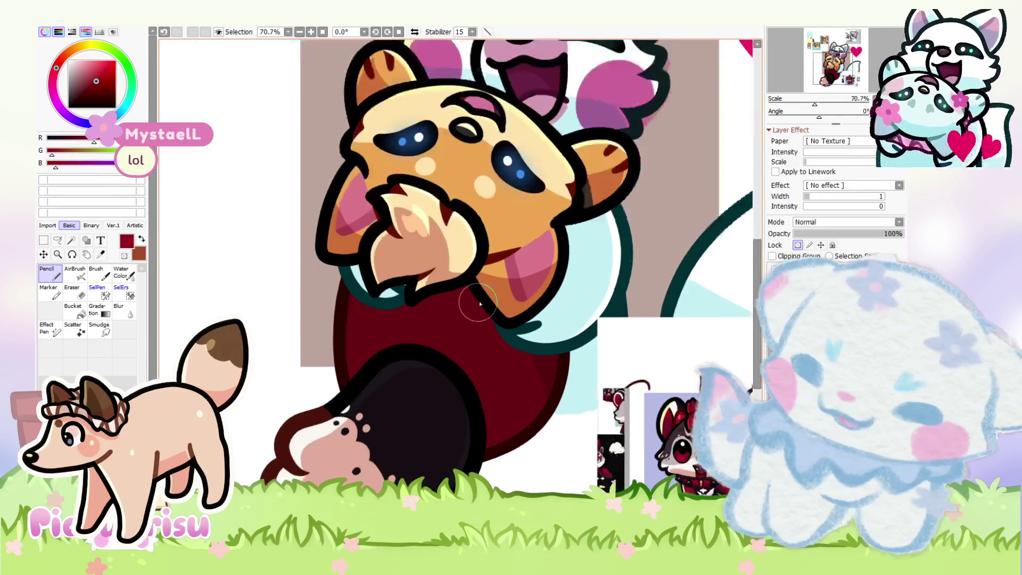
pyautogui.scroll(1, 502, 341)
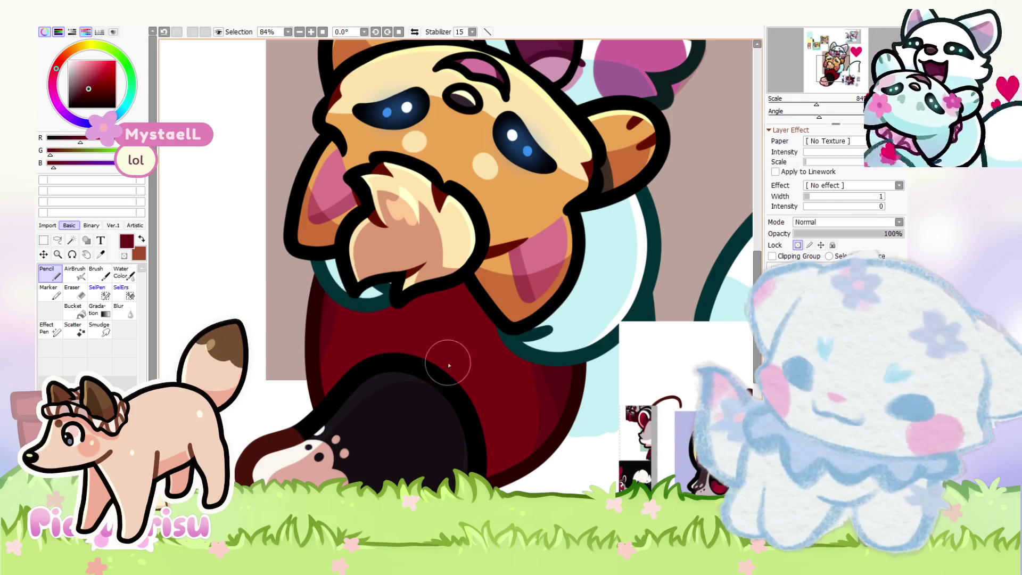
pyautogui.scroll(2, 364, 309)
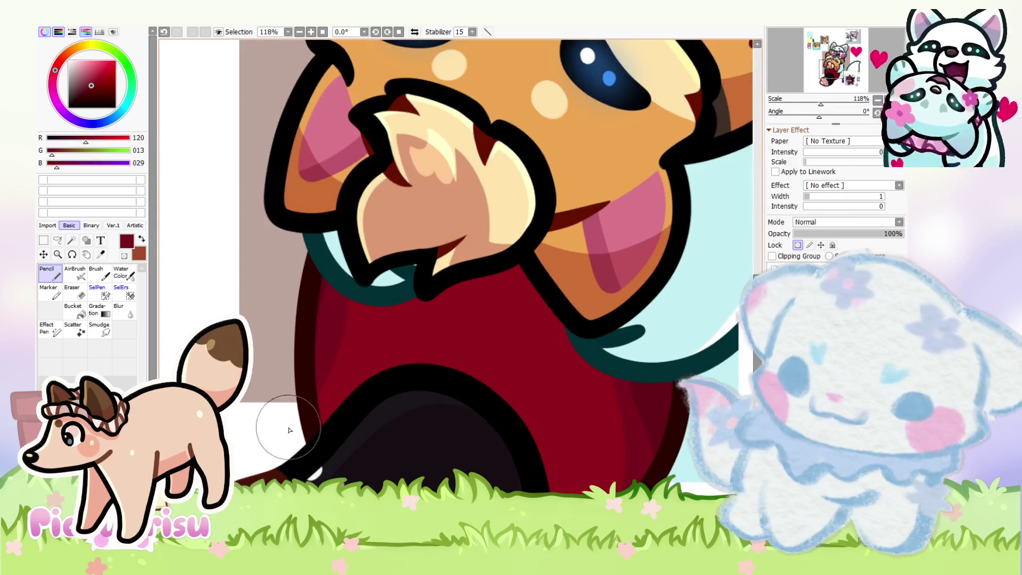
pyautogui.scroll(-2, 529, 370)
pyautogui.scroll(2, 509, 261)
pyautogui.scroll(-5, 330, 256)
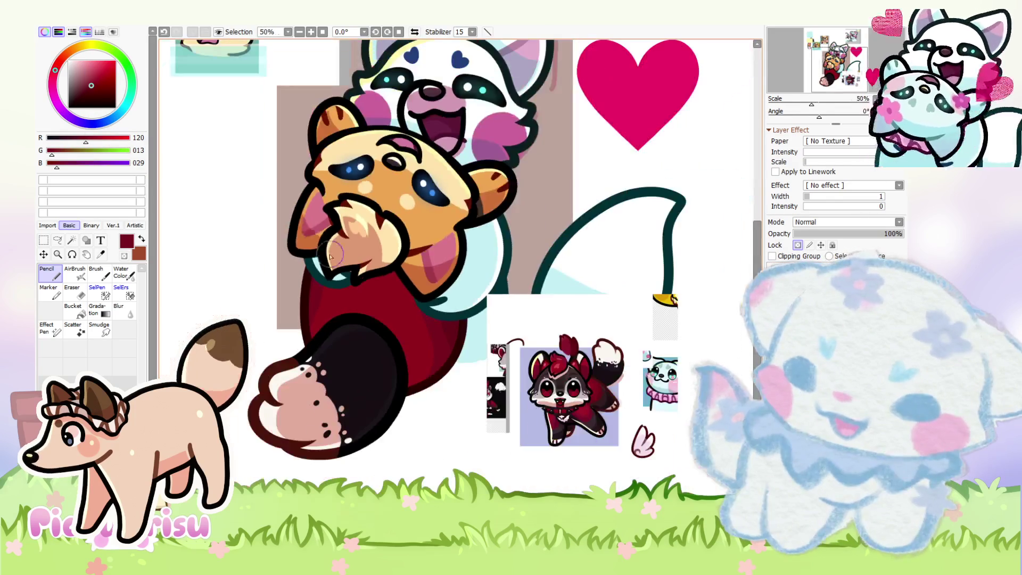
pyautogui.scroll(5, 412, 290)
pyautogui.scroll(-4, 459, 383)
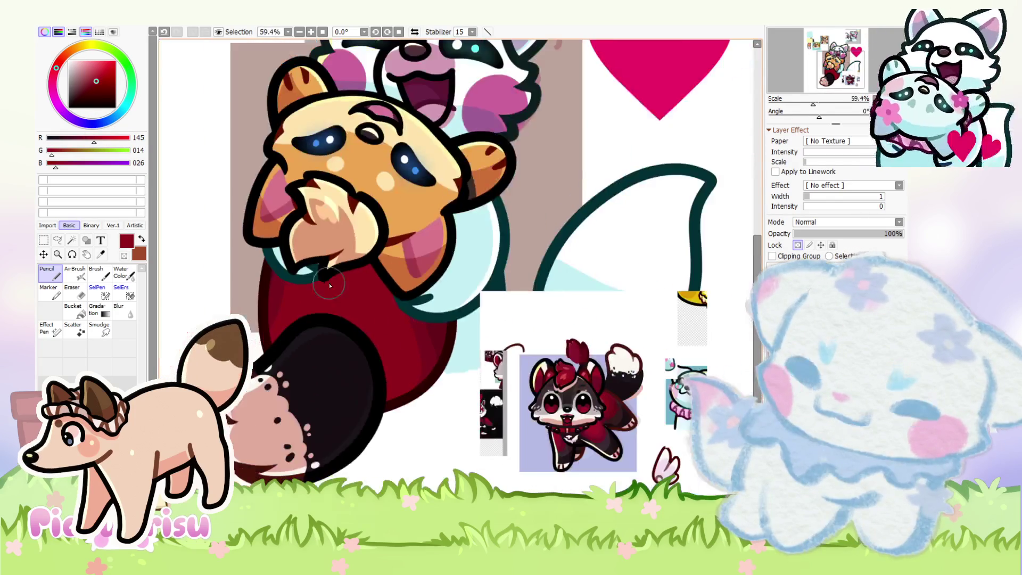
pyautogui.scroll(6, 532, 362)
pyautogui.scroll(-2, 581, 350)
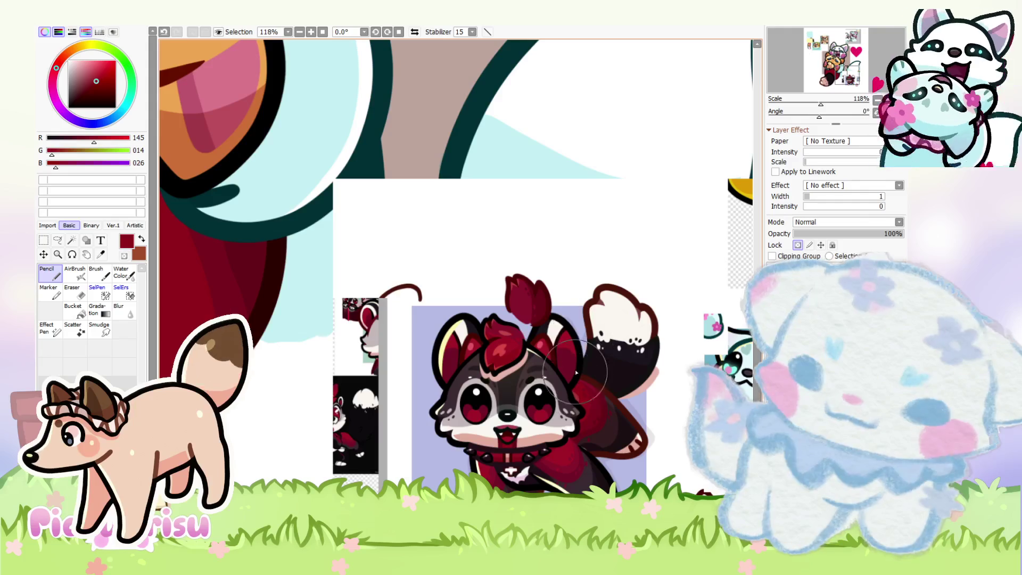
pyautogui.scroll(-2, 627, 370)
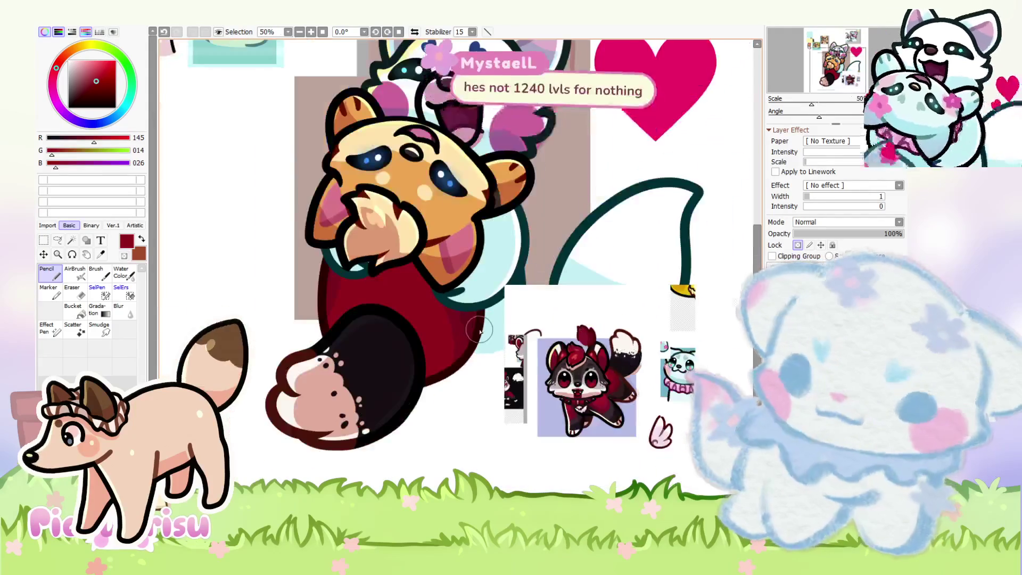
pyautogui.scroll(2, 433, 306)
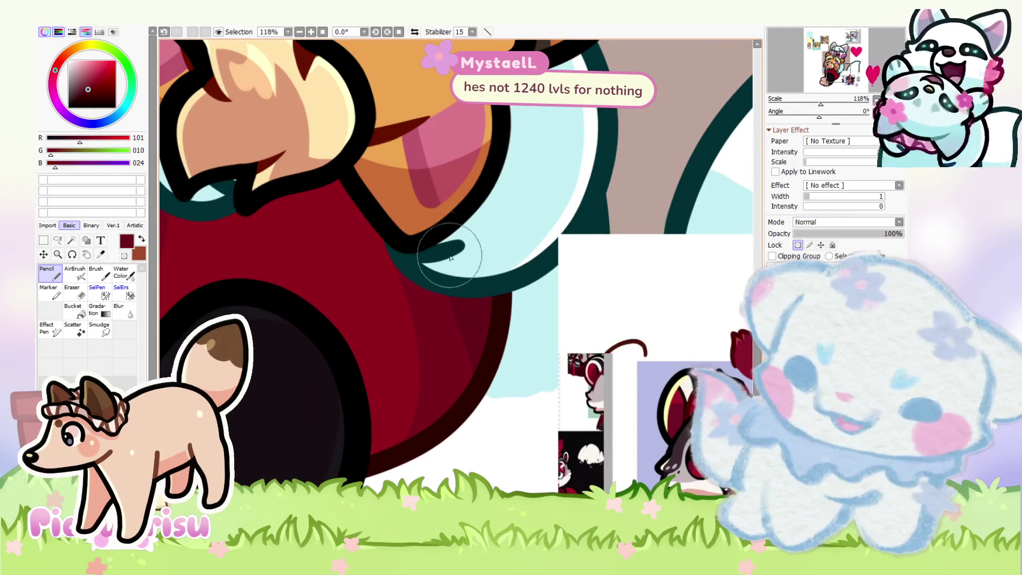
pyautogui.scroll(-5, 434, 309)
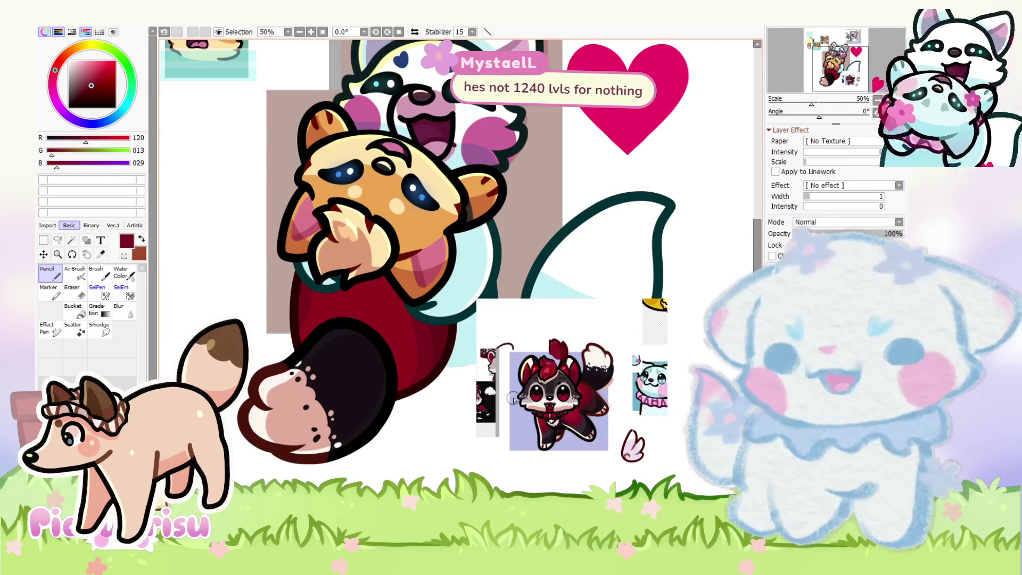
pyautogui.scroll(5, 513, 400)
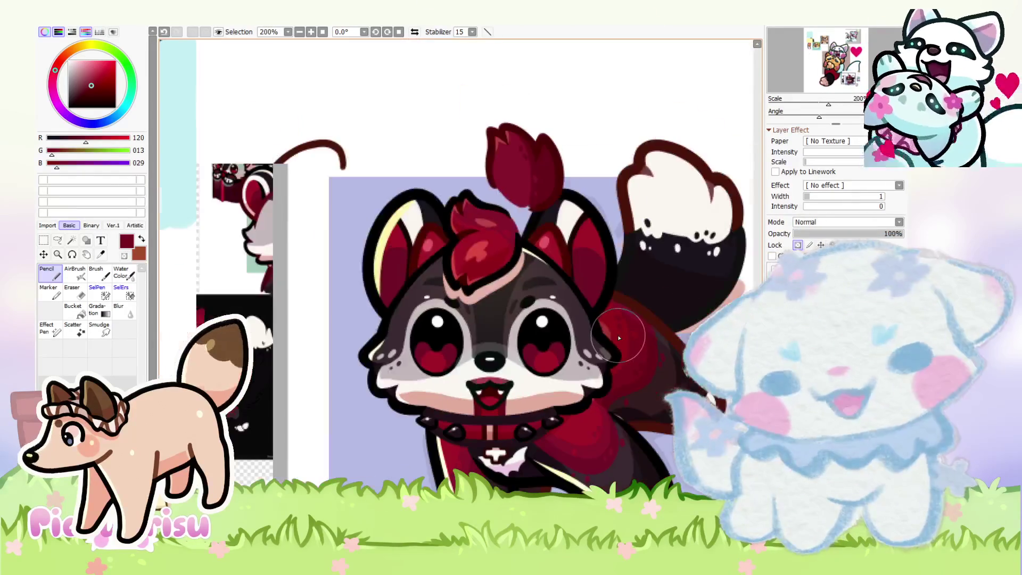
pyautogui.scroll(-4, 619, 337)
pyautogui.scroll(2, 477, 273)
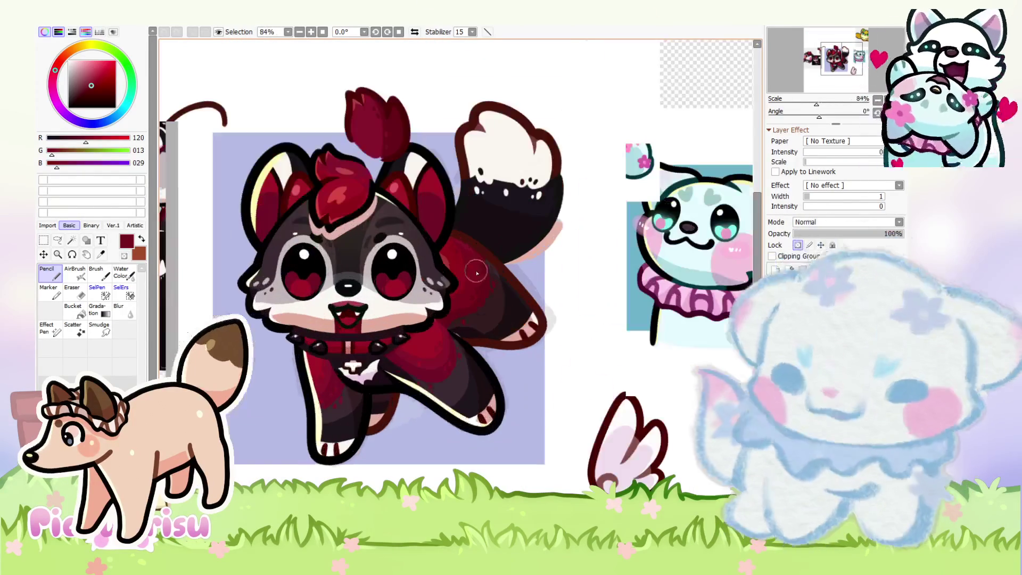
pyautogui.scroll(-2, 504, 334)
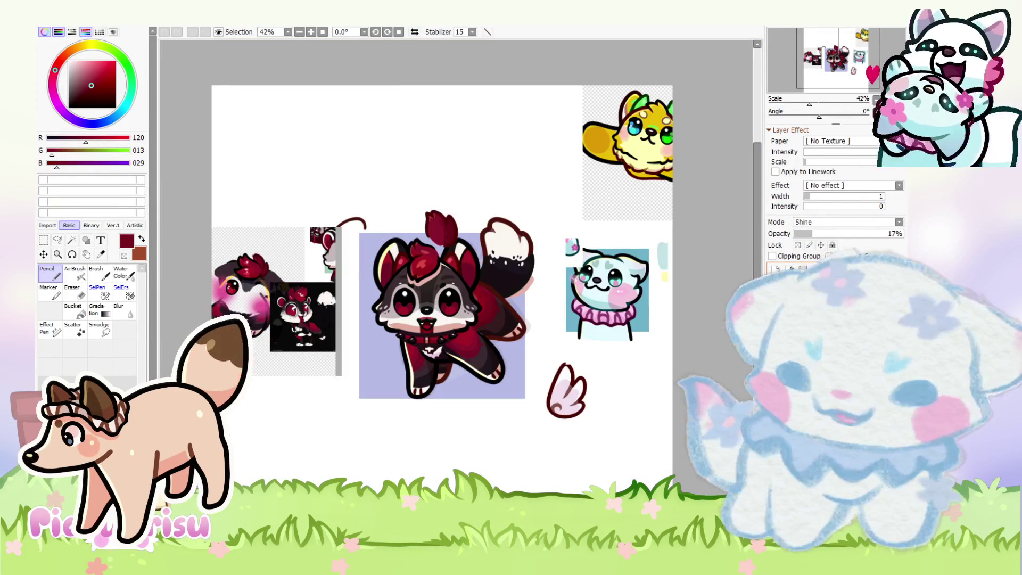
pyautogui.scroll(3, 743, 375)
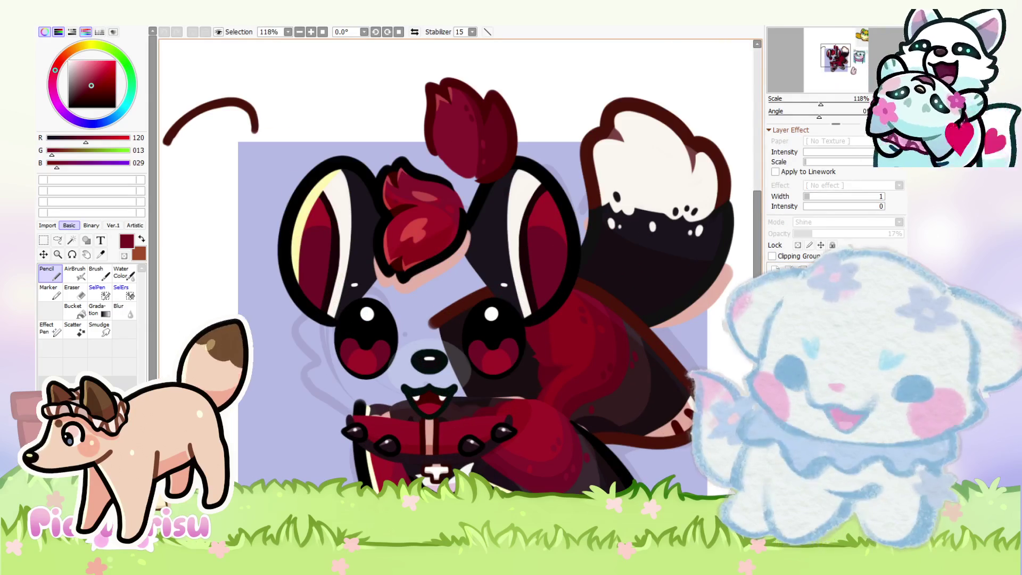
pyautogui.click(775, 287)
pyautogui.click(774, 287)
pyautogui.click(775, 287)
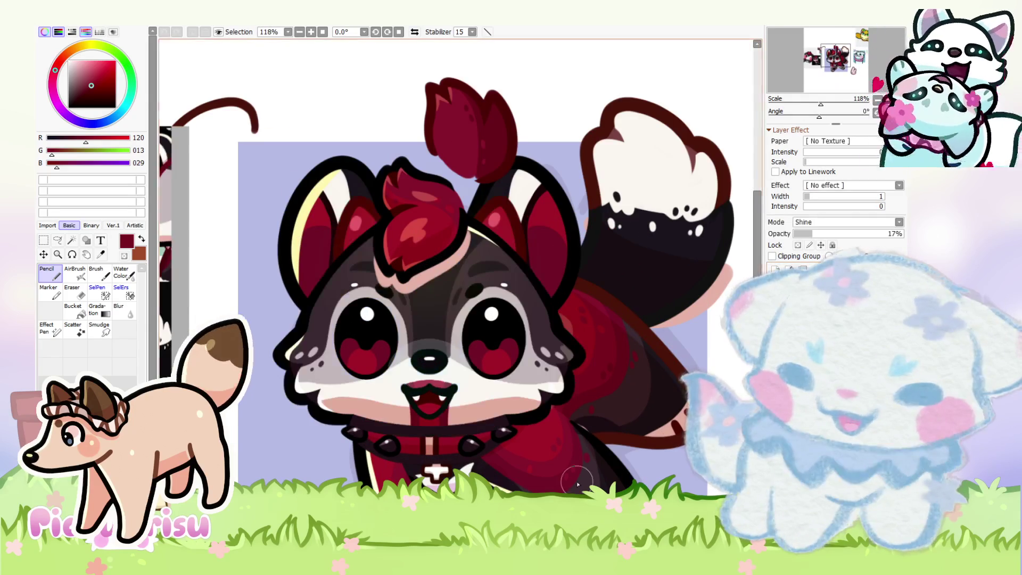
pyautogui.hotkey('ctrl', 'Tab')
pyautogui.hotkey('ctrl', 'Tab')
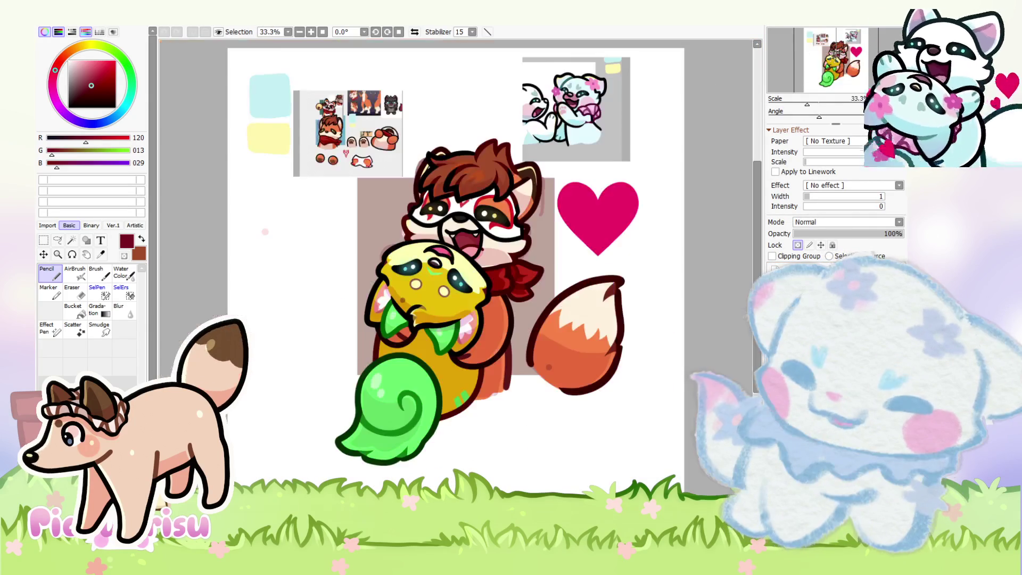
pyautogui.hotkey('ctrl', 'Tab')
pyautogui.hotkey('ctrl', 'Tab')
pyautogui.hotkey('ctrl', 'Tab')
pyautogui.hotkey('ctrl', 'Tab')
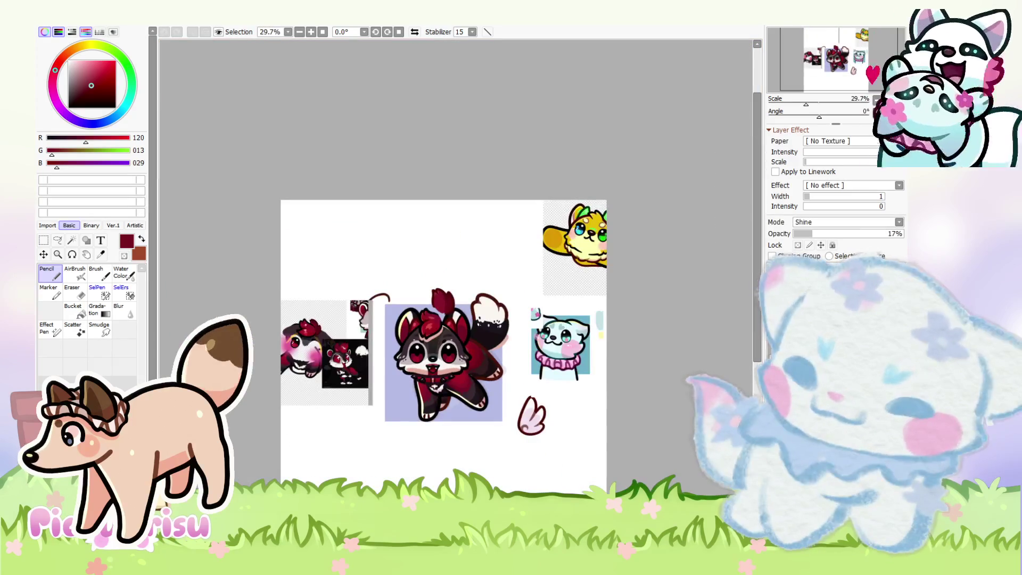
pyautogui.hotkey('ctrl', 'Tab')
pyautogui.hotkey('ctrl', 'Tab')
pyautogui.hotkey('ctrl', 'Tab')
pyautogui.hotkey('ctrl', 'Tab')
pyautogui.hotkey('ctrl', 'Tab')
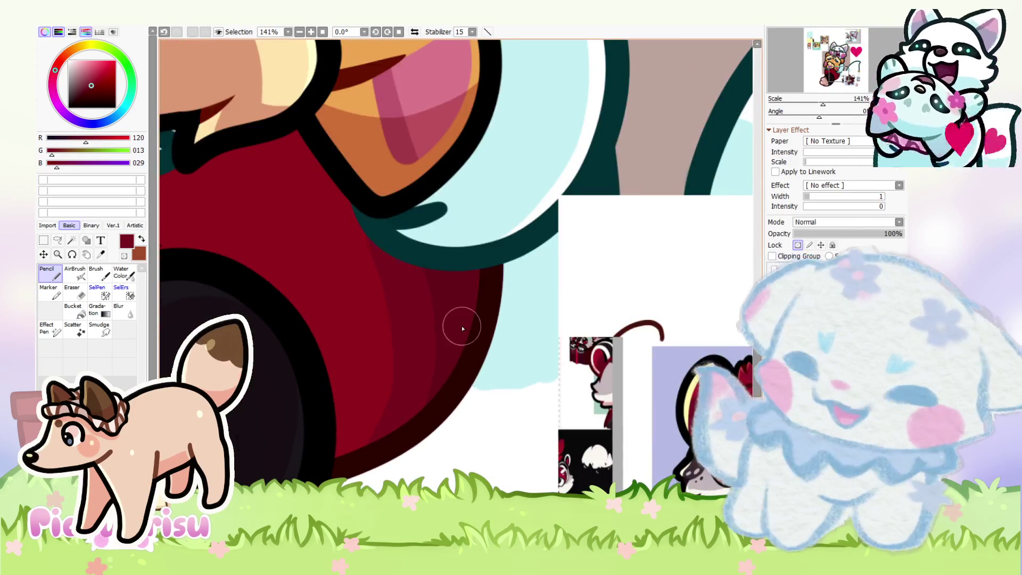
# Step: Dab lighter red spots across the body's dark red shading
pyautogui.scroll(1, 426, 322)
pyautogui.click(450, 302)
pyautogui.click(451, 343)
pyautogui.hotkey('ctrl', 'Tab')
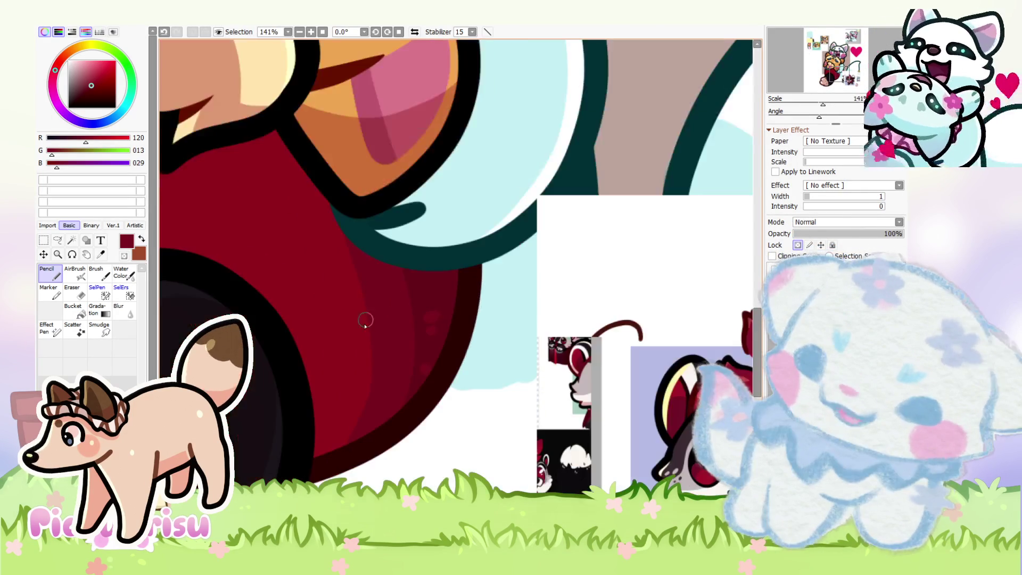
pyautogui.hotkey('ctrl', 'shift', 'Tab')
pyautogui.scroll(-1, 335, 399)
pyautogui.click(396, 364)
pyautogui.click(489, 358)
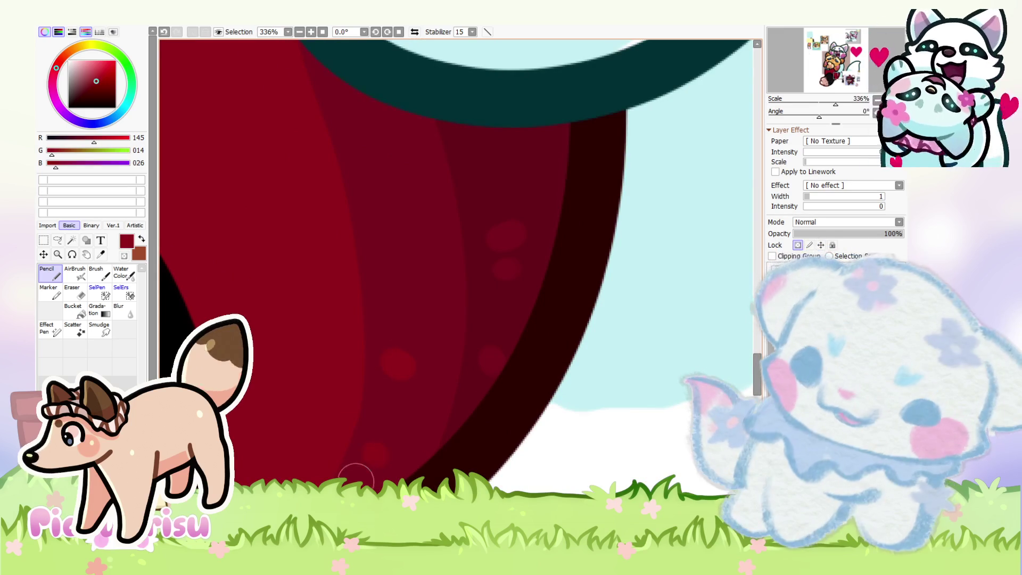
pyautogui.scroll(-3, 387, 298)
pyautogui.scroll(-6, 376, 212)
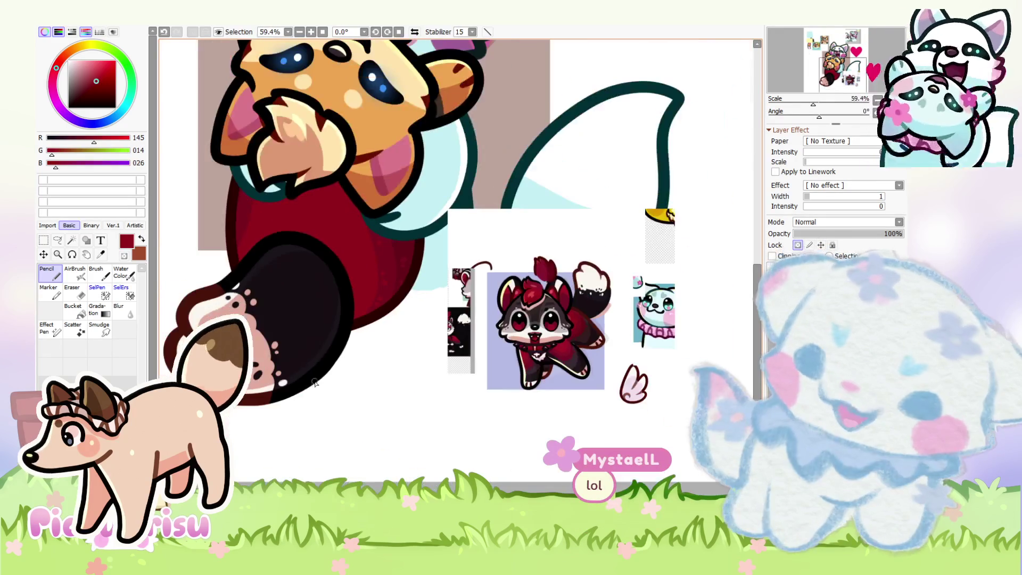
pyautogui.scroll(1, 235, 260)
pyautogui.scroll(8, 235, 259)
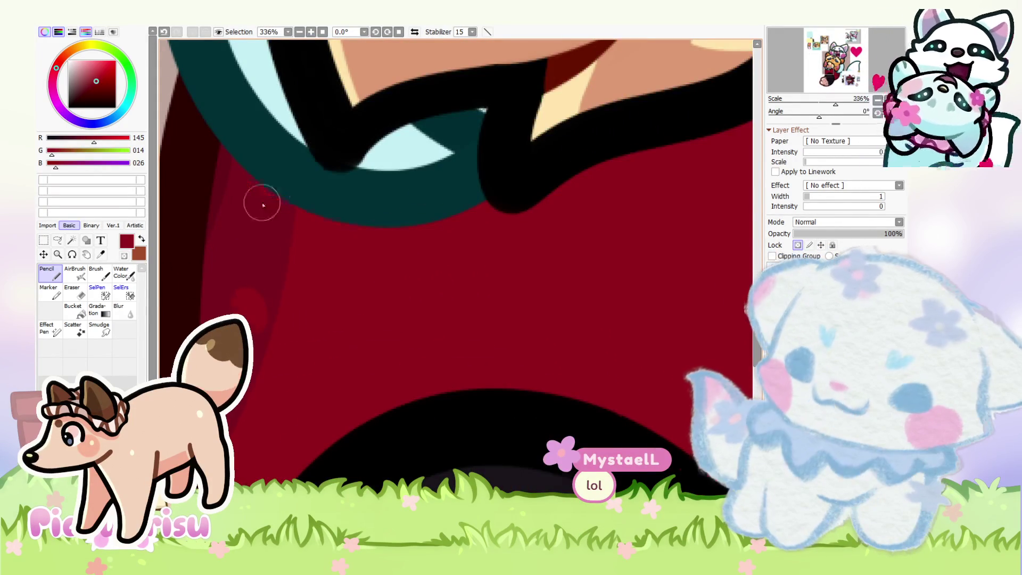
pyautogui.scroll(-4, 262, 201)
pyautogui.scroll(-3, 220, 300)
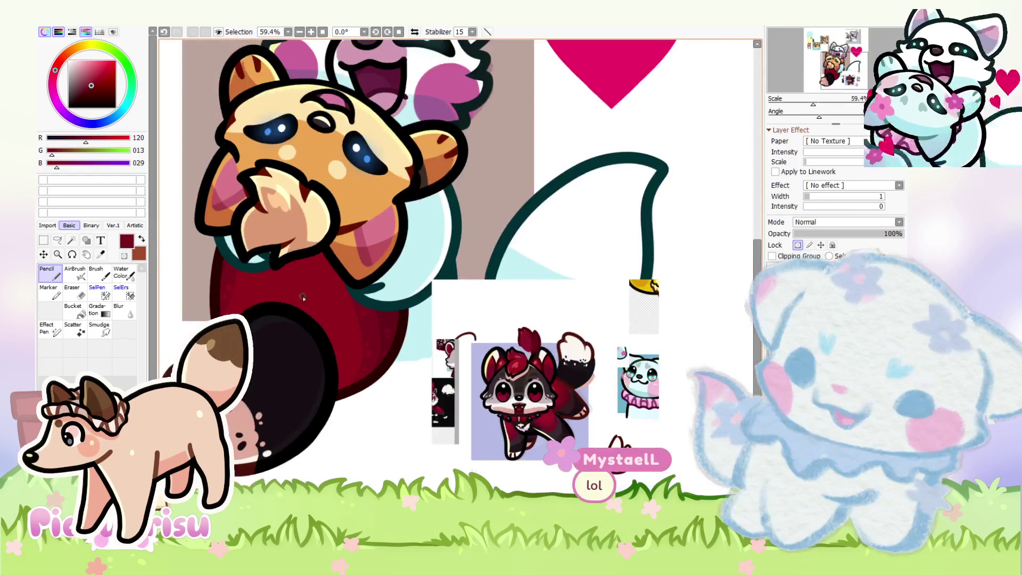
pyautogui.scroll(7, 346, 347)
# Step: Alternate between brighter and darker reds sampled from the body to vary the spots
pyautogui.keyDown('alt'); pyautogui.click(340, 348); pyautogui.keyUp('alt')
pyautogui.scroll(-4, 330, 330)
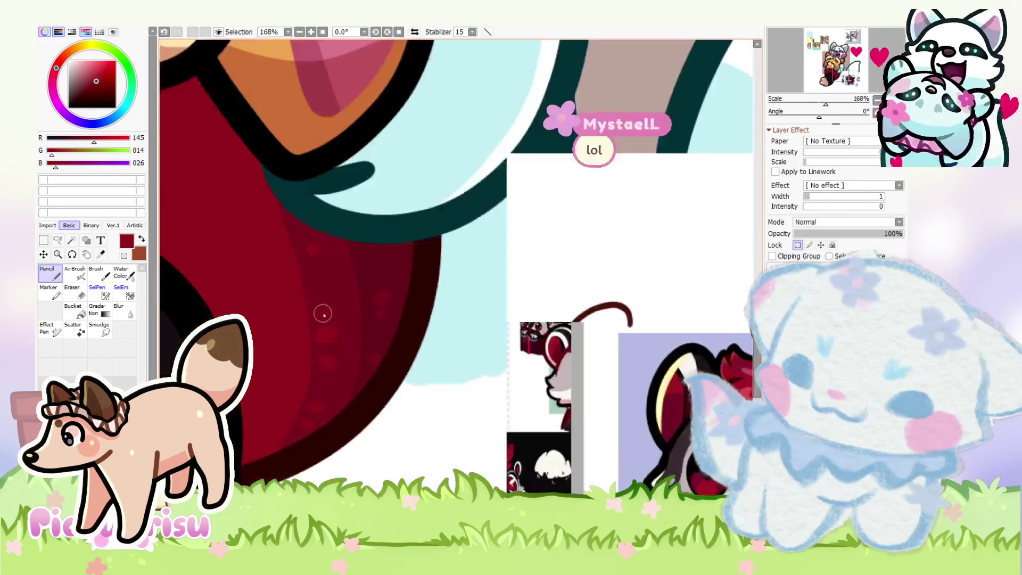
pyautogui.scroll(3, 394, 383)
pyautogui.scroll(2, 401, 391)
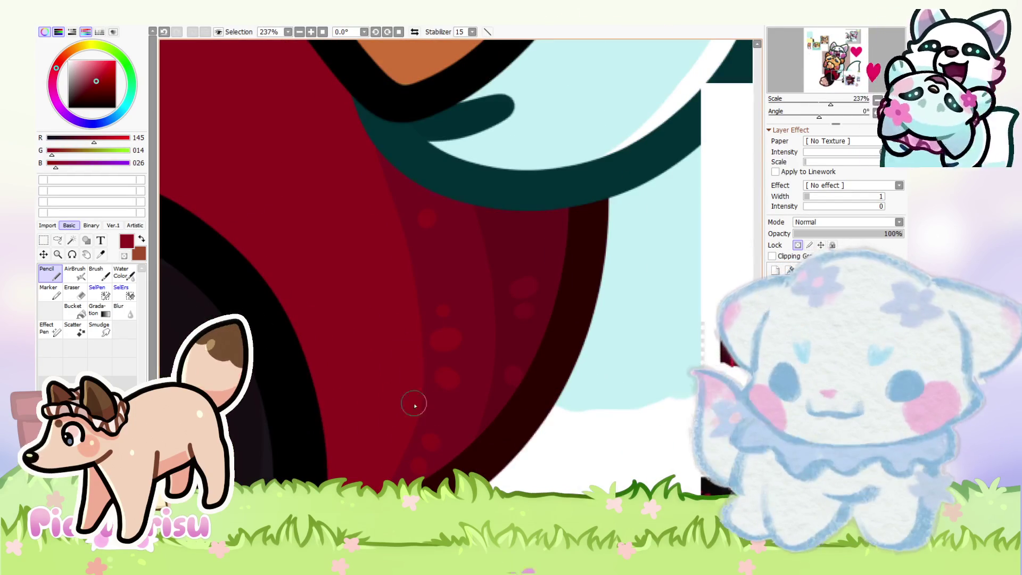
pyautogui.scroll(-4, 385, 365)
pyautogui.scroll(2, 402, 350)
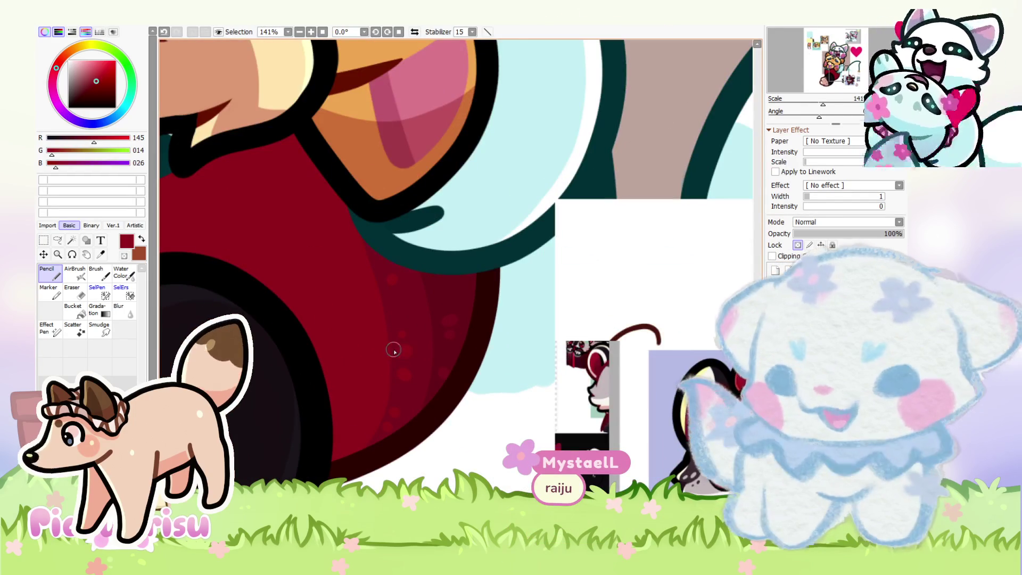
pyautogui.scroll(1, 393, 340)
pyautogui.keyDown('alt'); pyautogui.click(402, 410); pyautogui.keyUp('alt')
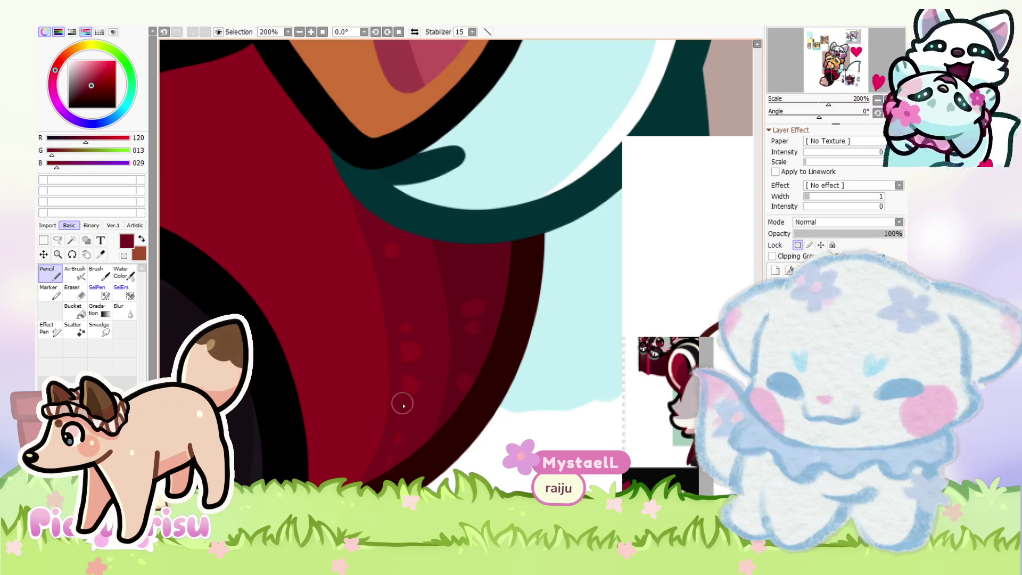
pyautogui.keyDown('alt'); pyautogui.click(387, 453); pyautogui.keyUp('alt')
pyautogui.scroll(1, 387, 453)
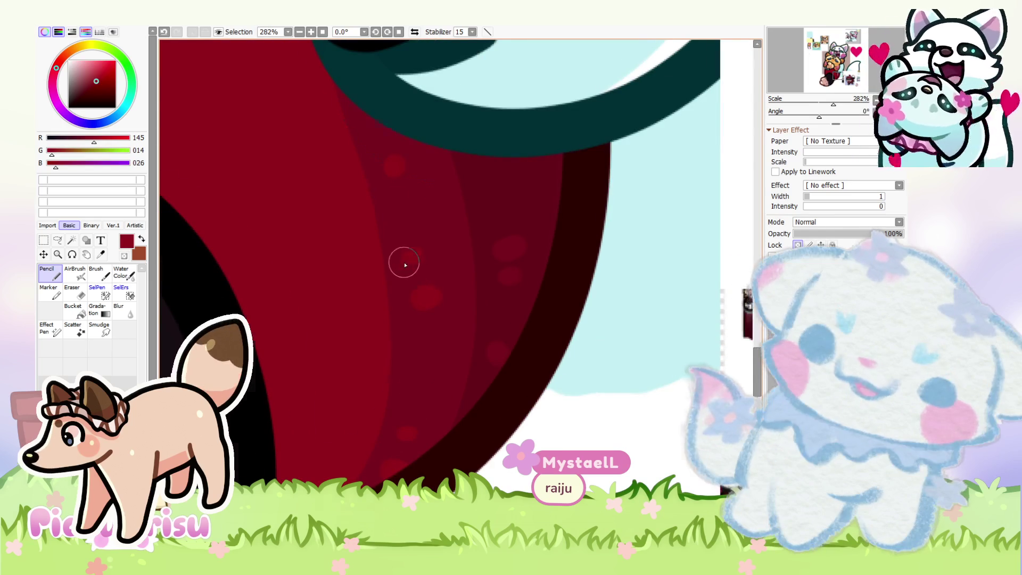
pyautogui.scroll(-4, 415, 277)
pyautogui.scroll(-1, 459, 384)
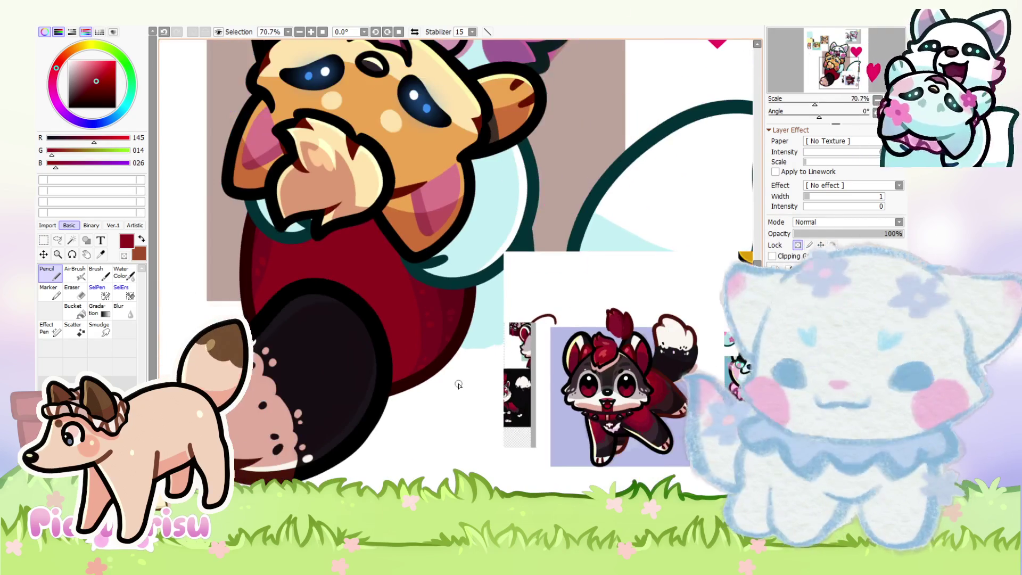
pyautogui.scroll(-1, 461, 360)
pyautogui.scroll(-3, 457, 330)
pyautogui.scroll(3, 457, 330)
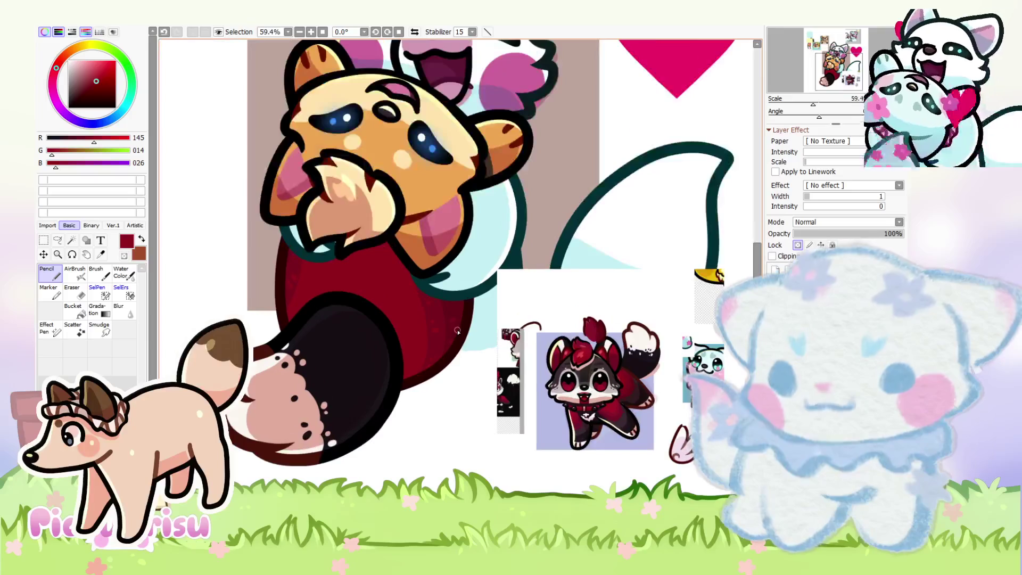
pyautogui.scroll(-2, 458, 331)
pyautogui.scroll(2, 444, 202)
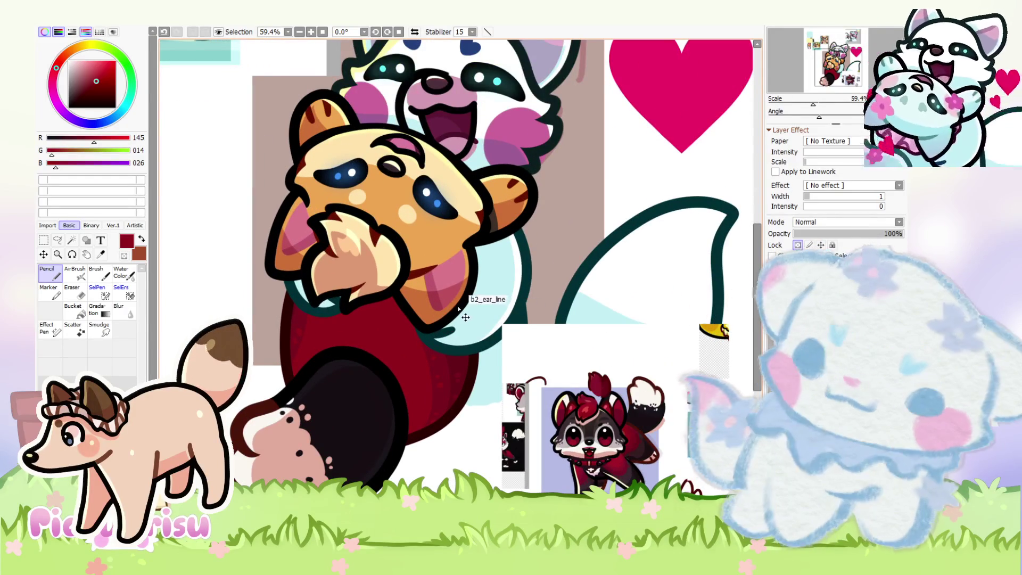
# Step: Sample near-white and paint broad soft strokes over the fox's face and muzzle
pyautogui.scroll(-2, 453, 318)
pyautogui.scroll(8, 585, 441)
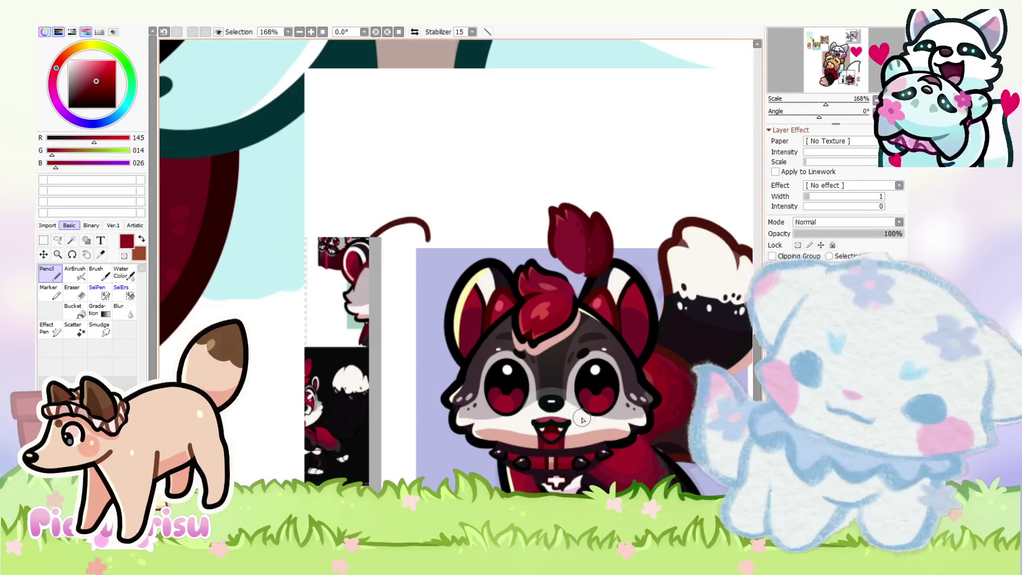
pyautogui.keyDown('alt'); pyautogui.click(585, 441); pyautogui.keyUp('alt')
pyautogui.scroll(-6, 584, 441)
pyautogui.scroll(-1, 512, 367)
pyautogui.scroll(8, 580, 392)
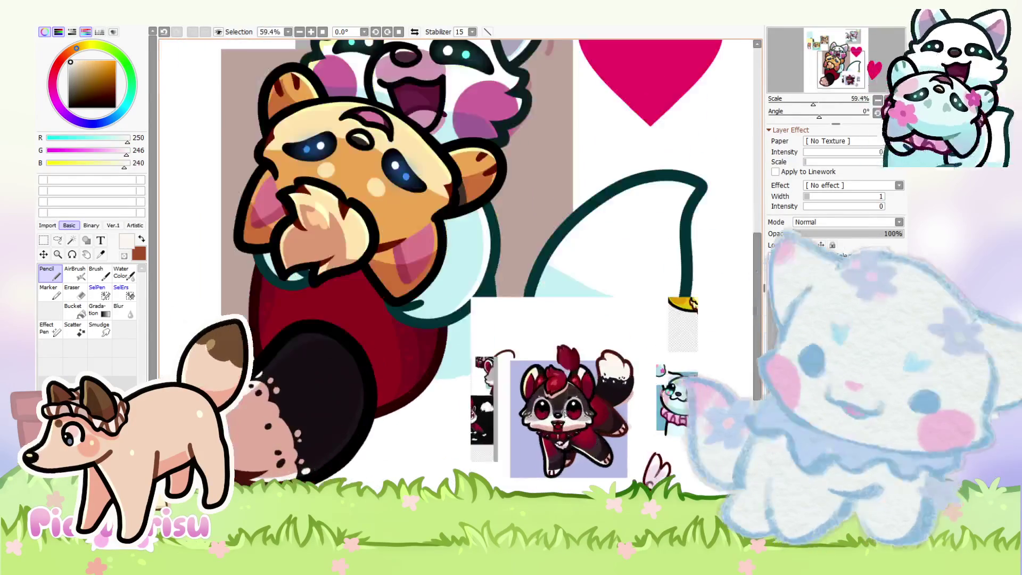
pyautogui.scroll(-3, 577, 376)
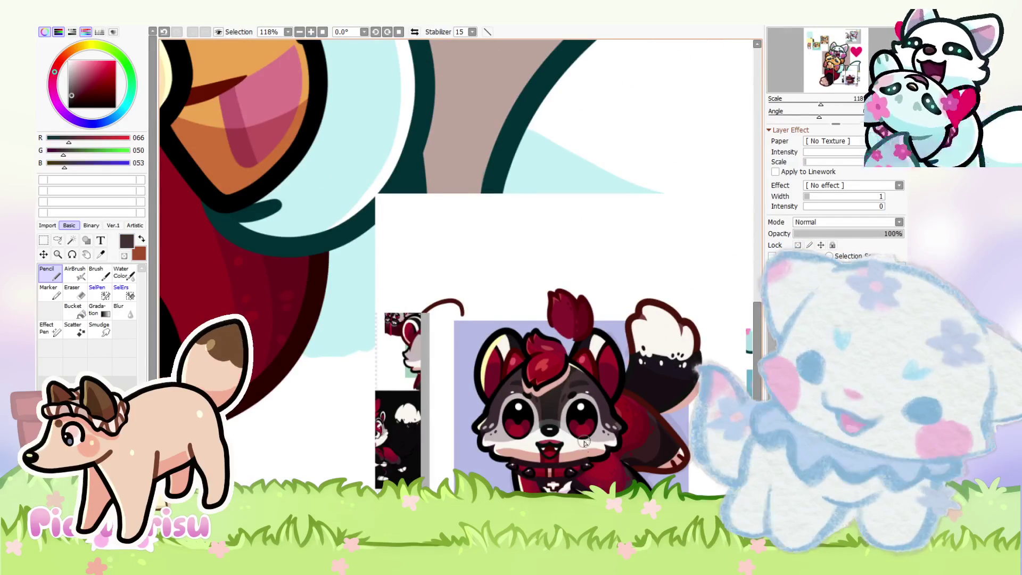
pyautogui.scroll(2, 638, 471)
pyautogui.scroll(-5, 638, 471)
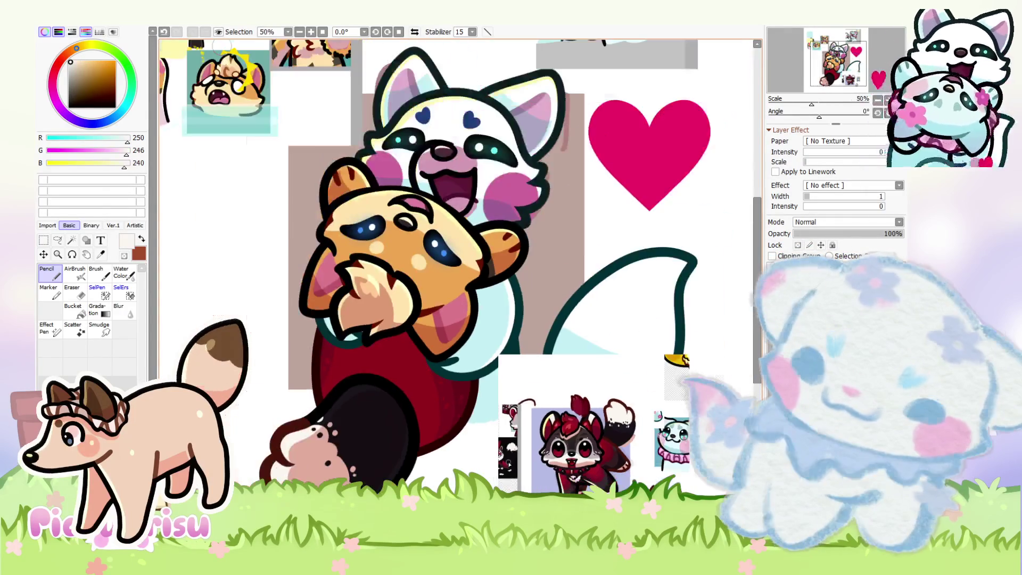
pyautogui.scroll(2, 420, 240)
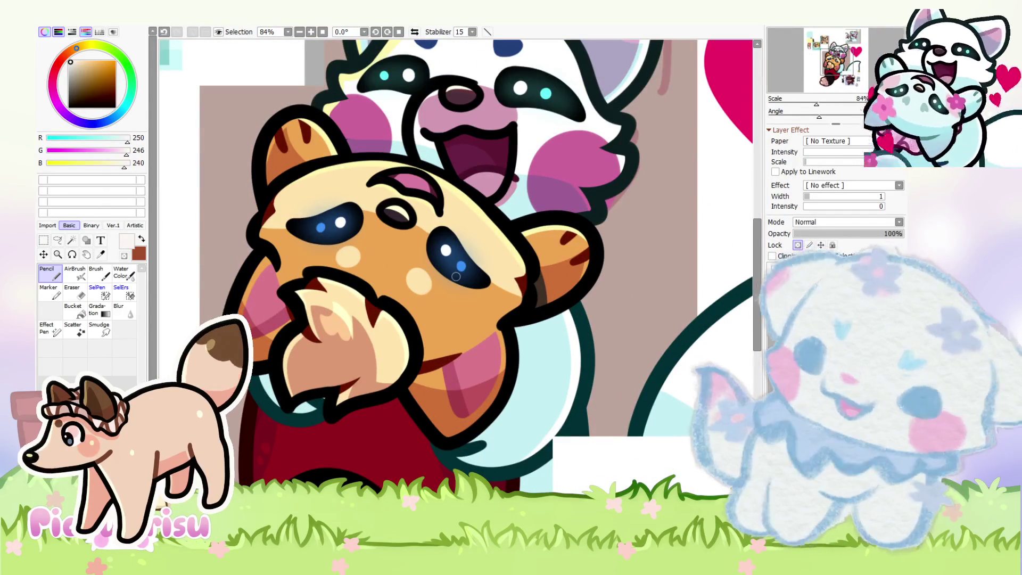
pyautogui.moveTo(425, 298); pyautogui.dragTo(697, 212)
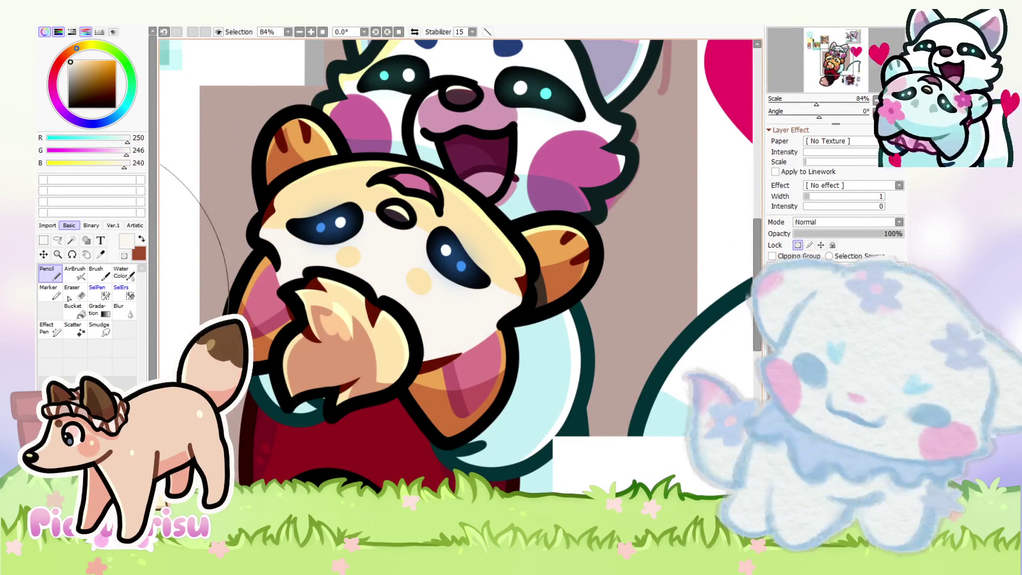
pyautogui.scroll(-4, 297, 250)
pyautogui.scroll(2, 328, 289)
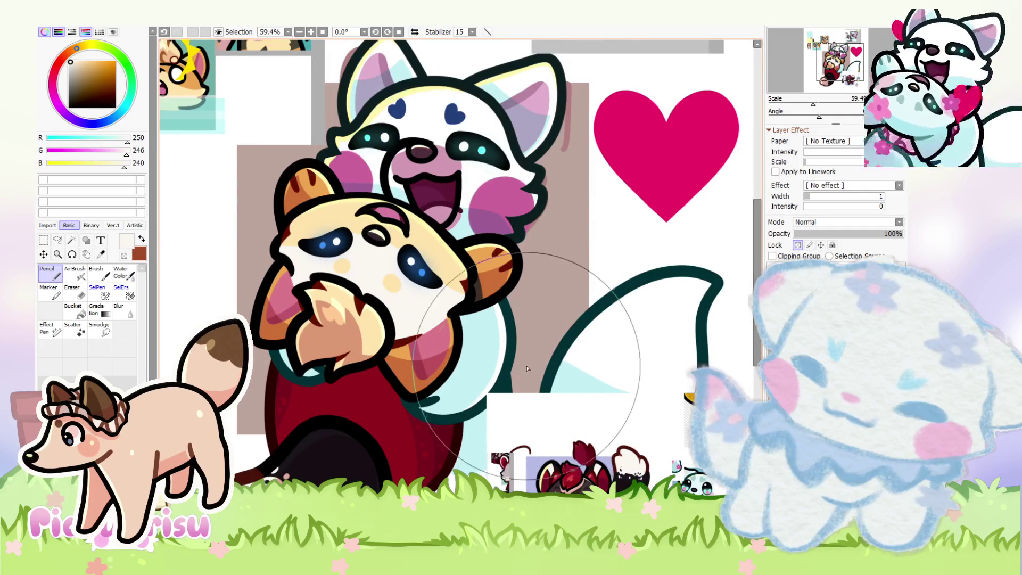
pyautogui.scroll(-2, 425, 298)
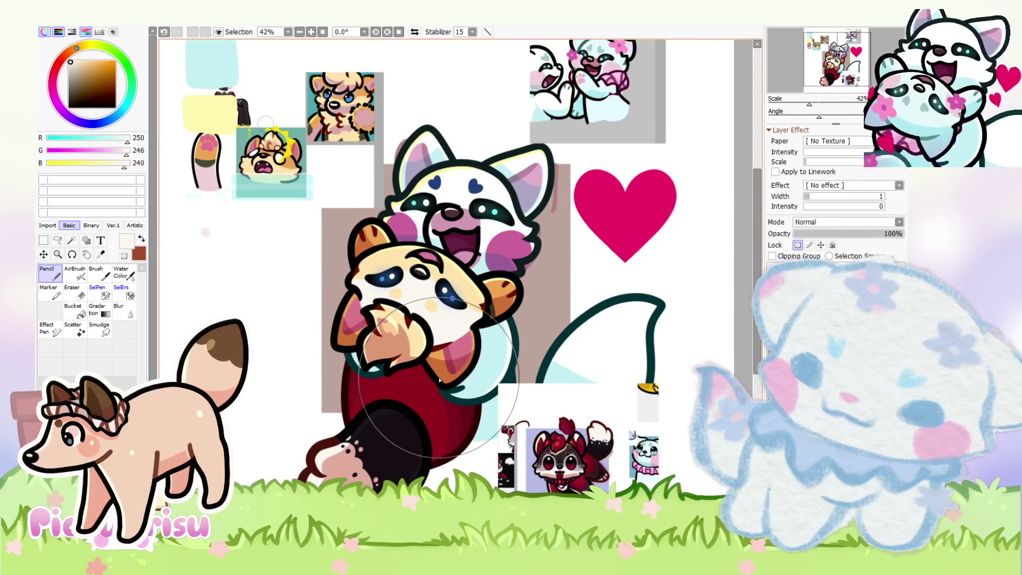
pyautogui.scroll(11, 544, 414)
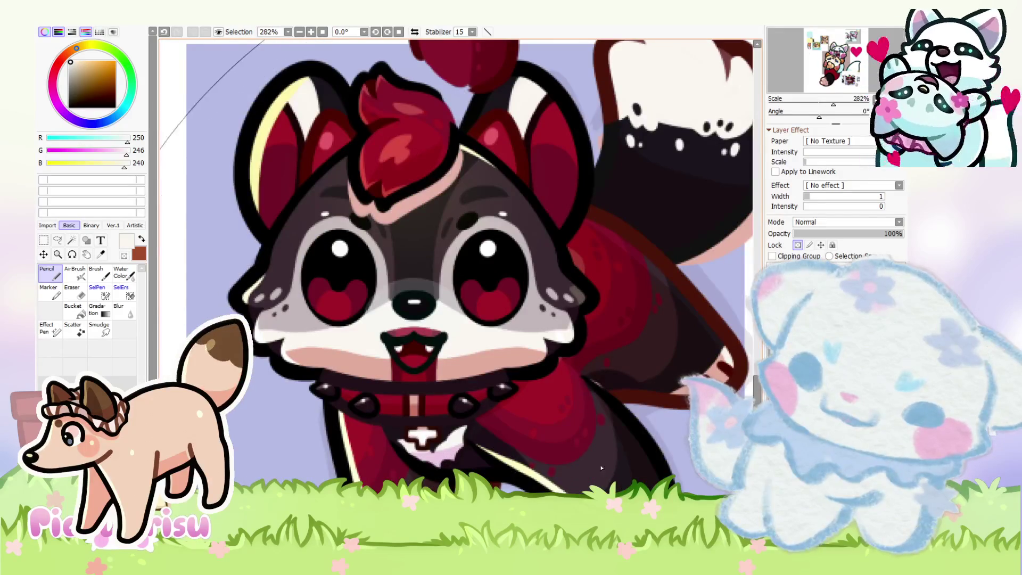
# Step: Eyedrop a near-black colour from the artwork and zoom in on the dark paw
pyautogui.rightClick(610, 463)
pyautogui.scroll(-9, 612, 462)
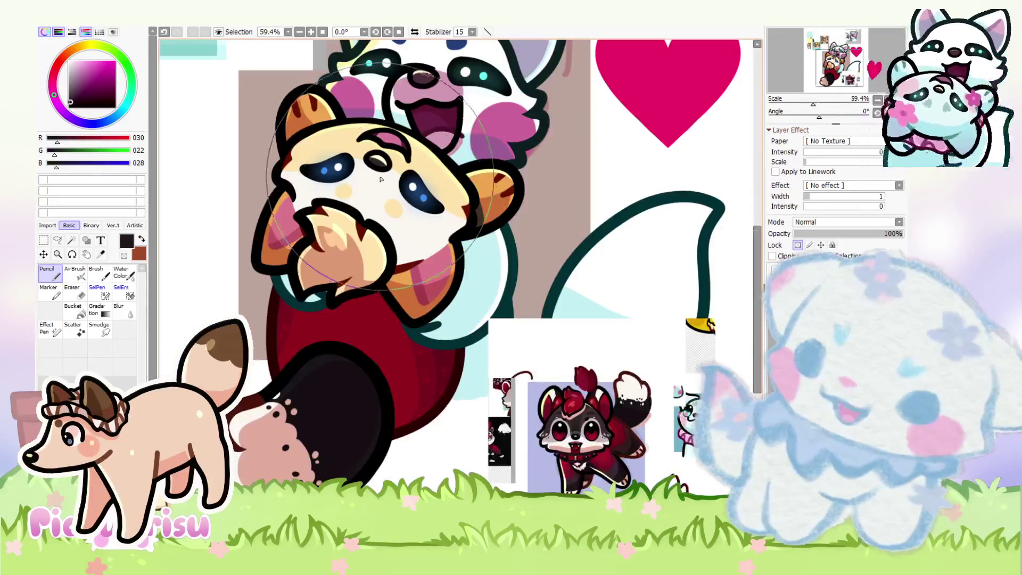
pyautogui.scroll(2, 381, 179)
pyautogui.scroll(-2, 323, 166)
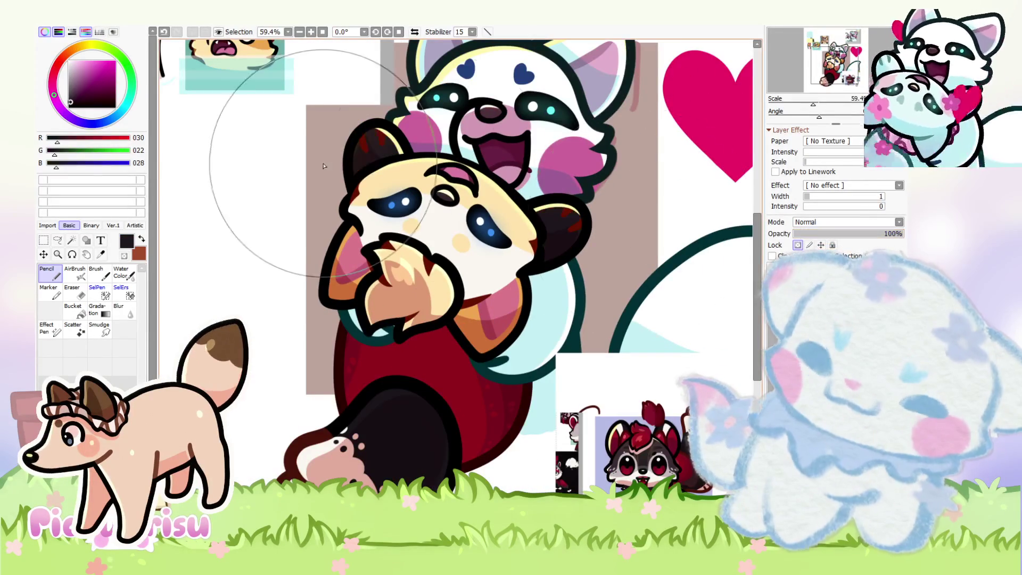
pyautogui.scroll(-2, 323, 166)
pyautogui.scroll(4, 405, 219)
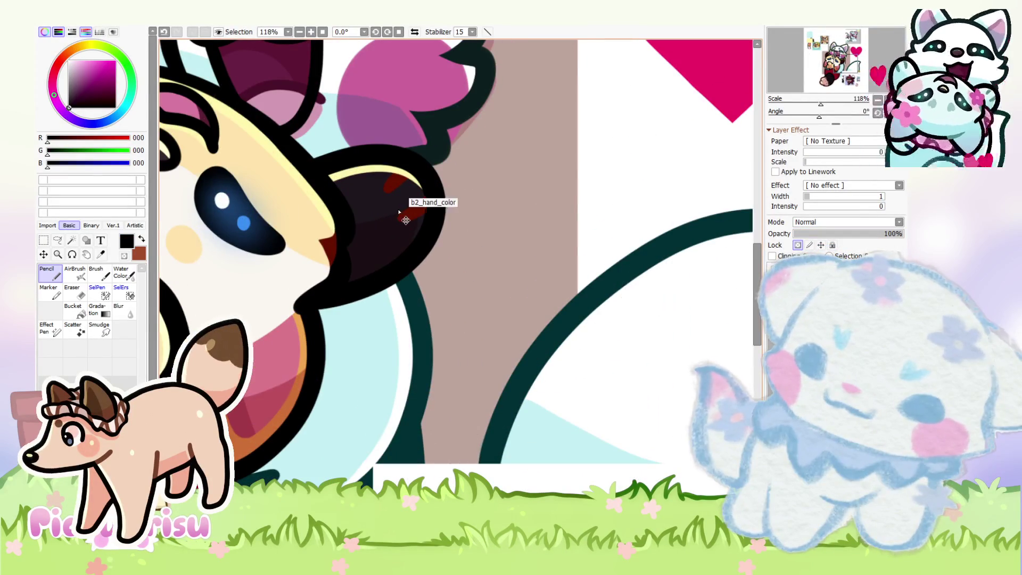
pyautogui.scroll(-7, 612, 314)
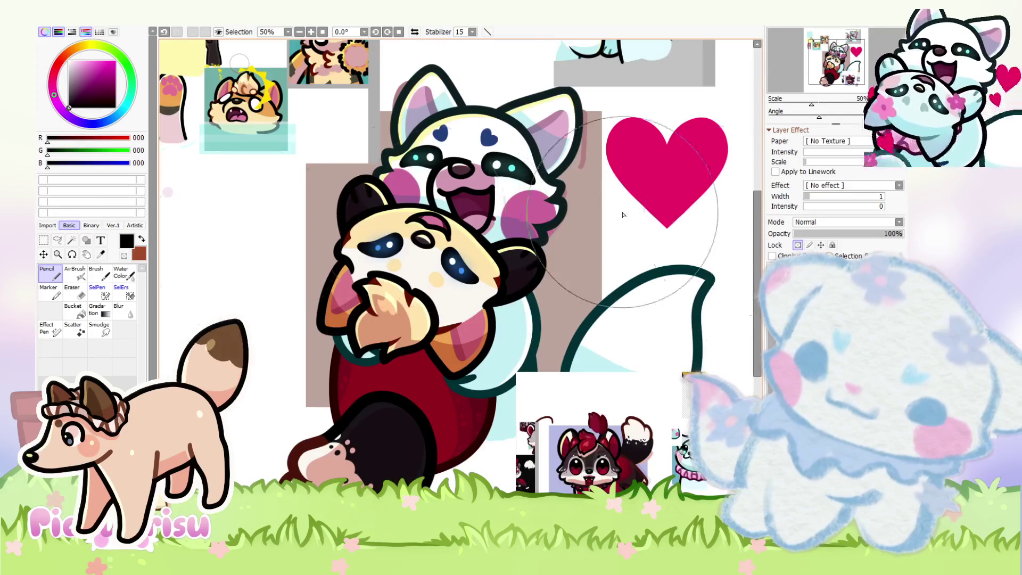
pyautogui.scroll(9, 568, 357)
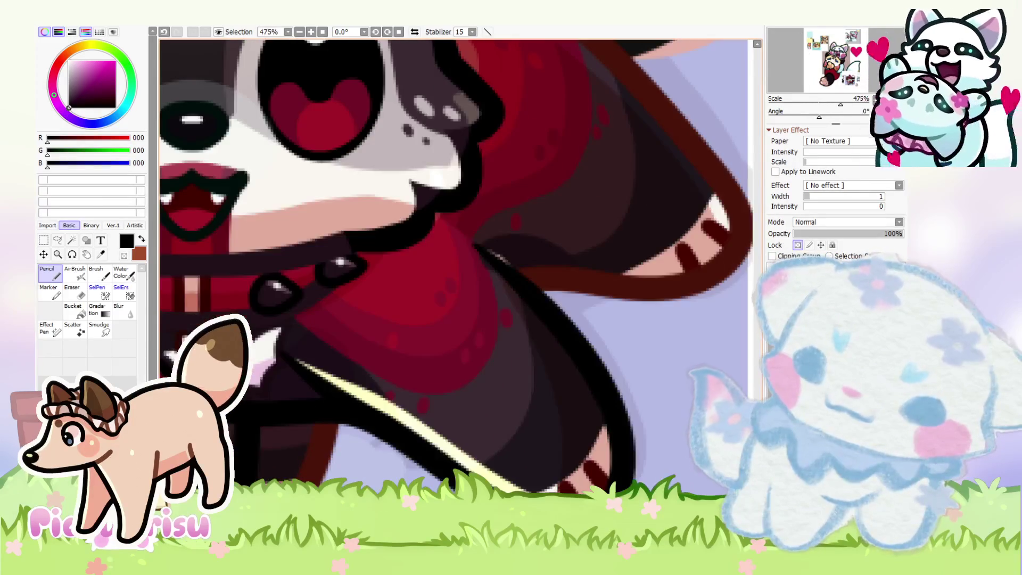
# Step: Sample the off-white and brush a white highlight along the paw's top edge
pyautogui.keyDown('alt'); pyautogui.click(543, 494); pyautogui.keyUp('alt')
pyautogui.scroll(3, 356, 206)
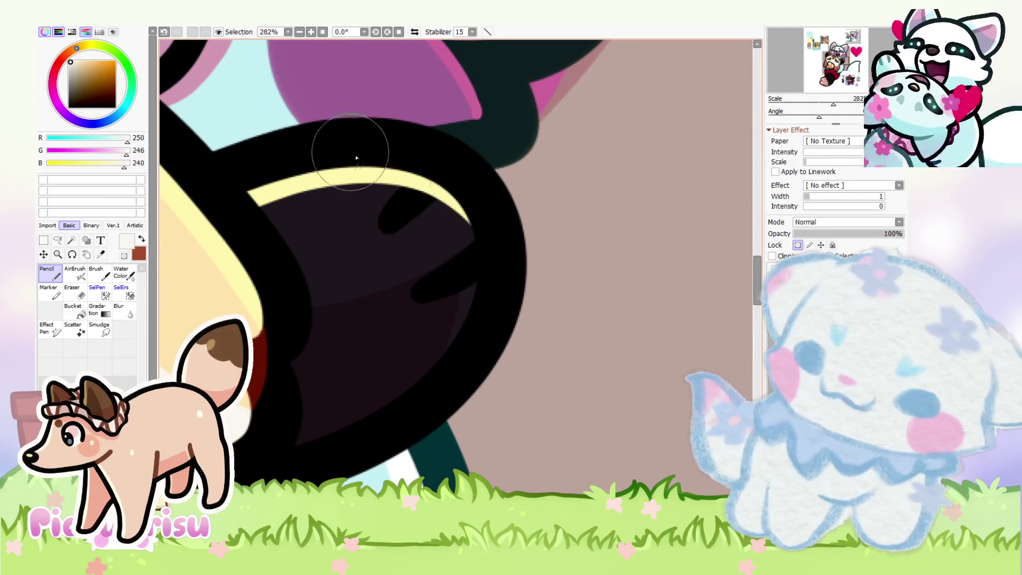
pyautogui.hotkey('ctrl', 'z')
pyautogui.moveTo(351, 213); pyautogui.dragTo(404, 210)
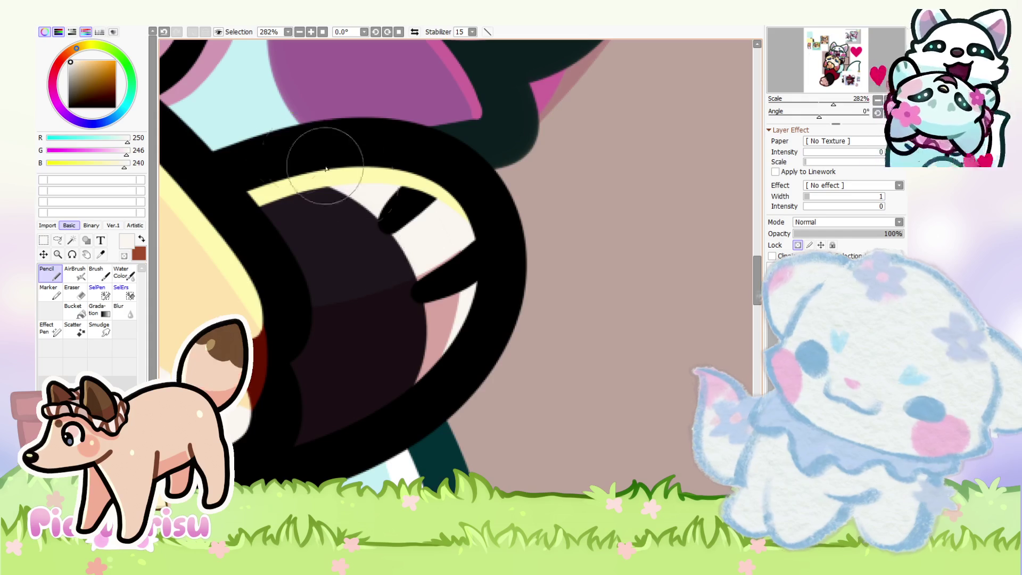
pyautogui.scroll(-5, 473, 319)
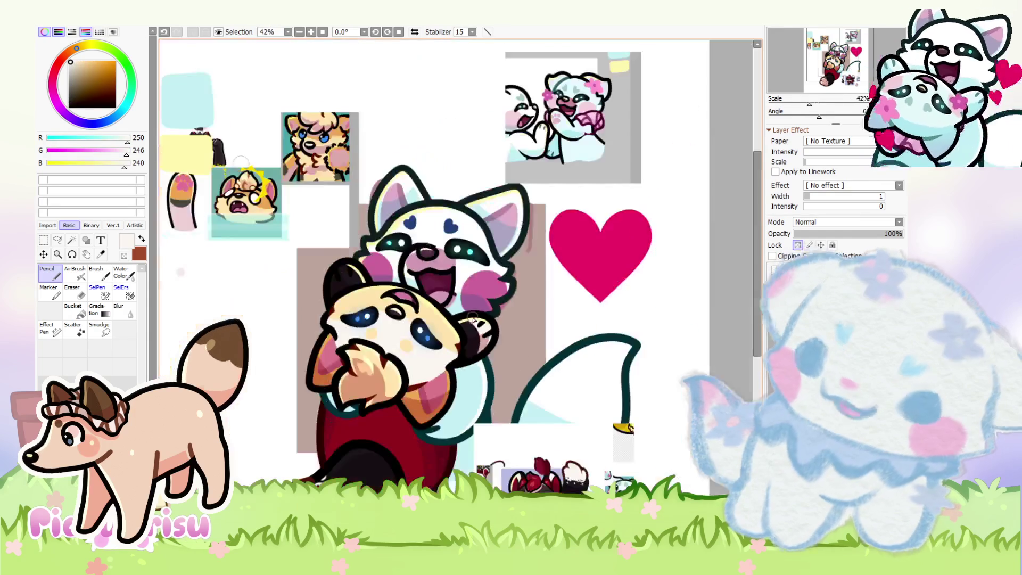
# Step: Eyedrop a dark colour from the raccoon reference, then the dark plum-grey from the artwork
pyautogui.scroll(5, 473, 320)
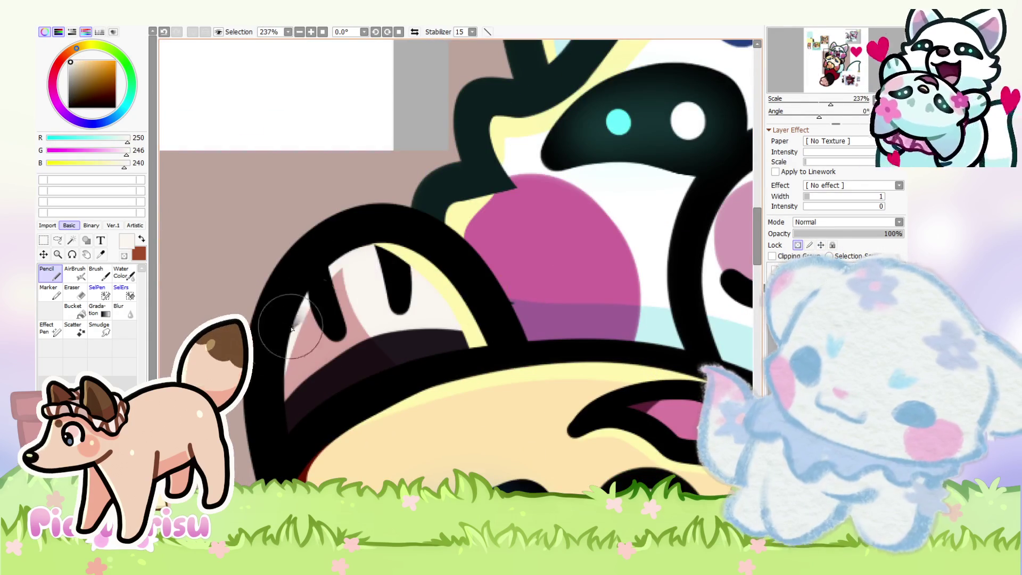
pyautogui.scroll(-4, 292, 329)
pyautogui.scroll(4, 450, 467)
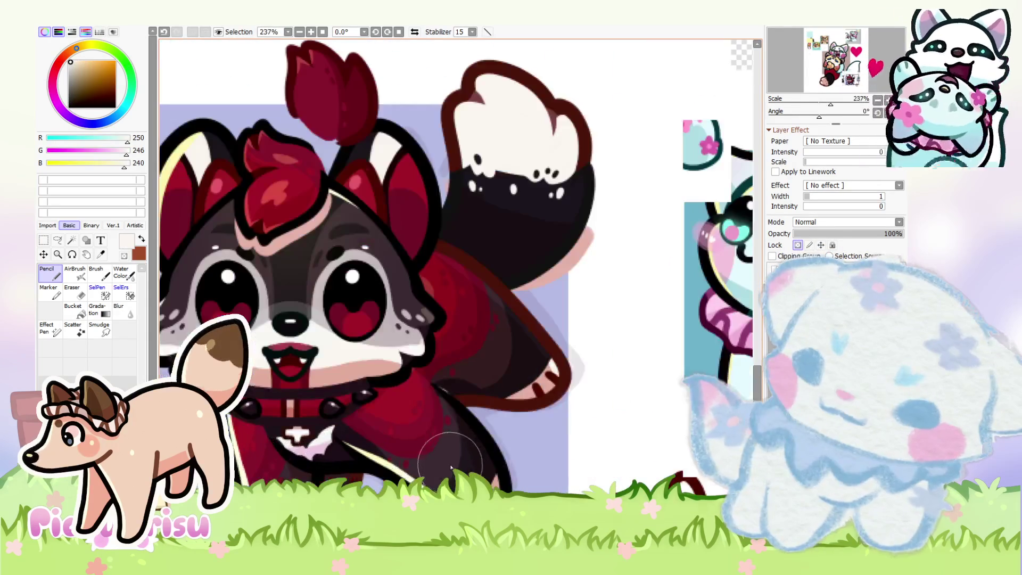
pyautogui.keyDown('alt'); pyautogui.click(442, 473); pyautogui.keyUp('alt')
pyautogui.scroll(-4, 453, 474)
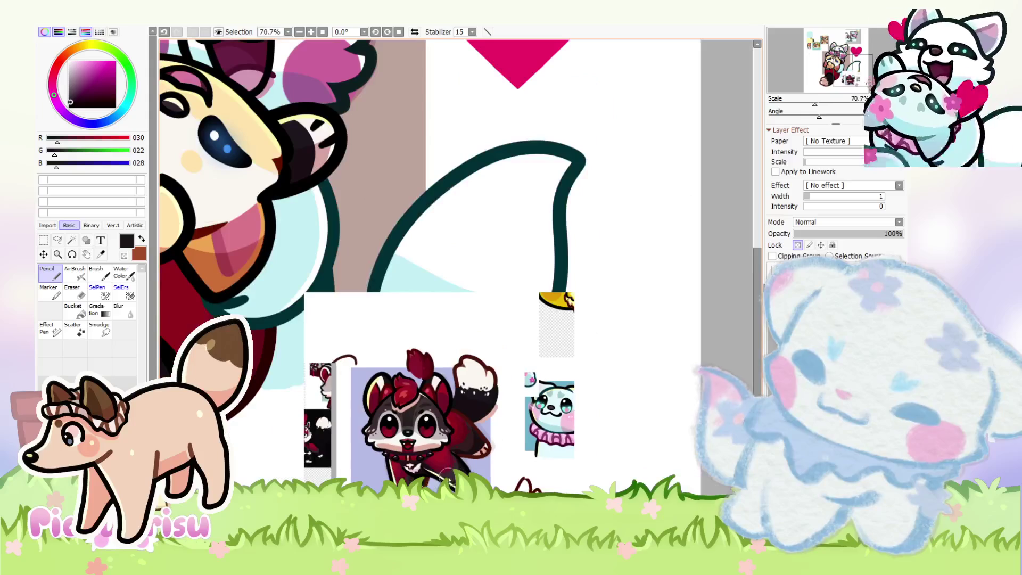
pyautogui.scroll(3, 442, 472)
pyautogui.keyDown('alt'); pyautogui.click(407, 432); pyautogui.keyUp('alt')
pyautogui.scroll(-4, 407, 432)
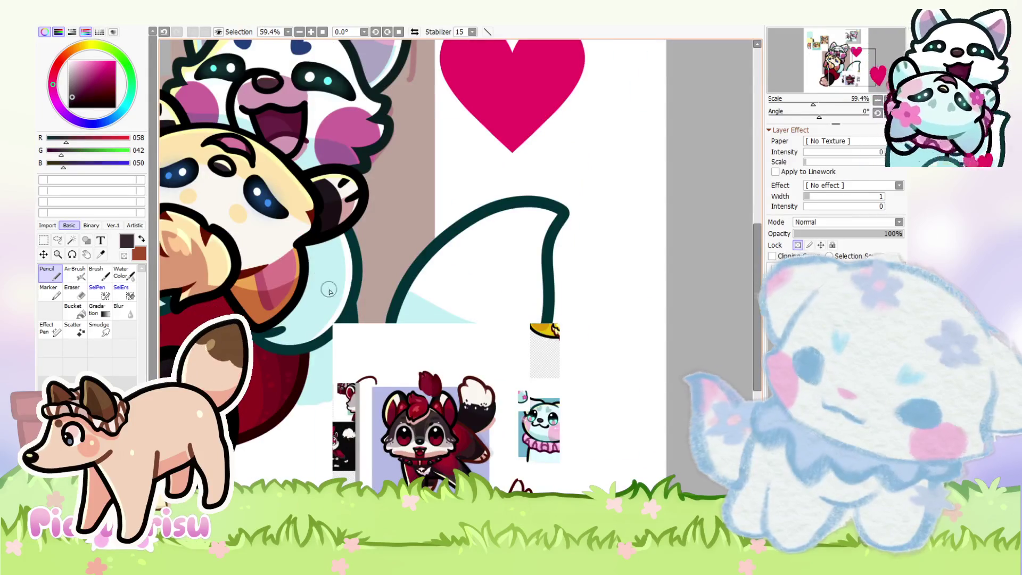
pyautogui.scroll(9, 329, 290)
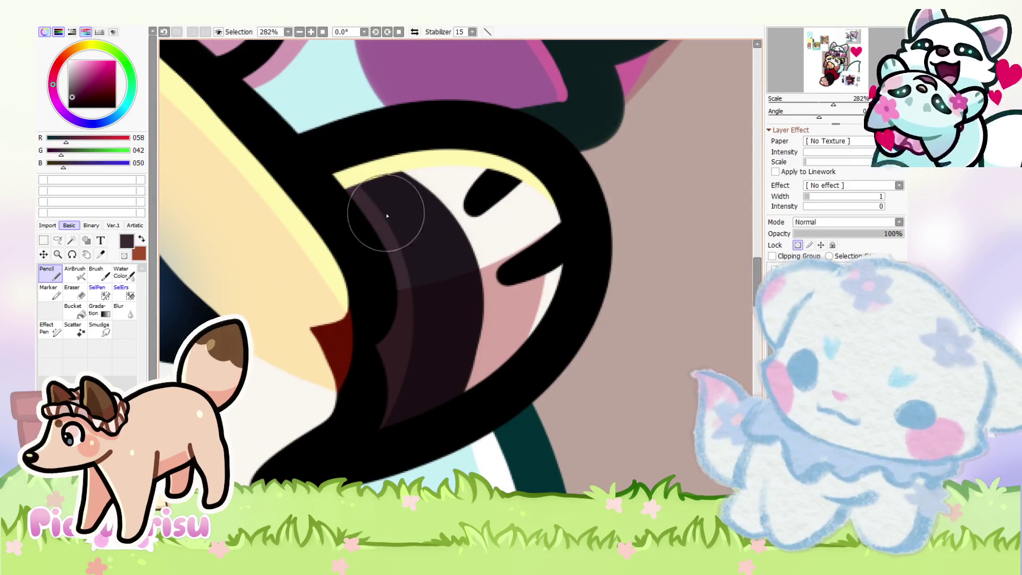
# Step: Re-pick the plum-grey, then settle on a dark red-brown sampled from the artwork
pyautogui.keyDown('alt'); pyautogui.click(376, 217); pyautogui.keyUp('alt')
pyautogui.scroll(-6, 376, 217)
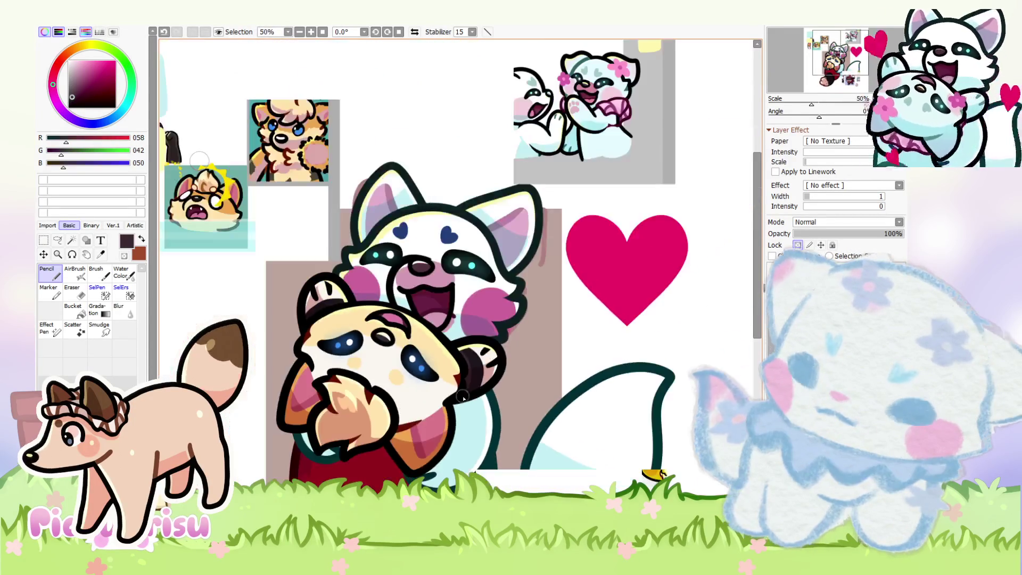
pyautogui.scroll(3, 329, 266)
pyautogui.scroll(-4, 318, 275)
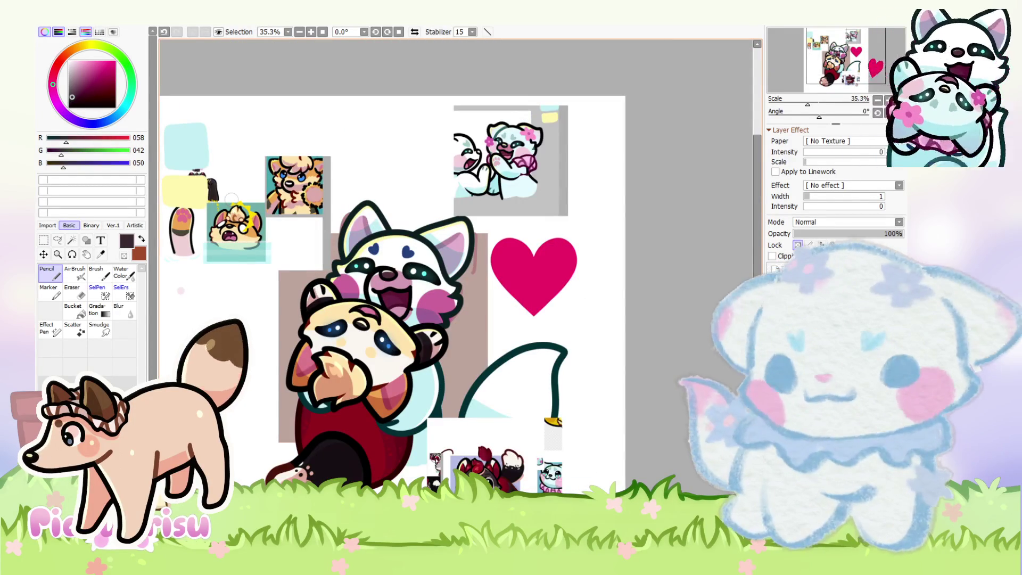
pyautogui.scroll(5, 461, 412)
pyautogui.keyDown('alt'); pyautogui.click(532, 372); pyautogui.keyUp('alt')
pyautogui.scroll(-3, 532, 372)
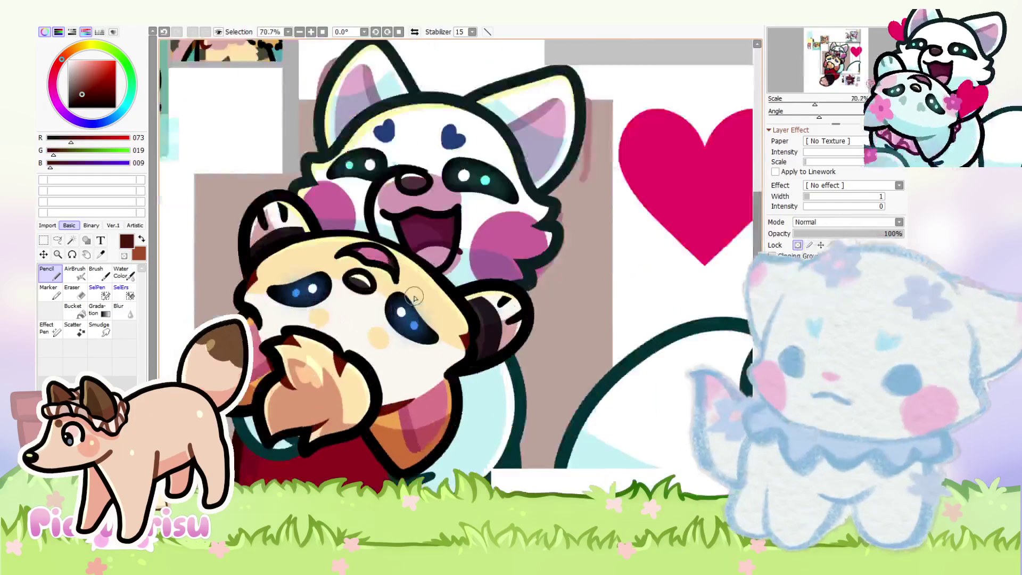
pyautogui.scroll(5, 579, 320)
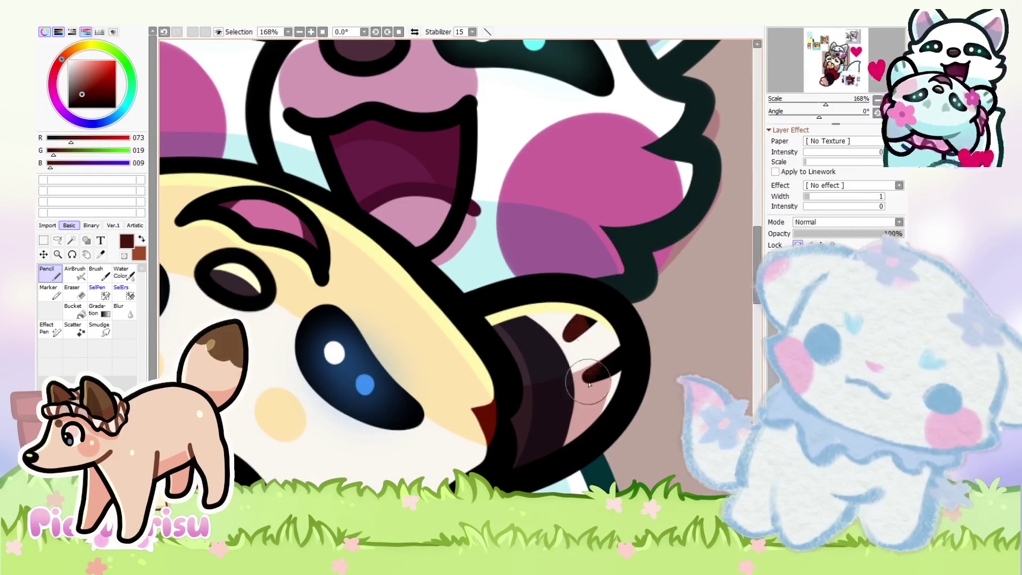
pyautogui.scroll(-2, 619, 334)
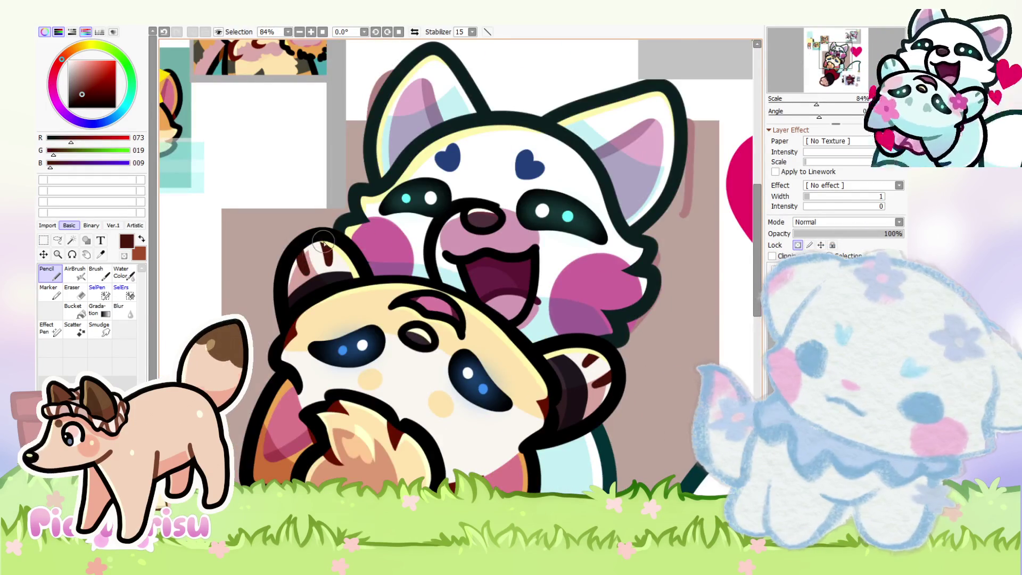
pyautogui.scroll(-3, 323, 242)
pyautogui.scroll(5, 320, 394)
pyautogui.scroll(-4, 317, 405)
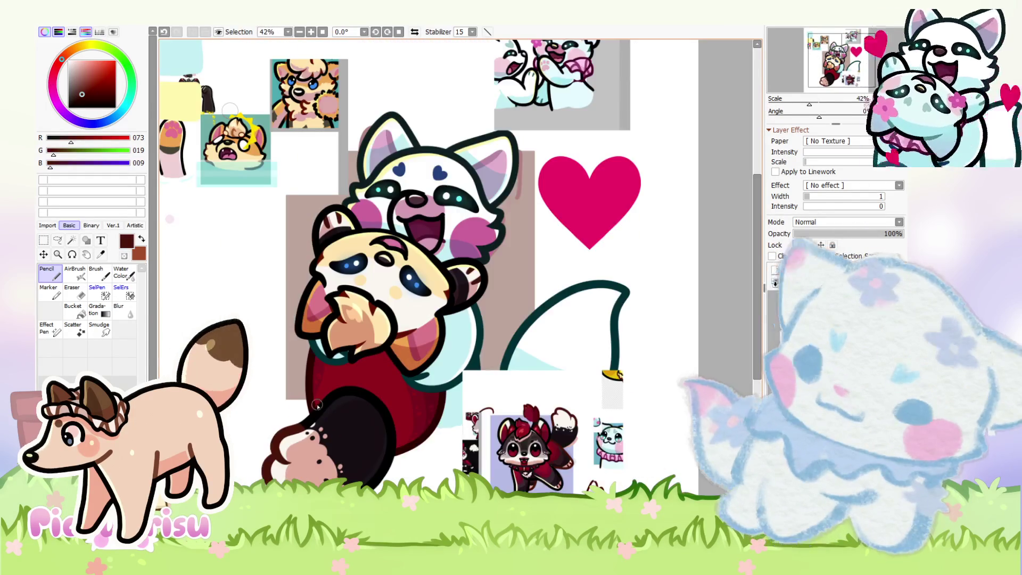
pyautogui.scroll(4, 317, 405)
pyautogui.scroll(-4, 299, 429)
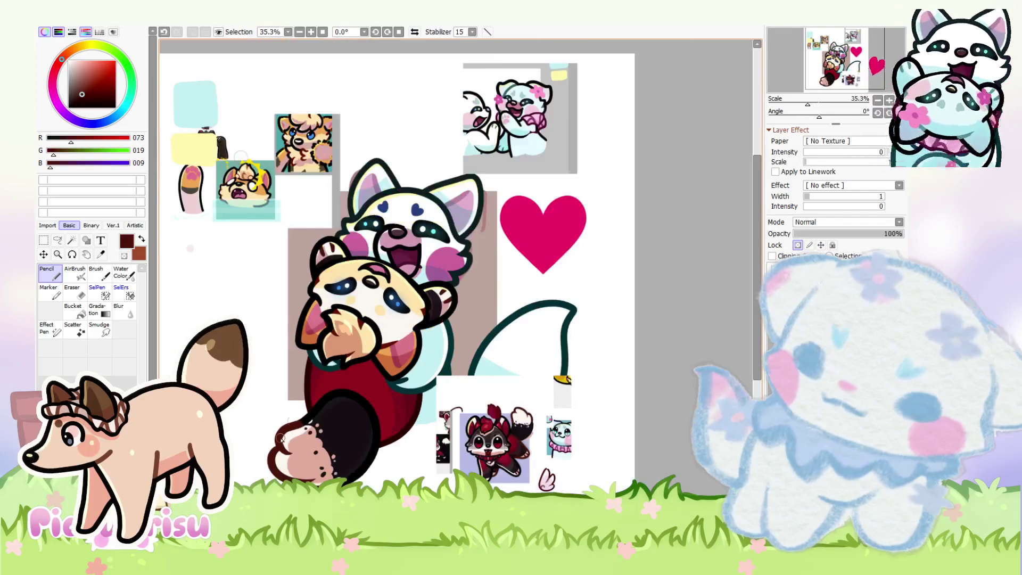
pyautogui.scroll(3, 445, 323)
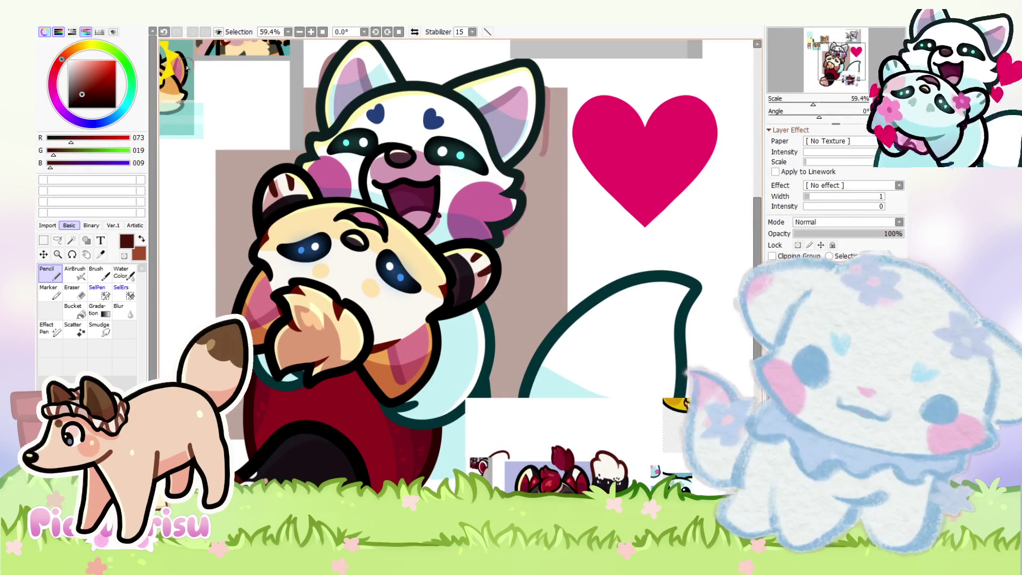
# Step: Cover the lower body and tail with white on a layer set to about half opacity
pyautogui.moveTo(77, 76); pyautogui.dragTo(68, 60)
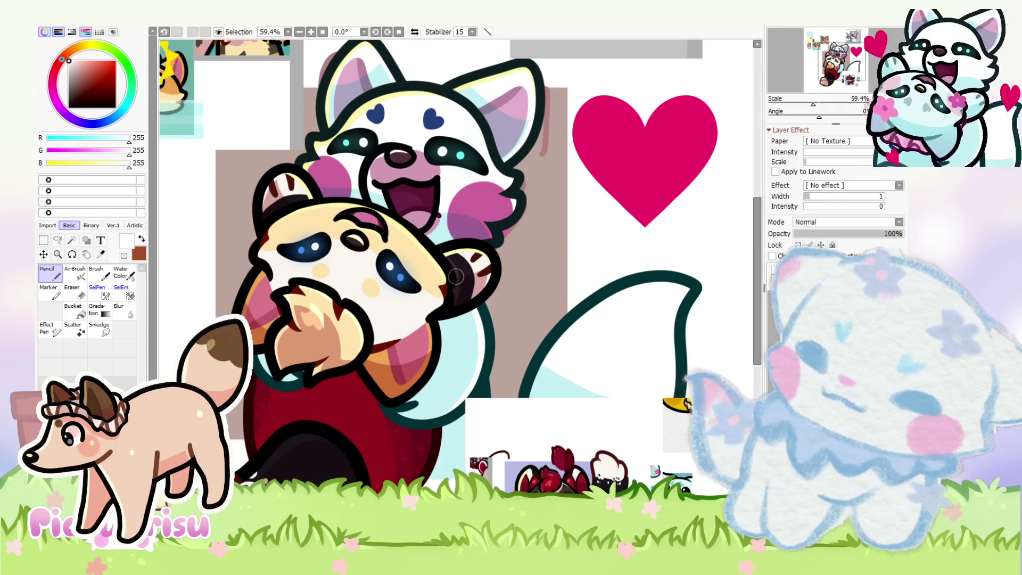
pyautogui.moveTo(467, 262)
pyautogui.mouseDown()
pyautogui.moveTo(468, 444)
pyautogui.moveTo(330, 224)
pyautogui.mouseUp()
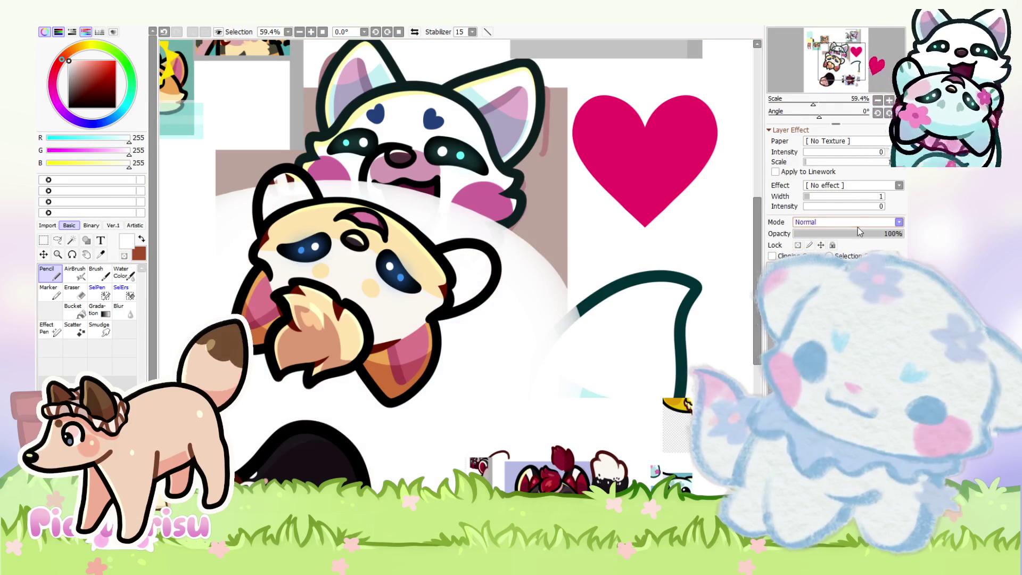
pyautogui.moveTo(860, 231); pyautogui.dragTo(853, 238)
pyautogui.press('End')
pyautogui.press('End')
pyautogui.press('End')
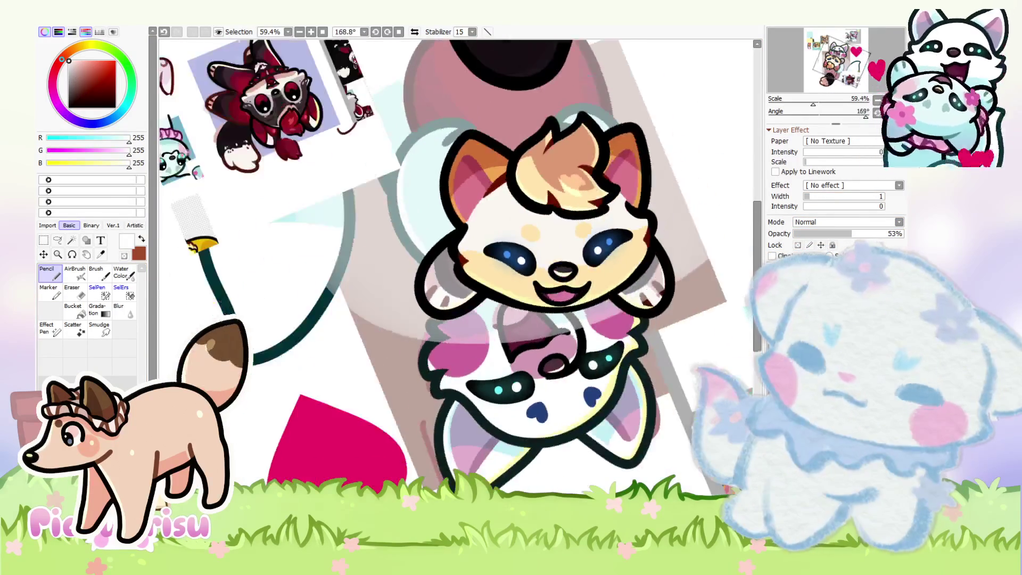
pyautogui.scroll(3, 553, 288)
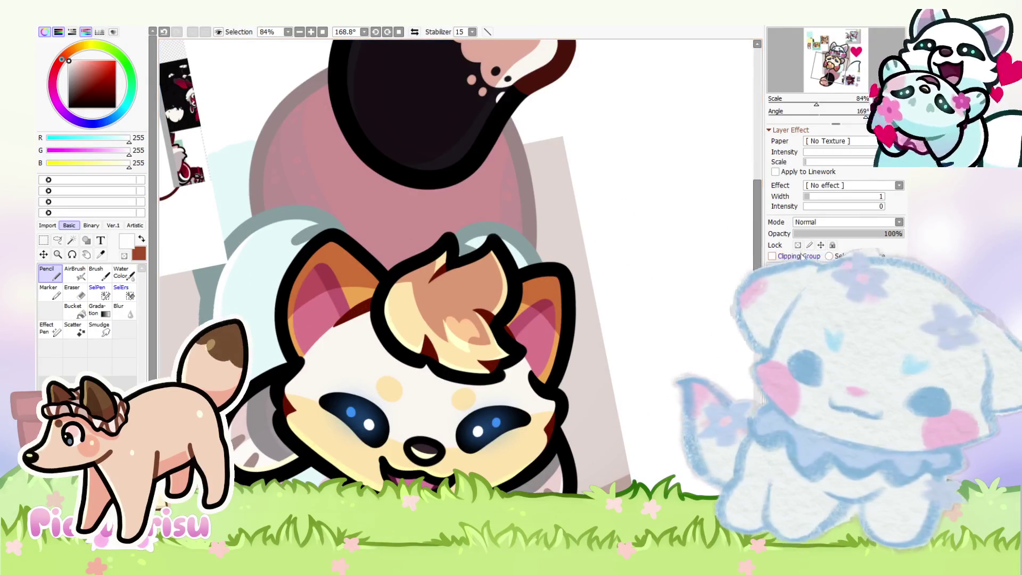
pyautogui.scroll(2, 456, 277)
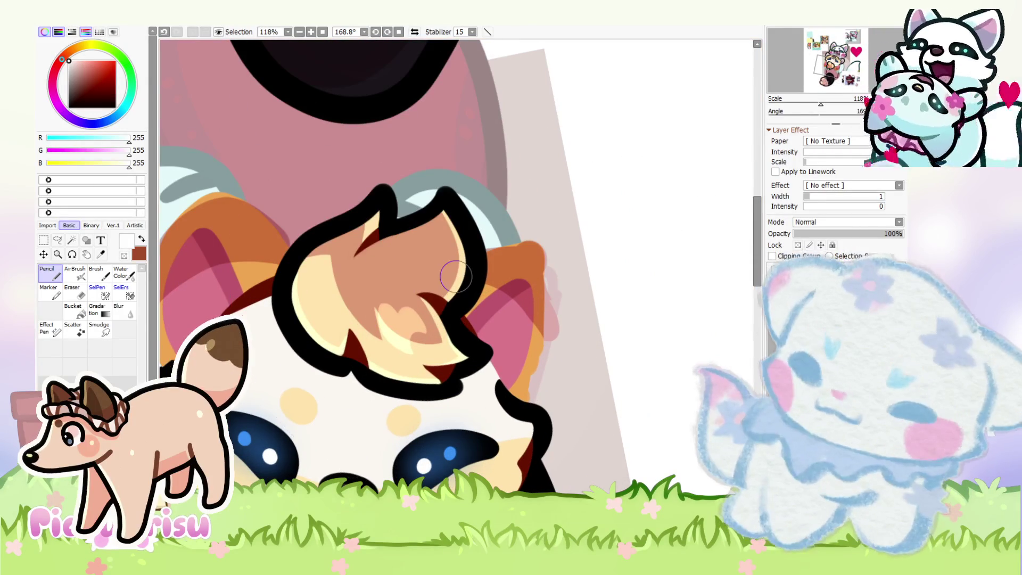
# Step: Remove the head fur tuft while keeping the ear change, and sample the dark red line colour
pyautogui.hotkey('ctrl', 'z')
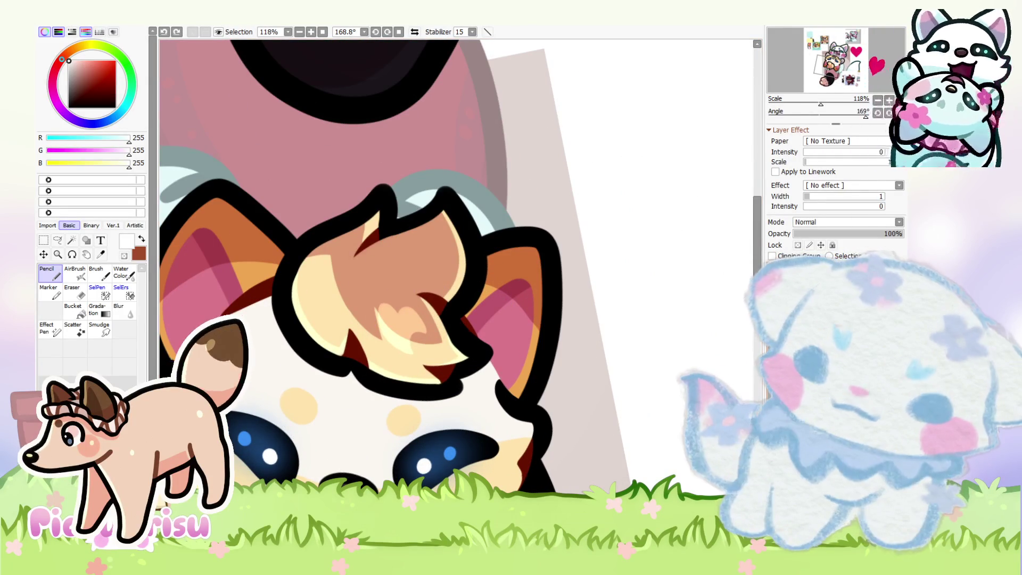
pyautogui.hotkey('ctrl', 'z')
pyautogui.hotkey('ctrl', 'z')
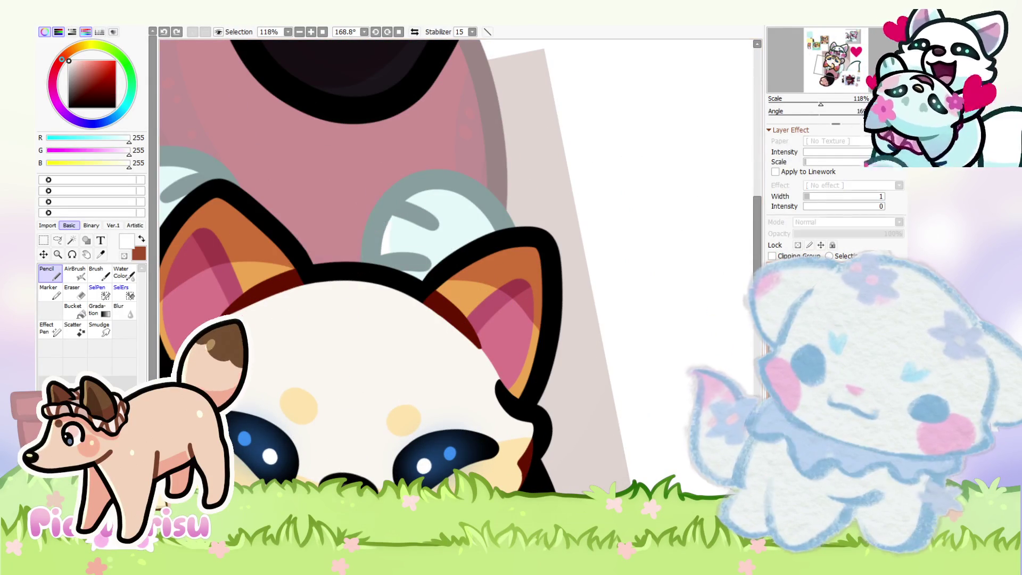
pyautogui.hotkey('ctrl', 'y')
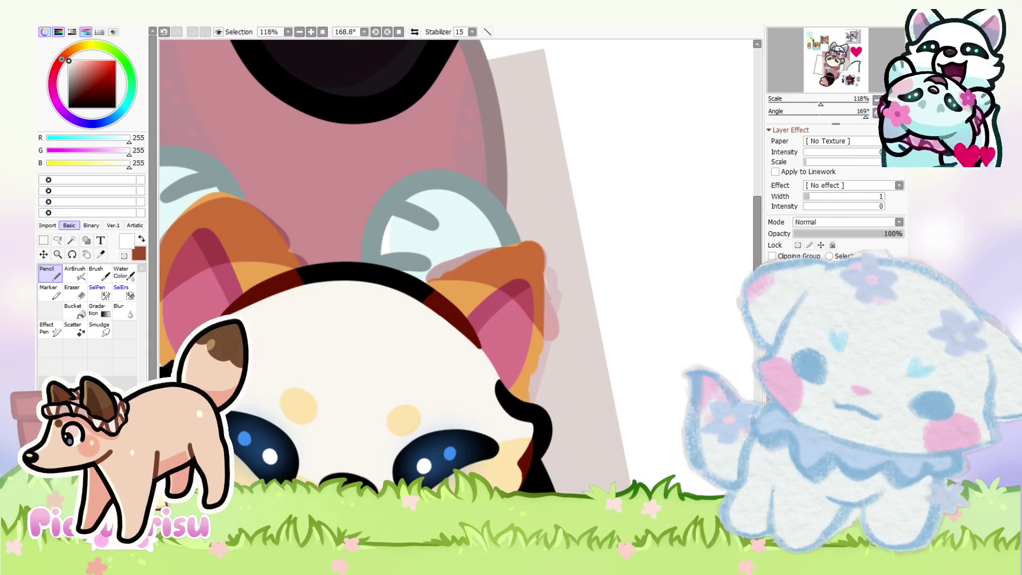
pyautogui.scroll(1, 565, 332)
pyautogui.keyDown('alt'); pyautogui.click(418, 306); pyautogui.keyUp('alt')
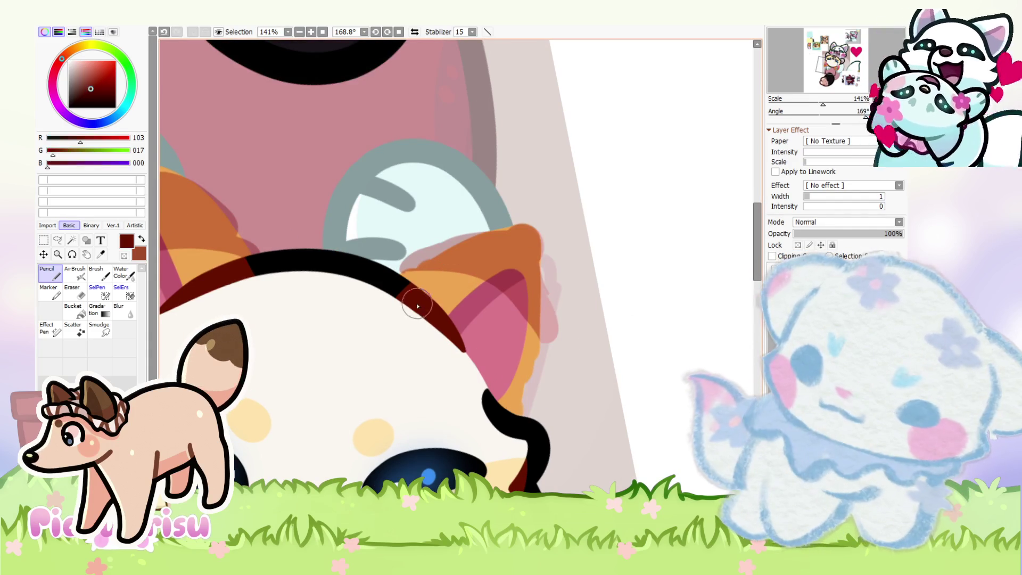
# Step: Draw dark red outlines around the right and left ears, redrawing the left one larger
pyautogui.moveTo(385, 285)
pyautogui.mouseDown()
pyautogui.moveTo(547, 296)
pyautogui.moveTo(530, 410)
pyautogui.mouseUp()
pyautogui.scroll(-5, 384, 256)
pyautogui.scroll(5, 318, 270)
pyautogui.moveTo(394, 287); pyautogui.dragTo(223, 253)
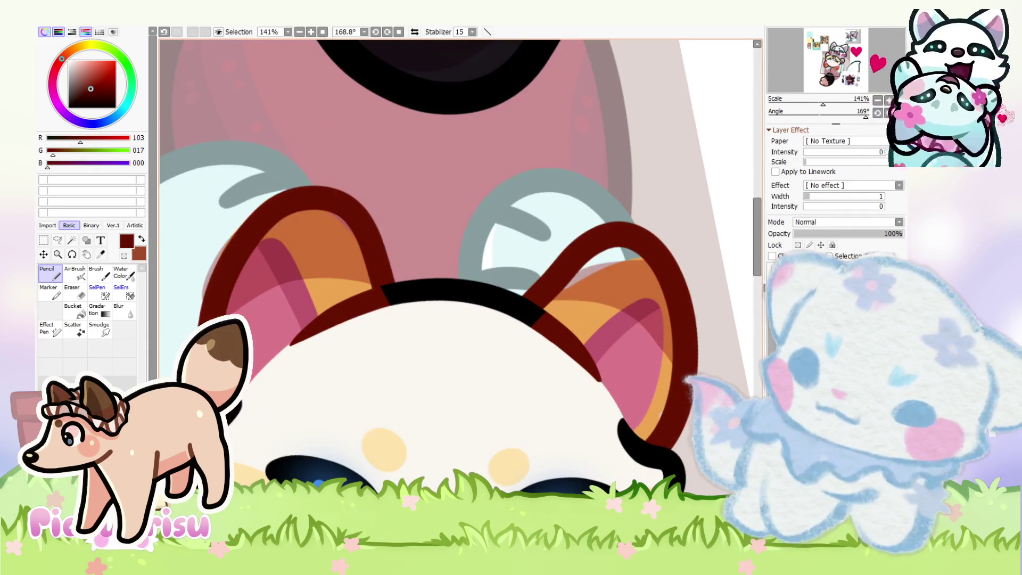
pyautogui.scroll(-5, 282, 243)
pyautogui.scroll(3, 246, 250)
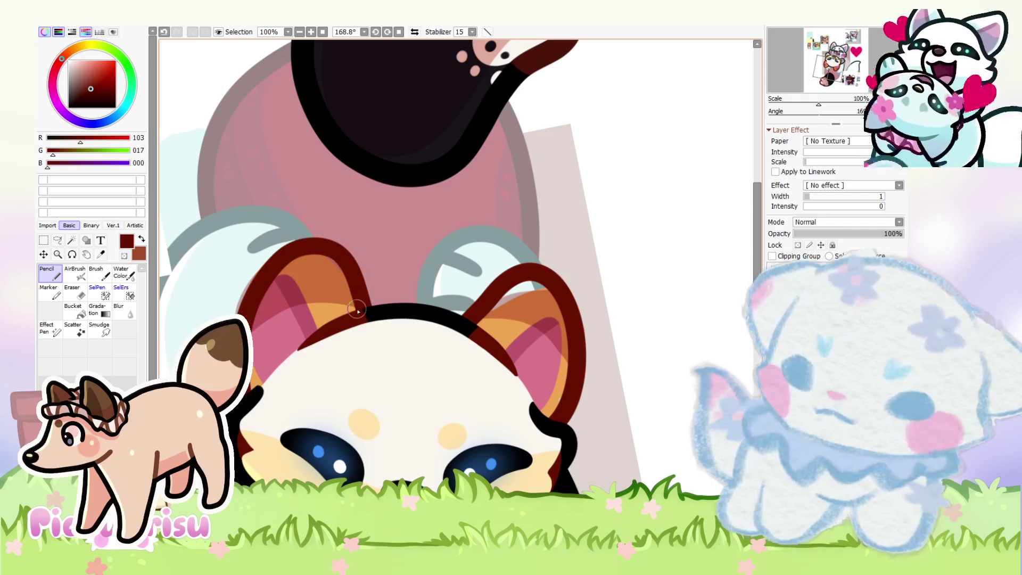
pyautogui.hotkey('ctrl', 'z')
pyautogui.moveTo(365, 307); pyautogui.dragTo(234, 319)
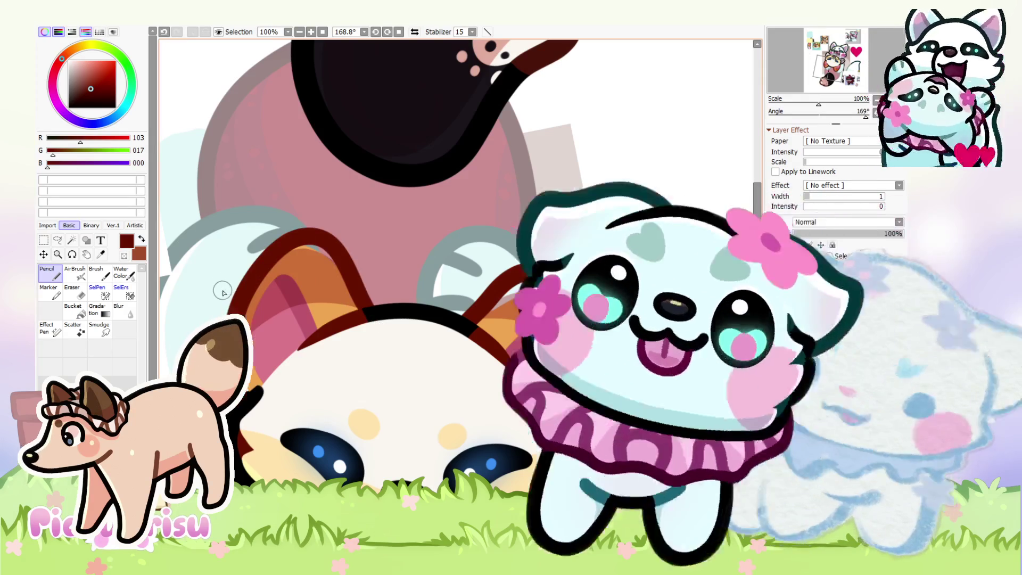
# Step: Paint the inside of the right ear dark
pyautogui.scroll(-2, 224, 288)
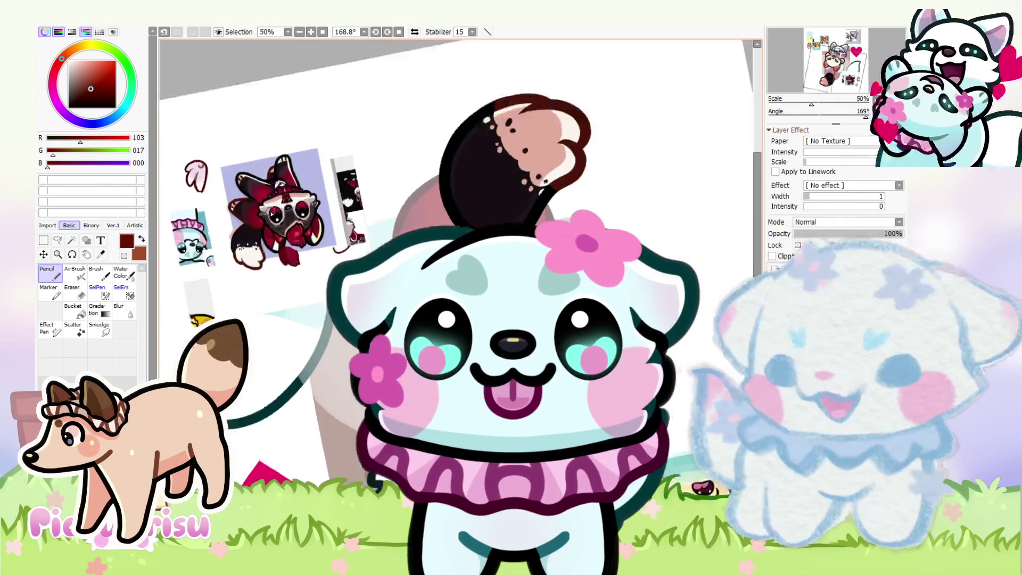
pyautogui.scroll(5, 225, 287)
pyautogui.scroll(-5, 224, 288)
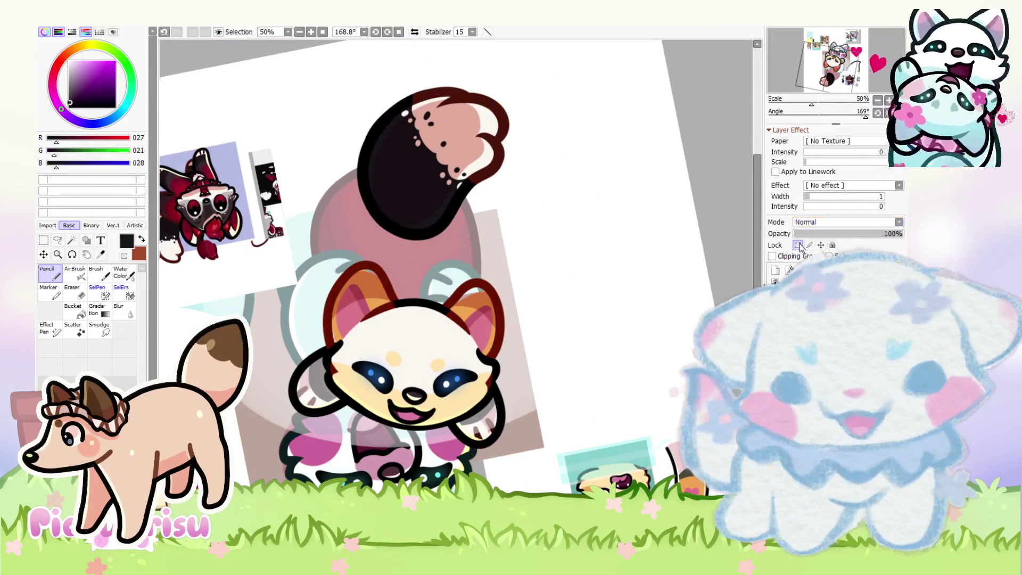
pyautogui.scroll(1, 585, 305)
pyautogui.scroll(3, 456, 276)
pyautogui.moveTo(404, 287)
pyautogui.mouseDown()
pyautogui.moveTo(394, 319)
pyautogui.moveTo(422, 388)
pyautogui.moveTo(462, 329)
pyautogui.mouseUp()
pyautogui.scroll(-3, 462, 330)
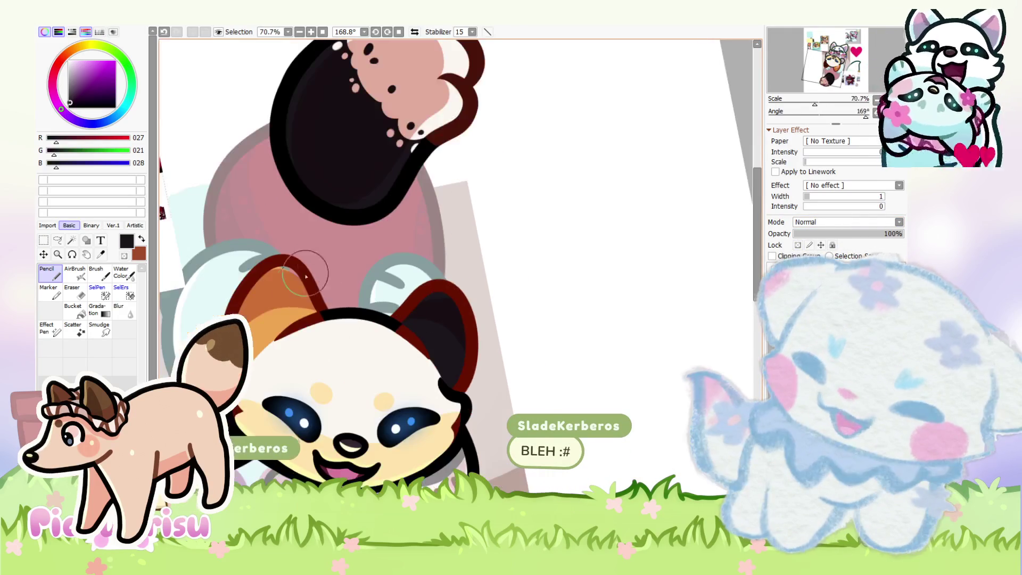
pyautogui.scroll(-4, 515, 326)
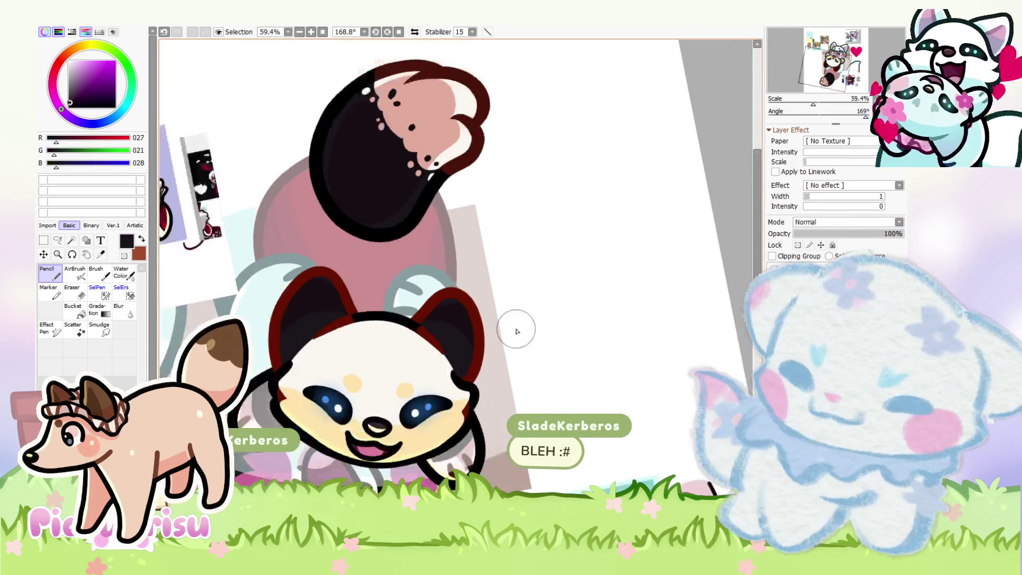
pyautogui.scroll(11, 379, 316)
# Step: Sample the off-white, the near-black ear colour, and the dark red from the reference drawing
pyautogui.keyDown('alt'); pyautogui.click(379, 316); pyautogui.keyUp('alt')
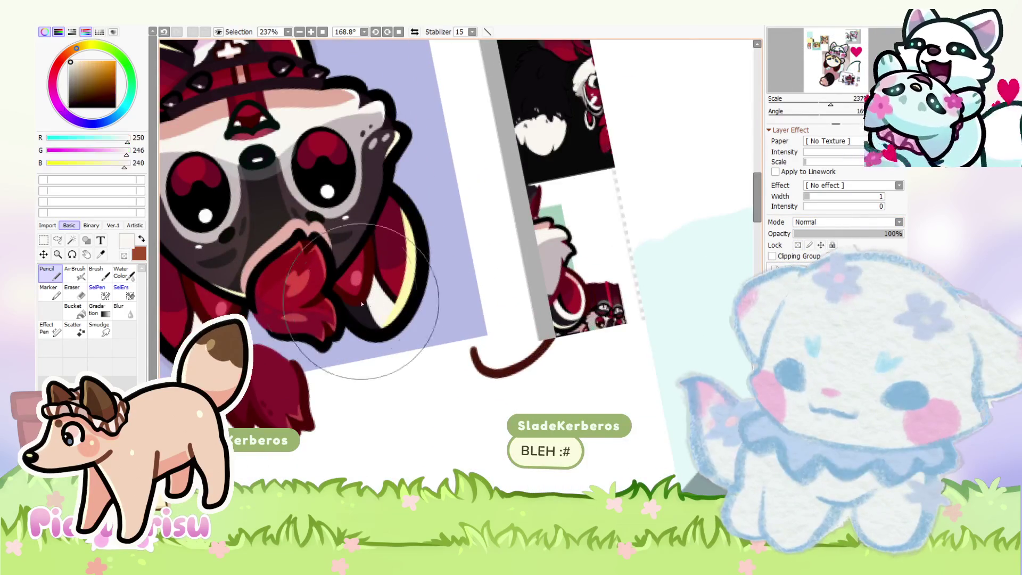
pyautogui.scroll(-4, 273, 269)
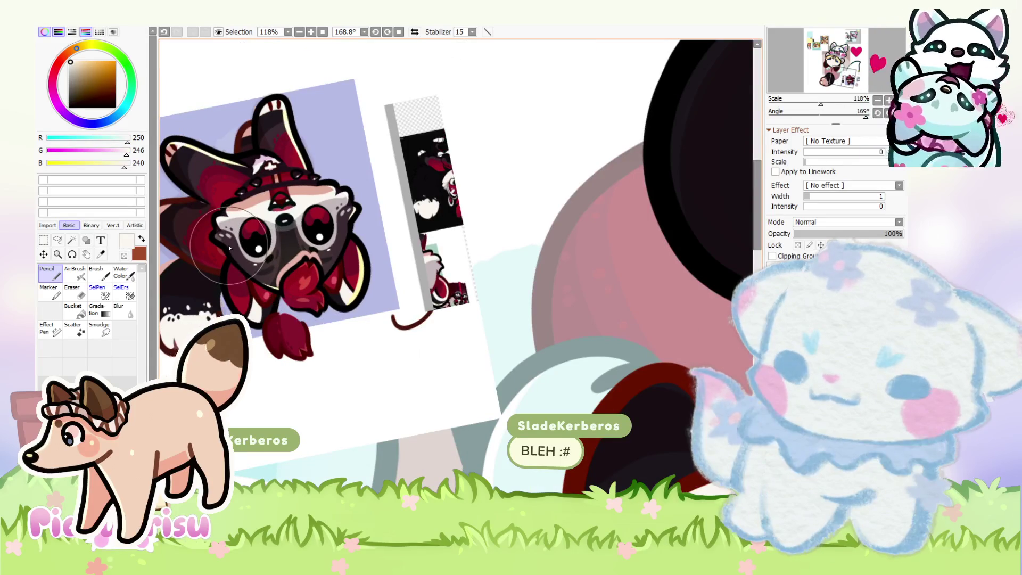
pyautogui.scroll(-6, 228, 245)
pyautogui.scroll(10, 506, 292)
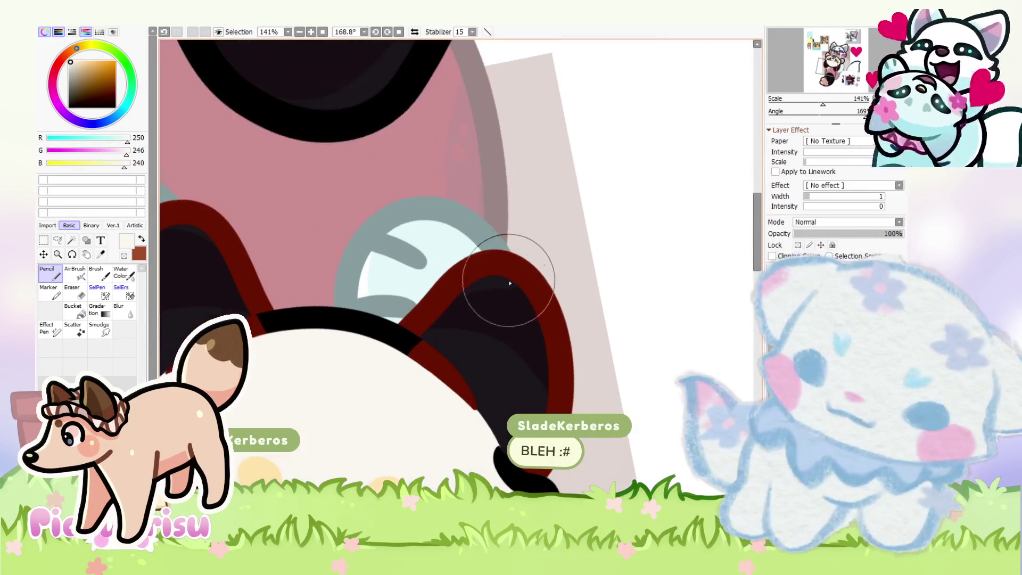
pyautogui.scroll(-3, 473, 361)
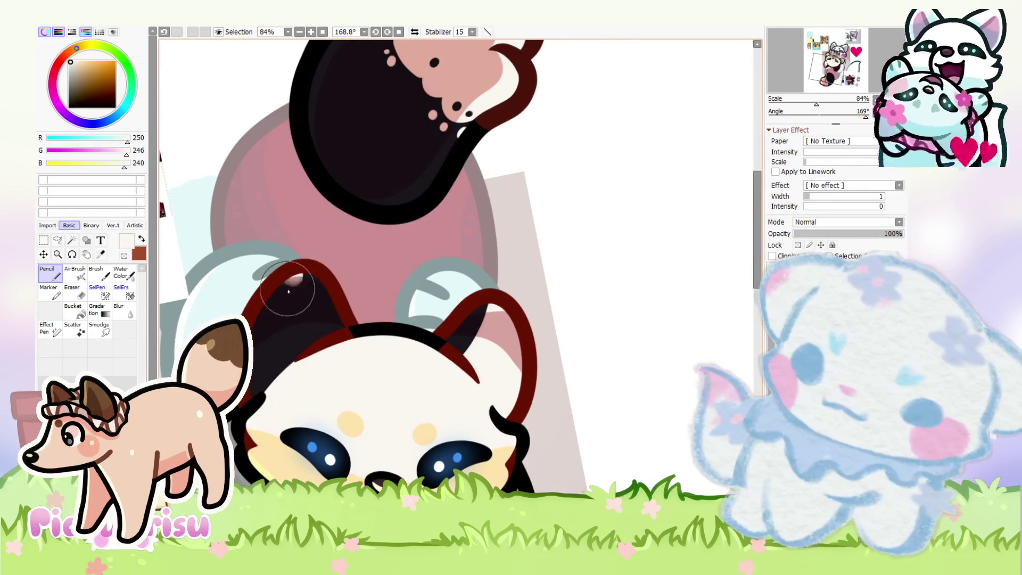
pyautogui.scroll(3, 455, 276)
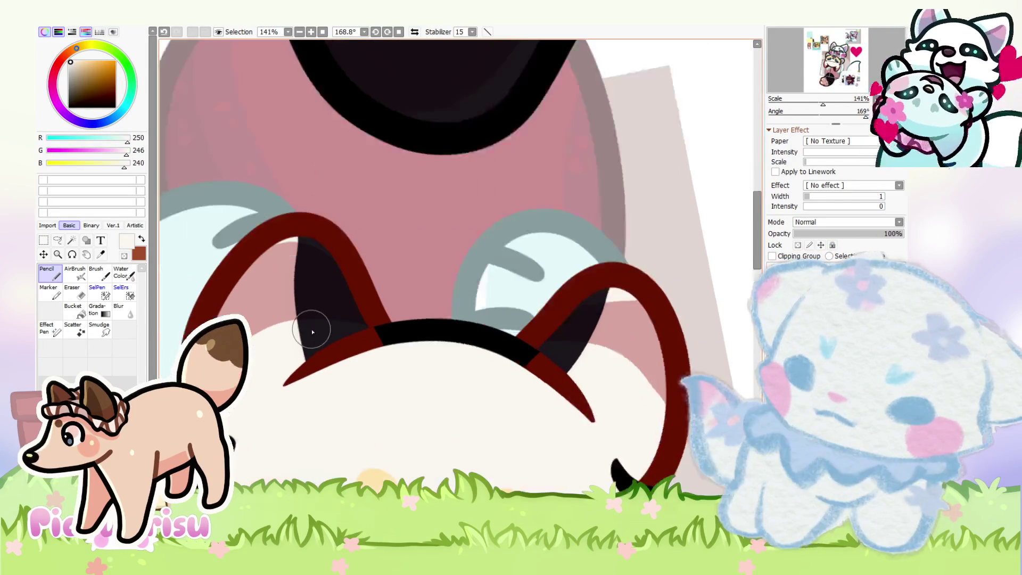
pyautogui.keyDown('alt'); pyautogui.click(304, 229); pyautogui.keyUp('alt')
pyautogui.scroll(-5, 306, 357)
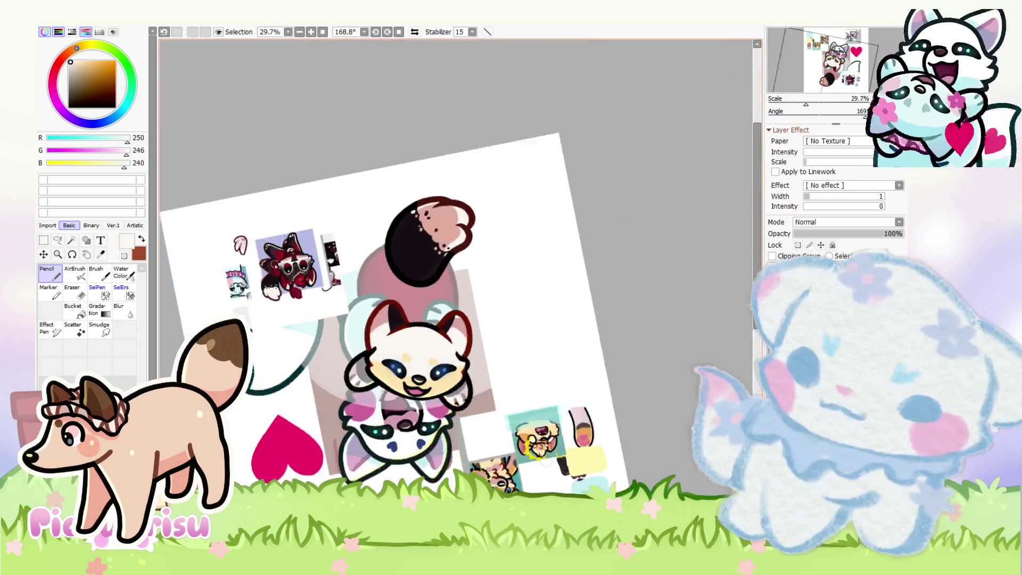
pyautogui.scroll(5, 305, 316)
pyautogui.keyDown('alt'); pyautogui.click(272, 355); pyautogui.keyUp('alt')
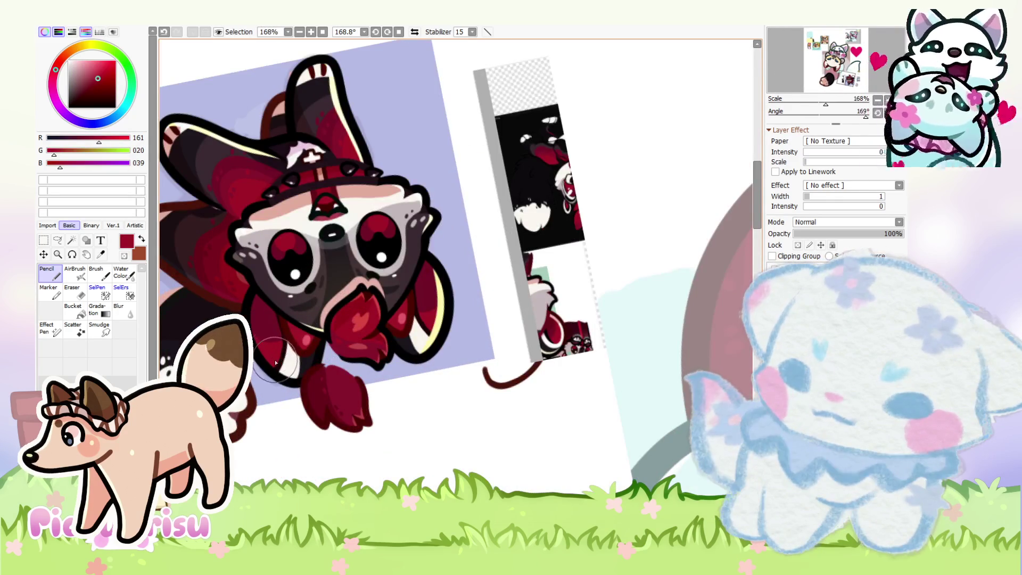
# Step: Paint dark red inside the right and left inner ears
pyautogui.scroll(-5, 319, 319)
pyautogui.scroll(6, 425, 279)
pyautogui.moveTo(425, 278)
pyautogui.mouseDown()
pyautogui.moveTo(372, 368)
pyautogui.moveTo(425, 327)
pyautogui.mouseUp()
pyautogui.scroll(-5, 429, 373)
pyautogui.scroll(5, 240, 282)
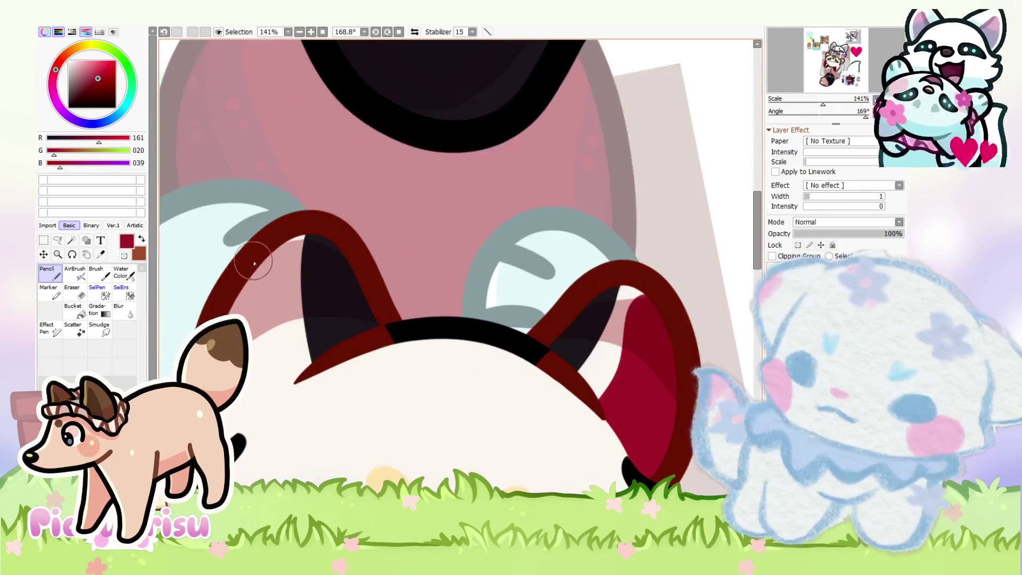
pyautogui.moveTo(260, 330); pyautogui.dragTo(240, 282)
# Step: Sample the off-white face colour, the ear-edge crimson, and a darker crimson from the reference
pyautogui.keyDown('alt'); pyautogui.click(239, 421); pyautogui.keyUp('alt')
pyautogui.scroll(-3, 373, 346)
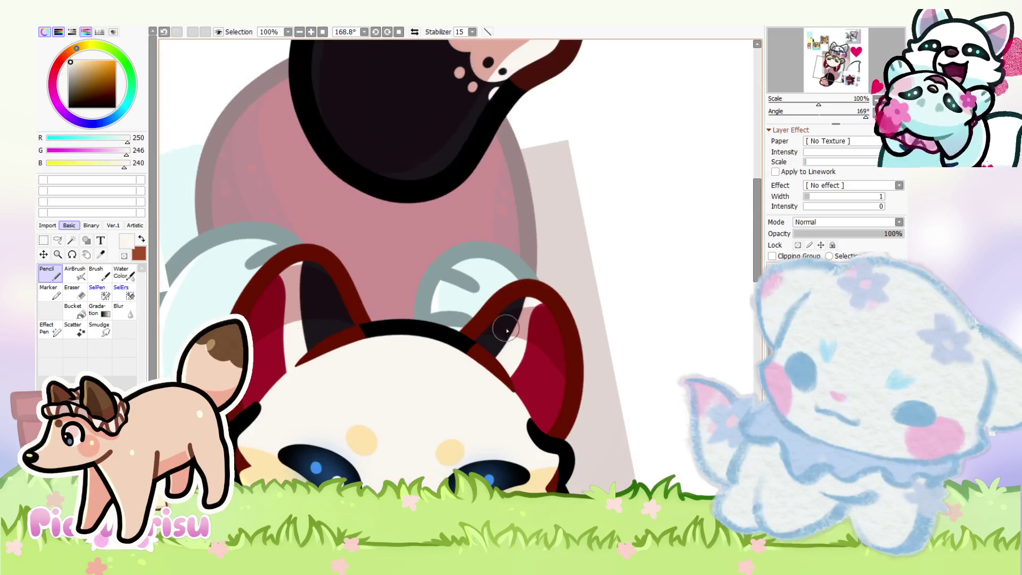
pyautogui.scroll(4, 550, 280)
pyautogui.keyDown('alt'); pyautogui.click(588, 276); pyautogui.keyUp('alt')
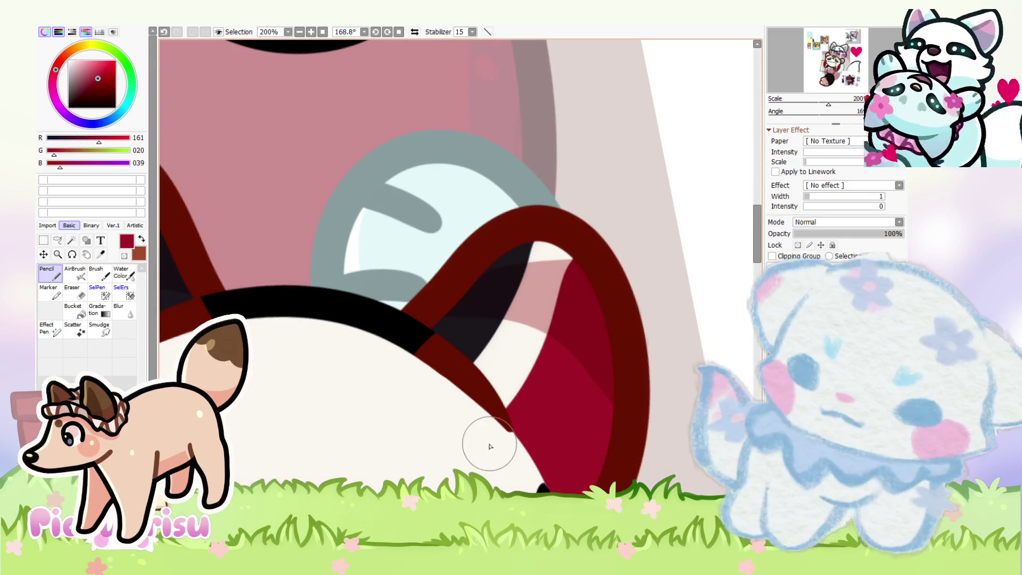
pyautogui.scroll(-5, 490, 446)
pyautogui.scroll(6, 232, 308)
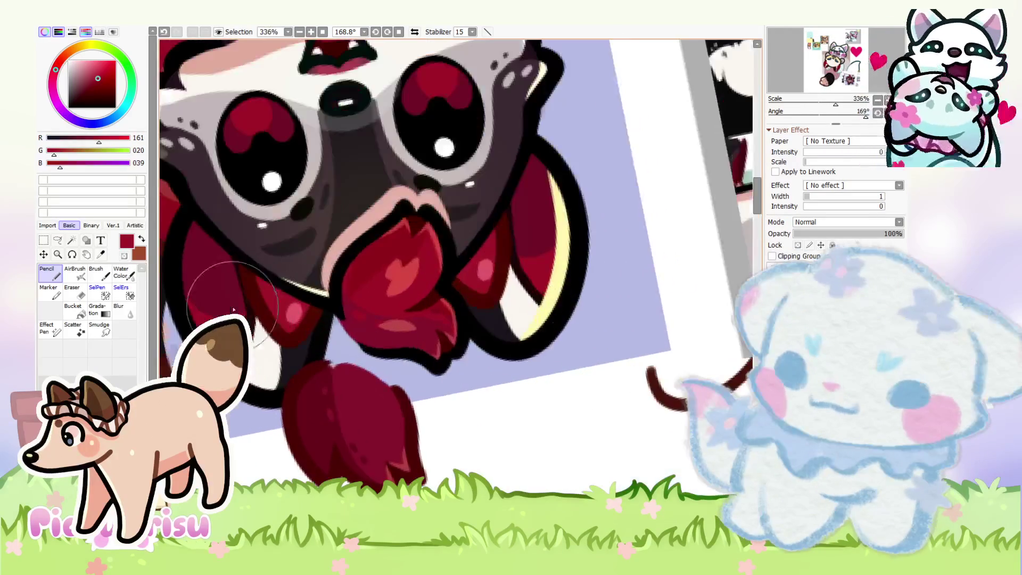
pyautogui.keyDown('alt'); pyautogui.click(233, 309); pyautogui.keyUp('alt')
pyautogui.scroll(-5, 232, 308)
pyautogui.scroll(3, 369, 279)
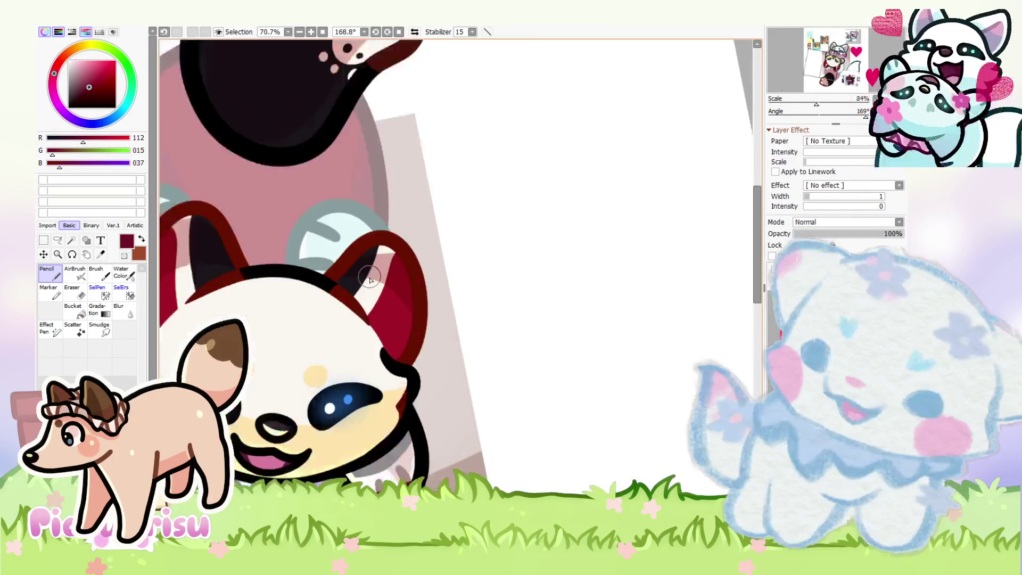
pyautogui.scroll(4, 370, 280)
# Step: Shade the left inner ear with darker crimson, redoing the stroke until it sits right
pyautogui.moveTo(358, 338)
pyautogui.mouseDown()
pyautogui.moveTo(434, 279)
pyautogui.moveTo(388, 355)
pyautogui.moveTo(342, 290)
pyautogui.moveTo(319, 305)
pyautogui.mouseUp()
pyautogui.scroll(-5, 413, 260)
pyautogui.scroll(4, 342, 293)
pyautogui.hotkey('ctrl', 'z')
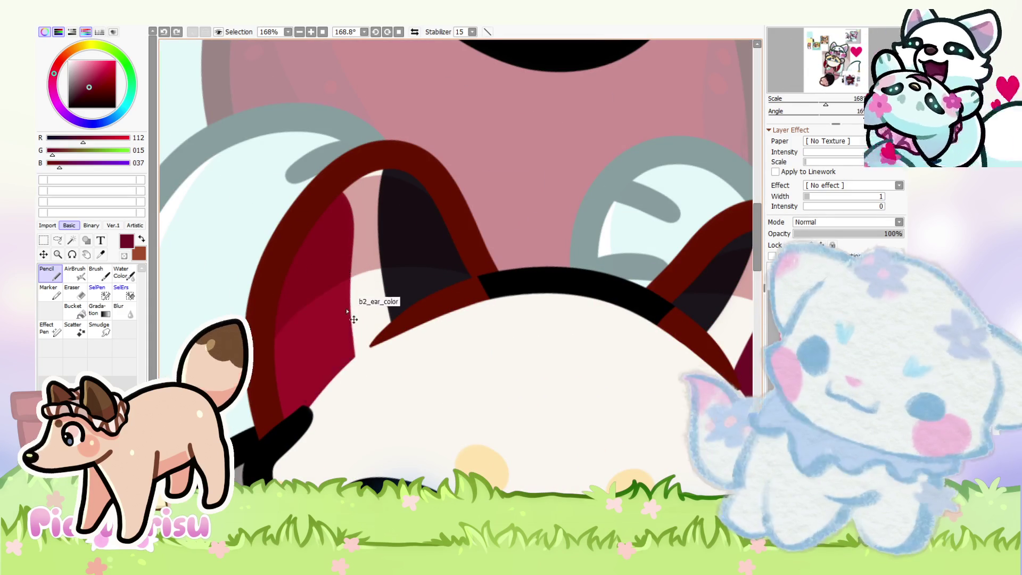
pyautogui.moveTo(346, 362); pyautogui.dragTo(329, 398)
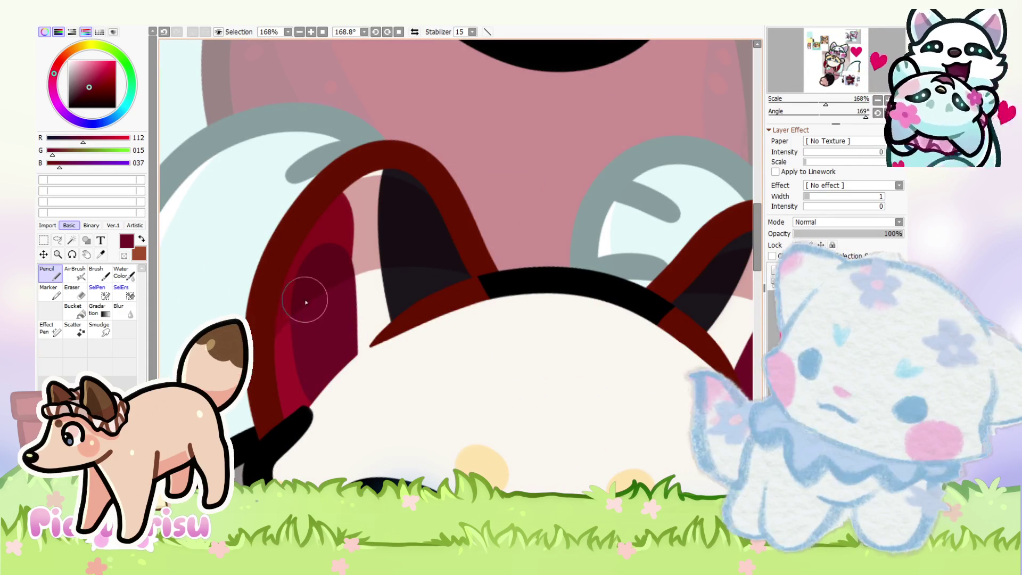
pyautogui.moveTo(306, 302); pyautogui.dragTo(321, 273)
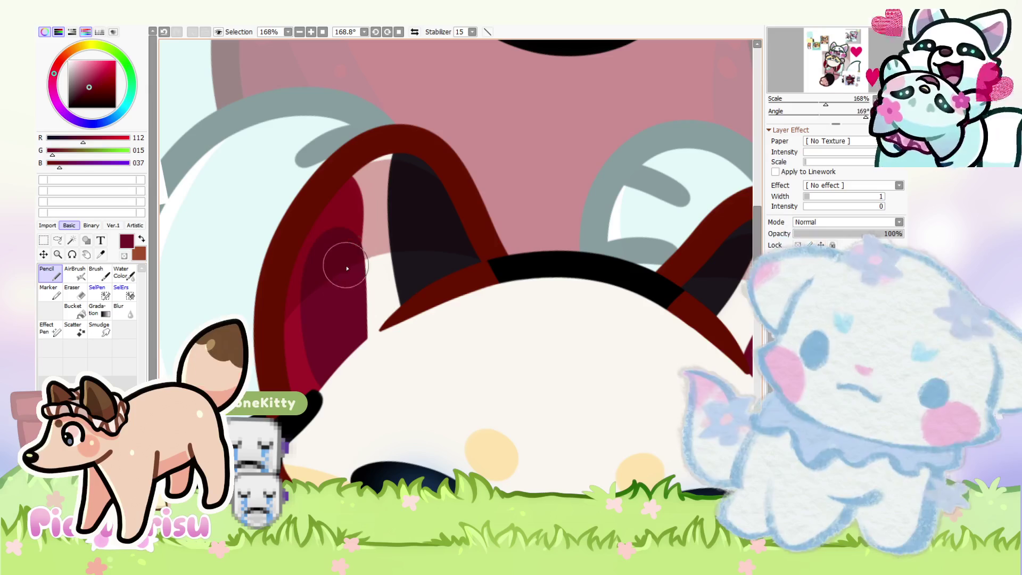
pyautogui.hotkey('ctrl', 'z')
pyautogui.moveTo(319, 237)
pyautogui.mouseDown()
pyautogui.moveTo(336, 258)
pyautogui.moveTo(340, 347)
pyautogui.mouseUp()
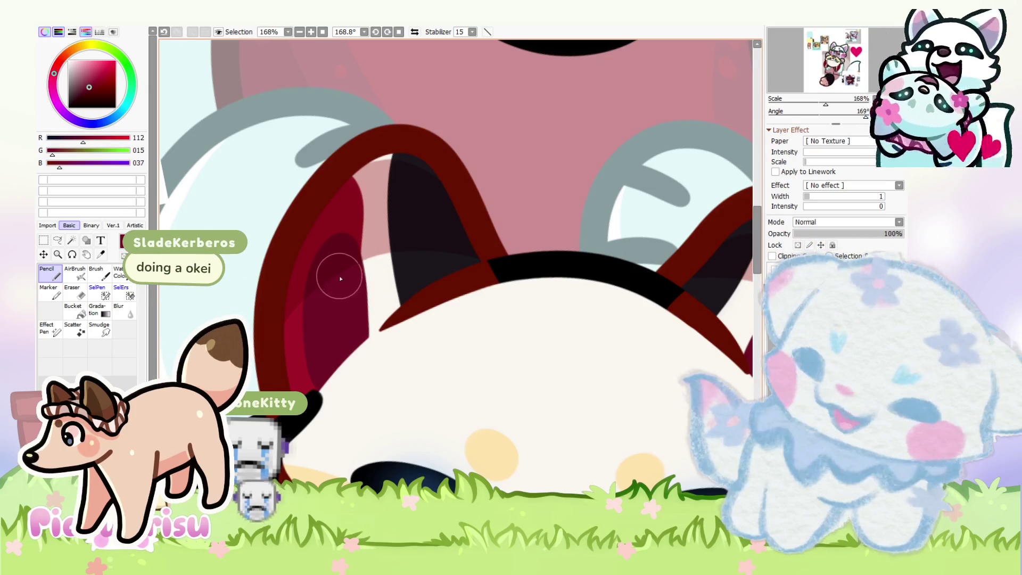
pyautogui.hotkey('ctrl', 'z')
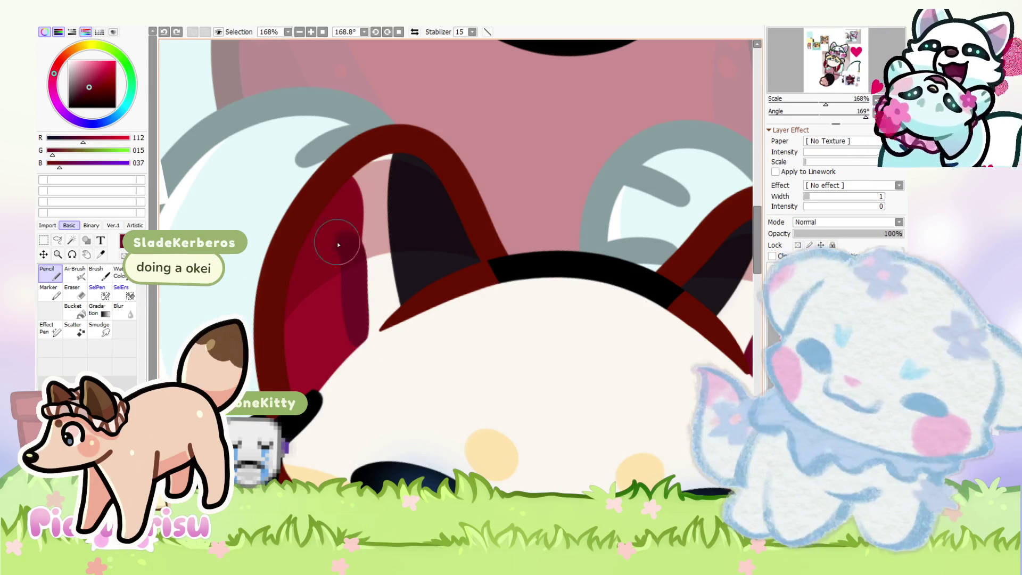
pyautogui.moveTo(338, 244); pyautogui.dragTo(334, 284)
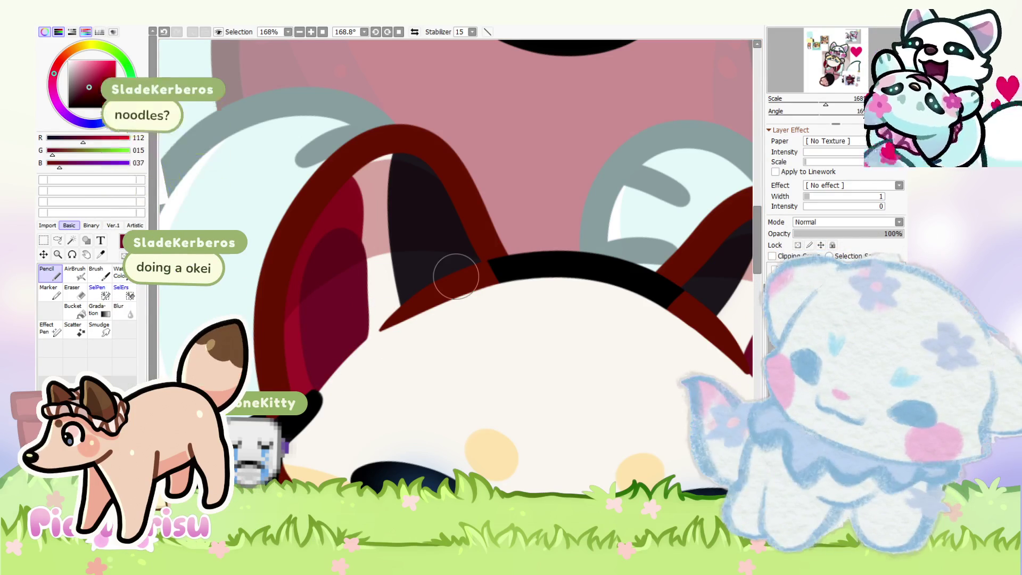
pyautogui.scroll(3, 364, 287)
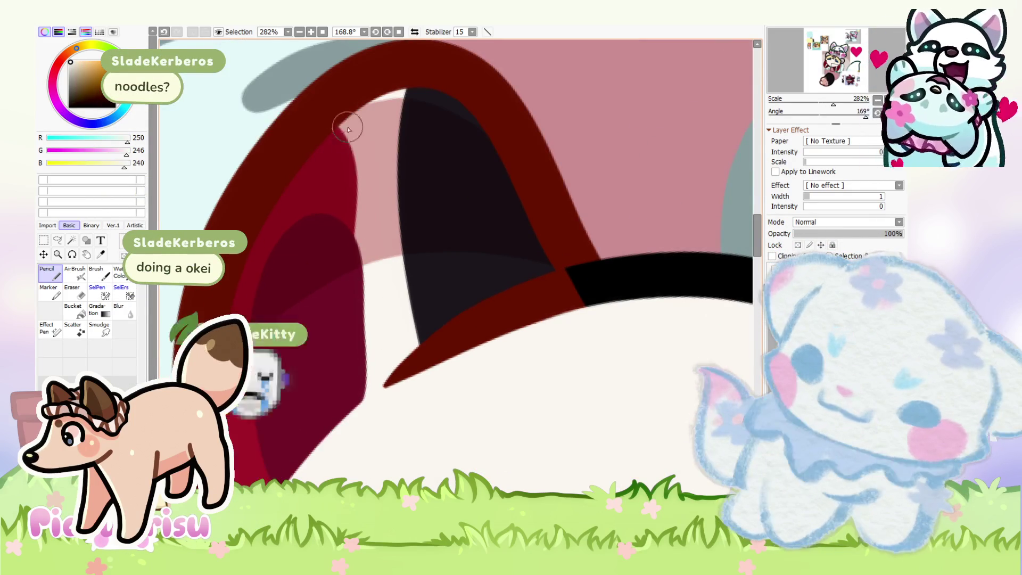
# Step: Sample dark red from the reference and draw a stroke inside the fox's right ear
pyautogui.scroll(-6, 366, 413)
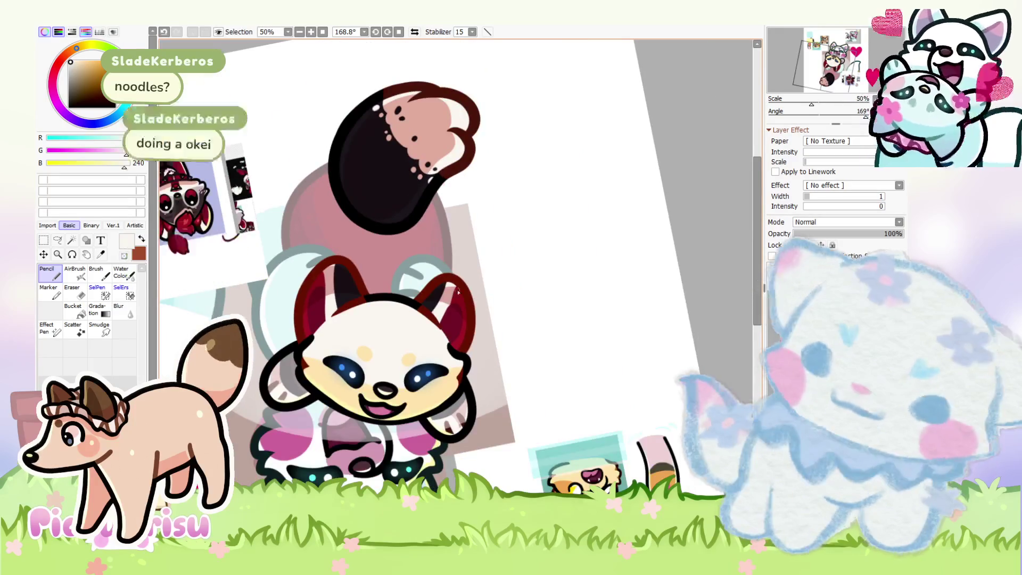
pyautogui.scroll(4, 477, 251)
pyautogui.scroll(-3, 525, 265)
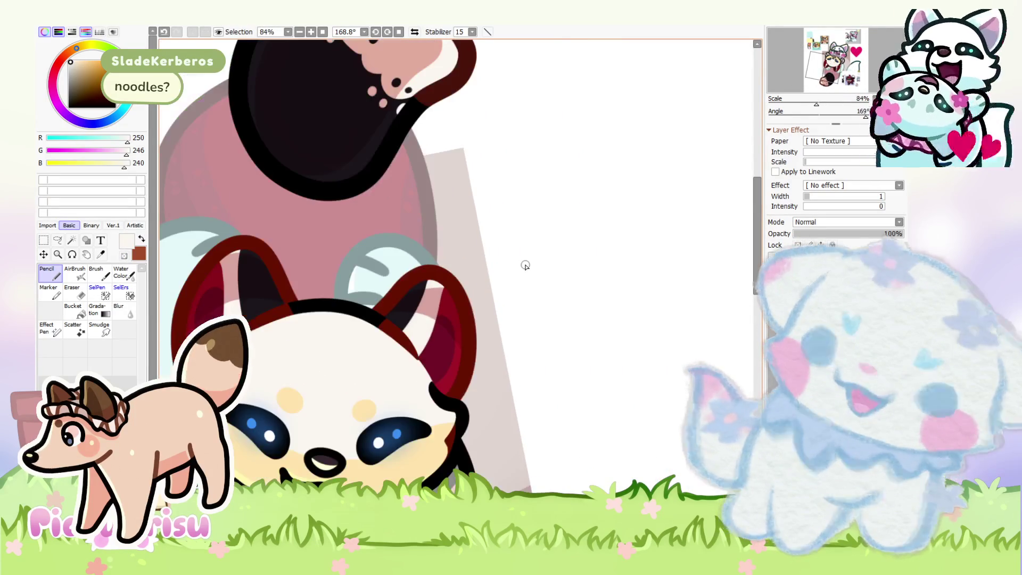
pyautogui.scroll(-4, 525, 265)
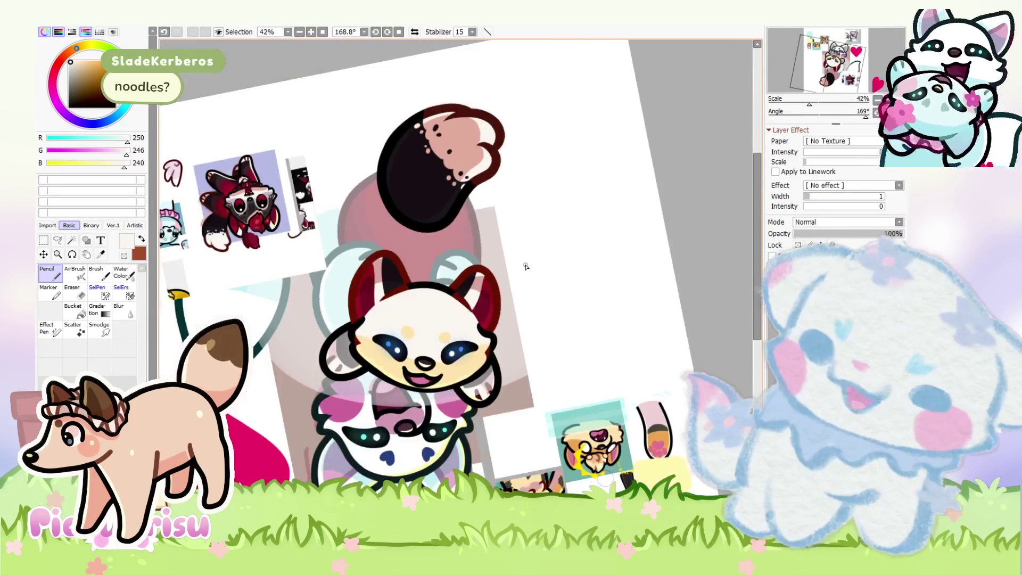
pyautogui.scroll(2, 532, 351)
pyautogui.scroll(8, 483, 226)
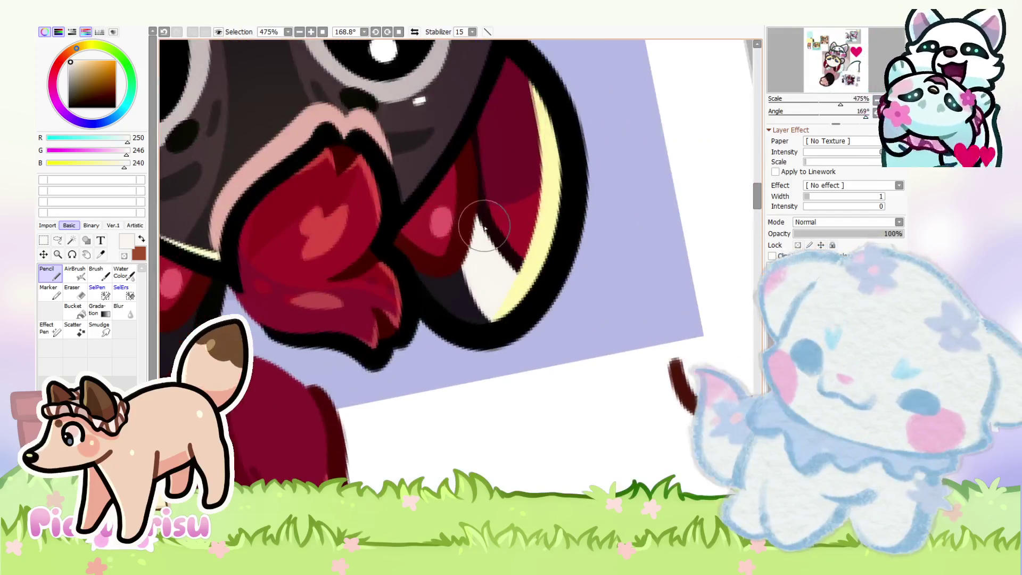
pyautogui.keyDown('alt'); pyautogui.click(483, 226); pyautogui.keyUp('alt')
pyautogui.scroll(-10, 483, 226)
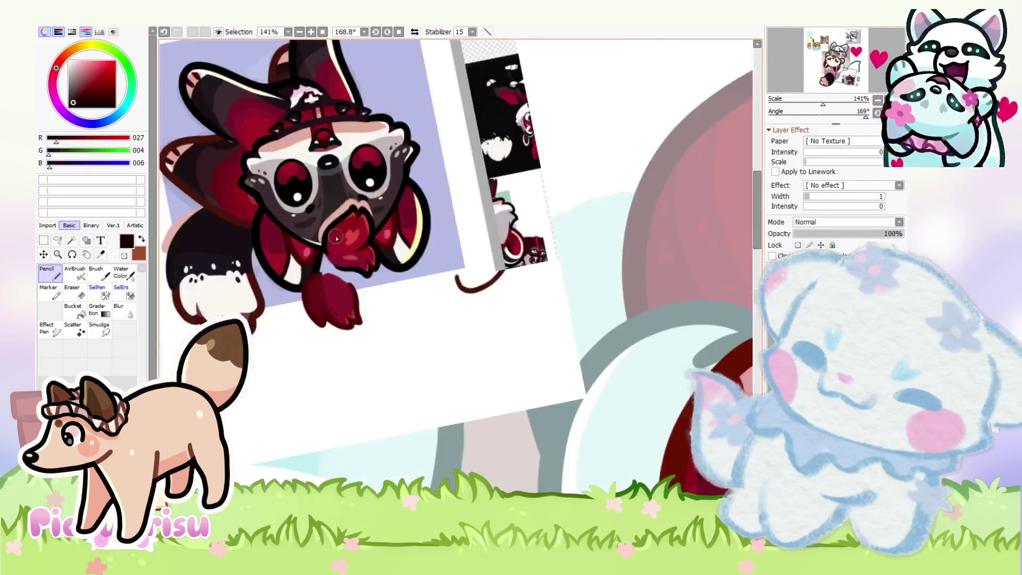
pyautogui.scroll(5, 417, 287)
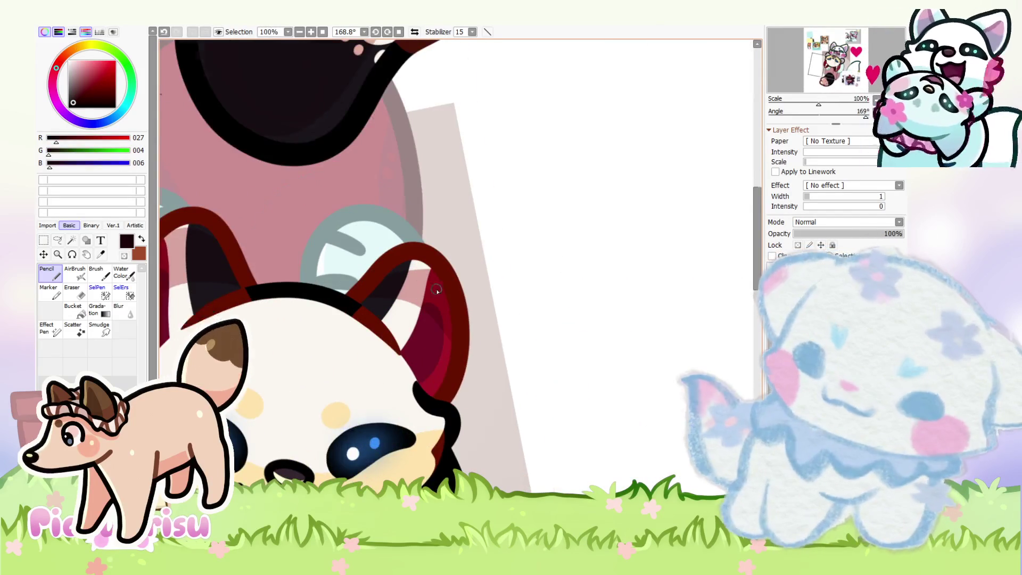
pyautogui.scroll(3, 436, 290)
pyautogui.scroll(-6, 391, 371)
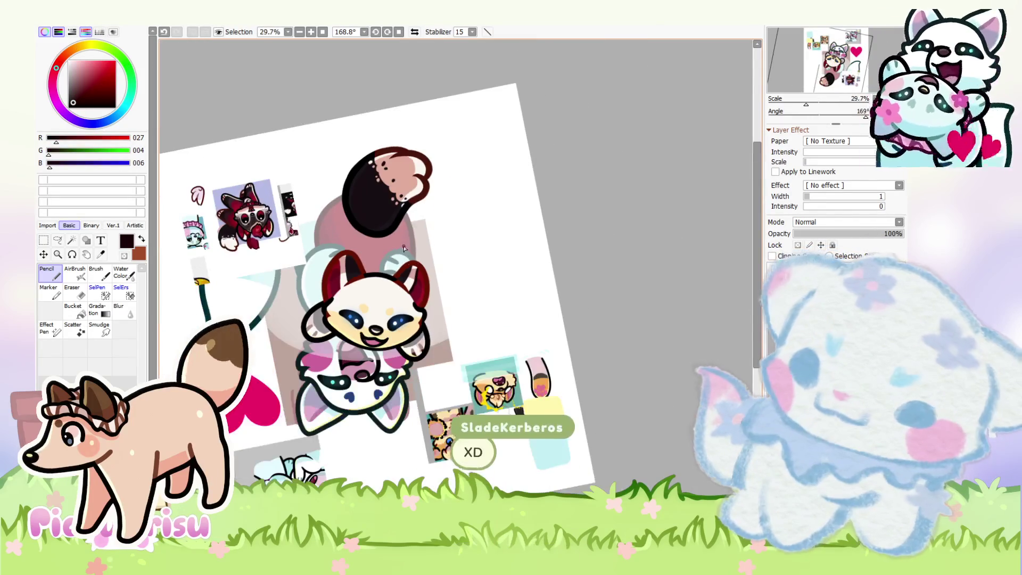
pyautogui.scroll(2, 414, 270)
pyautogui.scroll(4, 415, 269)
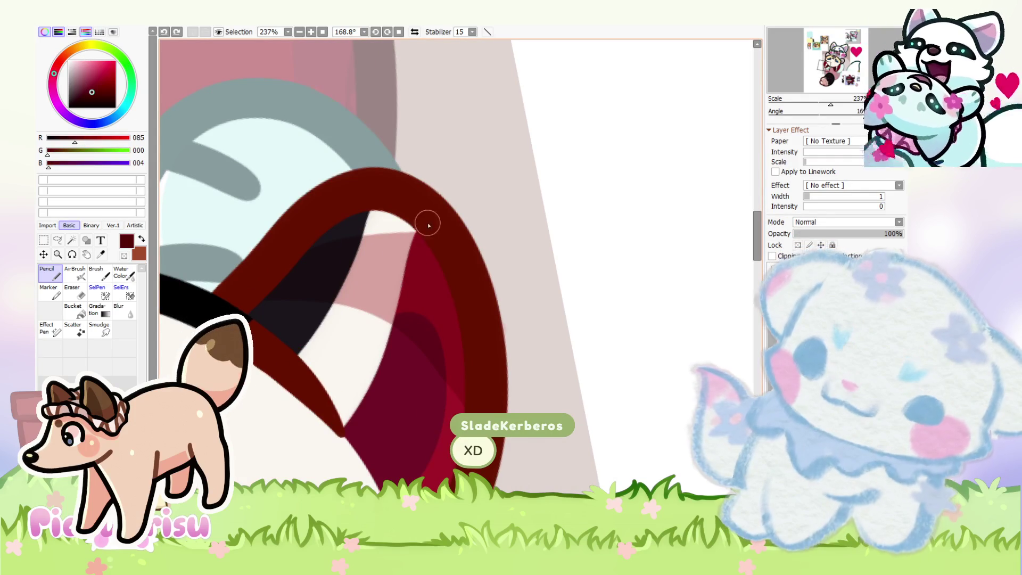
pyautogui.moveTo(428, 225); pyautogui.dragTo(364, 408)
# Step: Sample a darker red, the face's off-white, dark red again and the inner ear's near-black
pyautogui.scroll(3, 399, 352)
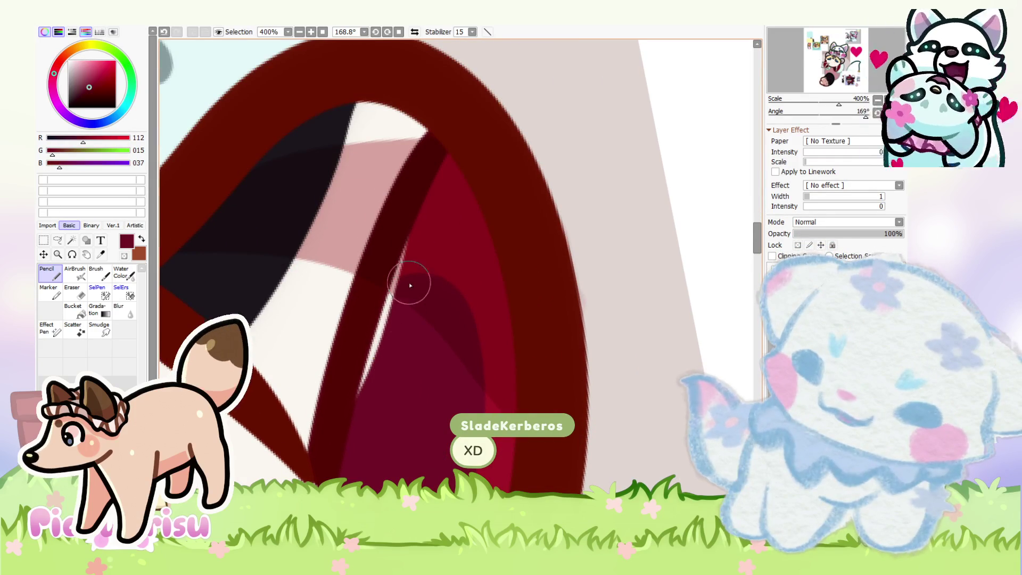
pyautogui.scroll(2, 404, 247)
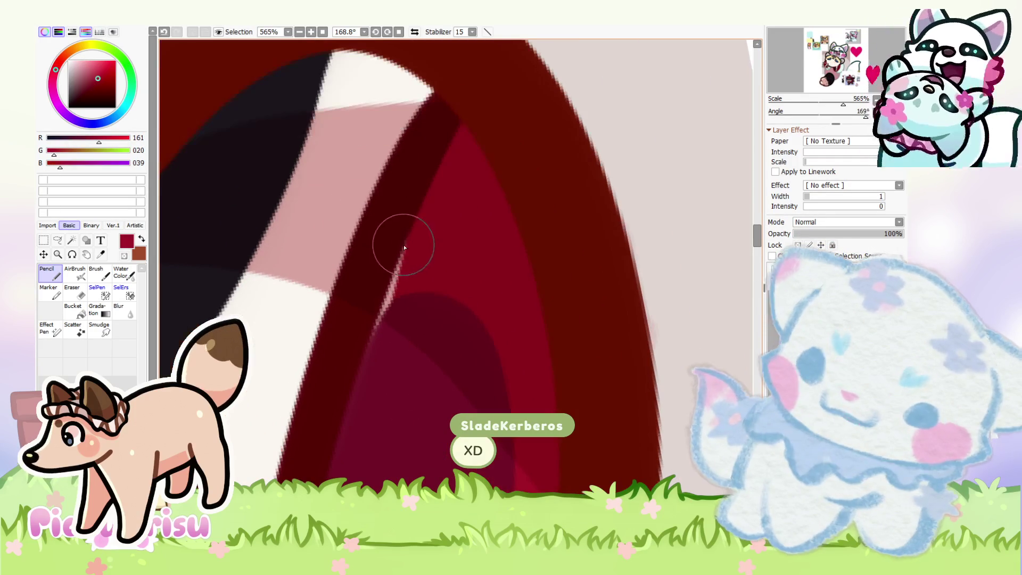
pyautogui.scroll(-3, 413, 201)
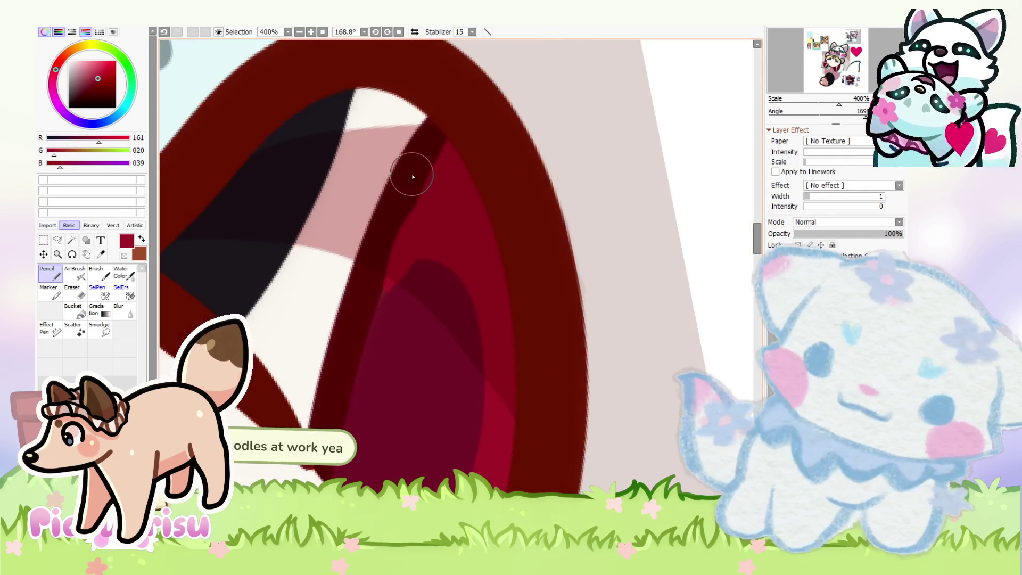
pyautogui.scroll(2, 392, 296)
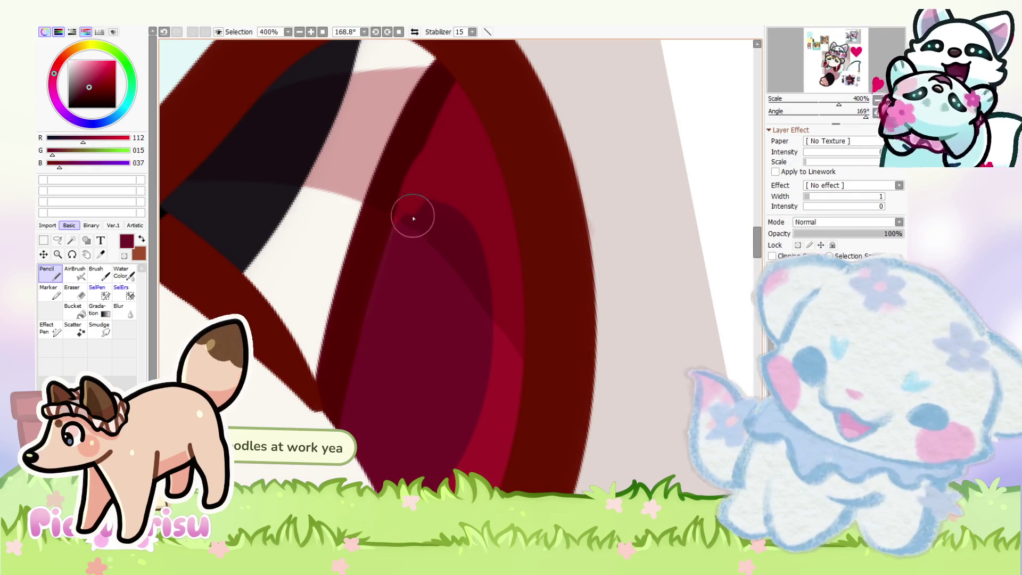
pyautogui.scroll(-1, 416, 245)
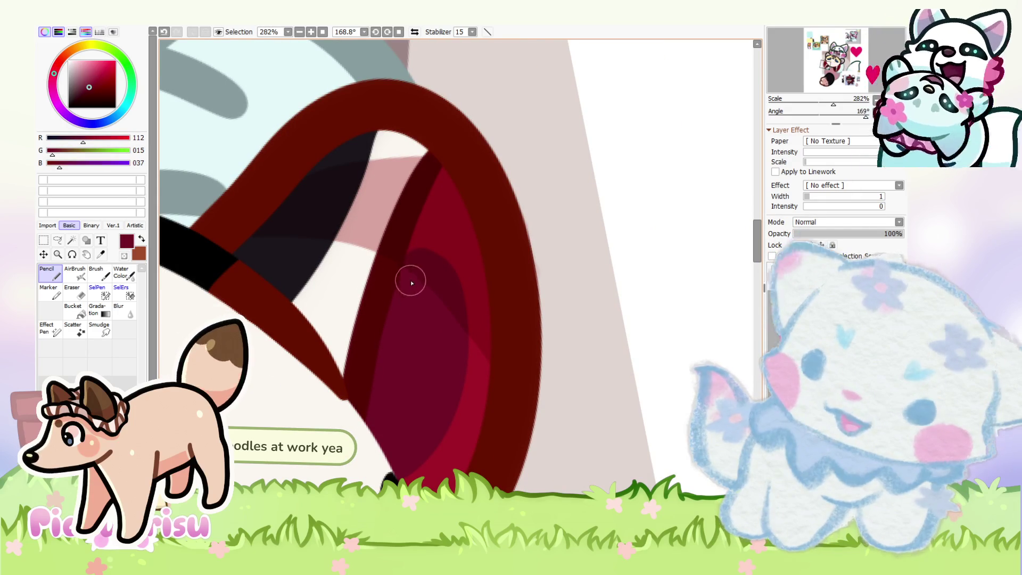
pyautogui.keyDown('alt'); pyautogui.click(388, 308); pyautogui.keyUp('alt')
pyautogui.scroll(-4, 383, 307)
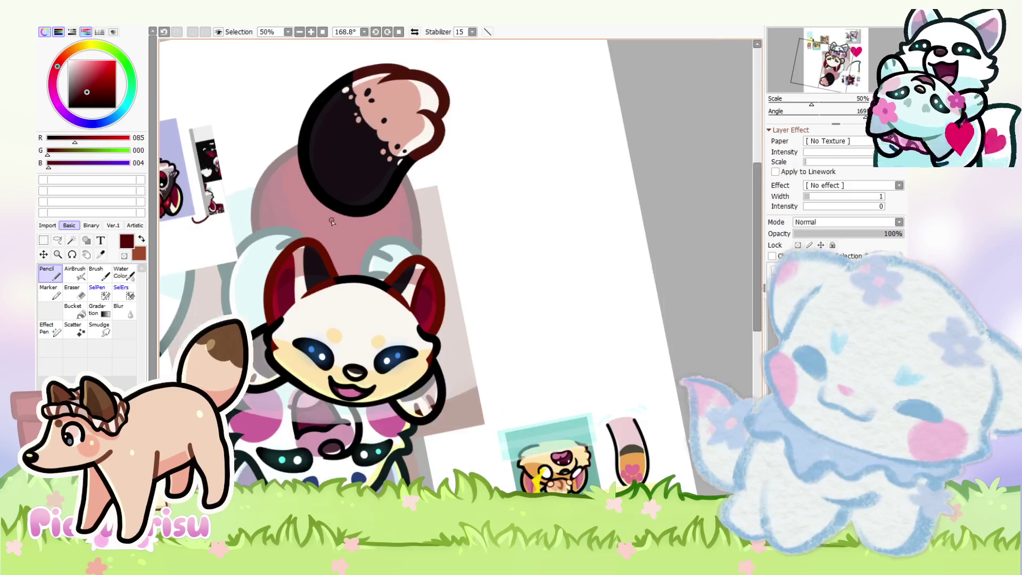
pyautogui.scroll(2, 296, 258)
pyautogui.scroll(2, 295, 257)
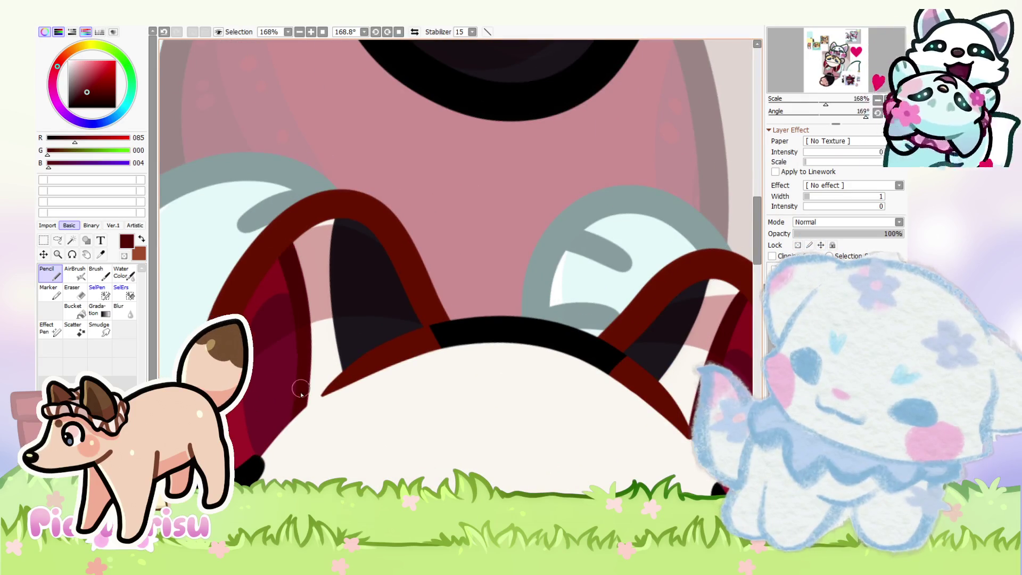
pyautogui.scroll(-3, 274, 272)
pyautogui.scroll(3, 275, 292)
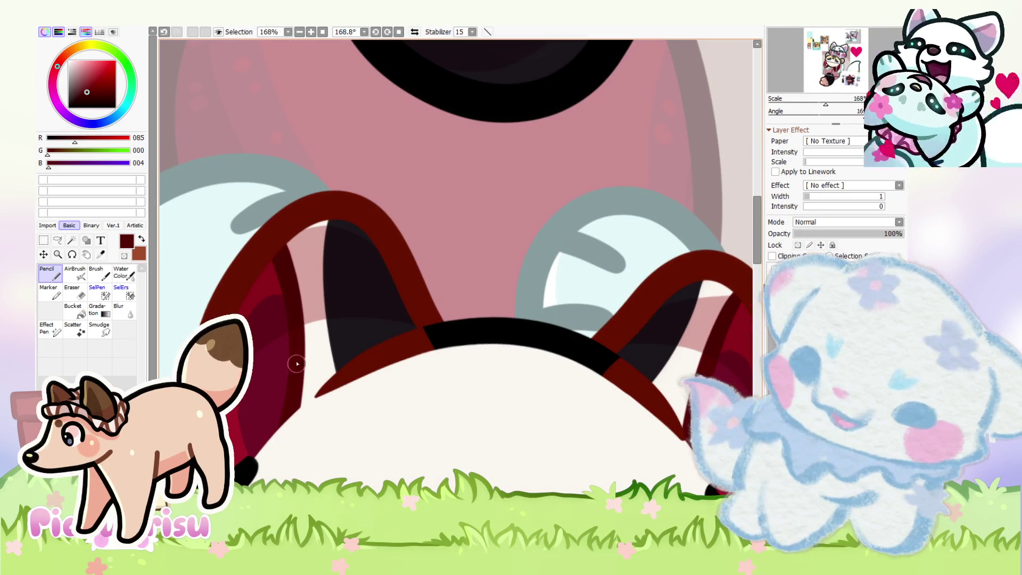
pyautogui.keyDown('alt'); pyautogui.click(312, 364); pyautogui.keyUp('alt')
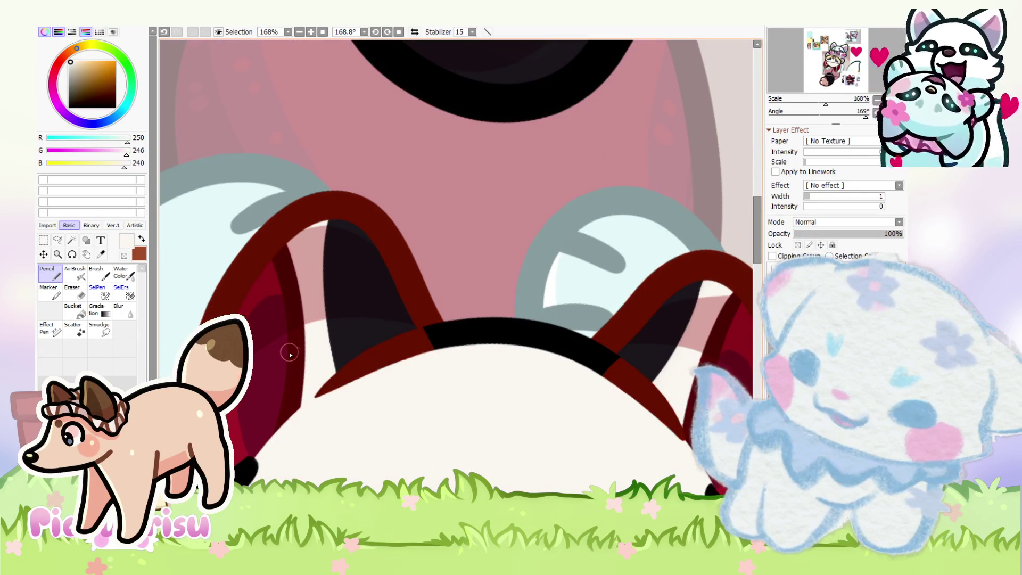
pyautogui.keyDown('alt'); pyautogui.click(280, 276); pyautogui.keyUp('alt')
pyautogui.scroll(-5, 455, 276)
pyautogui.scroll(2, 451, 288)
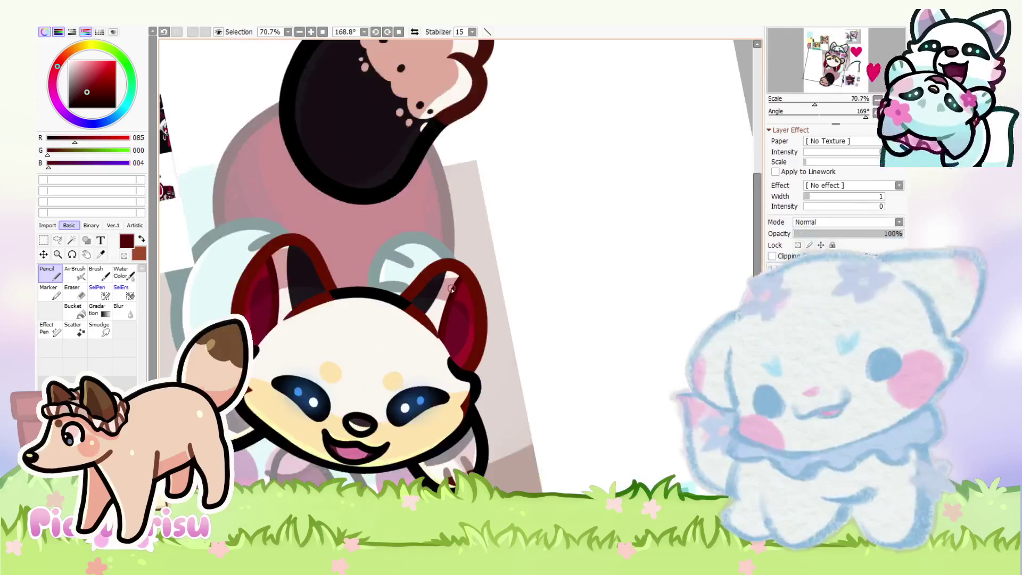
pyautogui.scroll(2, 451, 288)
pyautogui.keyDown('alt'); pyautogui.click(452, 288); pyautogui.keyUp('alt')
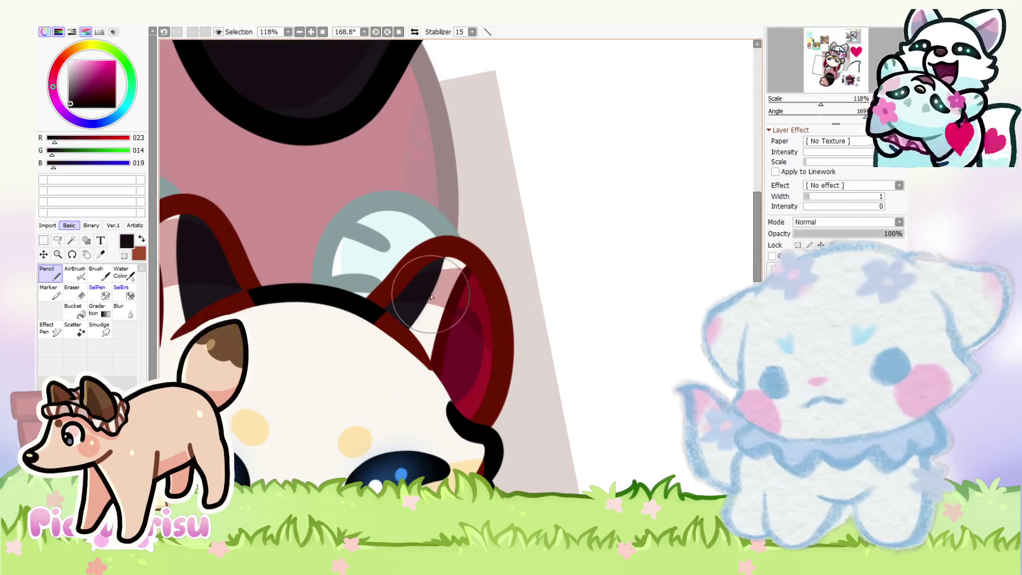
# Step: Sample light pink from the reference and paint over the pale stripe inside the ear
pyautogui.keyDown('alt'); pyautogui.click(455, 276); pyautogui.keyUp('alt')
pyautogui.scroll(-7, 455, 276)
pyautogui.scroll(12, 319, 298)
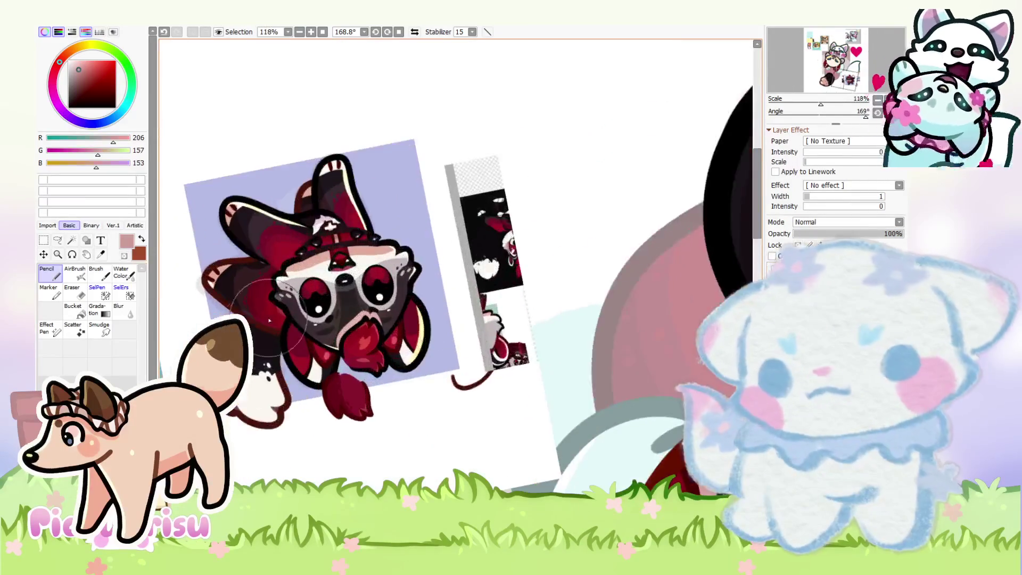
pyautogui.keyDown('alt'); pyautogui.click(314, 340); pyautogui.keyUp('alt')
pyautogui.scroll(-11, 273, 305)
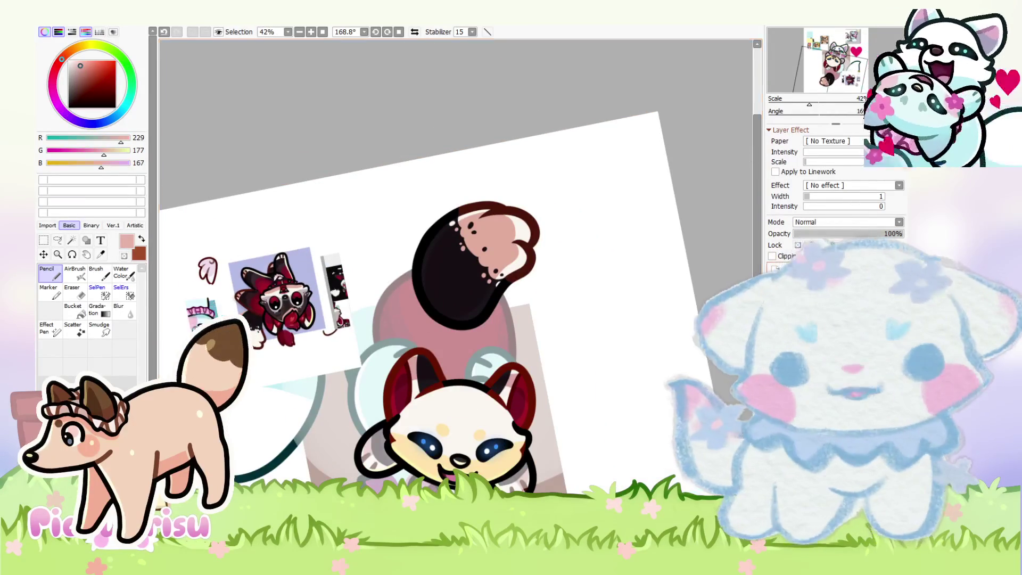
pyautogui.scroll(5, 547, 406)
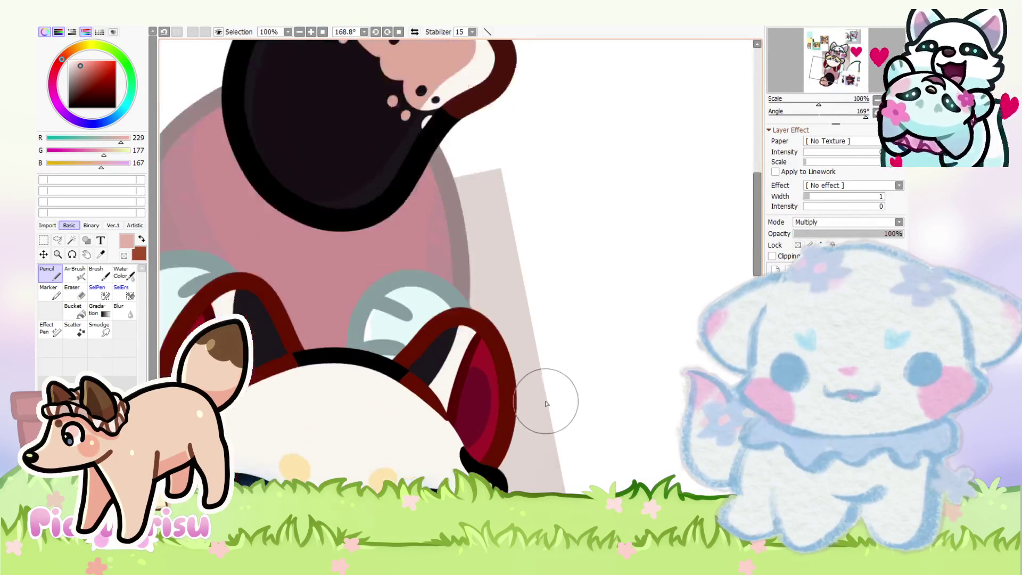
pyautogui.scroll(2, 456, 276)
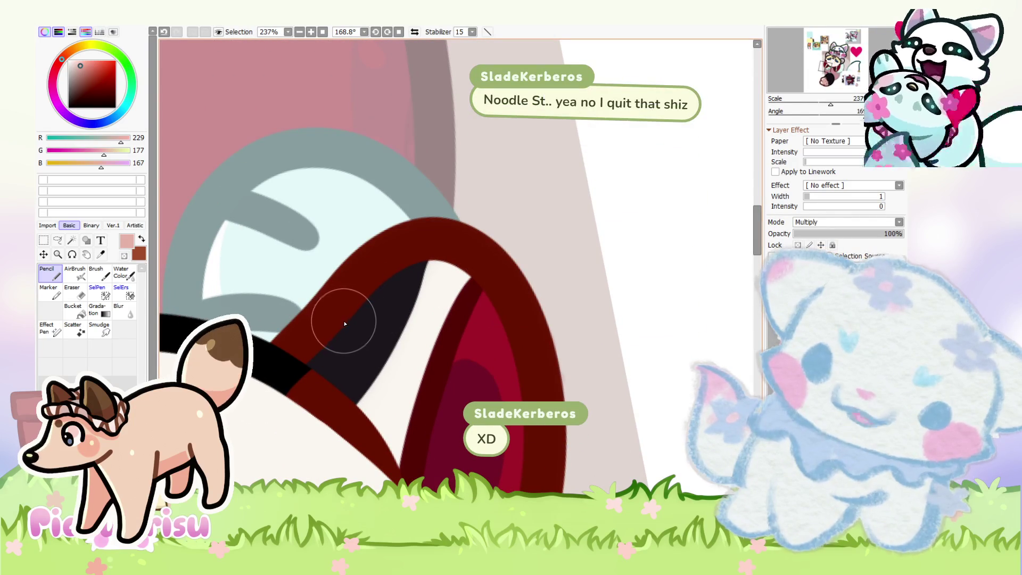
pyautogui.moveTo(345, 324)
pyautogui.mouseDown()
pyautogui.moveTo(353, 296)
pyautogui.moveTo(445, 285)
pyautogui.moveTo(530, 327)
pyautogui.mouseUp()
# Step: Switch to the eraser, then back to drawing in black
pyautogui.scroll(-5, 531, 326)
pyautogui.scroll(4, 373, 250)
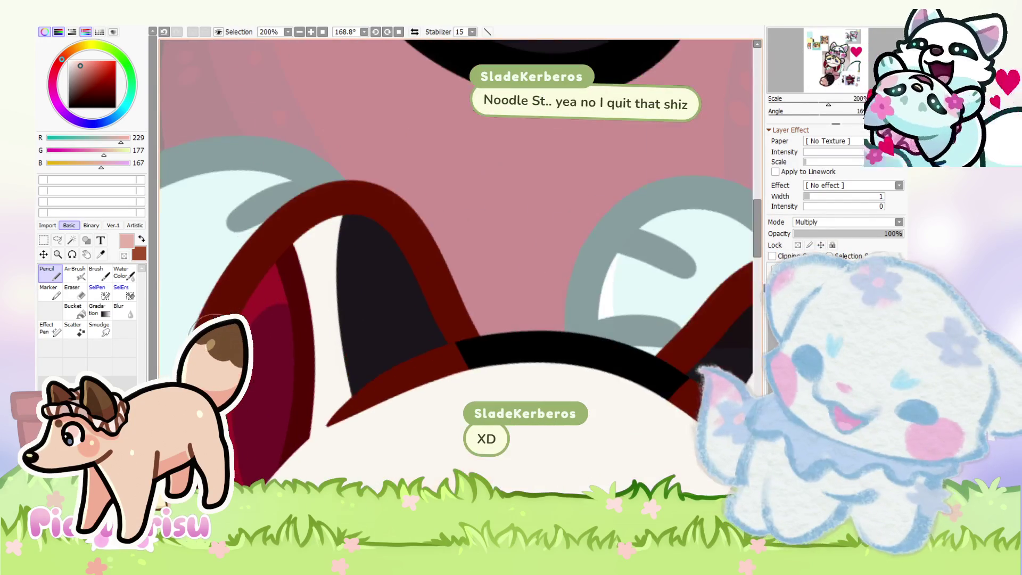
pyautogui.scroll(-5, 352, 264)
pyautogui.scroll(5, 479, 309)
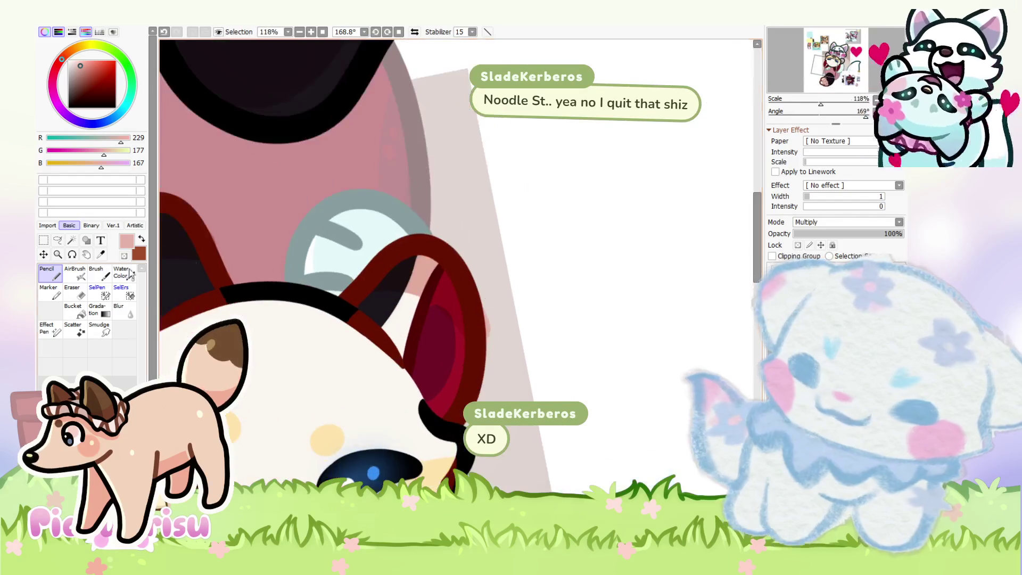
pyautogui.press('e')
pyautogui.scroll(-5, 493, 302)
pyautogui.scroll(4, 426, 319)
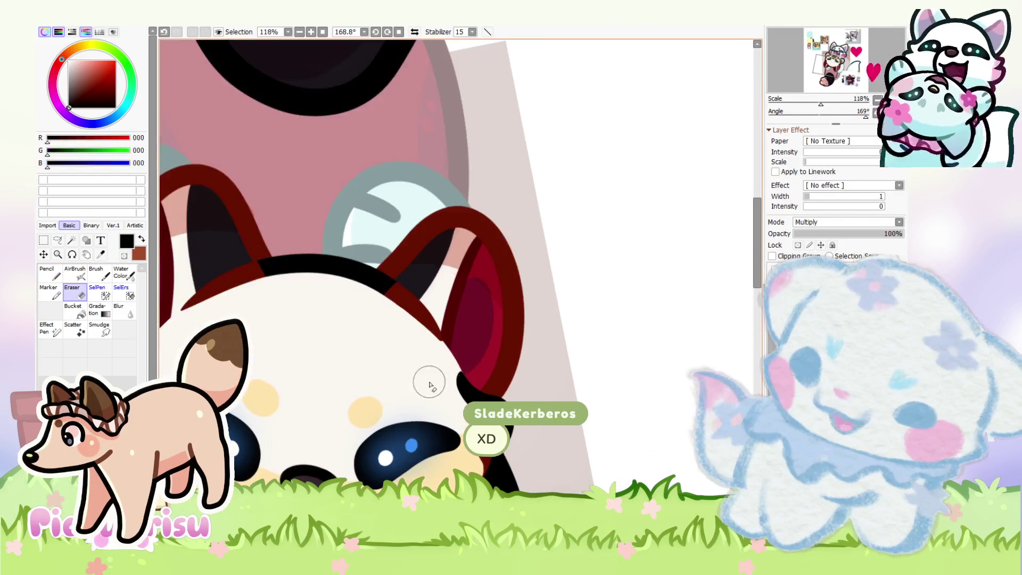
pyautogui.press('n')
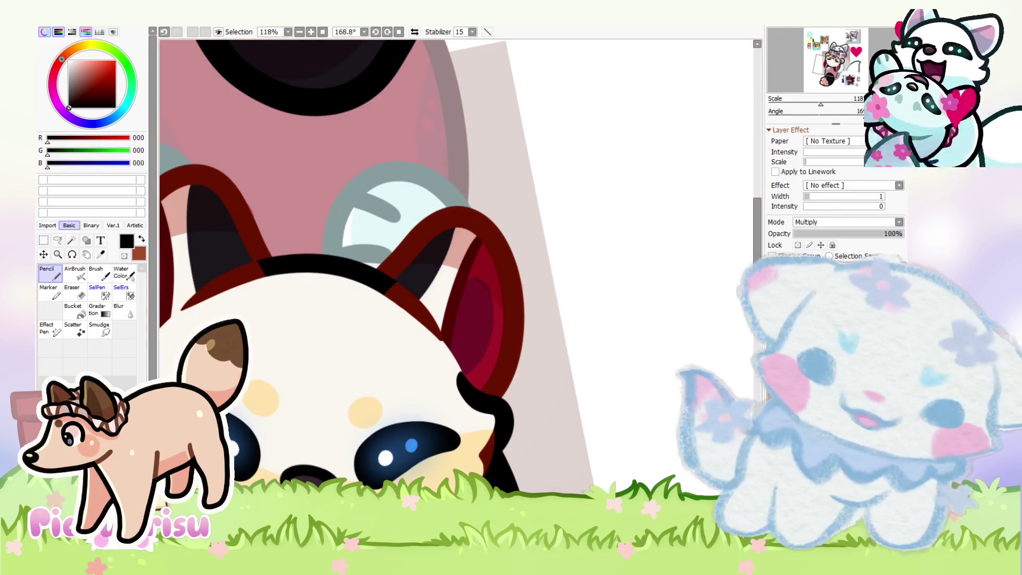
# Step: Enable Lock Transparency on the current layer
pyautogui.click(798, 245)
pyautogui.scroll(-3, 457, 298)
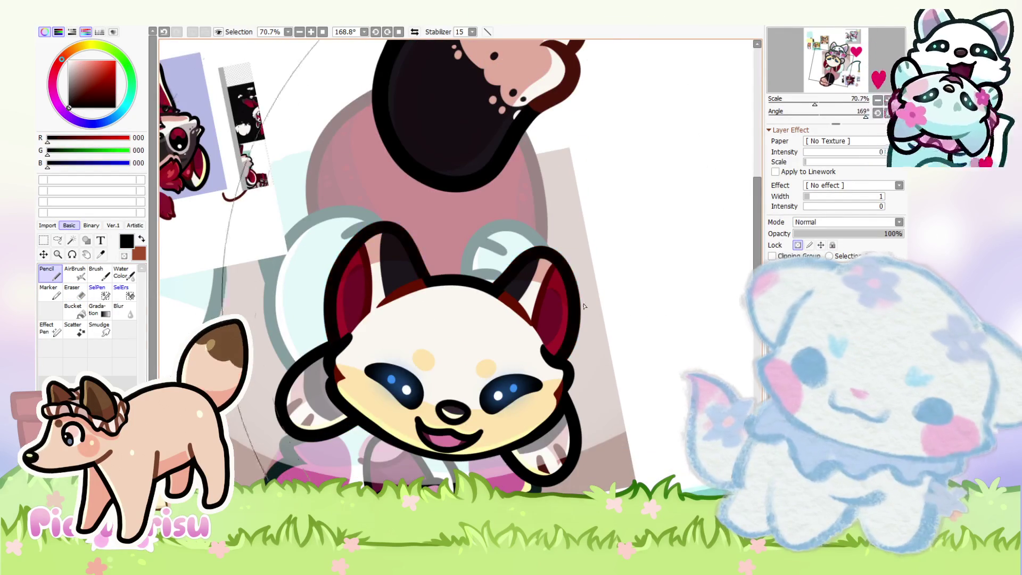
pyautogui.scroll(-2, 458, 298)
pyautogui.scroll(10, 314, 248)
pyautogui.scroll(-3, 314, 248)
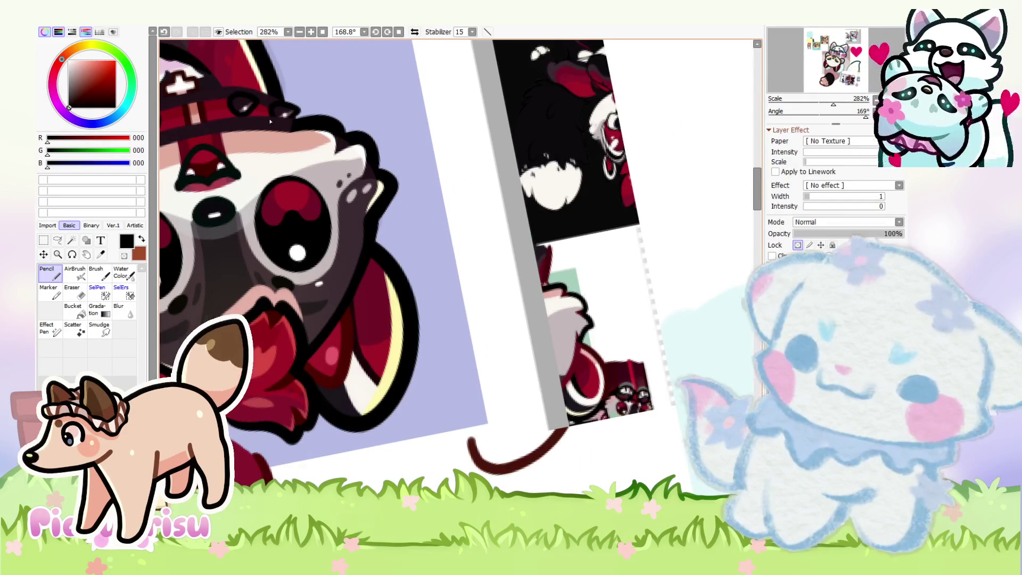
pyautogui.scroll(-3, 316, 147)
pyautogui.scroll(2, 568, 317)
pyautogui.scroll(5, 567, 317)
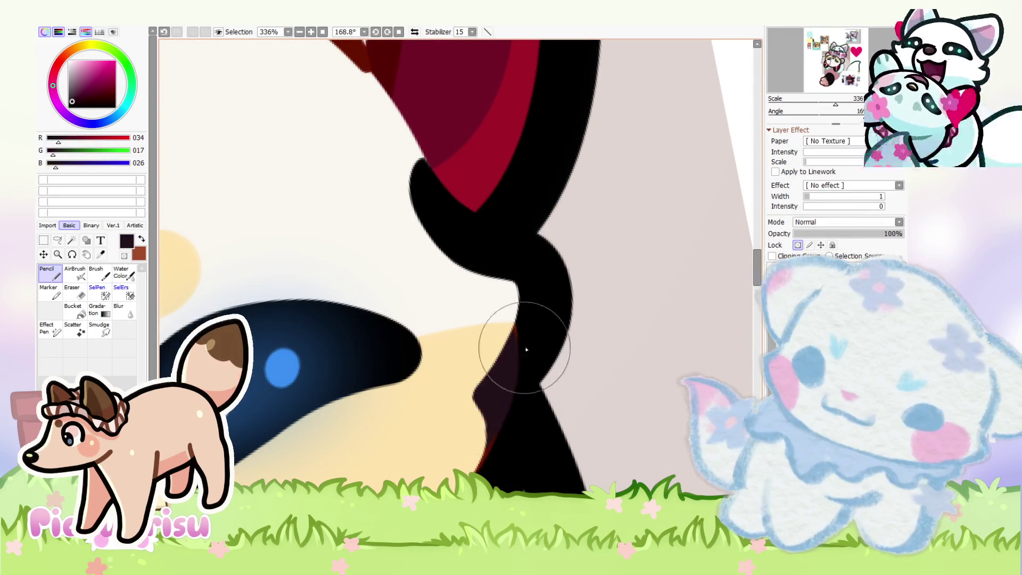
pyautogui.scroll(-5, 498, 382)
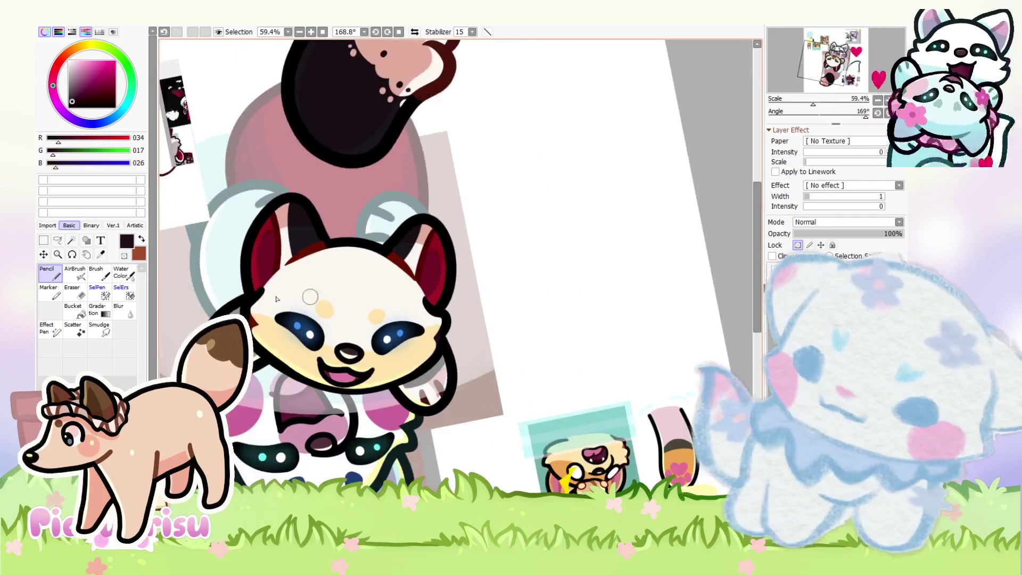
pyautogui.scroll(5, 291, 317)
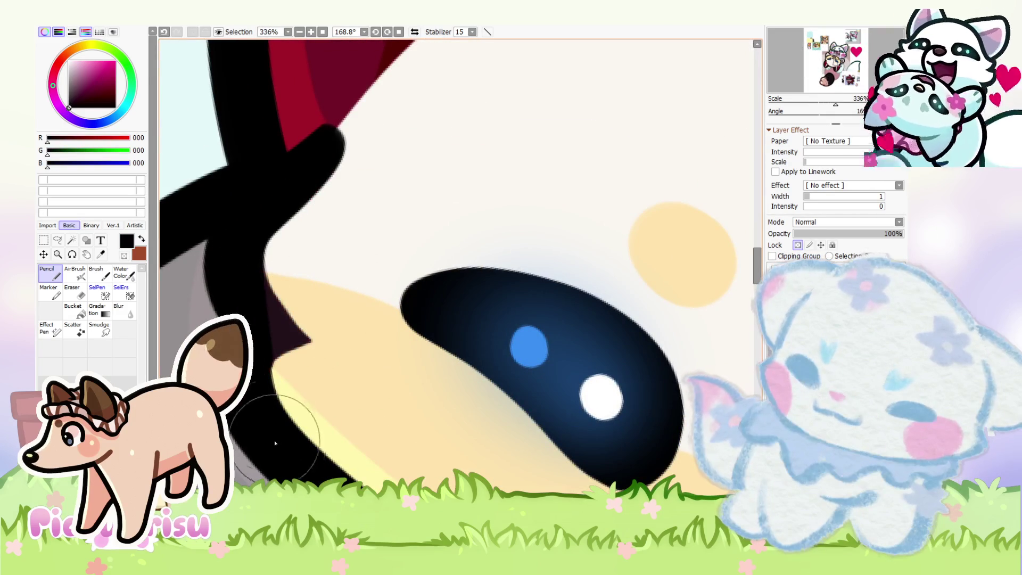
pyautogui.scroll(-6, 284, 319)
# Step: Eyedrop the red from the red creature reference sketch
pyautogui.scroll(4, 337, 257)
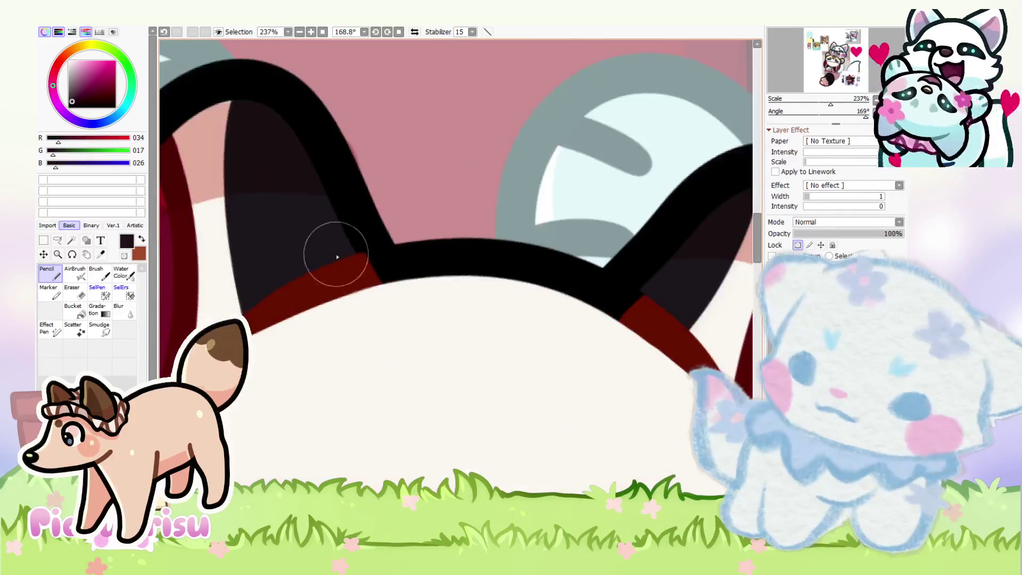
pyautogui.scroll(-2, 400, 302)
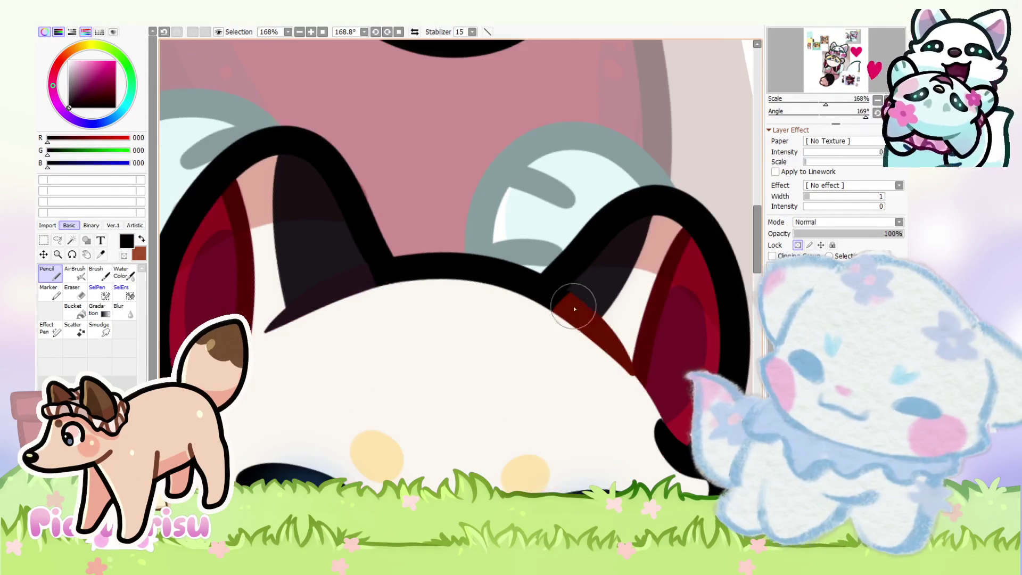
pyautogui.scroll(-4, 485, 307)
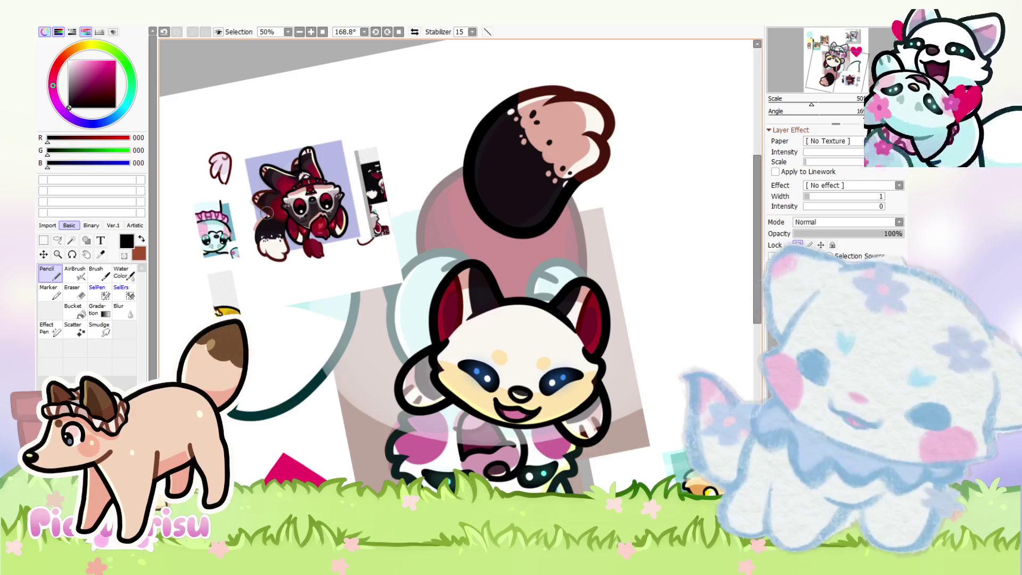
pyautogui.scroll(9, 266, 213)
pyautogui.rightClick(266, 213)
pyautogui.scroll(-8, 479, 266)
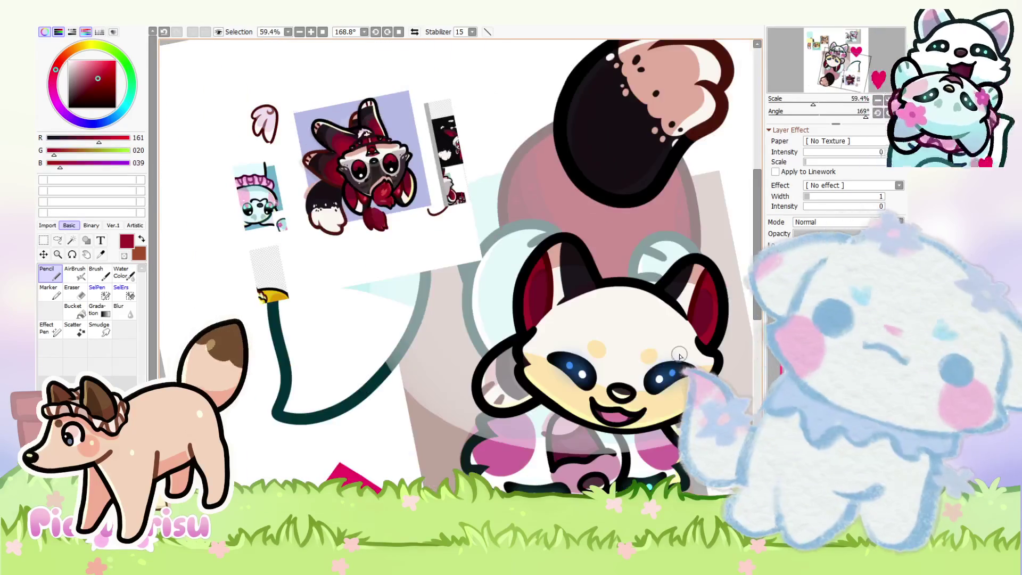
pyautogui.scroll(5, 653, 332)
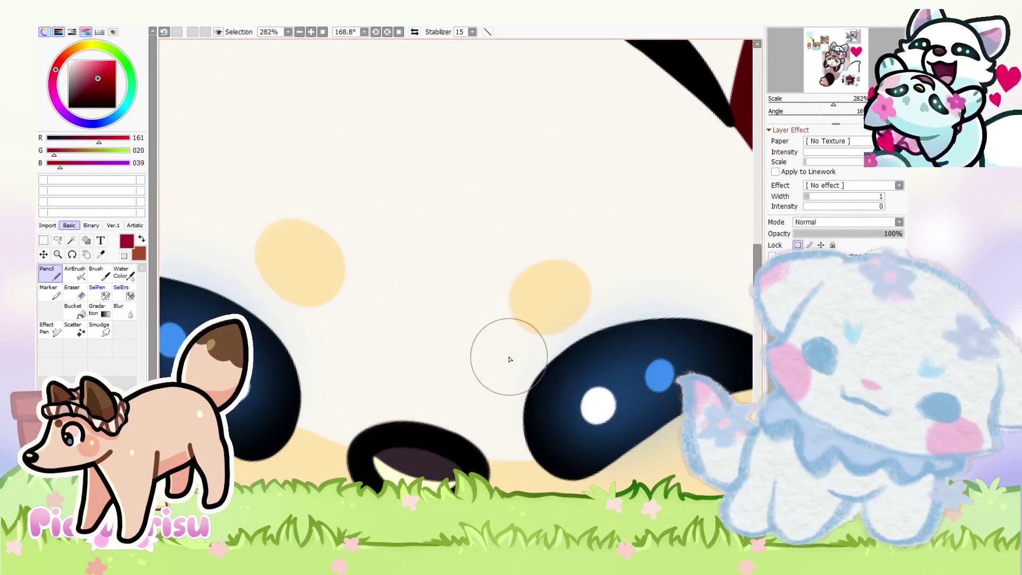
# Step: Repaint the blue eyes dark red with red highlights, and darken the tongue to deep red
pyautogui.scroll(-1, 510, 359)
pyautogui.click(616, 370)
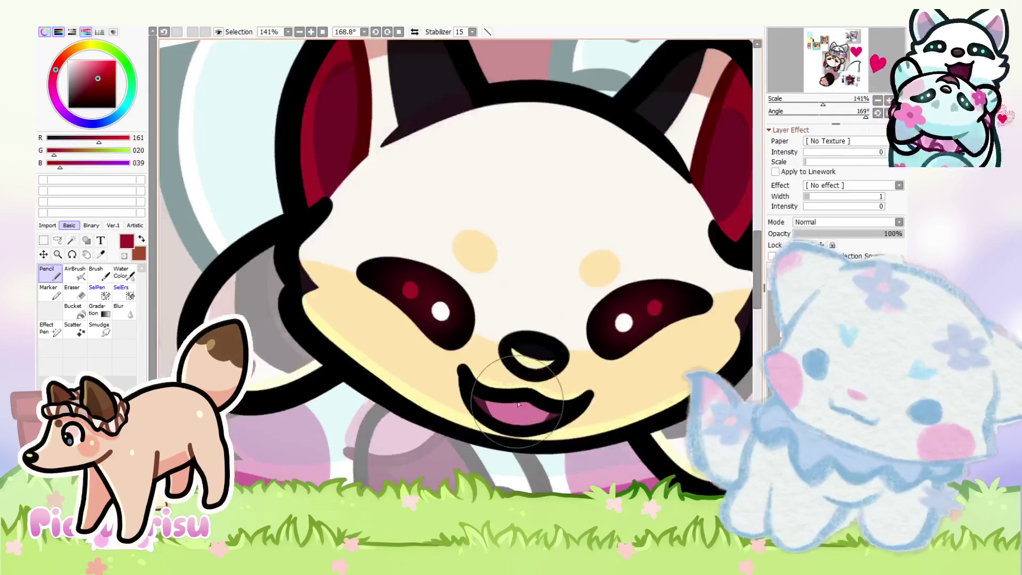
pyautogui.scroll(2, 517, 404)
pyautogui.moveTo(523, 404)
pyautogui.mouseDown()
pyautogui.moveTo(513, 396)
pyautogui.moveTo(489, 407)
pyautogui.mouseUp()
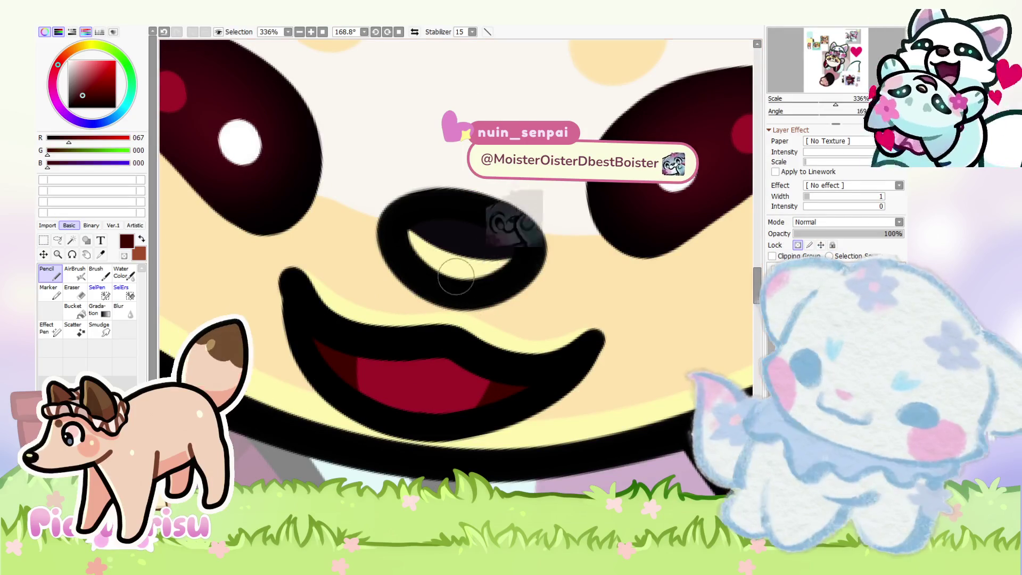
# Step: Paint white teeth along the mouth's lower edge, extending a small pointed fang on the right
pyautogui.rightClick(376, 331)
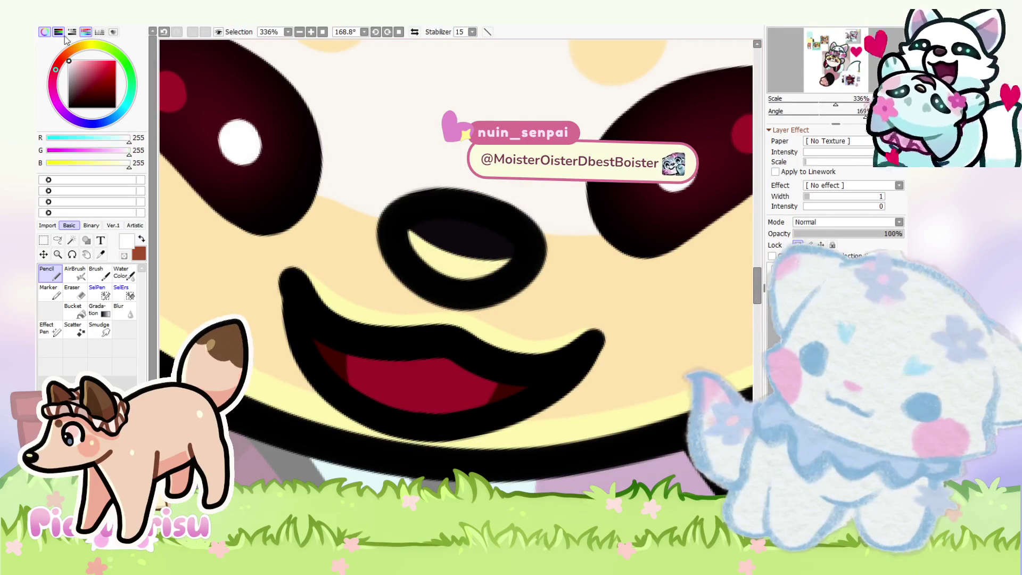
pyautogui.scroll(2, 473, 364)
pyautogui.scroll(-15, 291, 342)
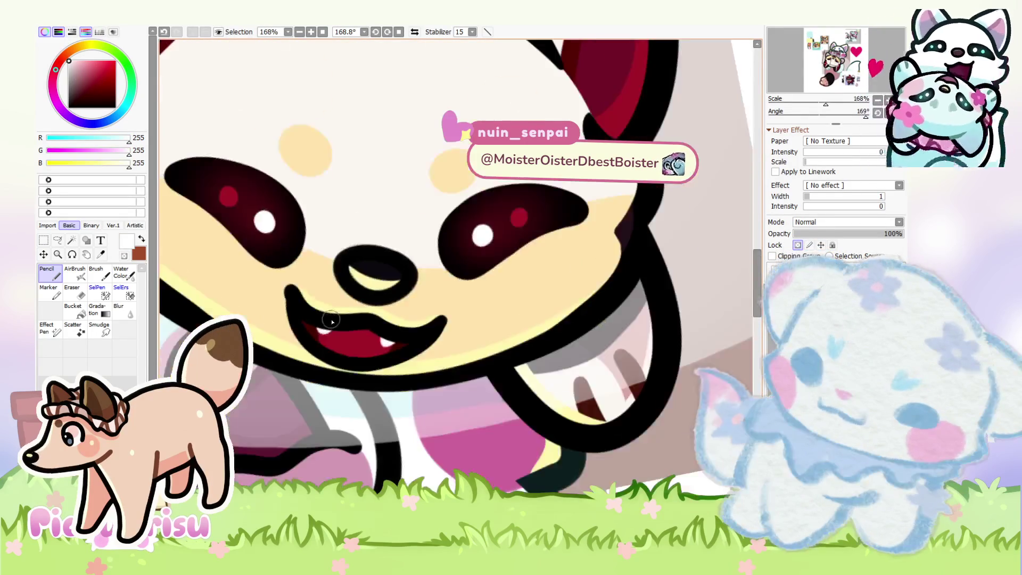
pyautogui.scroll(8, 377, 304)
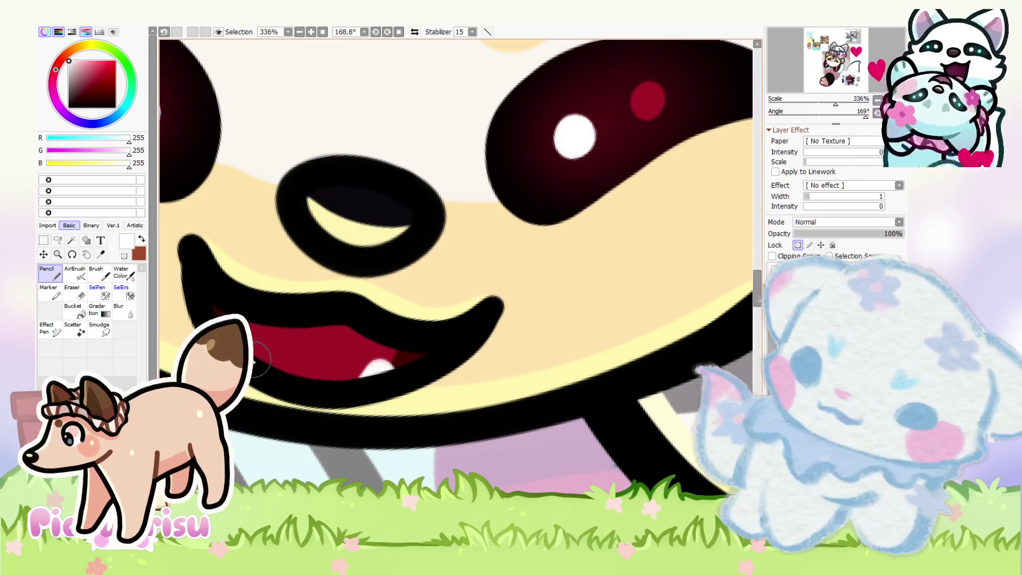
pyautogui.moveTo(261, 356)
pyautogui.mouseDown()
pyautogui.moveTo(291, 376)
pyautogui.moveTo(257, 360)
pyautogui.mouseUp()
pyautogui.scroll(-8, 409, 358)
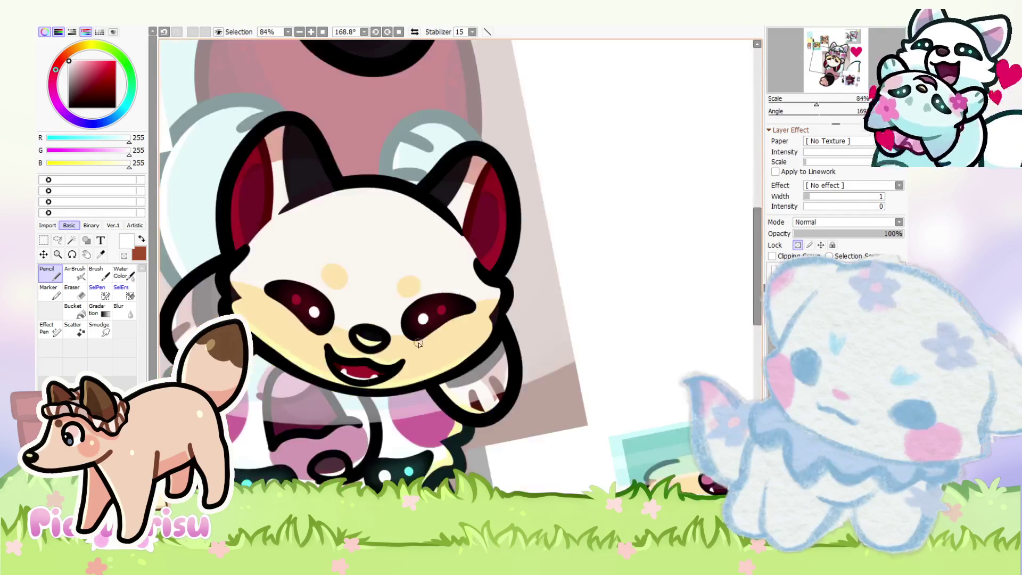
pyautogui.scroll(8, 410, 357)
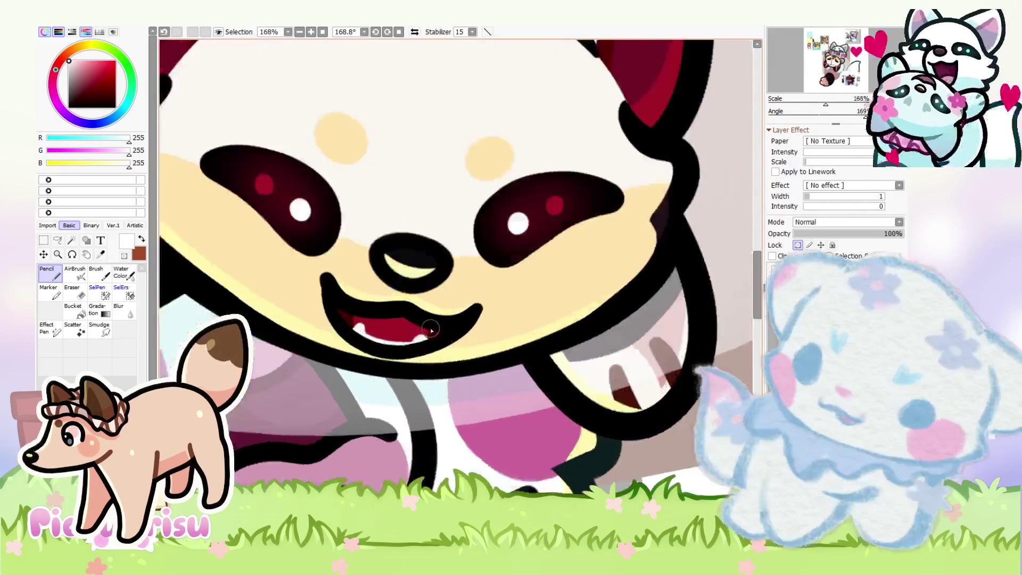
pyautogui.scroll(2, 257, 330)
pyautogui.moveTo(257, 330)
pyautogui.mouseDown()
pyautogui.moveTo(376, 388)
pyautogui.moveTo(484, 389)
pyautogui.mouseUp()
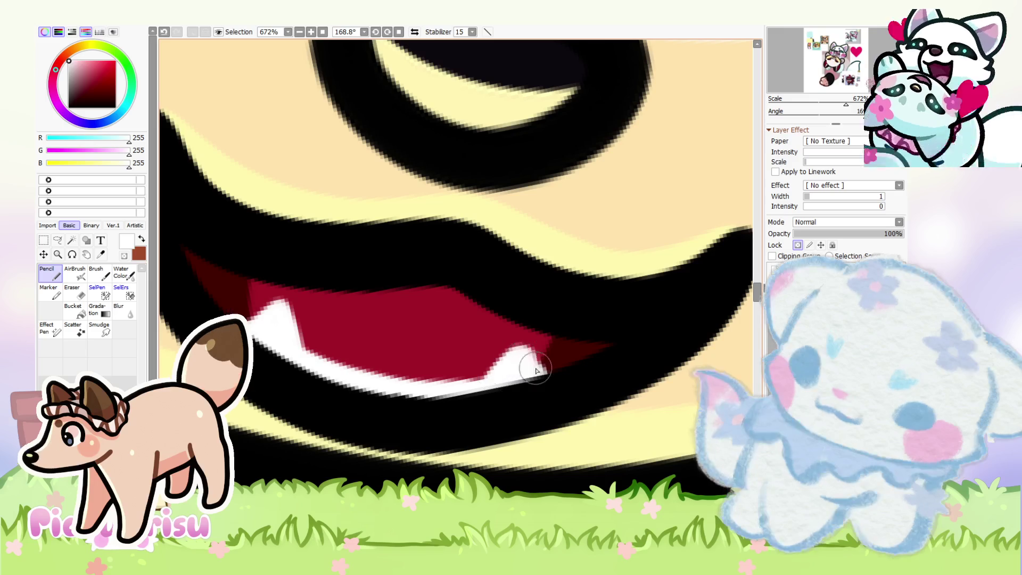
pyautogui.scroll(-3, 528, 362)
pyautogui.scroll(2, 456, 346)
pyautogui.moveTo(456, 347); pyautogui.dragTo(505, 348)
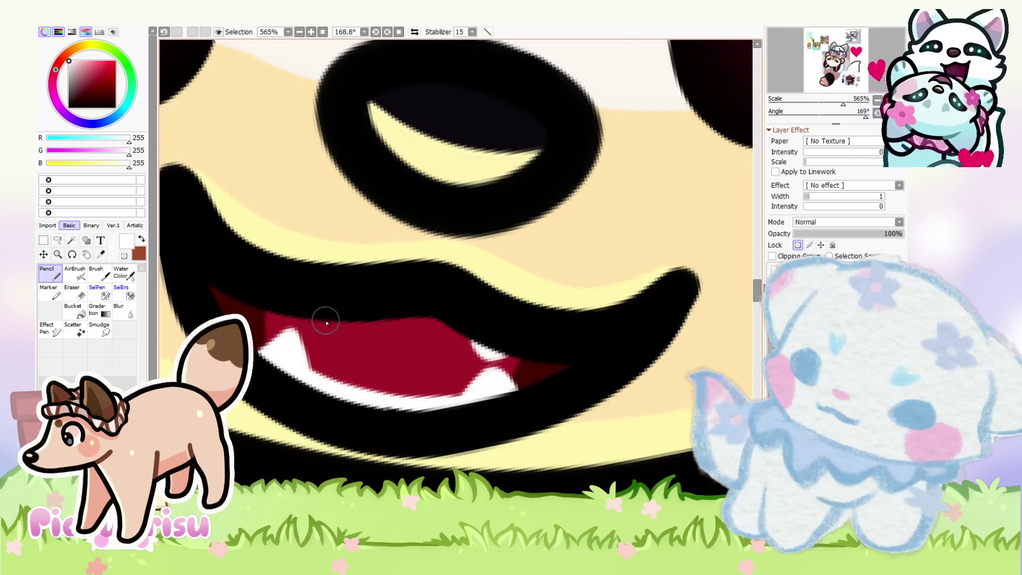
pyautogui.scroll(-8, 292, 301)
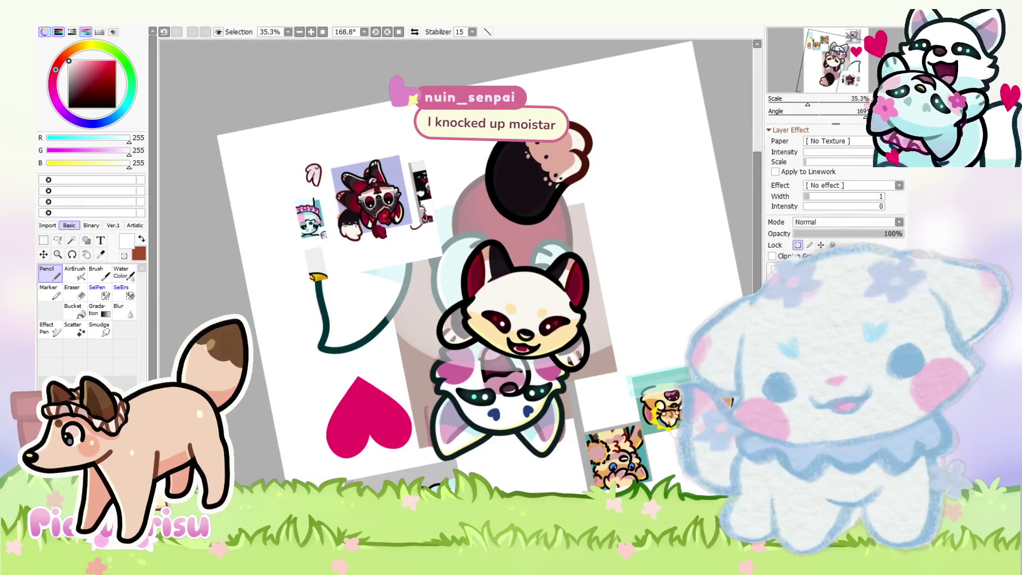
# Step: Zoom in on the sheet and sample an off-white from the reference art
pyautogui.click(886, 100)
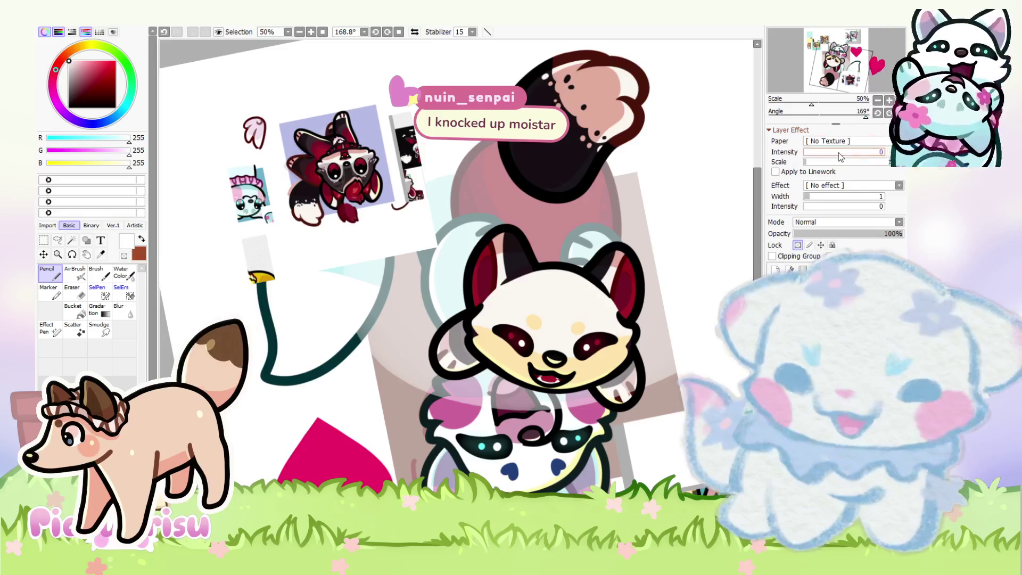
pyautogui.scroll(2, 514, 390)
pyautogui.scroll(-2, 515, 390)
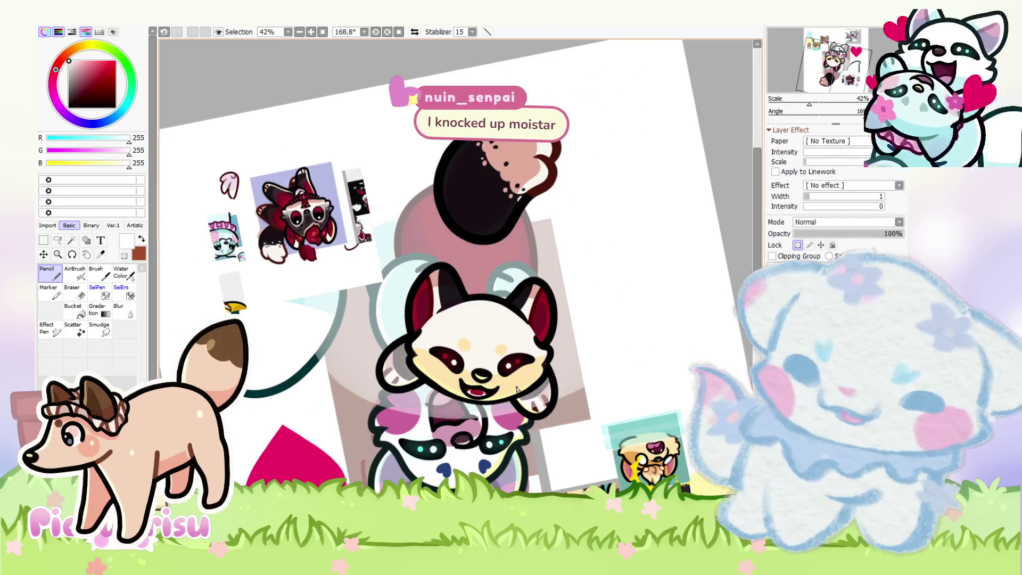
pyautogui.scroll(3, 516, 389)
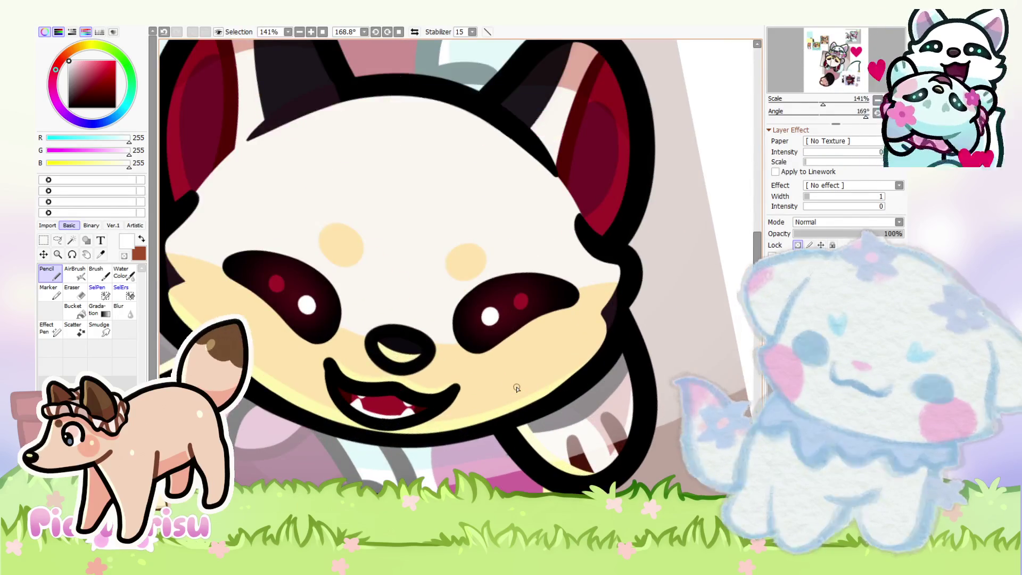
pyautogui.scroll(-3, 516, 388)
pyautogui.scroll(-1, 516, 389)
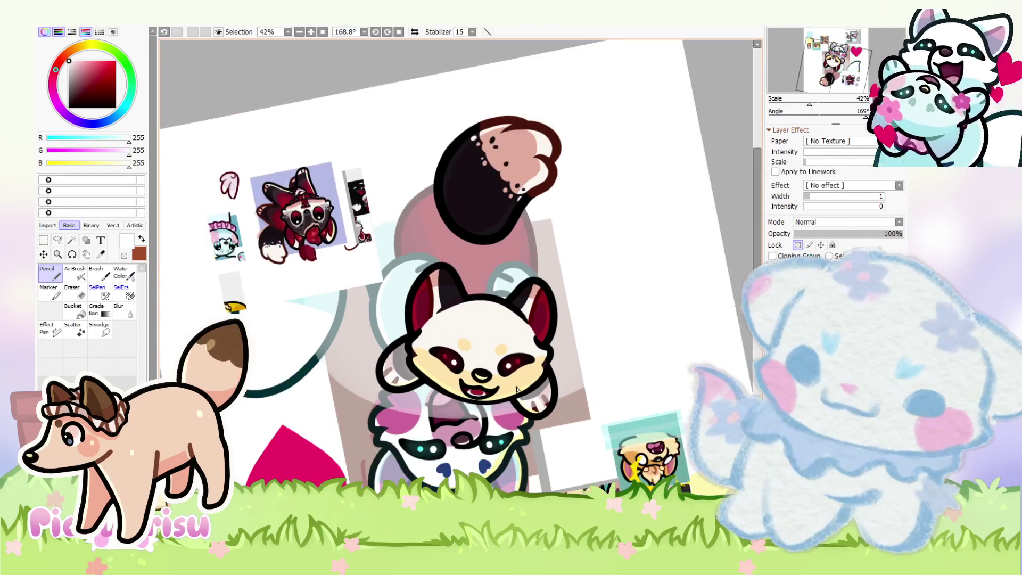
pyautogui.scroll(4, 313, 144)
pyautogui.keyDown('alt'); pyautogui.click(327, 141); pyautogui.keyUp('alt')
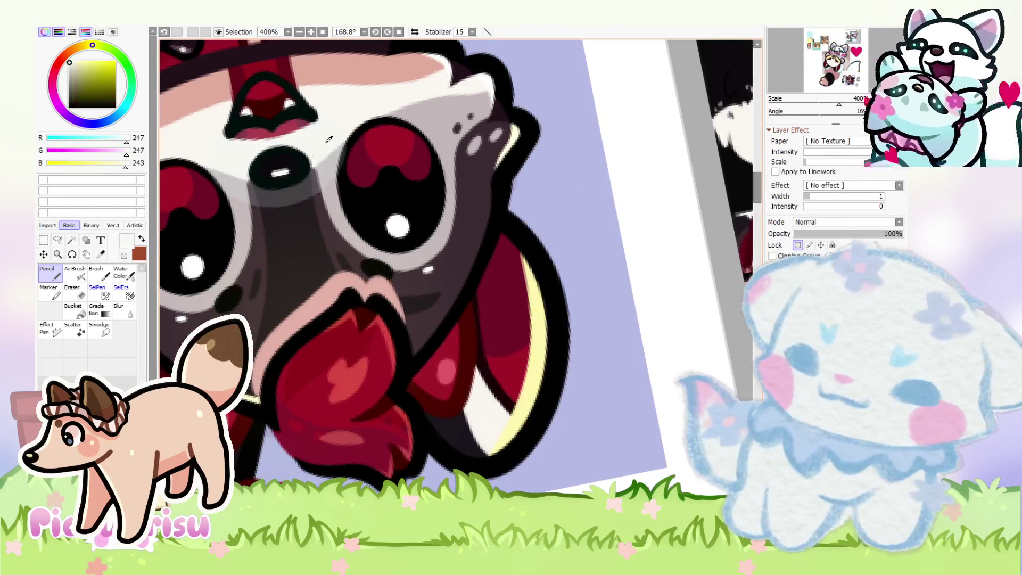
pyautogui.scroll(-6, 326, 145)
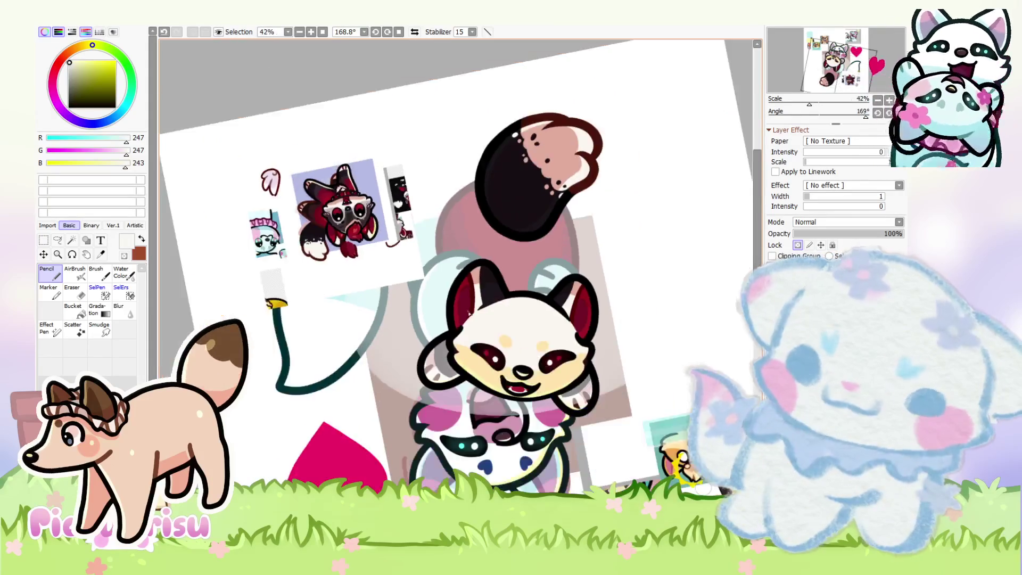
pyautogui.scroll(-2, 487, 385)
pyautogui.scroll(2, 487, 386)
pyautogui.scroll(-2, 487, 385)
pyautogui.scroll(8, 230, 222)
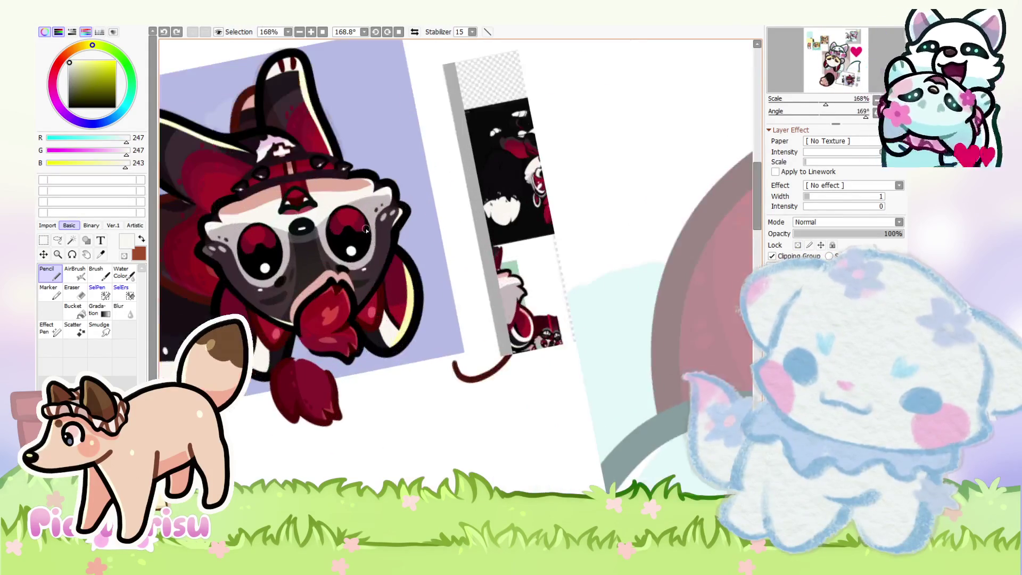
pyautogui.scroll(-6, 346, 216)
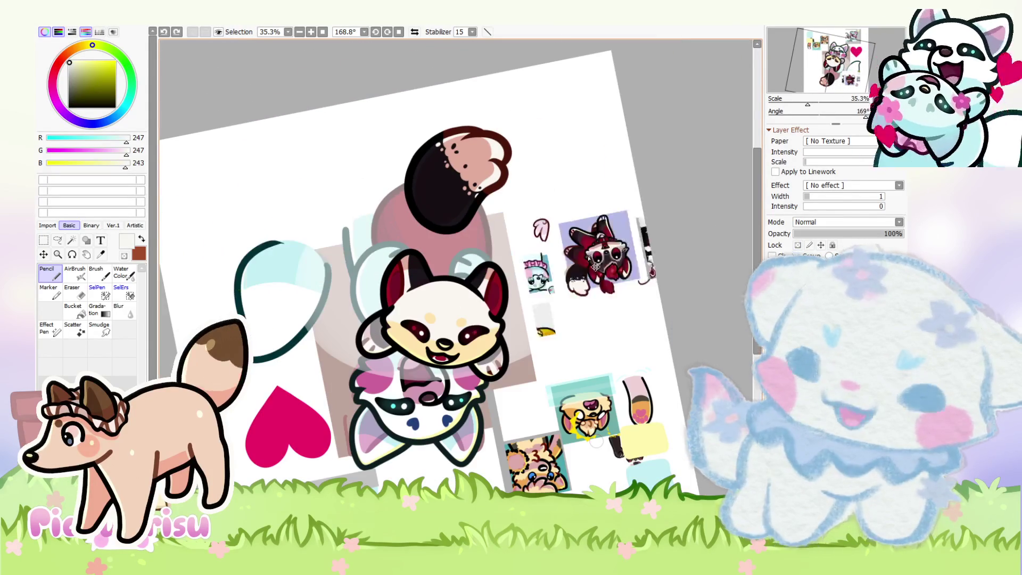
# Step: Free-transform the raccoon reference images, rotating and moving them beside the fox
pyautogui.hotkey('ctrl', 't')
pyautogui.moveTo(682, 192)
pyautogui.mouseDown()
pyautogui.moveTo(376, 195)
pyautogui.moveTo(425, 257)
pyautogui.mouseUp()
pyautogui.press('Return')
pyautogui.scroll(4, 486, 341)
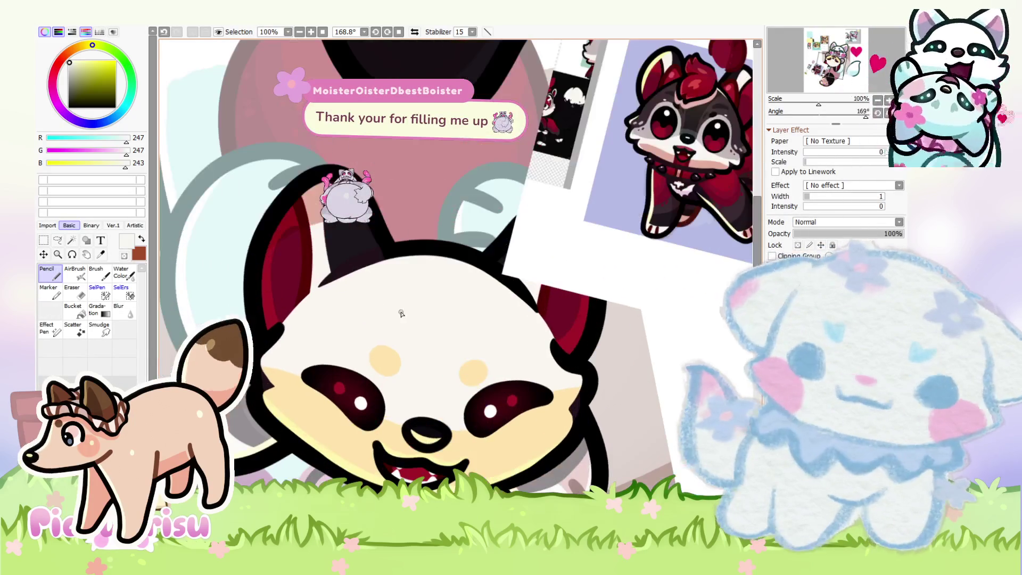
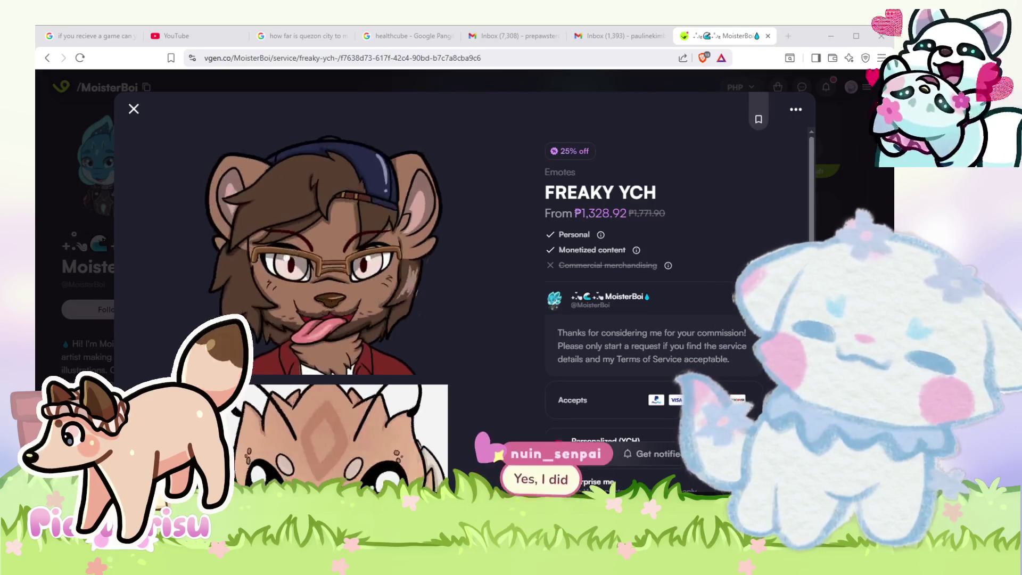
# Step: Skim the FREAKY YCH service details and copy its page URL from the address bar
pyautogui.scroll(-3, 654, 292)
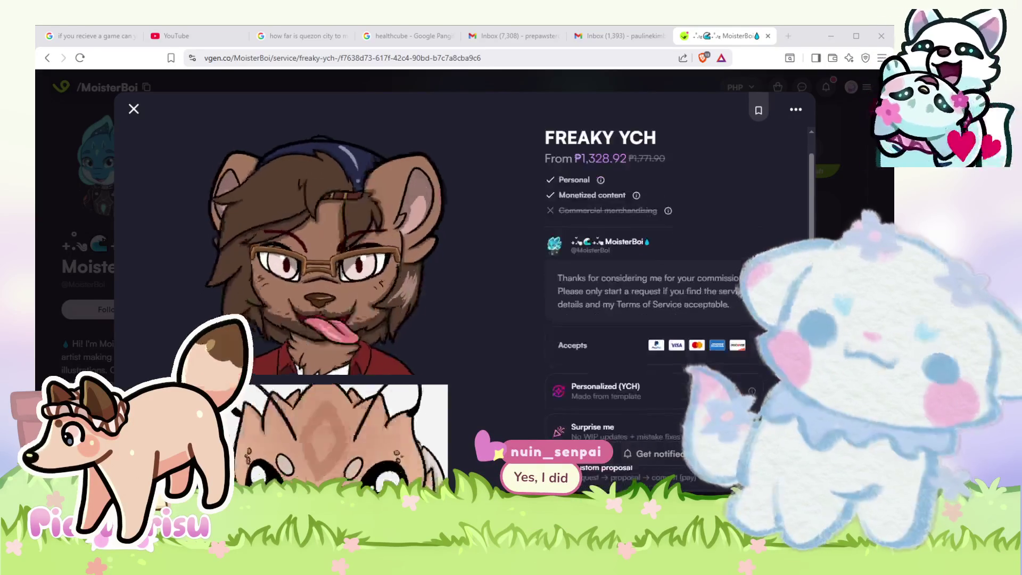
pyautogui.scroll(-10, 653, 292)
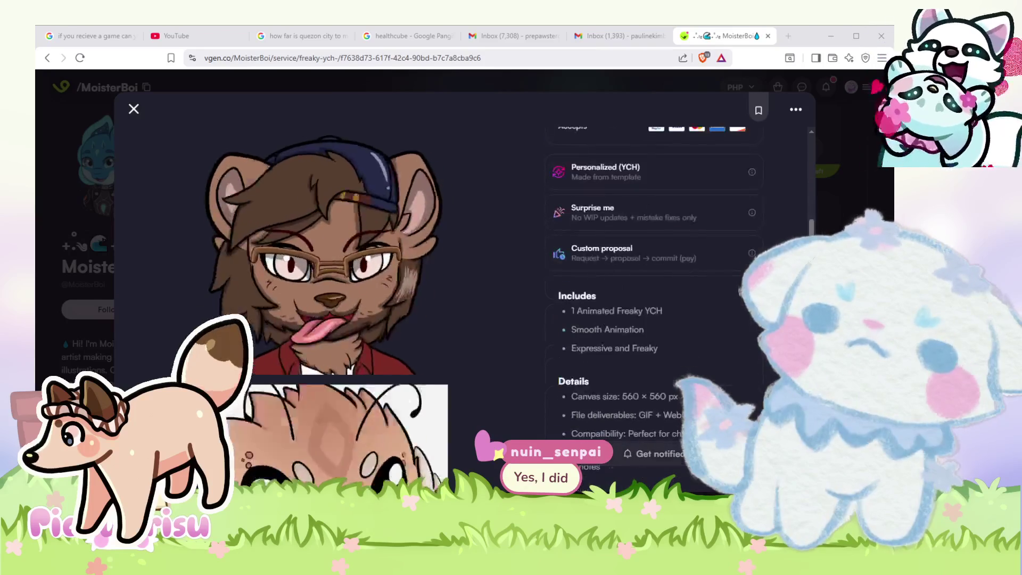
pyautogui.scroll(12, 654, 292)
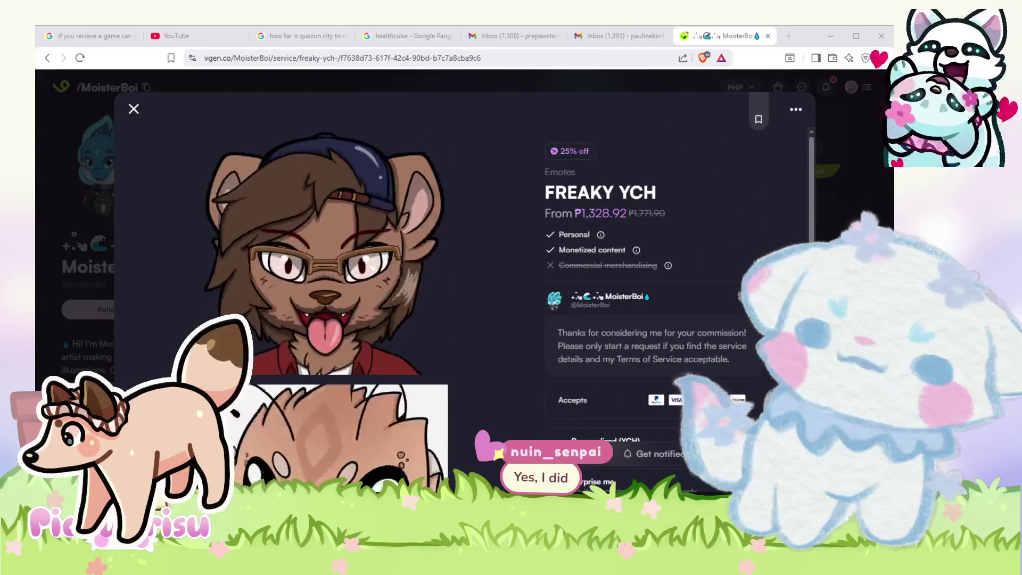
pyautogui.click(387, 54)
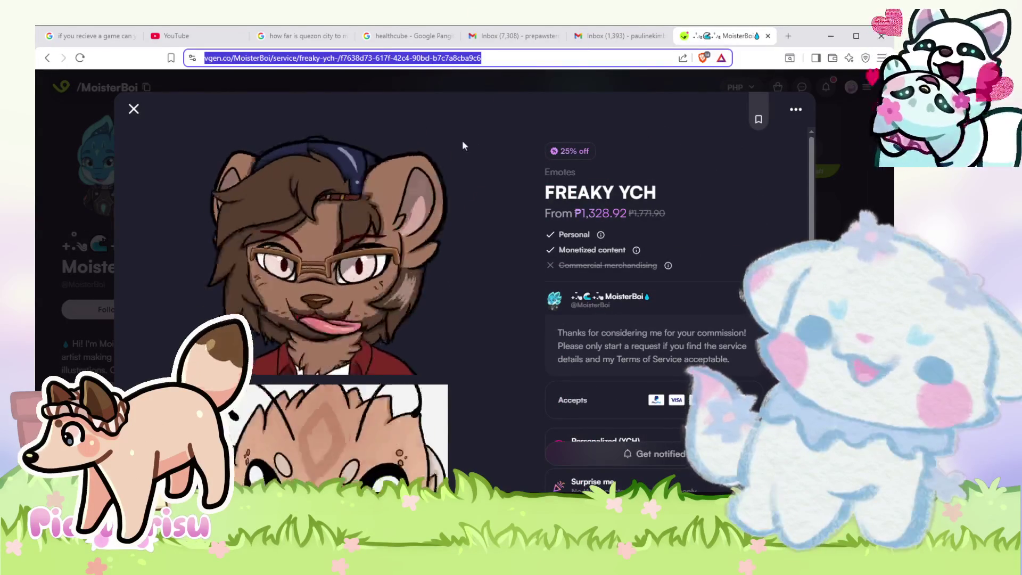
pyautogui.click(753, 255)
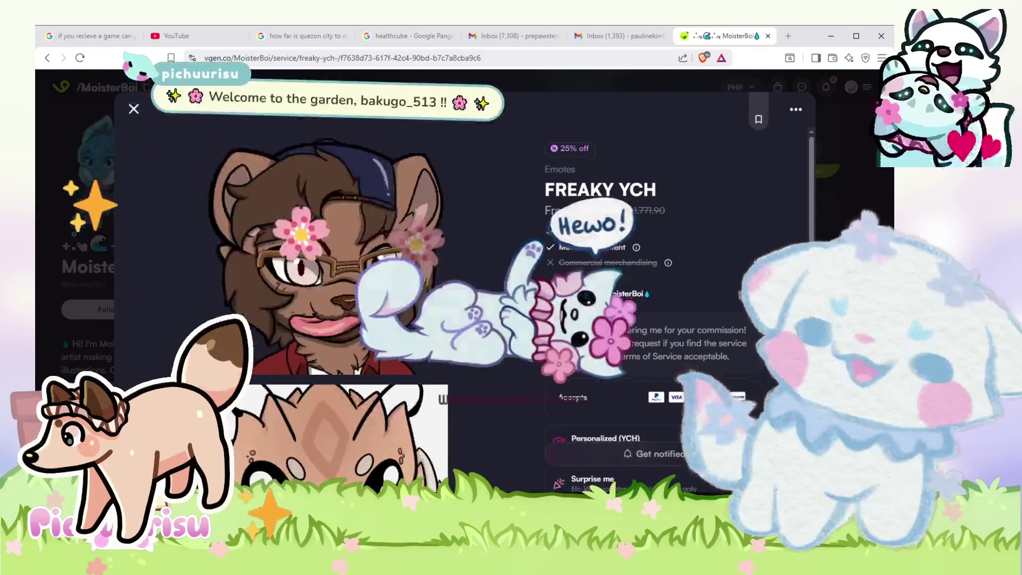
# Step: Review the rest of the FREAKY YCH details, then close them to return to the profile
pyautogui.scroll(-3, 752, 255)
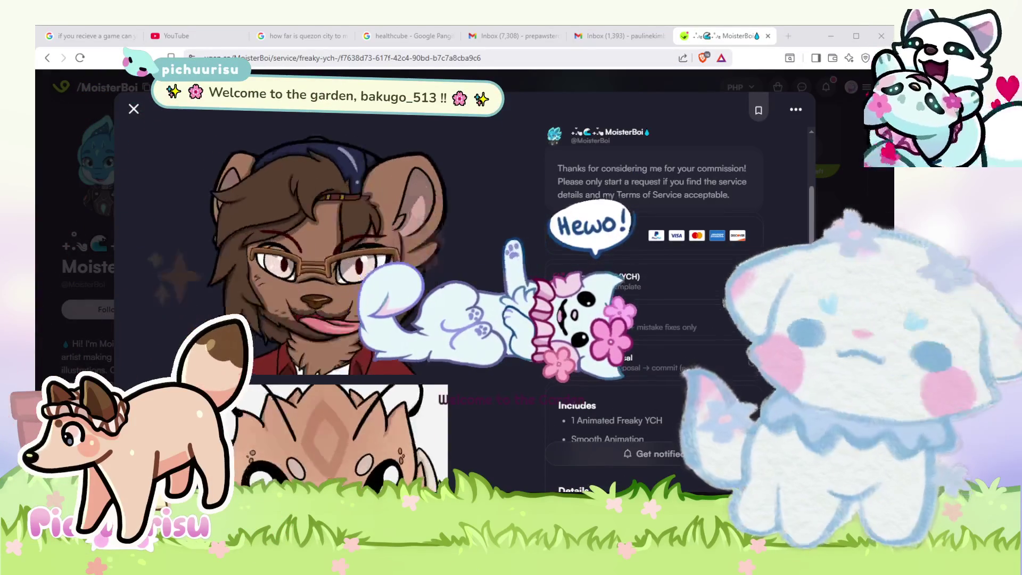
pyautogui.scroll(-5, 362, 372)
pyautogui.scroll(-2, 362, 372)
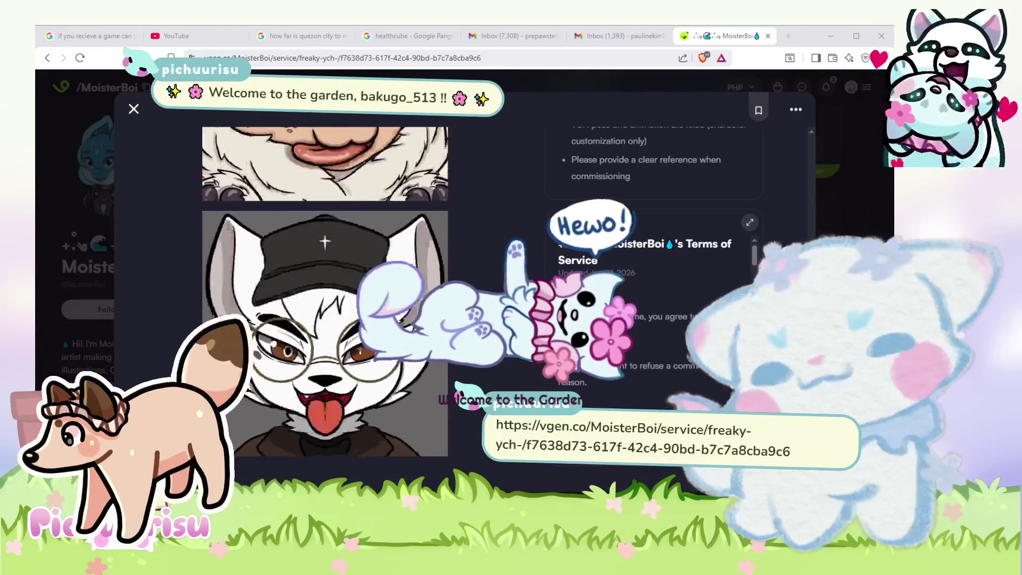
pyautogui.scroll(10, 363, 372)
pyautogui.scroll(3, 362, 372)
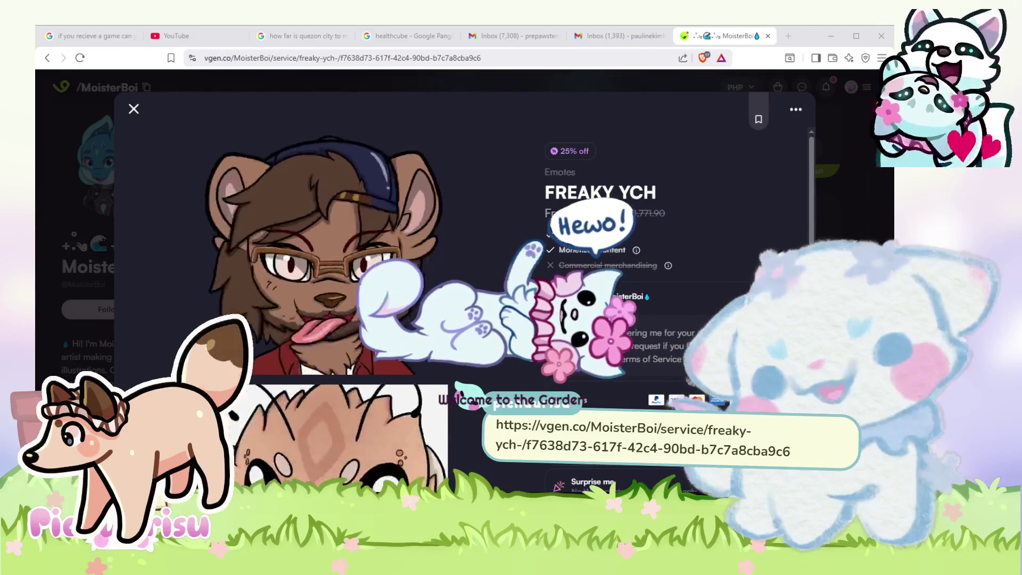
pyautogui.scroll(-10, 362, 373)
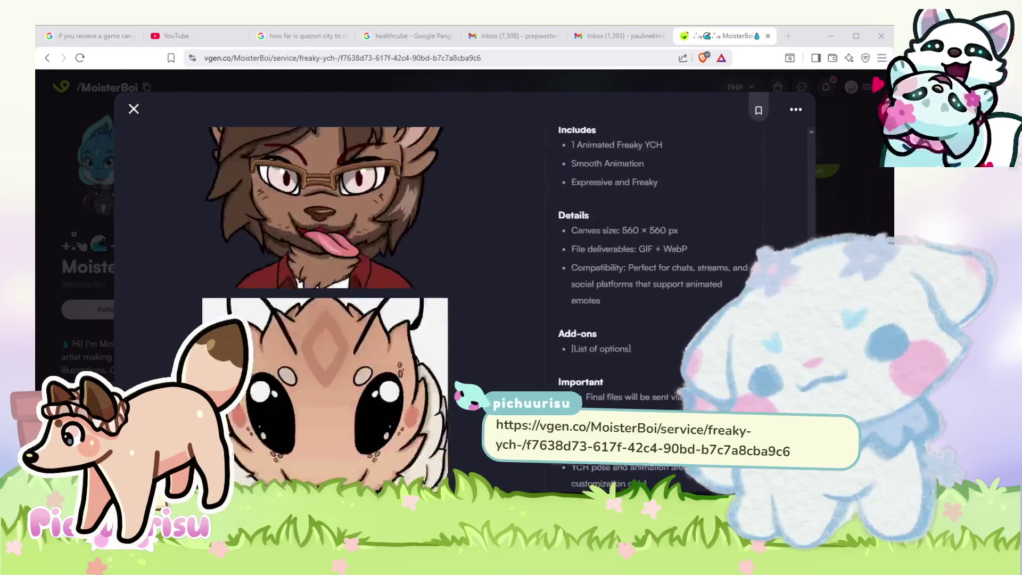
pyautogui.scroll(5, 372, 298)
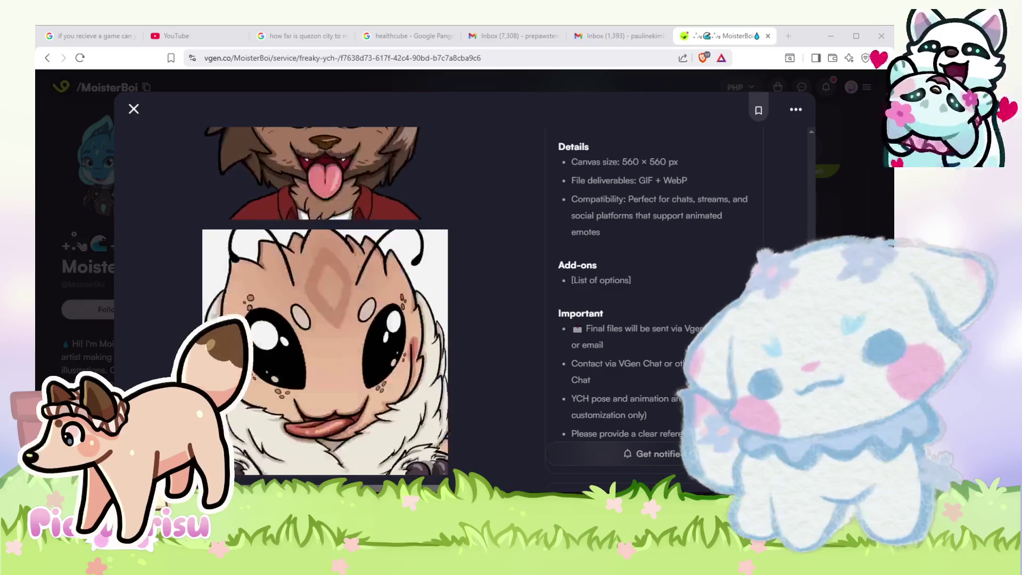
pyautogui.scroll(2, 463, 303)
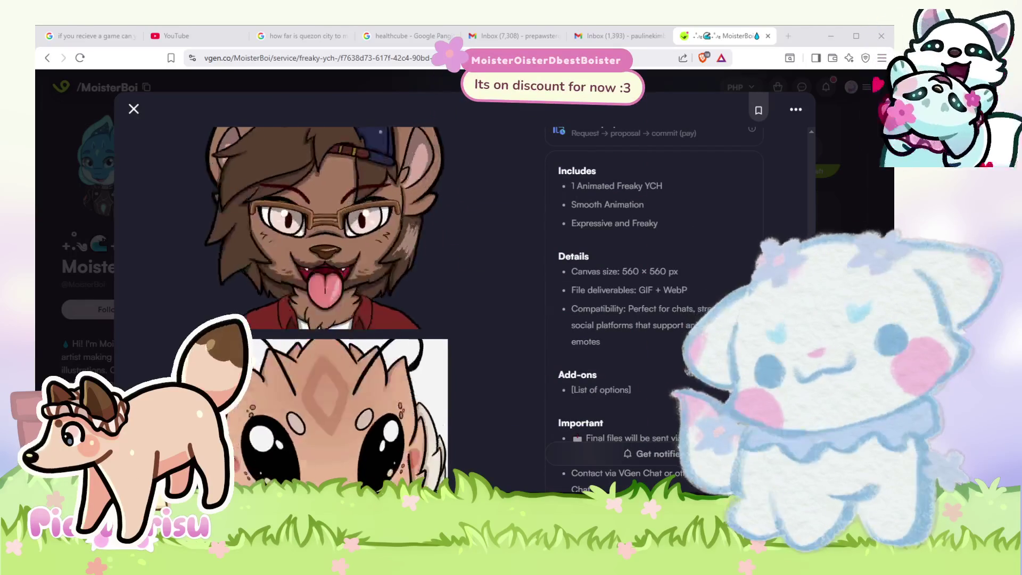
pyautogui.scroll(8, 463, 298)
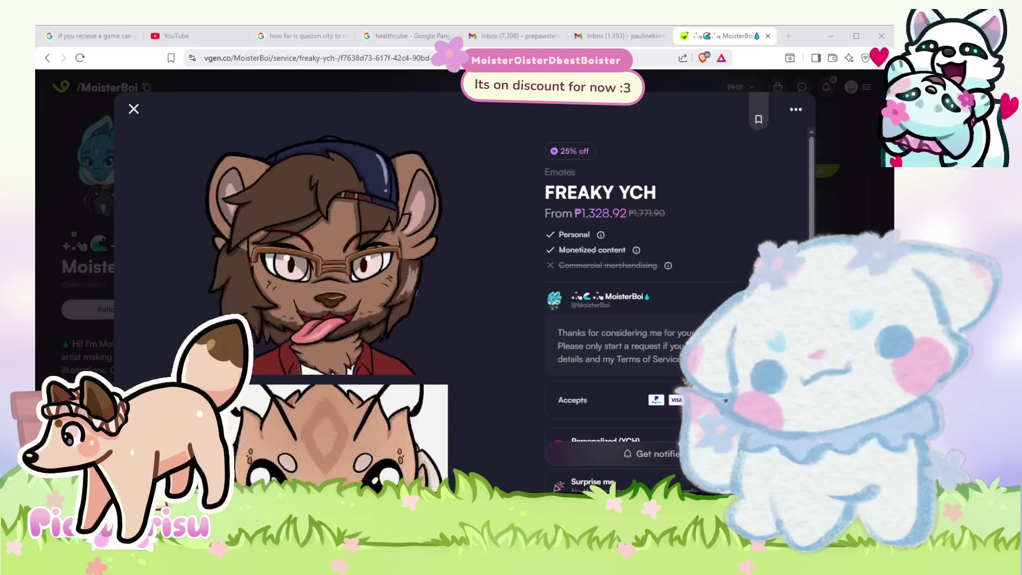
pyautogui.scroll(-5, 654, 314)
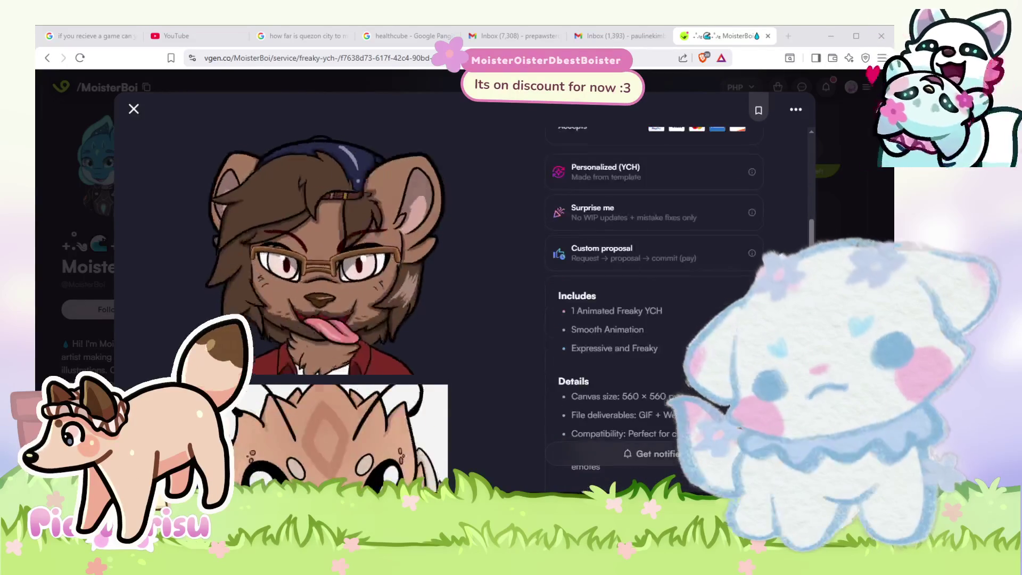
pyautogui.scroll(-6, 463, 298)
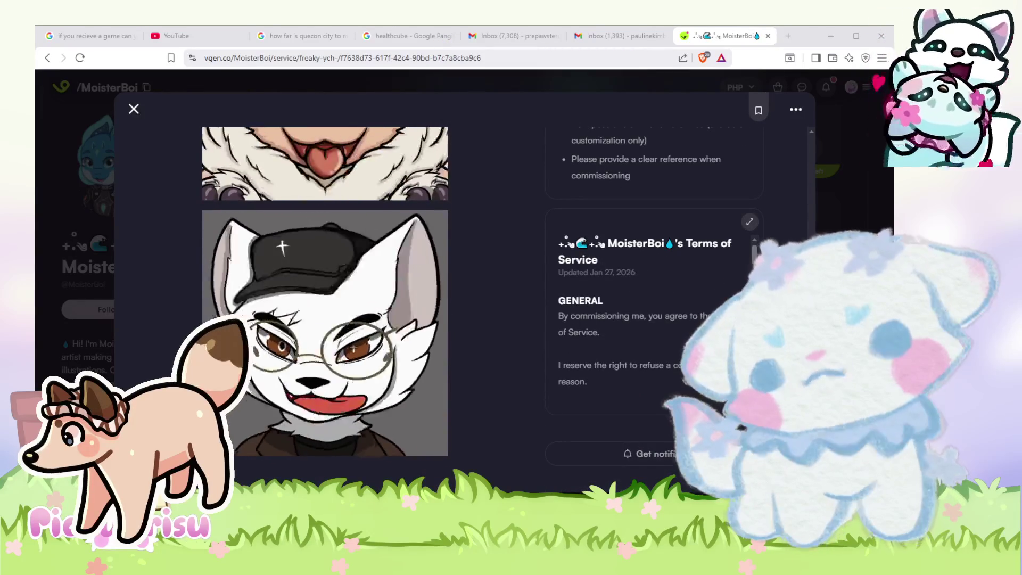
pyautogui.press('Escape')
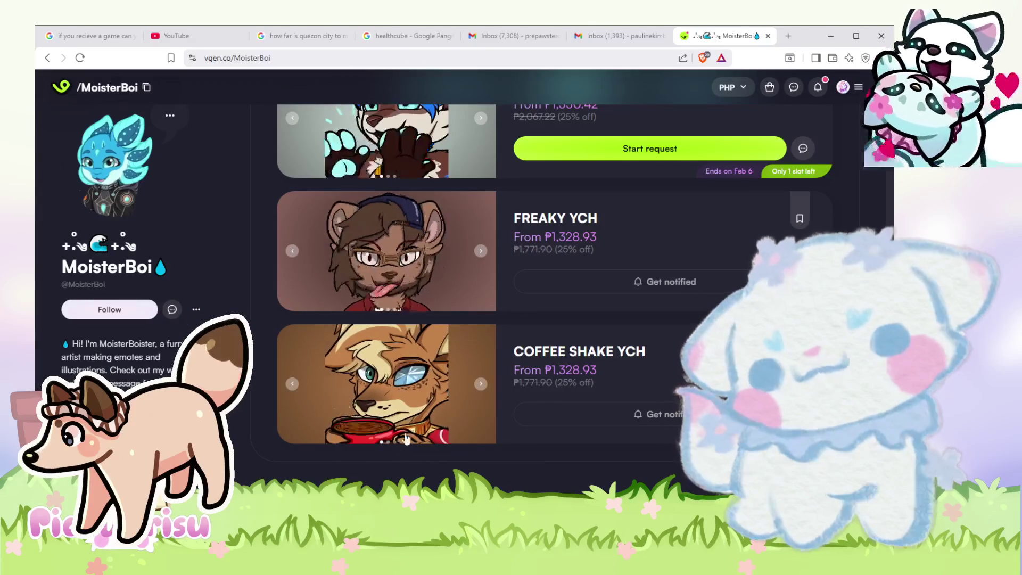
pyautogui.click(464, 408)
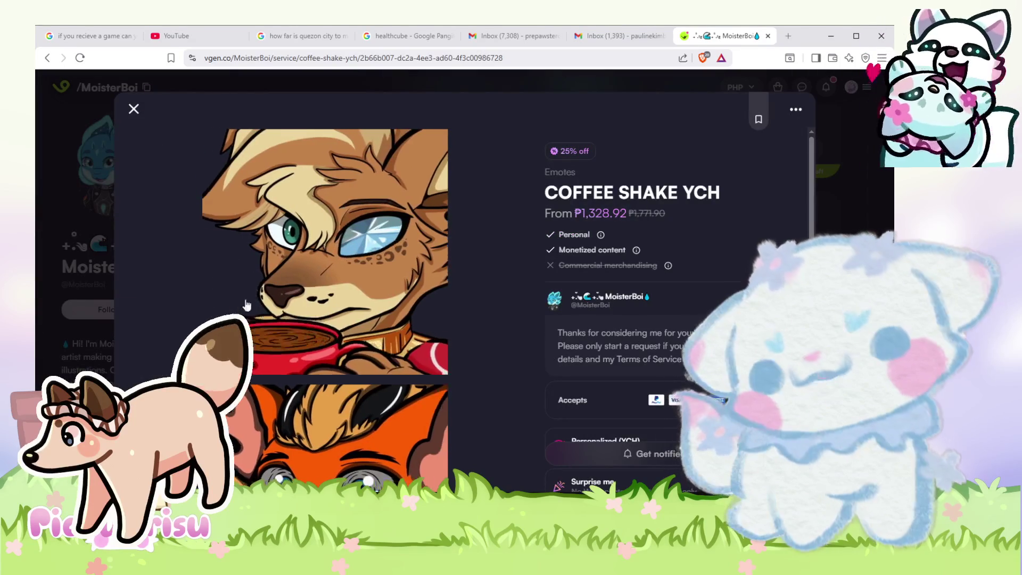
pyautogui.scroll(-7, 449, 337)
pyautogui.scroll(-8, 520, 340)
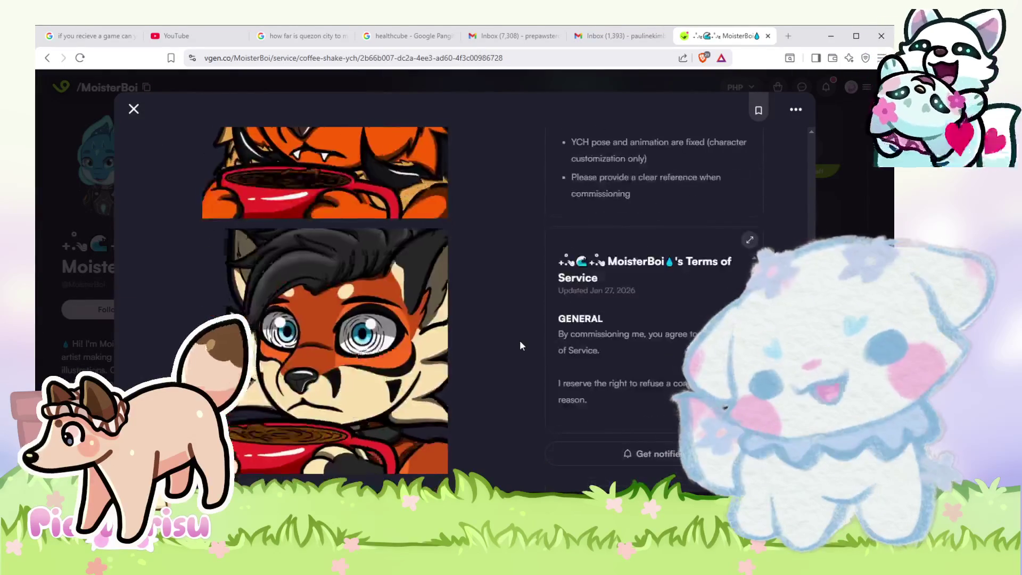
pyautogui.scroll(2, 520, 345)
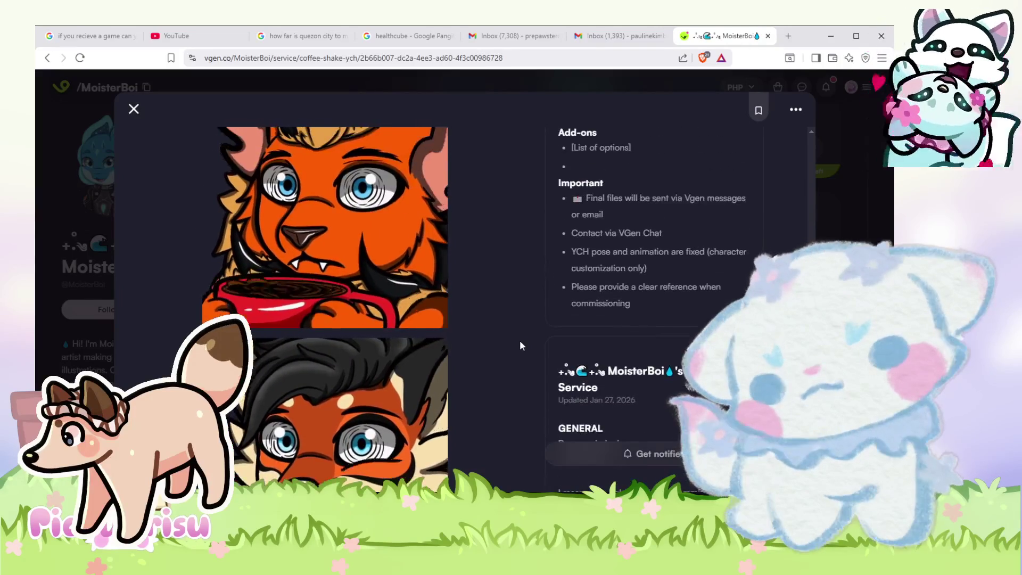
pyautogui.scroll(-3, 521, 345)
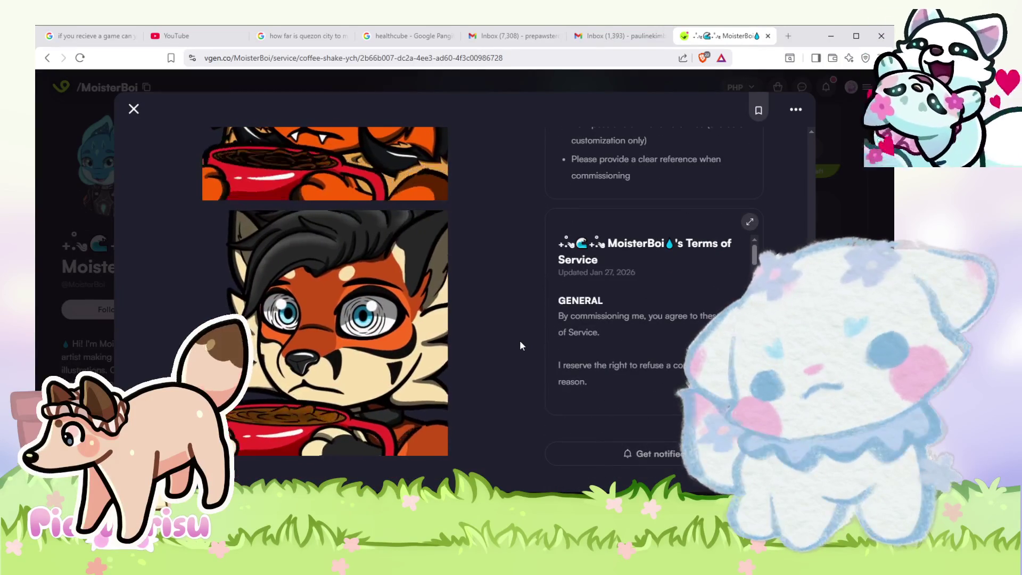
pyautogui.scroll(5, 520, 342)
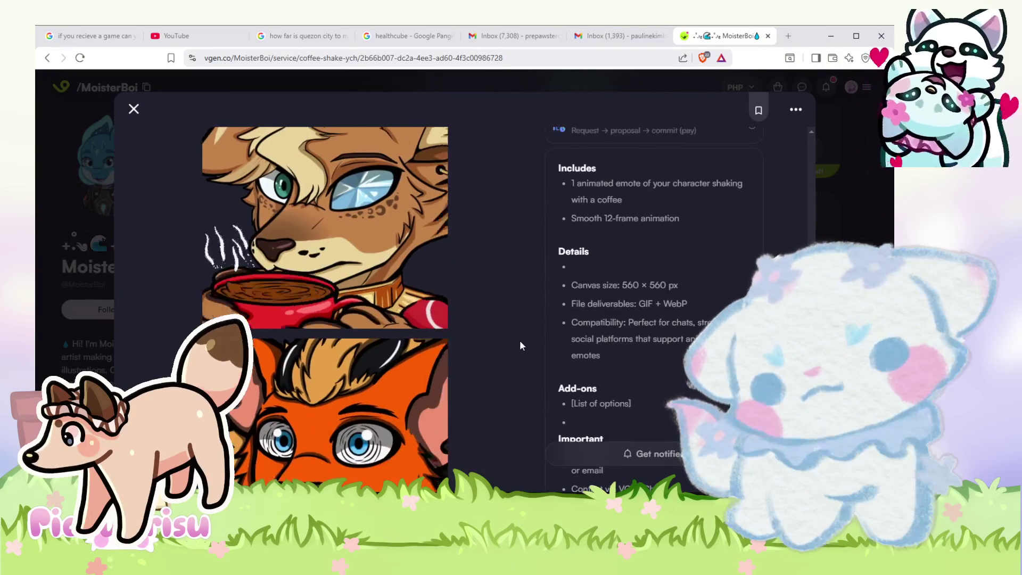
pyautogui.scroll(8, 520, 345)
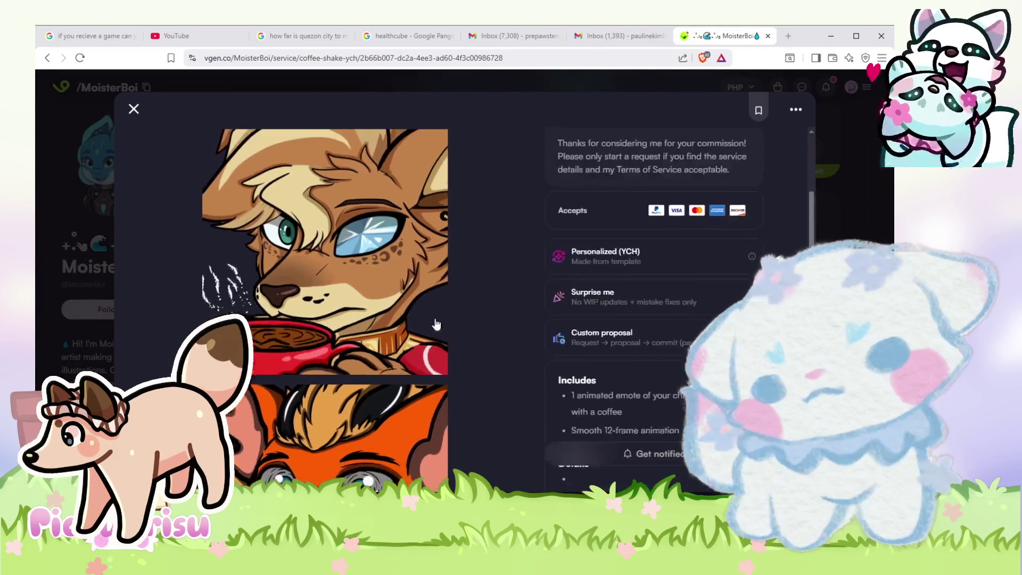
pyautogui.press('Escape')
pyautogui.scroll(6, 446, 408)
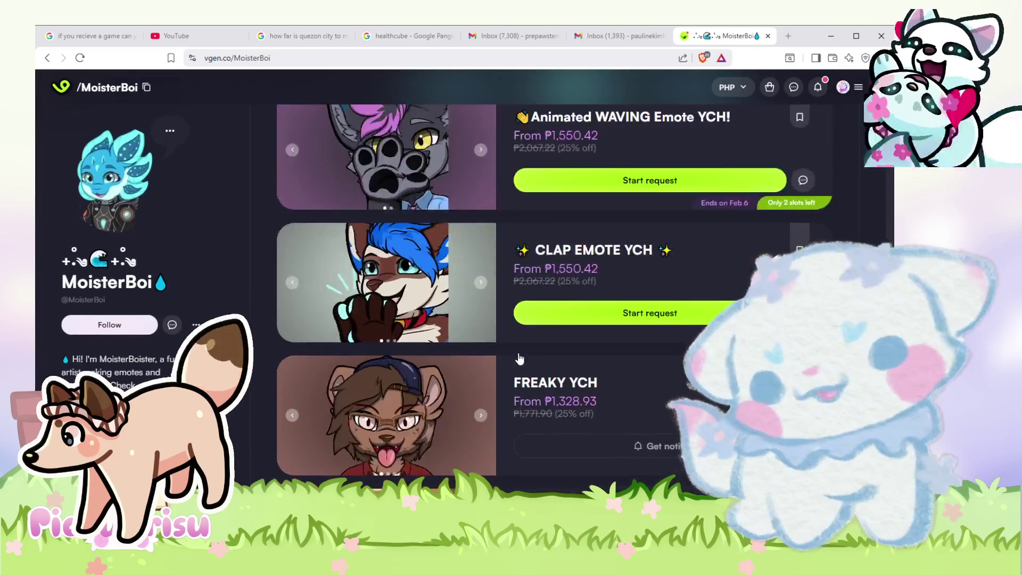
# Step: Open the CLAP EMOTE YCH commission details and close them again
pyautogui.click(446, 408)
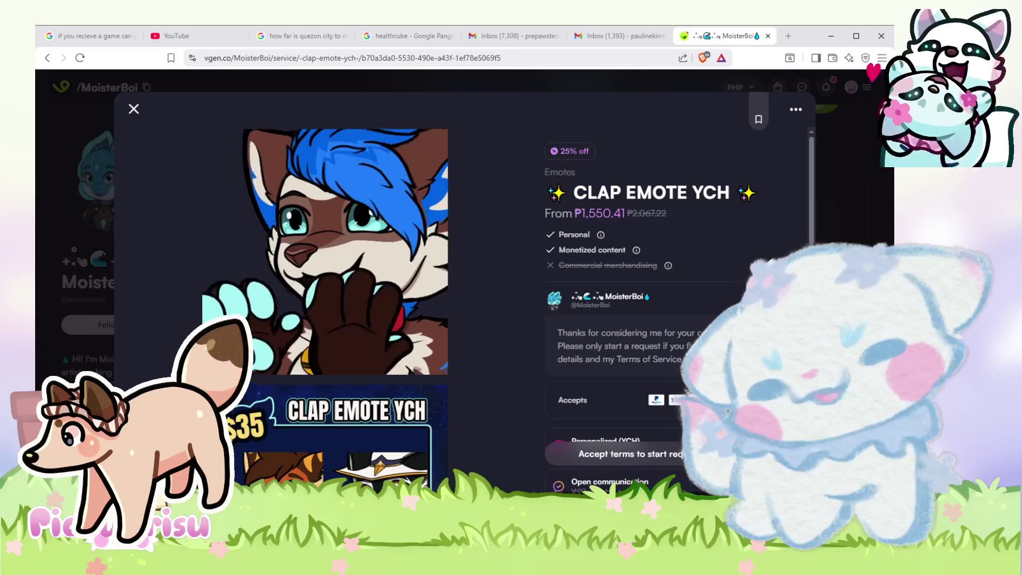
pyautogui.press('Escape')
pyautogui.scroll(3, 415, 372)
# Step: Browse the Animated WAVING Emote YCH service details, then close them
pyautogui.click(415, 372)
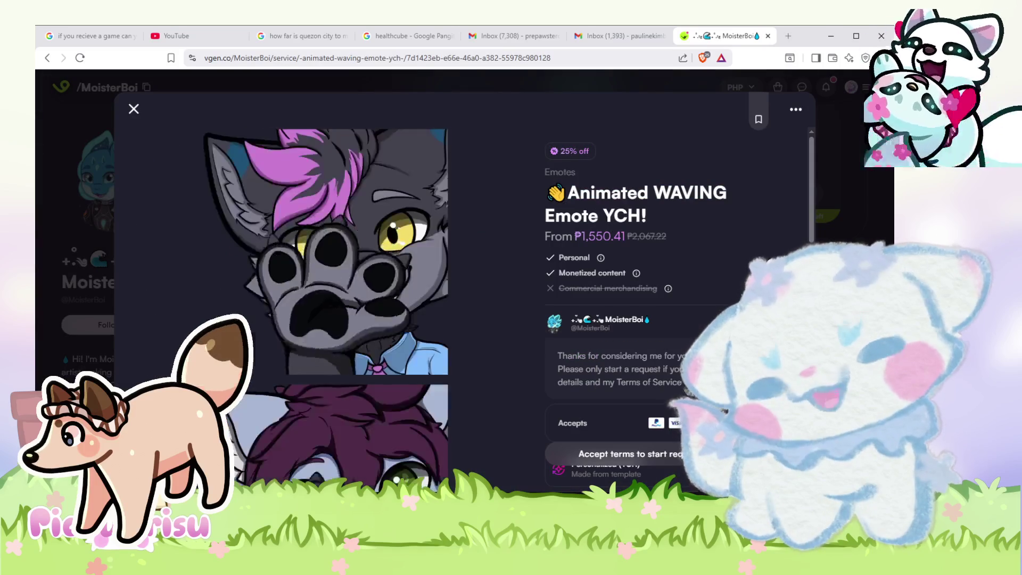
pyautogui.scroll(-3, 449, 288)
pyautogui.scroll(-8, 562, 353)
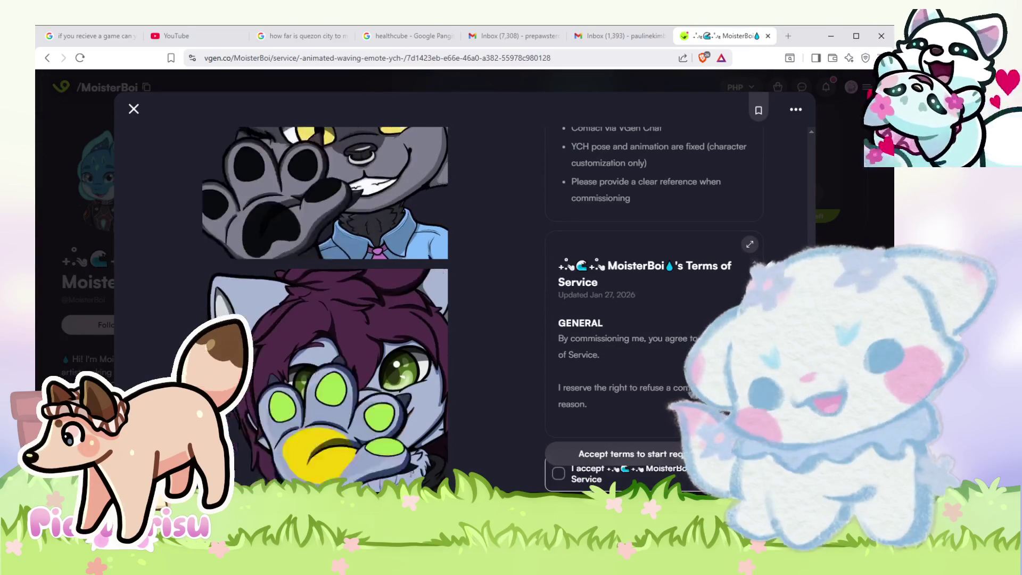
pyautogui.scroll(3, 476, 312)
pyautogui.scroll(3, 475, 313)
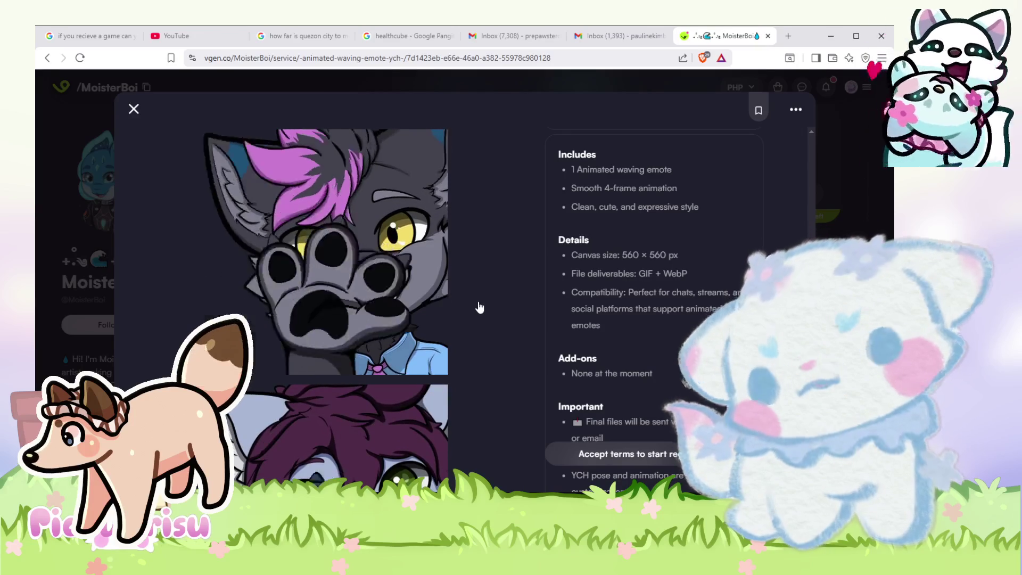
pyautogui.press('Escape')
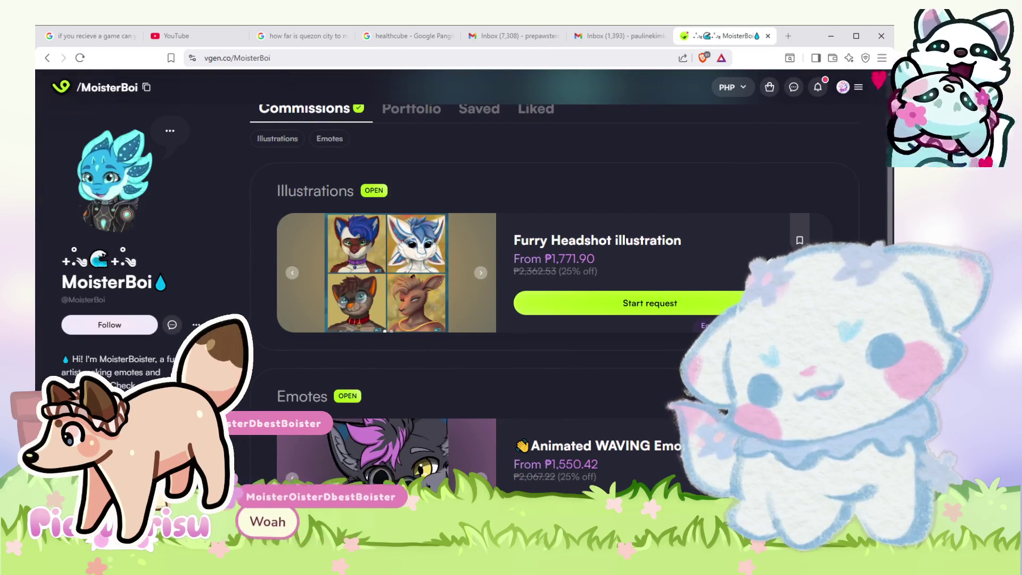
# Step: Scroll down to the Emotes section and open the FREAKY YCH card's service details
pyautogui.scroll(-4, 553, 320)
pyautogui.scroll(-5, 553, 293)
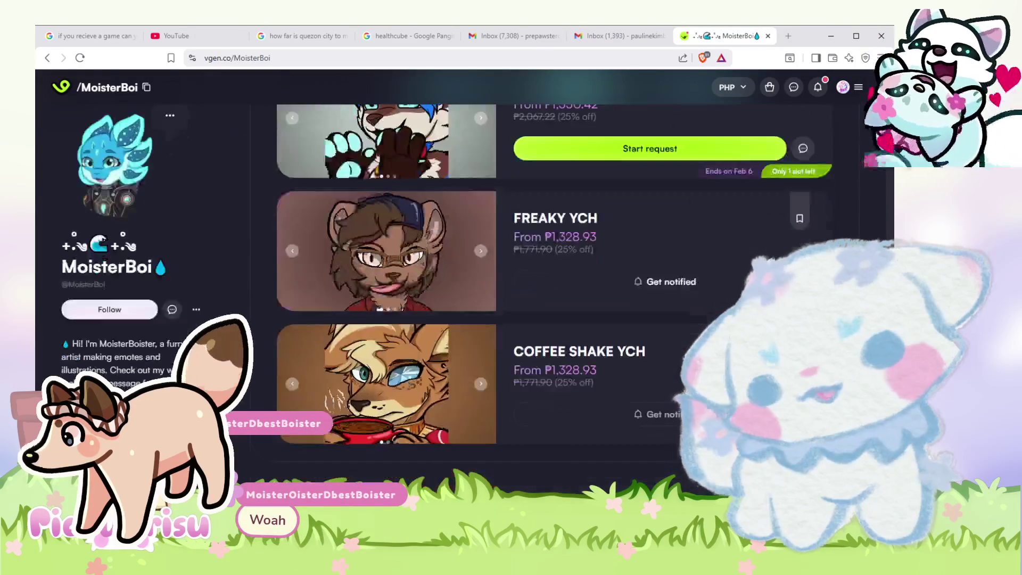
pyautogui.scroll(10, 554, 293)
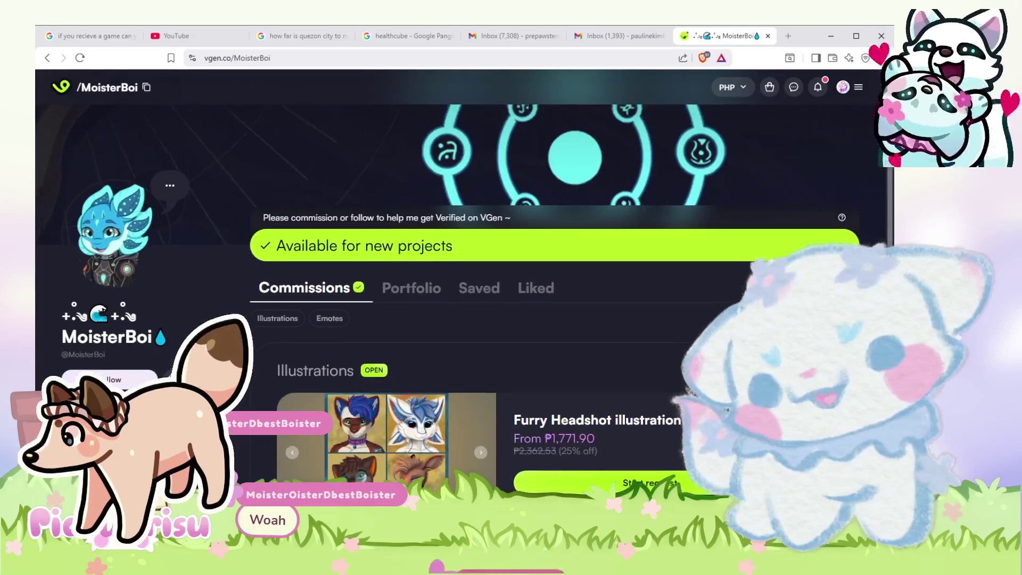
pyautogui.scroll(-1, 554, 292)
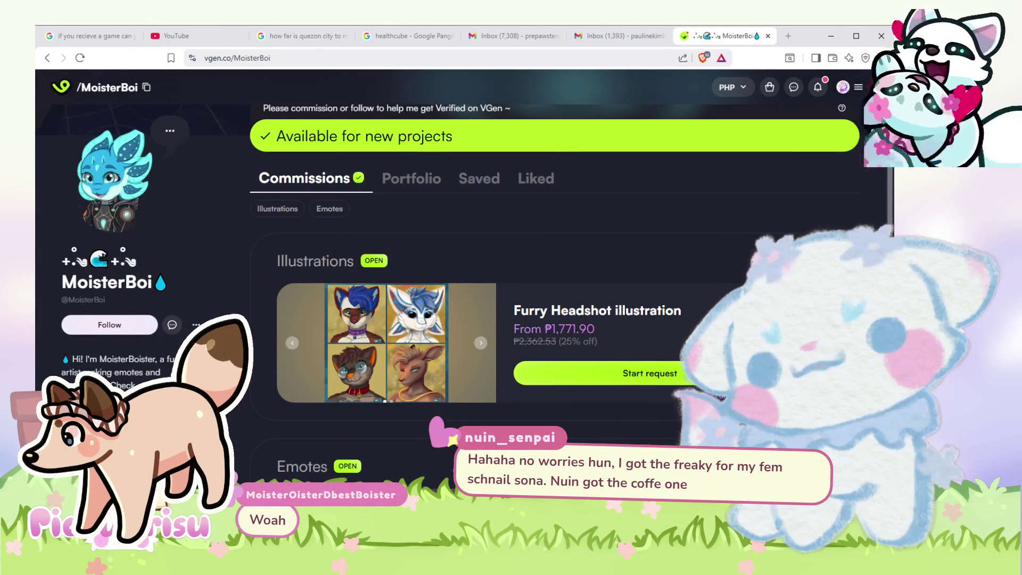
pyautogui.scroll(-10, 553, 293)
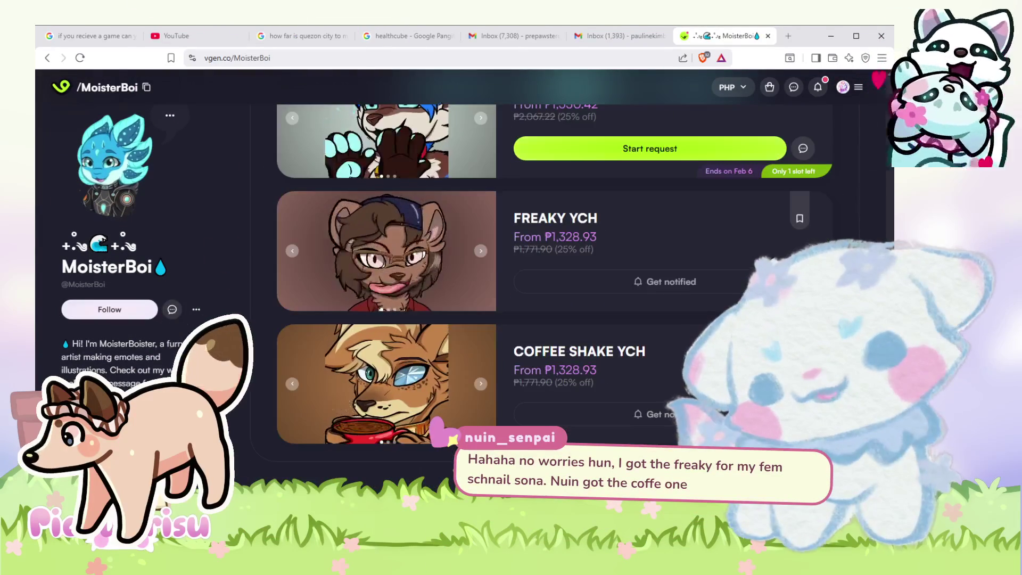
pyautogui.click(436, 282)
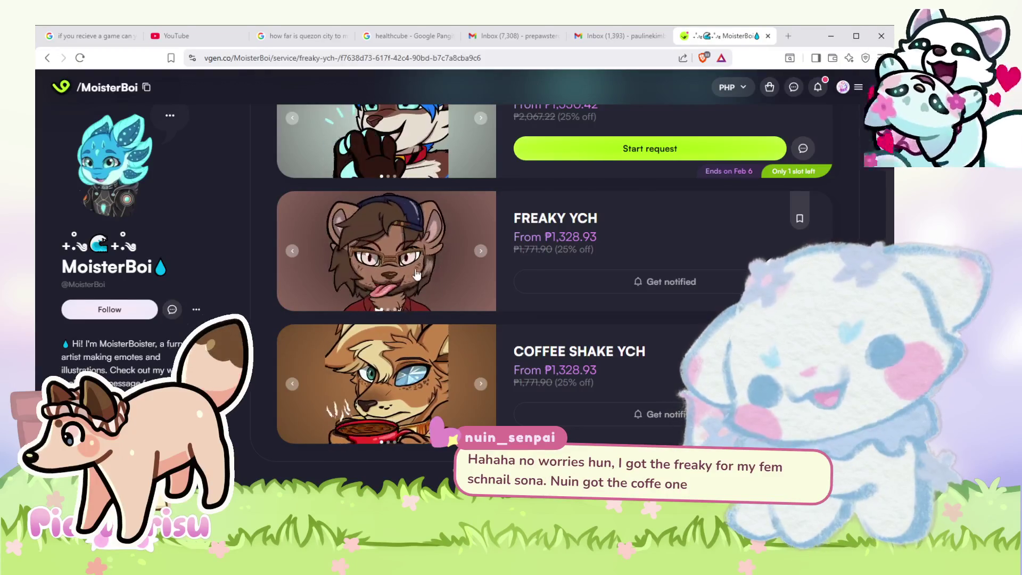
pyautogui.scroll(-3, 207, 285)
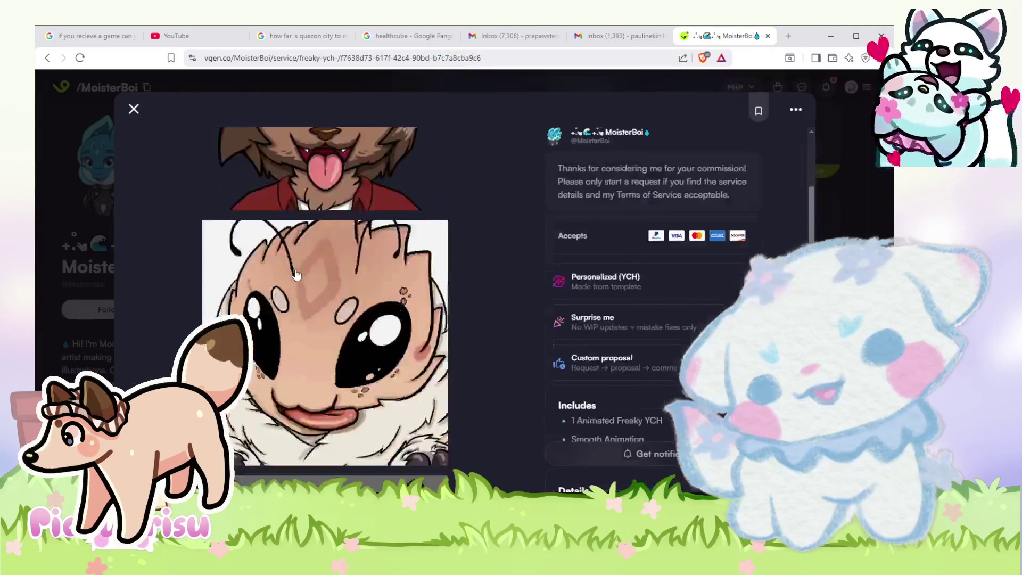
pyautogui.scroll(3, 206, 285)
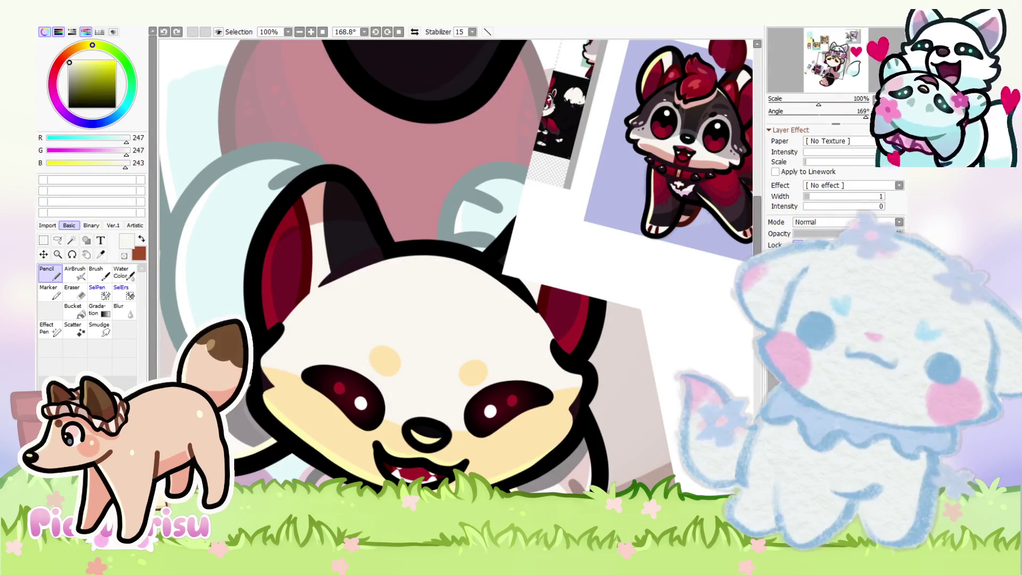
# Step: Zoom the SAI canvas to view the collage and pick the tongue's dark red (161, 20, 39)
pyautogui.scroll(-8, 560, 433)
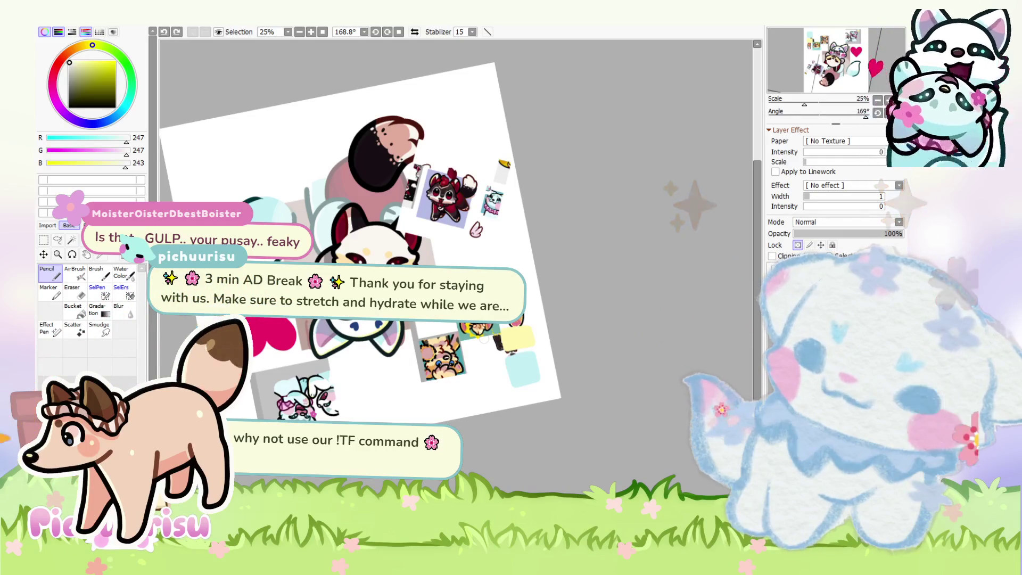
pyautogui.scroll(5, 483, 339)
pyautogui.keyDown('alt'); pyautogui.click(381, 317); pyautogui.keyUp('alt')
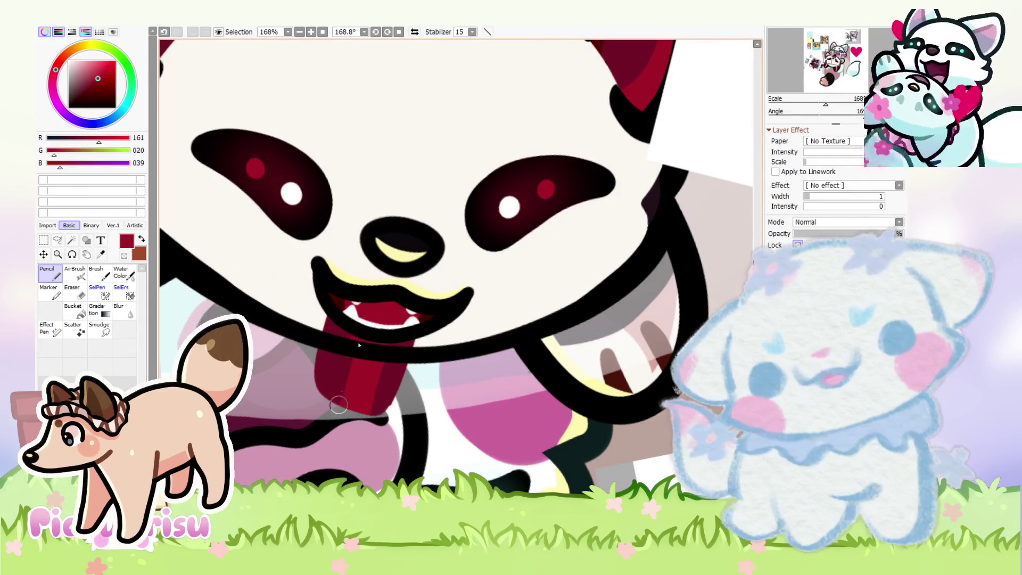
# Step: Sample the tongue's darker and brighter red shades alternately from the reference
pyautogui.keyDown('alt'); pyautogui.click(392, 378); pyautogui.keyUp('alt')
pyautogui.keyDown('alt'); pyautogui.click(363, 391); pyautogui.keyUp('alt')
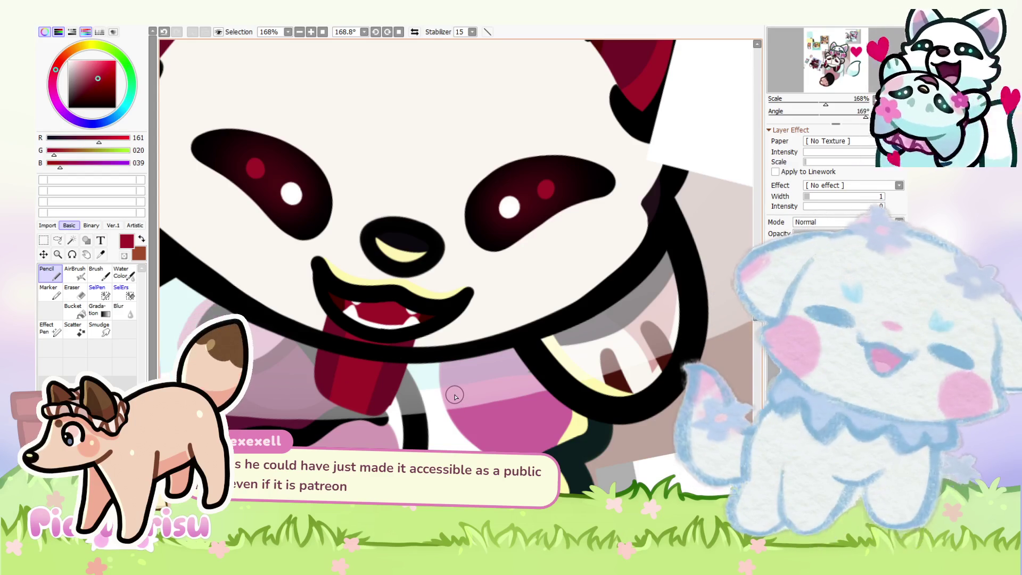
pyautogui.keyDown('alt'); pyautogui.click(372, 397); pyautogui.keyUp('alt')
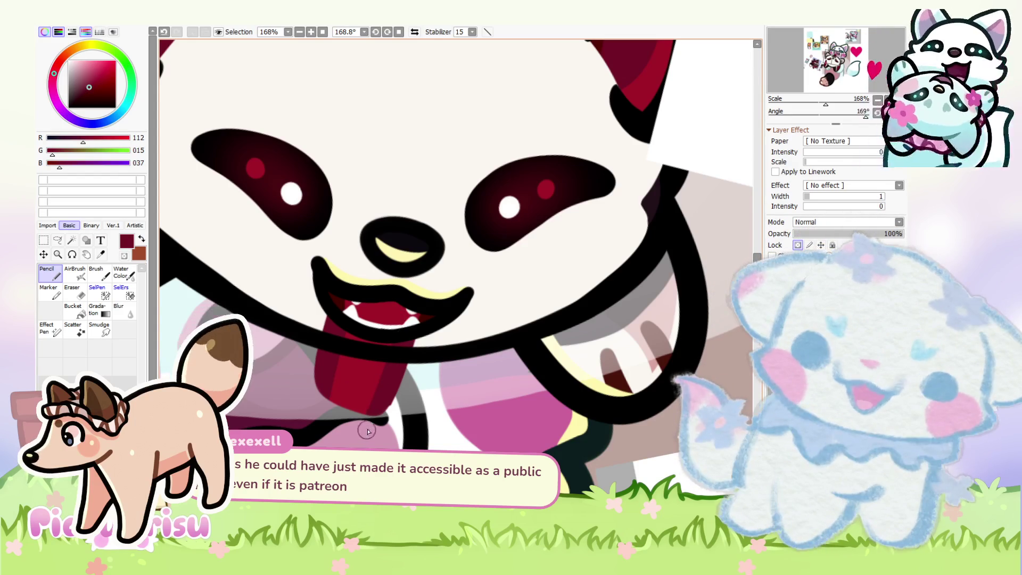
pyautogui.keyDown('alt'); pyautogui.click(338, 388); pyautogui.keyUp('alt')
pyautogui.scroll(-3, 341, 387)
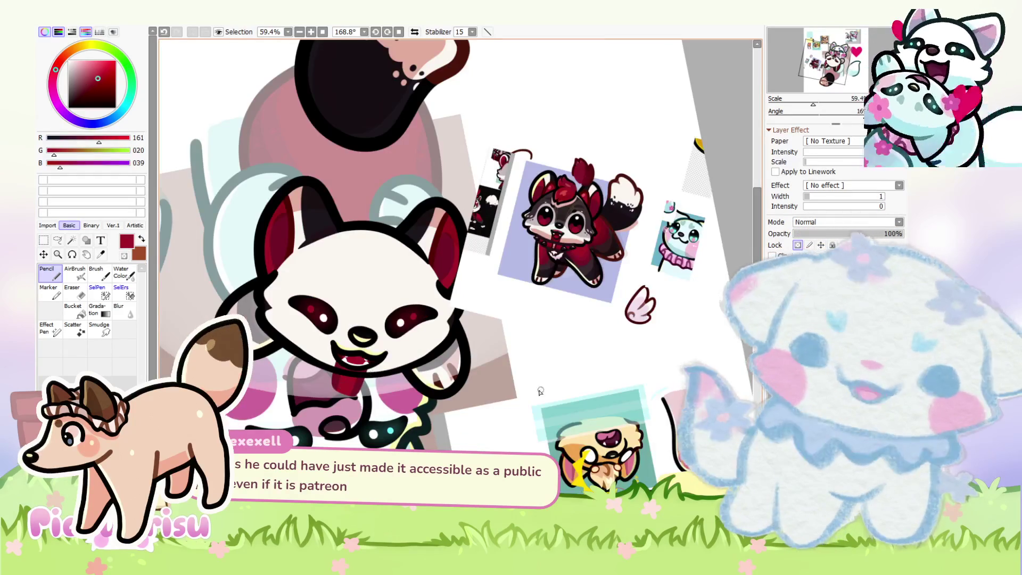
pyautogui.scroll(4, 489, 351)
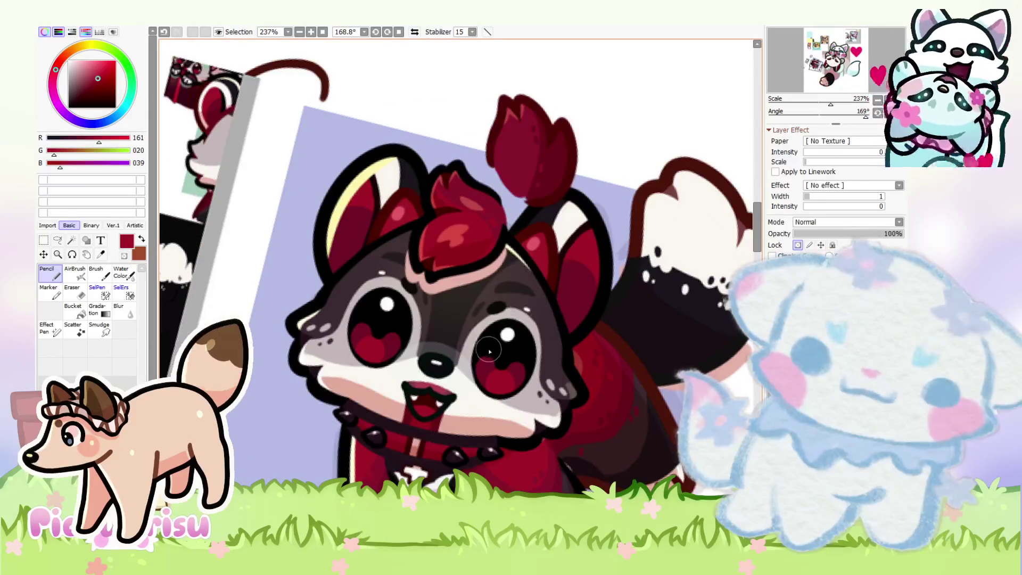
# Step: Pick the pale grey (203, 197, 198) near the wolf's eye, then undo the wolf reference move
pyautogui.keyDown('alt'); pyautogui.click(471, 348); pyautogui.keyUp('alt')
pyautogui.scroll(-5, 471, 349)
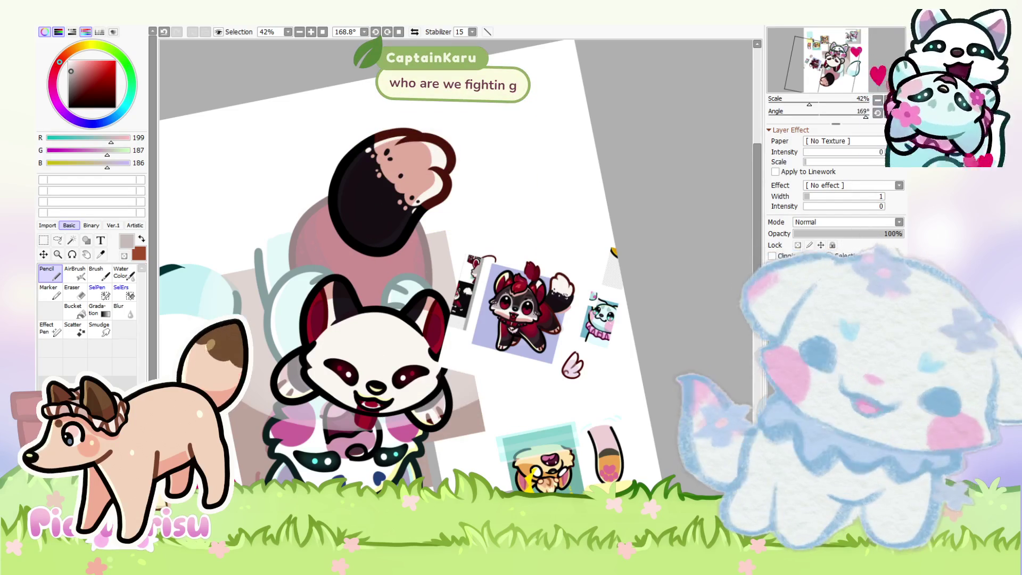
pyautogui.scroll(3, 450, 350)
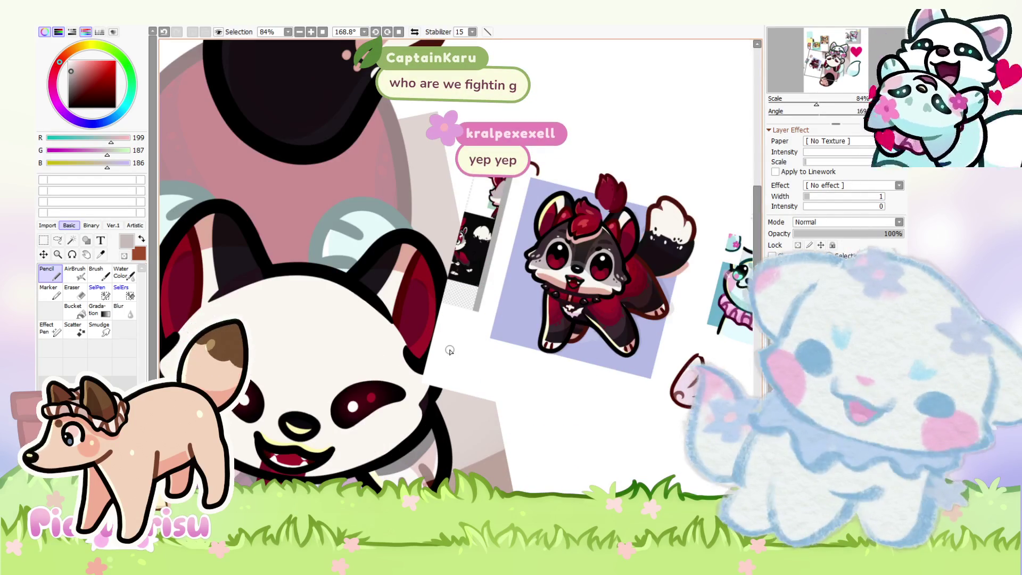
pyautogui.scroll(2, 582, 277)
pyautogui.scroll(-2, 455, 226)
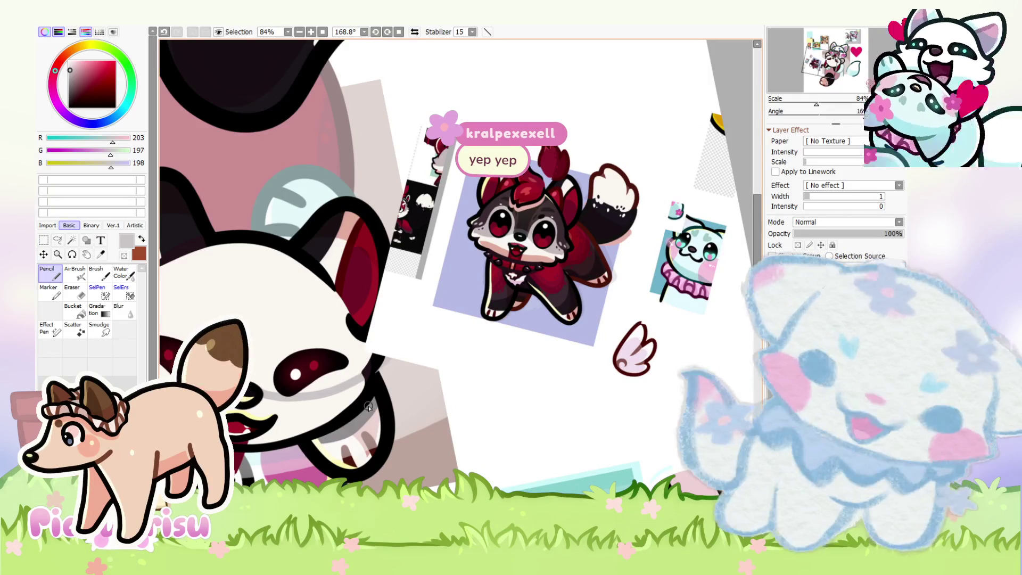
pyautogui.scroll(1, 368, 407)
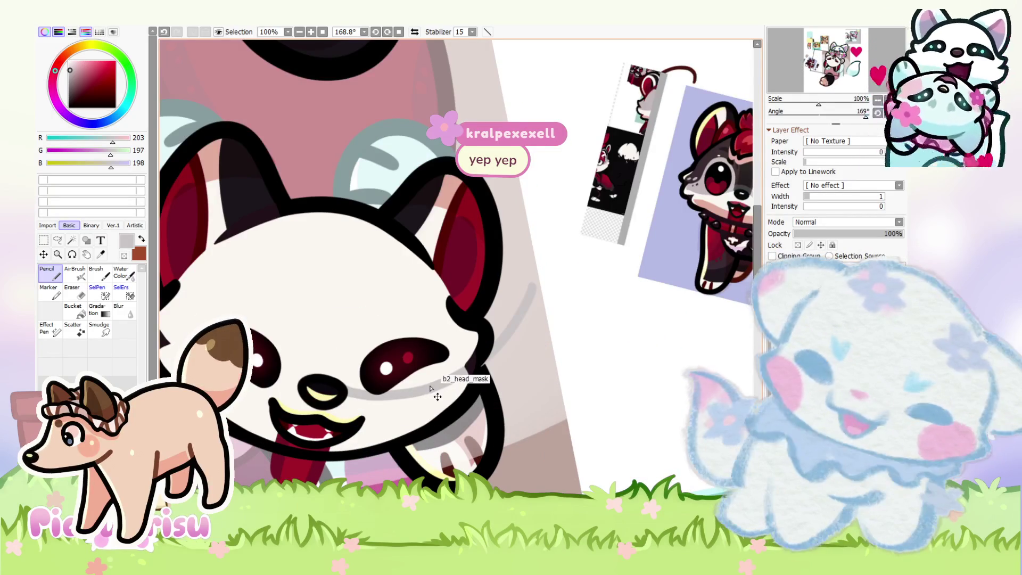
pyautogui.hotkey('ctrl', 'z')
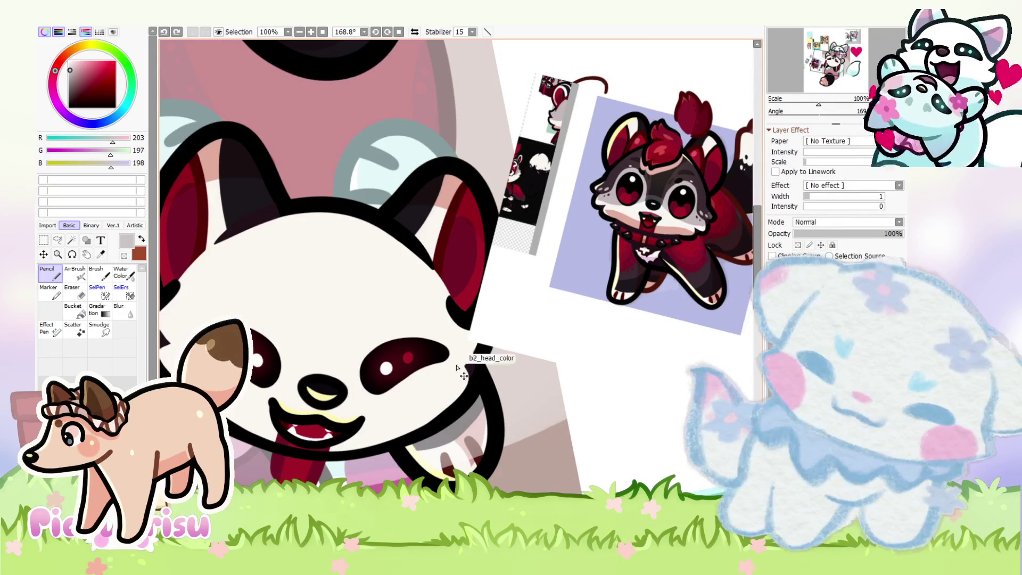